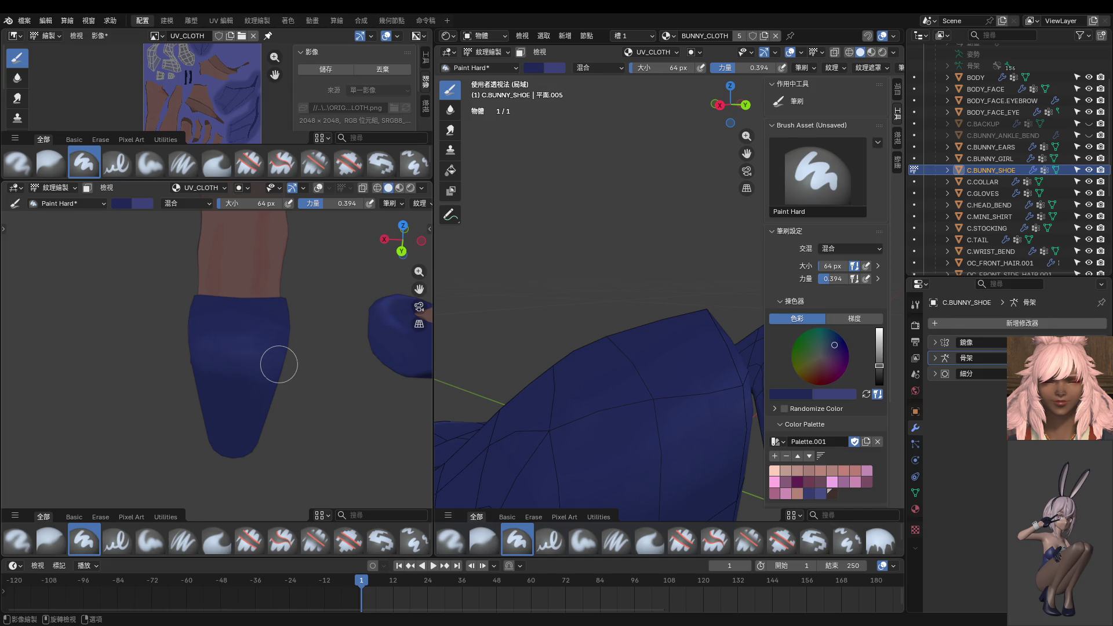
Orbit and zoom around the navy shoe to inspect its heel and toe, sampling a colour from the model.
{"action": "mouse_move", "coordinate": [330, 338]}
{"action": "middle_mouse_down"}
{"action": "mouse_move", "coordinate": [258, 307]}
{"action": "mouse_move", "coordinate": [259, 336]}
{"action": "middle_mouse_up"}
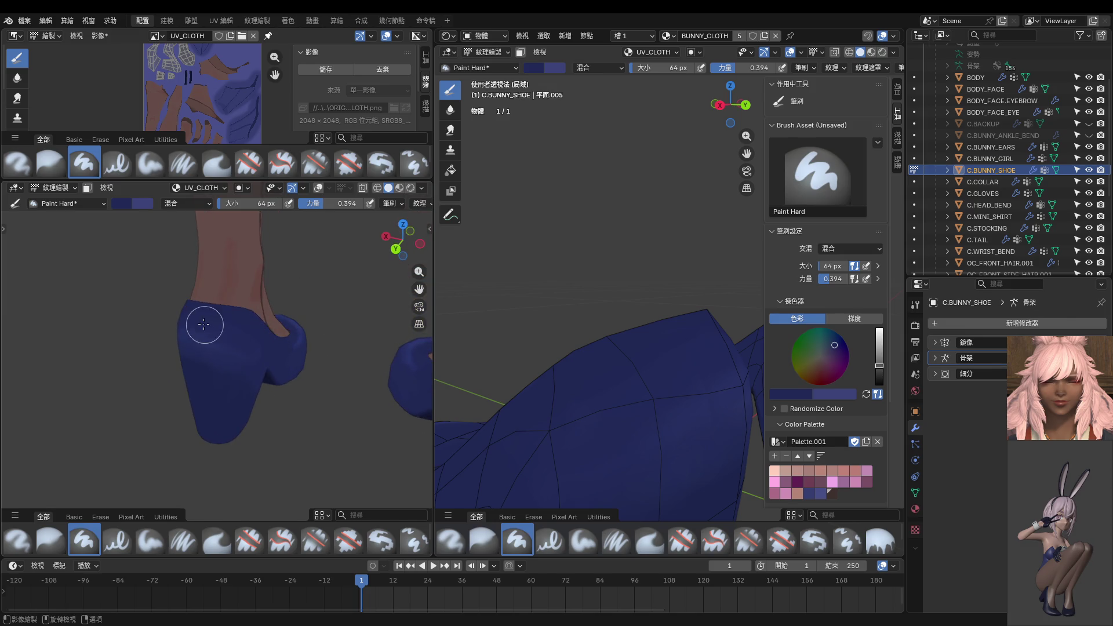
{"action": "mouse_move", "coordinate": [192, 319]}
{"action": "middle_mouse_down"}
{"action": "mouse_move", "coordinate": [263, 323]}
{"action": "mouse_move", "coordinate": [230, 312]}
{"action": "mouse_move", "coordinate": [320, 307]}
{"action": "mouse_move", "coordinate": [288, 333]}
{"action": "mouse_move", "coordinate": [350, 378]}
{"action": "mouse_move", "coordinate": [394, 386]}
{"action": "middle_mouse_up"}
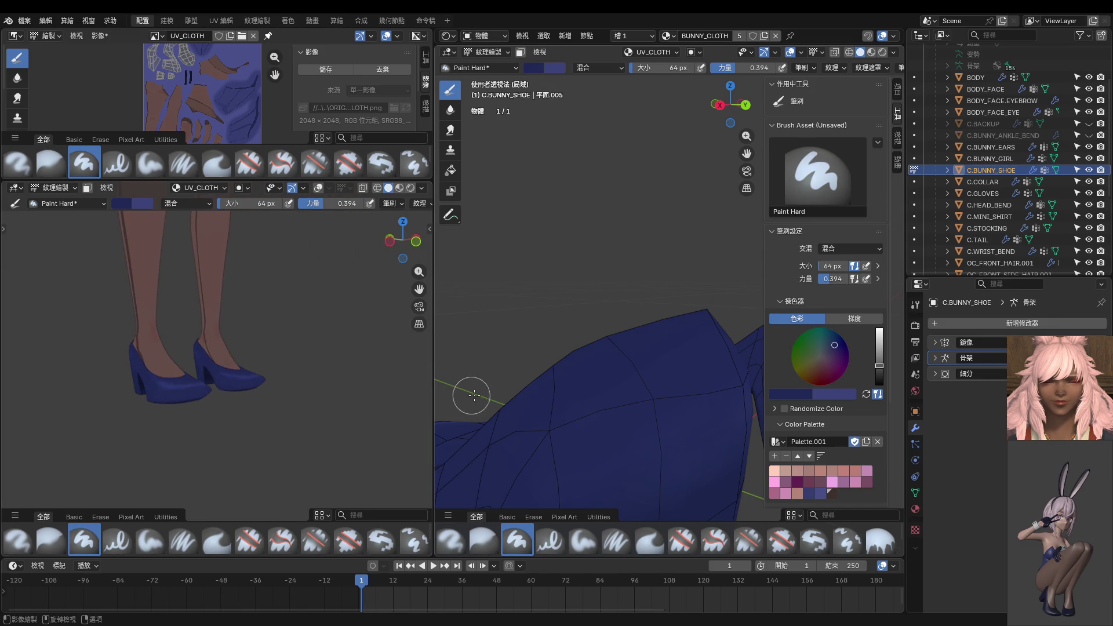
{"action": "scroll", "coordinate": [273, 443], "scroll_direction": "up", "scroll_amount": 5}
{"action": "middle_click_drag", "start_coordinate": [274, 442], "coordinate": [232, 403]}
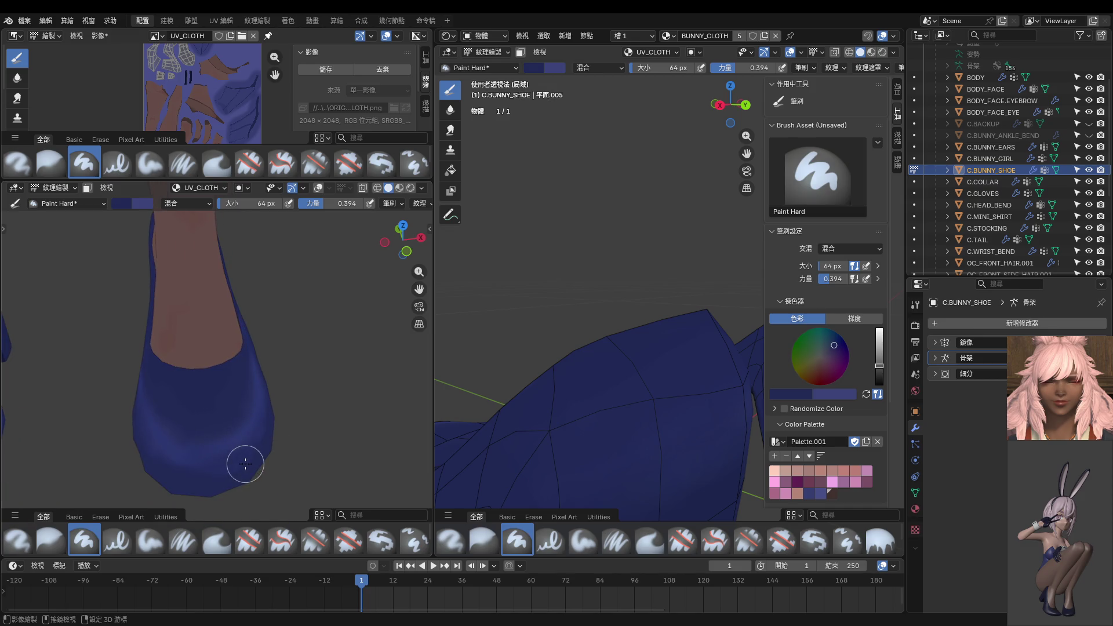
{"action": "key", "text": "s"}
{"action": "middle_click_drag", "start_coordinate": [253, 469], "coordinate": [241, 428]}
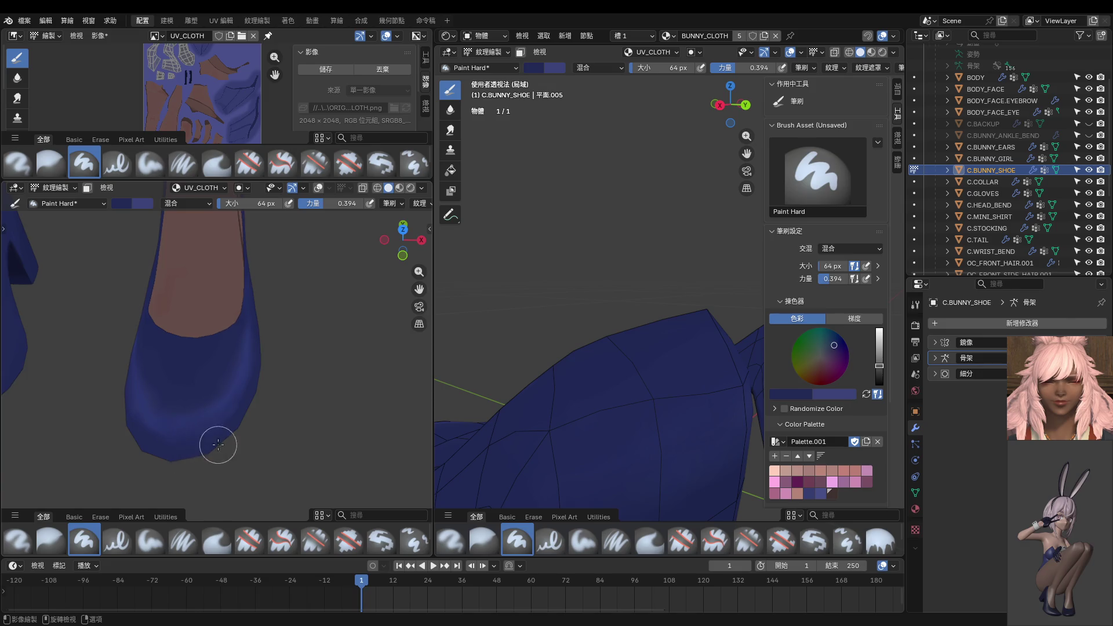
{"action": "scroll", "coordinate": [231, 475], "scroll_direction": "down", "scroll_amount": 5}
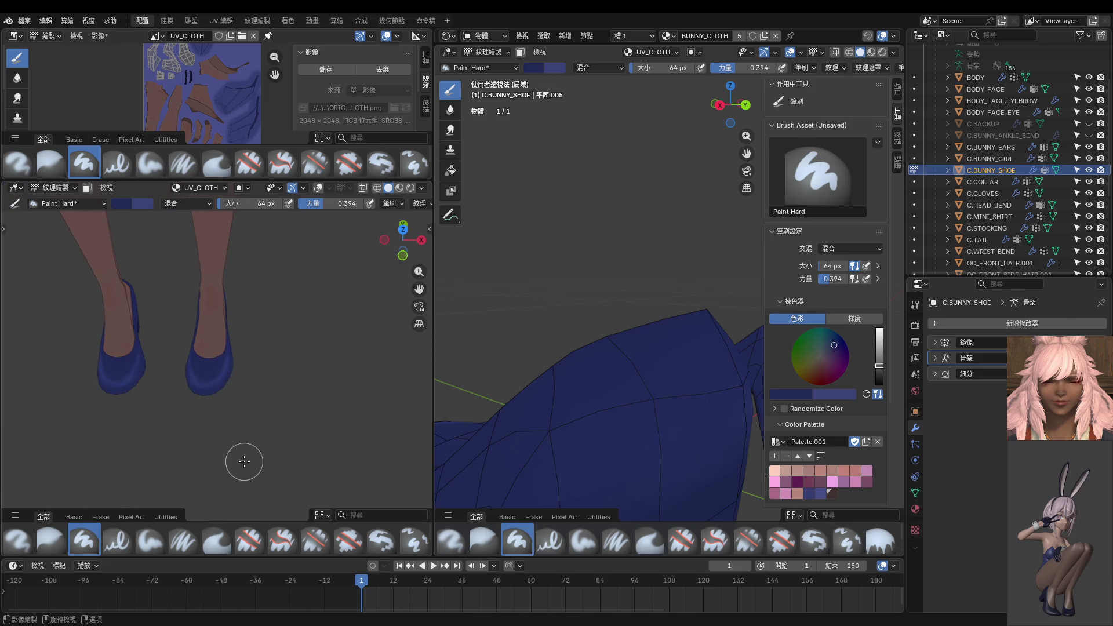
{"action": "scroll", "coordinate": [223, 443], "scroll_direction": "down", "scroll_amount": 2}
{"action": "mouse_move", "coordinate": [207, 415]}
{"action": "middle_mouse_down"}
{"action": "mouse_move", "coordinate": [128, 364]}
{"action": "mouse_move", "coordinate": [176, 381]}
{"action": "middle_mouse_up"}
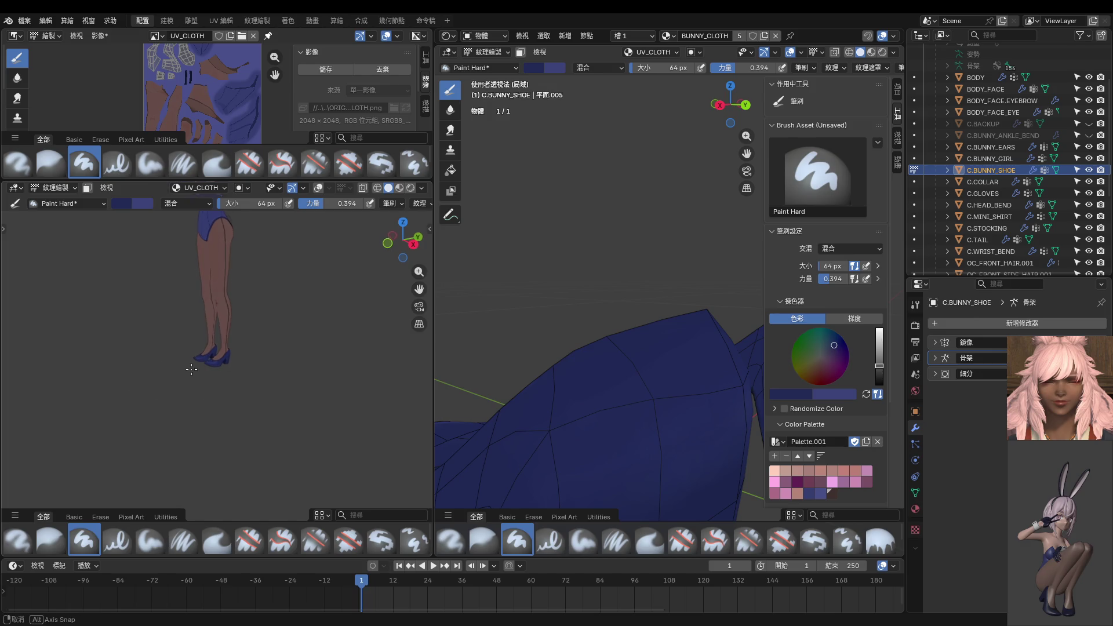
{"action": "scroll", "coordinate": [208, 368], "scroll_direction": "up", "scroll_amount": 6}
{"action": "scroll", "coordinate": [213, 375], "scroll_direction": "down", "scroll_amount": 5}
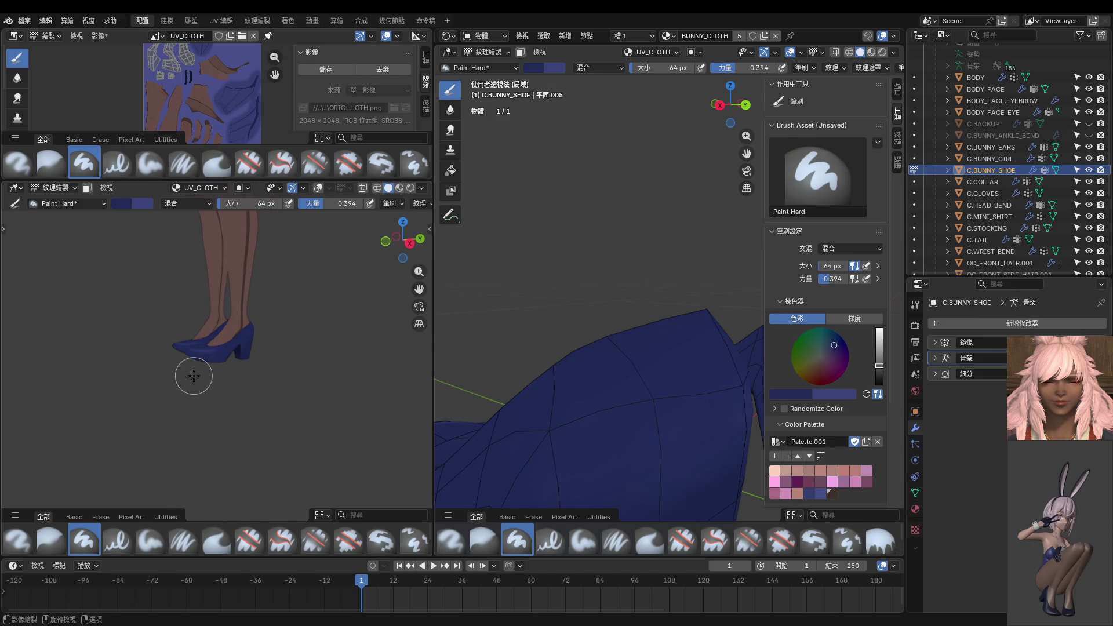
Save the painted UV_BUNNY_CLOTH.png texture, then deselect the shoe mesh in Edit Mode.
{"action": "left_click", "coordinate": [330, 70]}
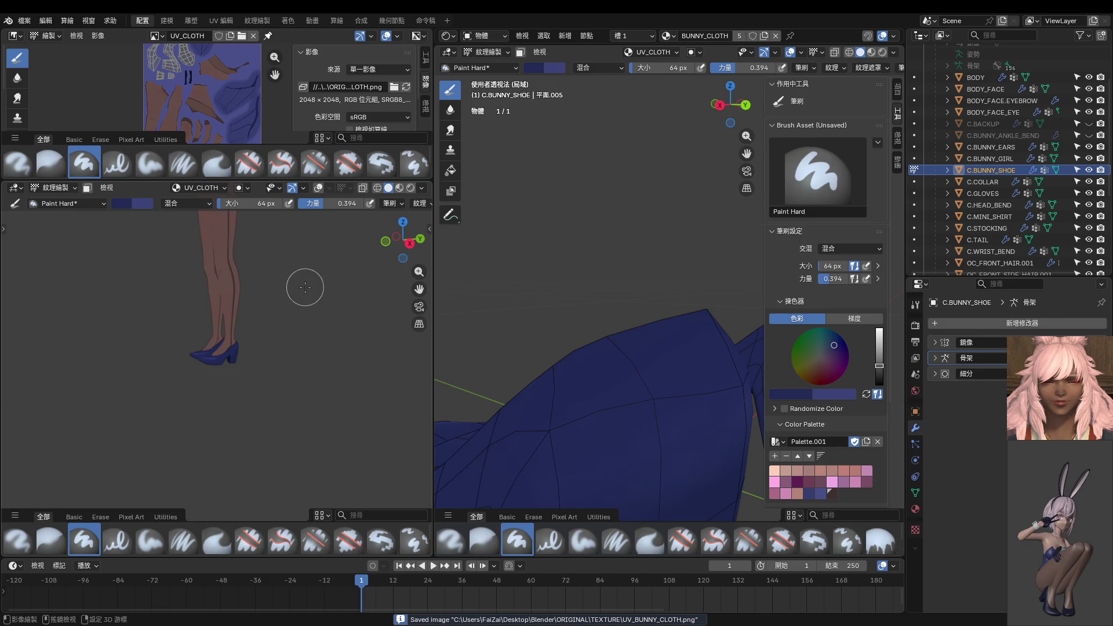
{"action": "scroll", "coordinate": [272, 348], "scroll_direction": "down", "scroll_amount": 5}
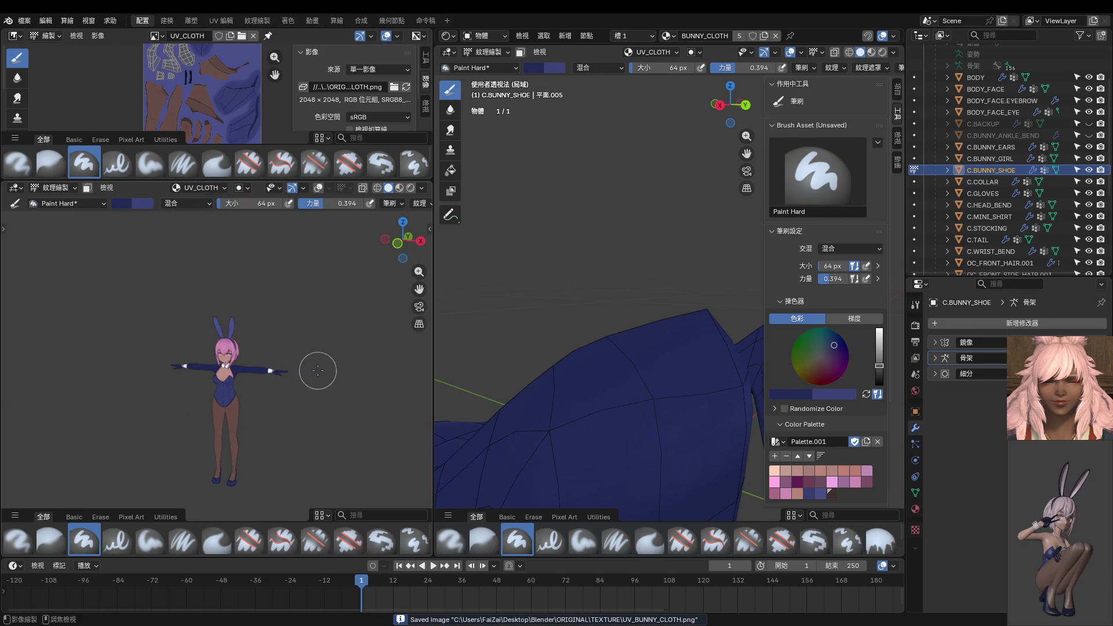
{"action": "key", "text": "ctrl+Tab"}
{"action": "left_click", "coordinate": [389, 373]}
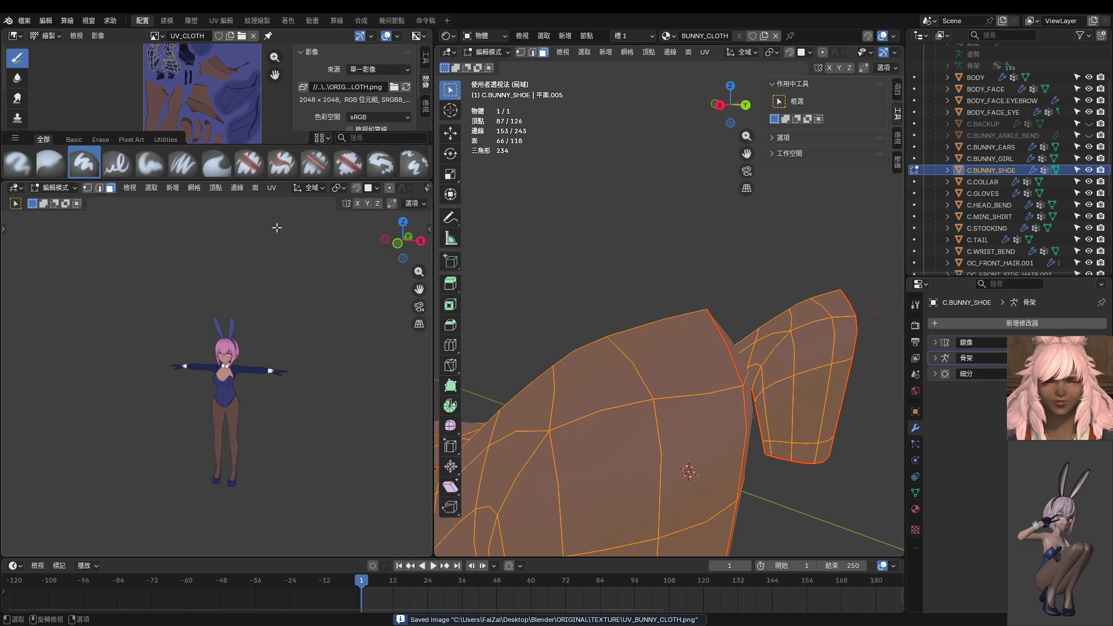
{"action": "left_click", "coordinate": [234, 332]}
{"action": "scroll", "coordinate": [232, 324], "scroll_direction": "up", "scroll_amount": 5}
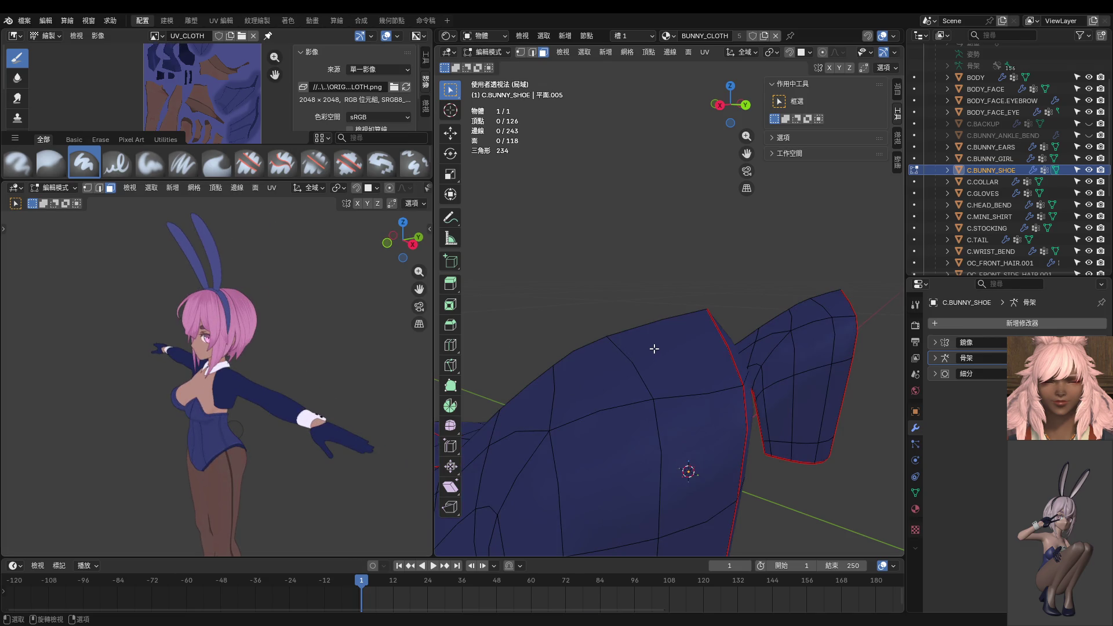
Leave local view in Object Mode and select the bunny ears, front hair and C.HEAD_BEND head band.
{"action": "key", "text": "KP_Divide"}
{"action": "key", "text": "Tab"}
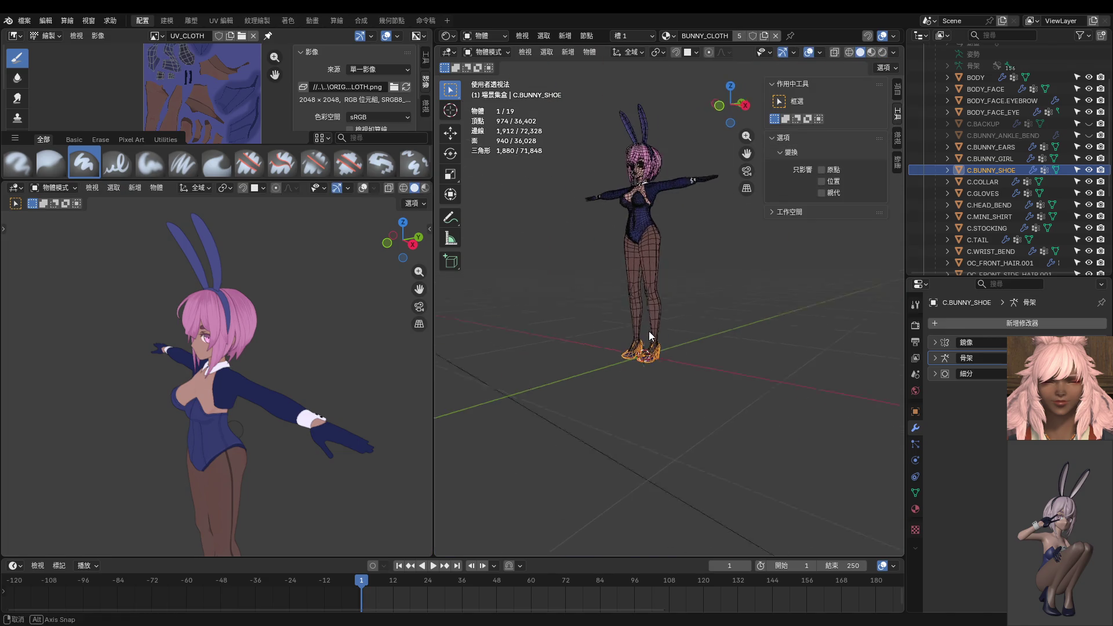
{"action": "middle_click_drag", "start_coordinate": [649, 332], "coordinate": [652, 415]}
{"action": "scroll", "coordinate": [626, 387], "scroll_direction": "up", "scroll_amount": 5}
{"action": "left_click", "coordinate": [626, 387]}
{"action": "left_click", "coordinate": [629, 422], "text": "shift"}
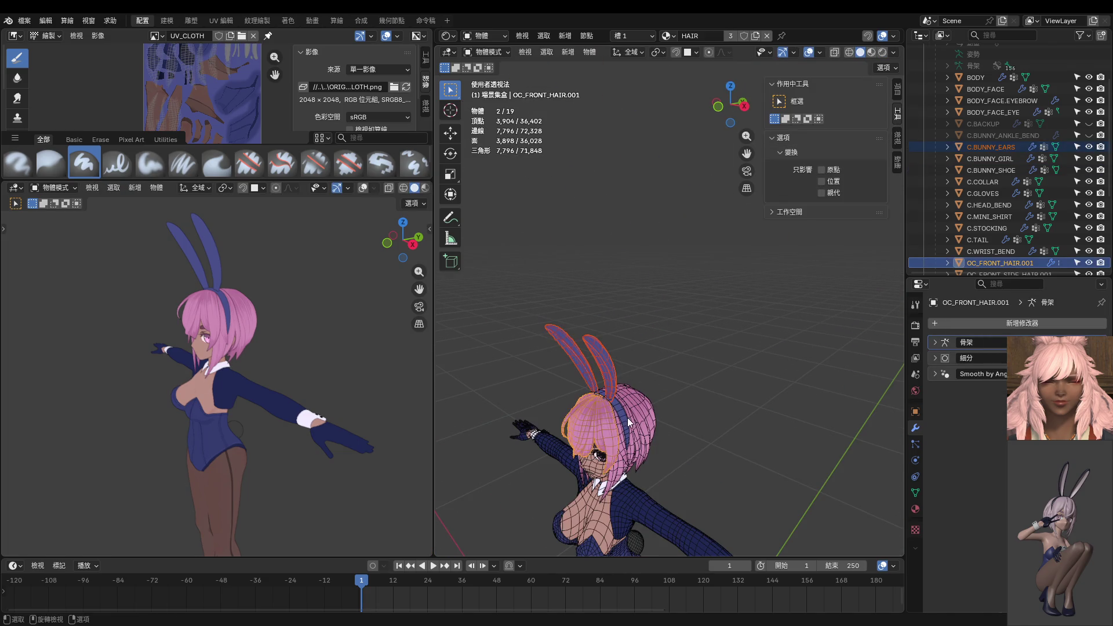
{"action": "left_click", "coordinate": [629, 422], "text": "shift"}
{"action": "left_click", "coordinate": [618, 409], "text": "shift"}
Enlarge the image editor and show the ears' and head band's UV islands in Edit Mode.
{"action": "key", "text": "ctrl+Tab"}
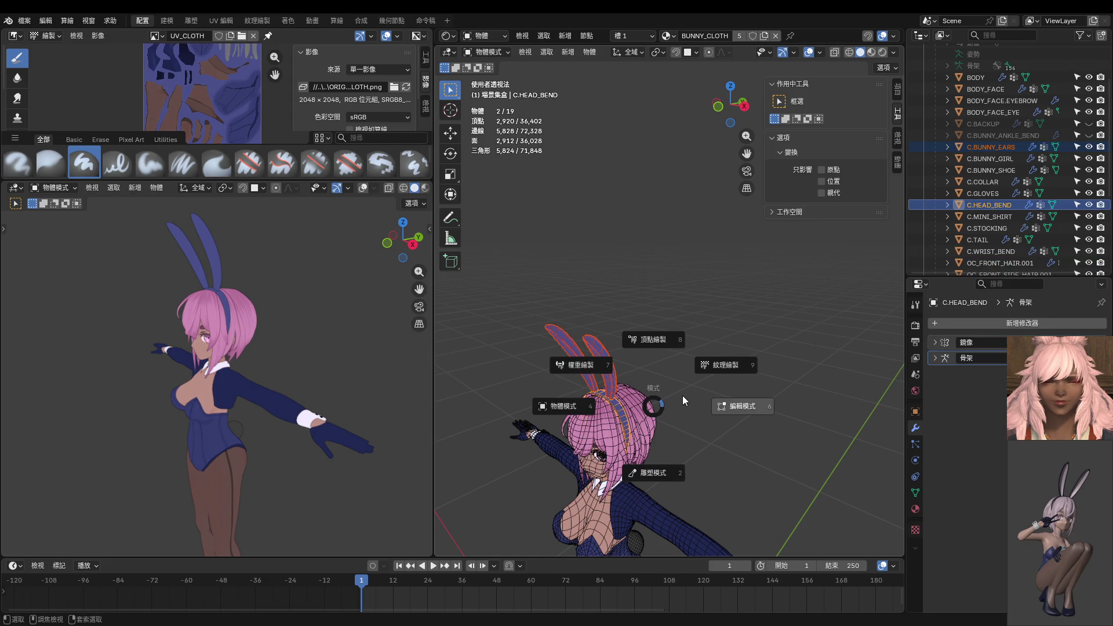
{"action": "left_click", "coordinate": [739, 407]}
{"action": "scroll", "coordinate": [374, 315], "scroll_direction": "down", "scroll_amount": 3}
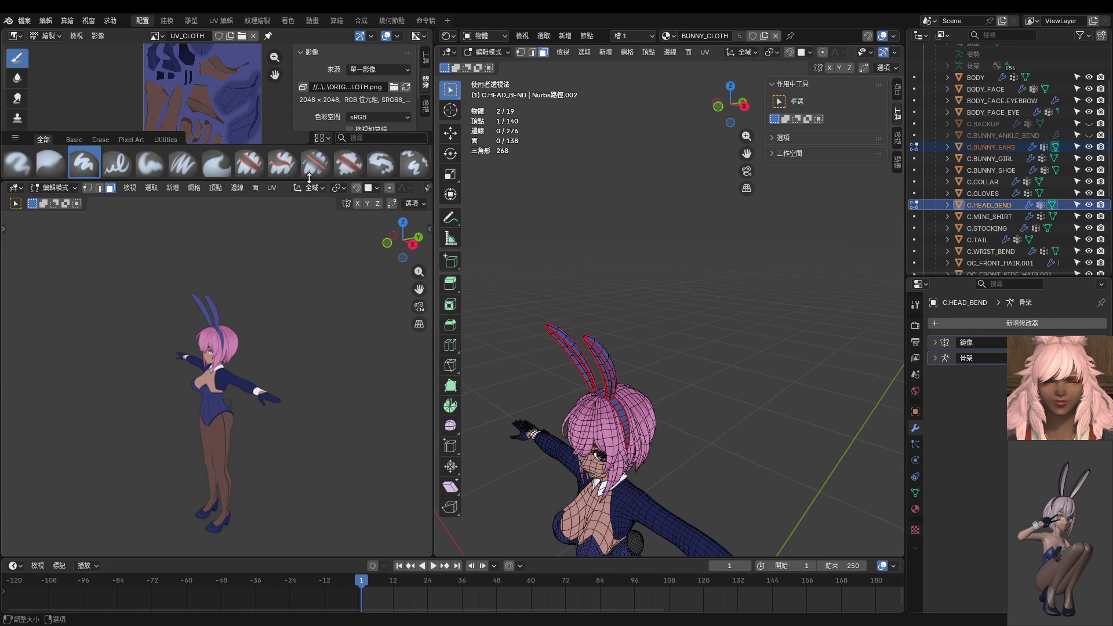
{"action": "left_click_drag", "start_coordinate": [308, 181], "coordinate": [304, 288]}
{"action": "scroll", "coordinate": [258, 174], "scroll_direction": "up", "scroll_amount": 2}
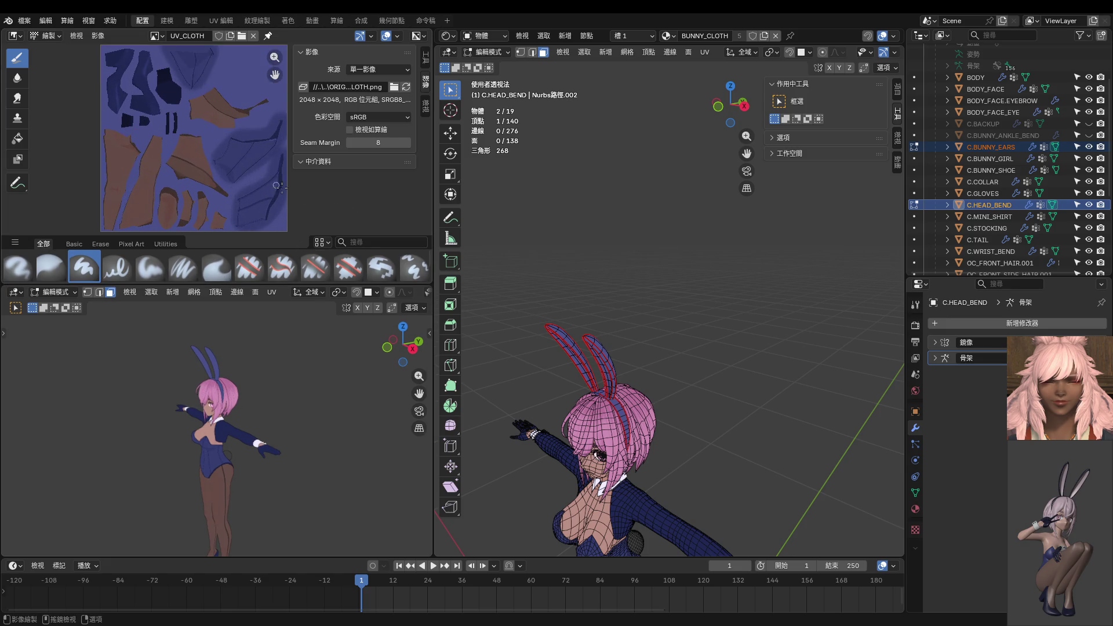
{"action": "key", "text": "a"}
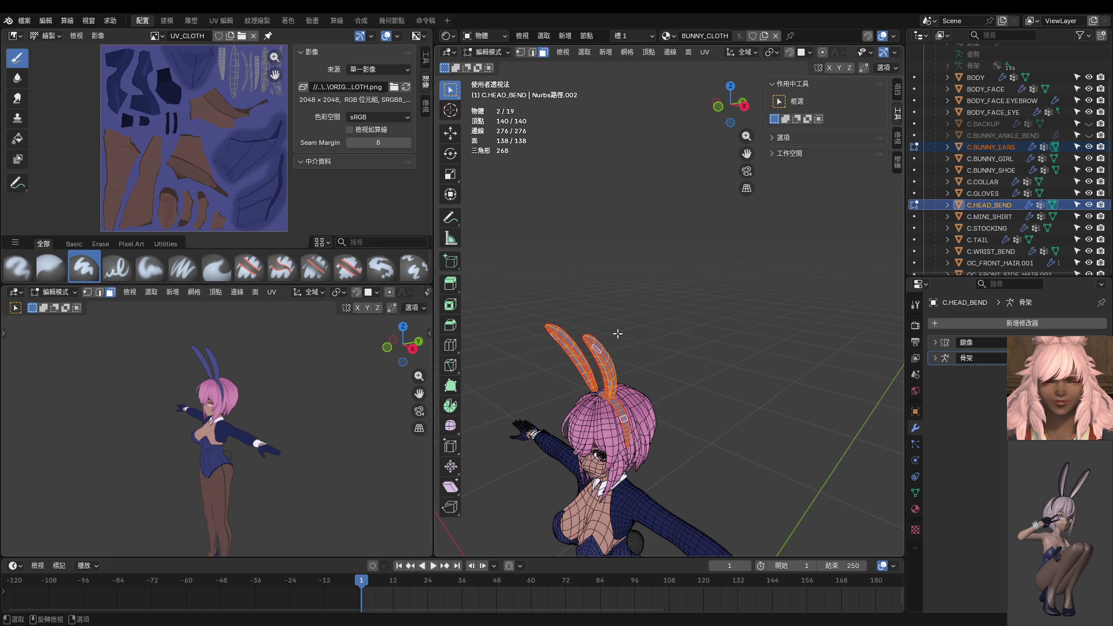
{"action": "key", "text": "Tab"}
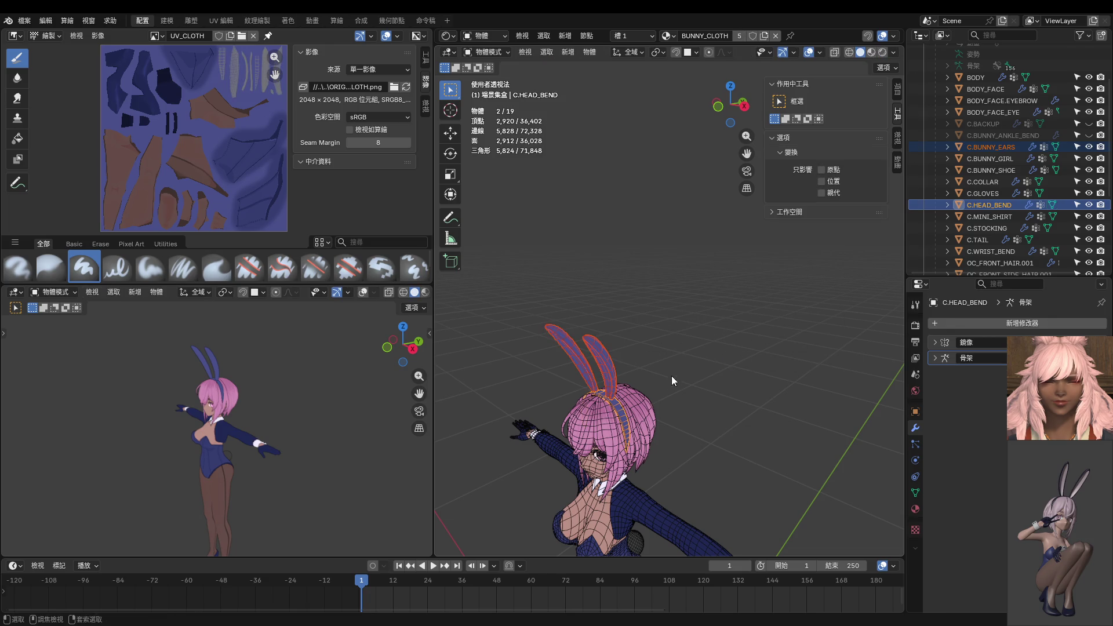
Select only C.HEAD_BEND and switch it into Texture Paint, framing the head.
{"action": "left_click", "coordinate": [624, 422]}
{"action": "key", "text": "ctrl+Tab"}
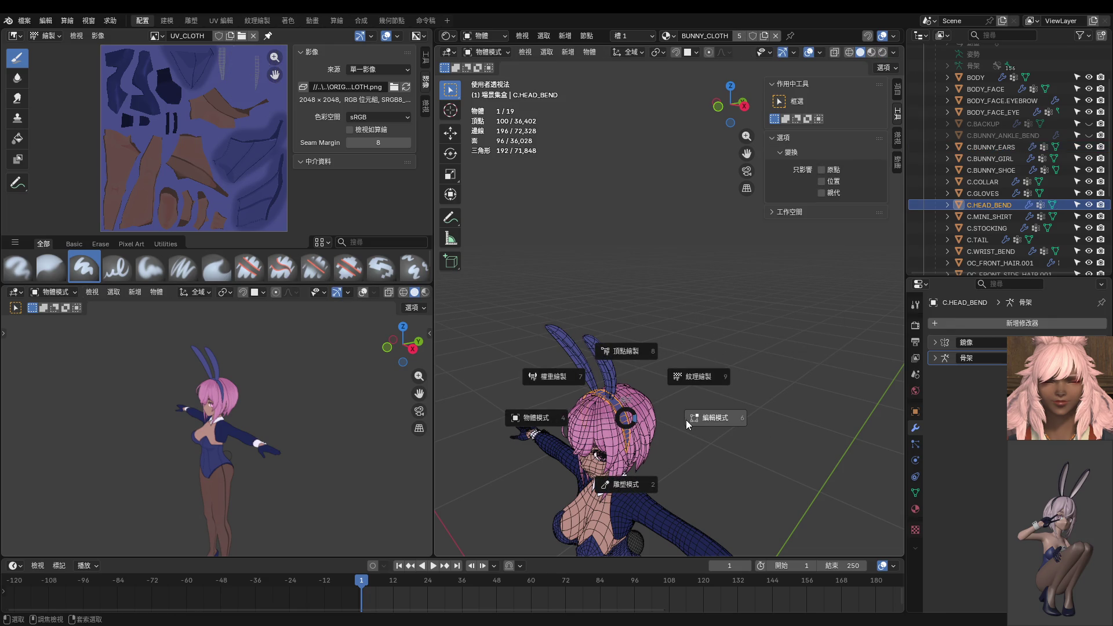
{"action": "left_click", "coordinate": [701, 421]}
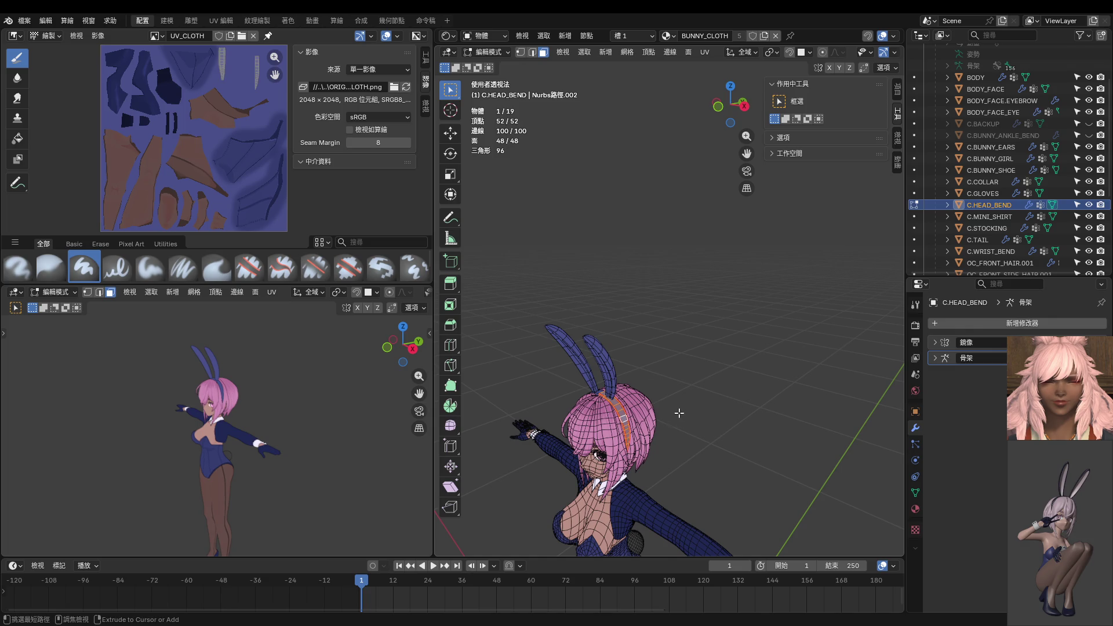
{"action": "key", "text": "ctrl+Tab"}
{"action": "left_click", "coordinate": [736, 373]}
{"action": "mouse_move", "coordinate": [698, 378]}
{"action": "middle_mouse_down"}
{"action": "mouse_move", "coordinate": [680, 283]}
{"action": "mouse_move", "coordinate": [654, 264]}
{"action": "middle_mouse_up"}
{"action": "middle_click_drag", "start_coordinate": [606, 307], "coordinate": [603, 328]}
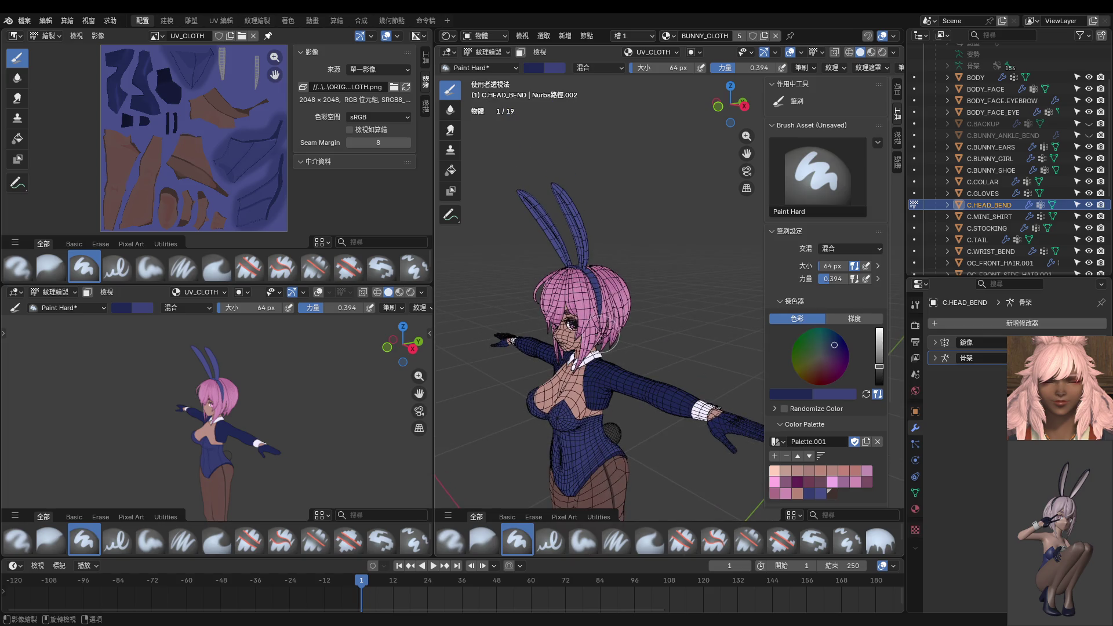
Paint a stroke on the head band and set the brush strength to 1.000.
{"action": "left_click", "coordinate": [592, 267]}
{"action": "key", "text": "shift+f"}
{"action": "left_click", "coordinate": [603, 316]}
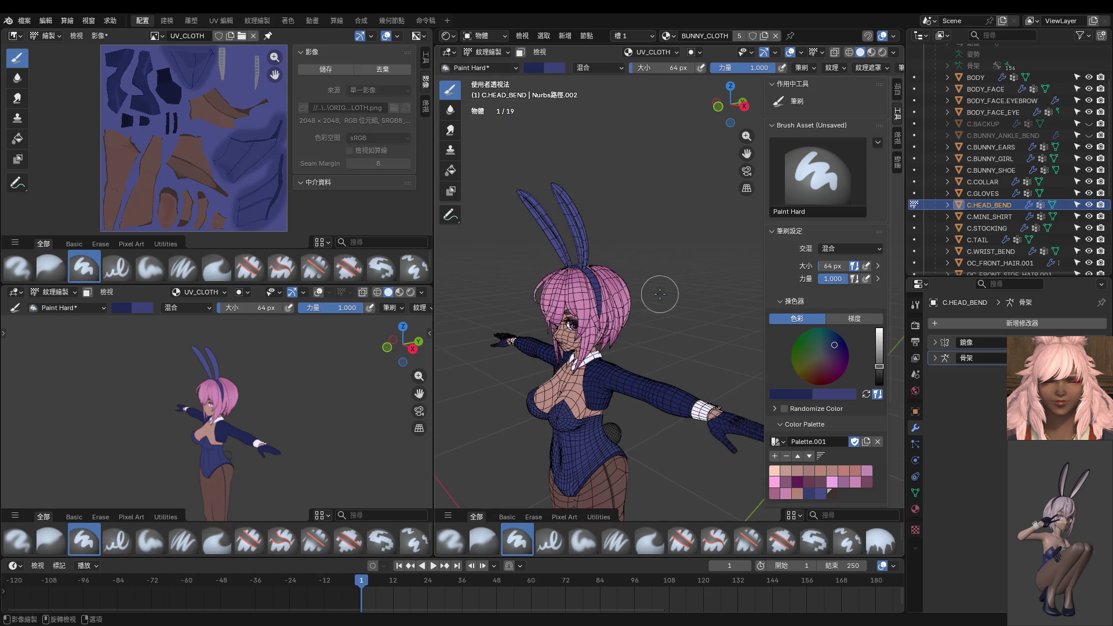
{"action": "middle_click_drag", "start_coordinate": [578, 256], "coordinate": [648, 347]}
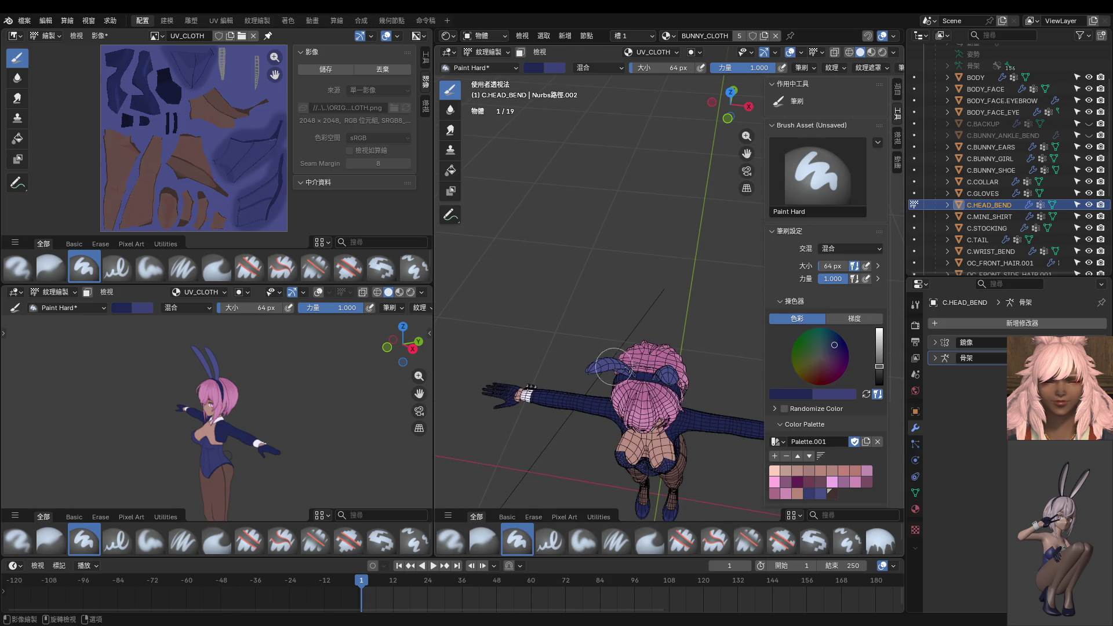
Isolate C.HEAD_BEND in local view, orbit to see it as an arch, and change the viewport shading.
{"action": "key", "text": "KP_Divide"}
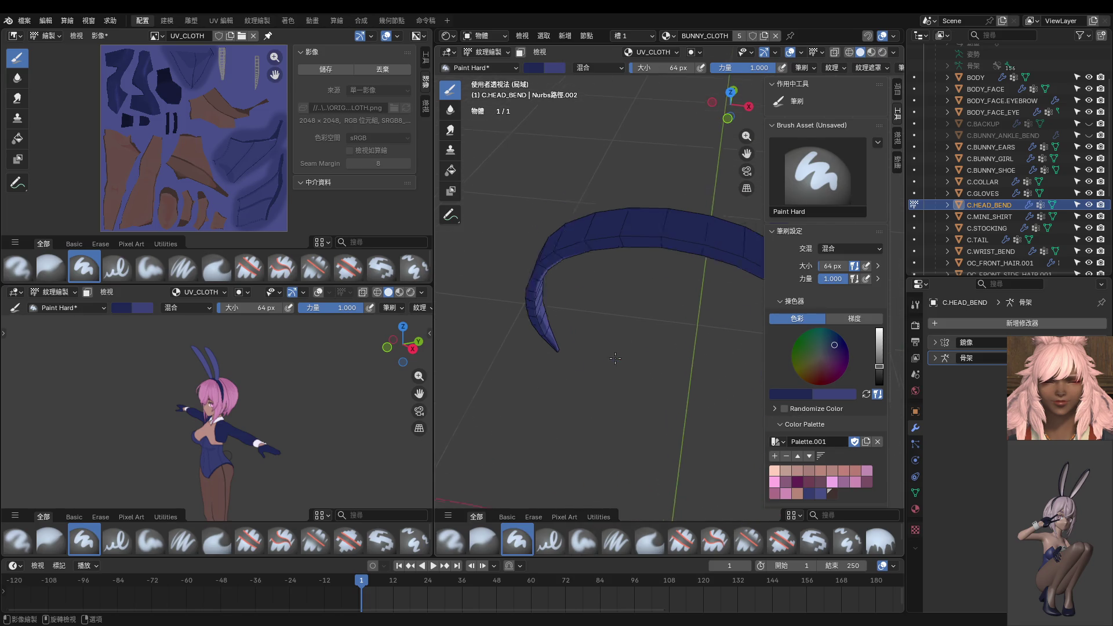
{"action": "mouse_move", "coordinate": [609, 356]}
{"action": "middle_mouse_down"}
{"action": "mouse_move", "coordinate": [574, 295]}
{"action": "mouse_move", "coordinate": [574, 200]}
{"action": "middle_mouse_up"}
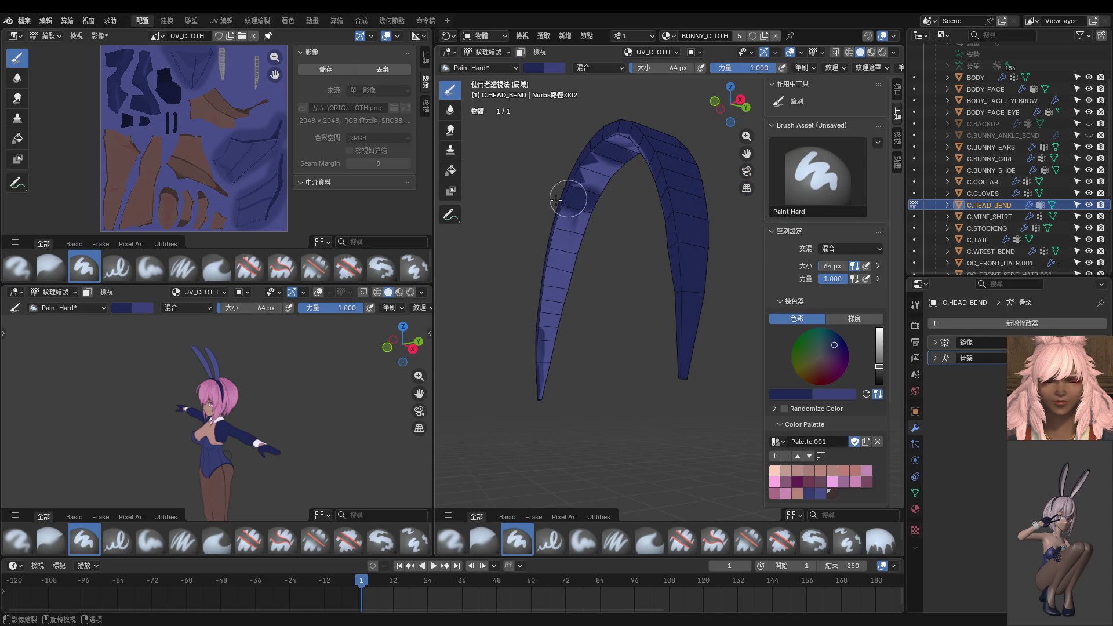
{"action": "mouse_move", "coordinate": [585, 301]}
{"action": "middle_mouse_down"}
{"action": "mouse_move", "coordinate": [740, 276]}
{"action": "mouse_move", "coordinate": [628, 259]}
{"action": "mouse_move", "coordinate": [653, 204]}
{"action": "middle_mouse_up"}
{"action": "mouse_move", "coordinate": [708, 442]}
{"action": "middle_mouse_down"}
{"action": "mouse_move", "coordinate": [693, 389]}
{"action": "mouse_move", "coordinate": [733, 224]}
{"action": "mouse_move", "coordinate": [609, 315]}
{"action": "mouse_move", "coordinate": [634, 231]}
{"action": "mouse_move", "coordinate": [661, 272]}
{"action": "mouse_move", "coordinate": [710, 228]}
{"action": "middle_mouse_up"}
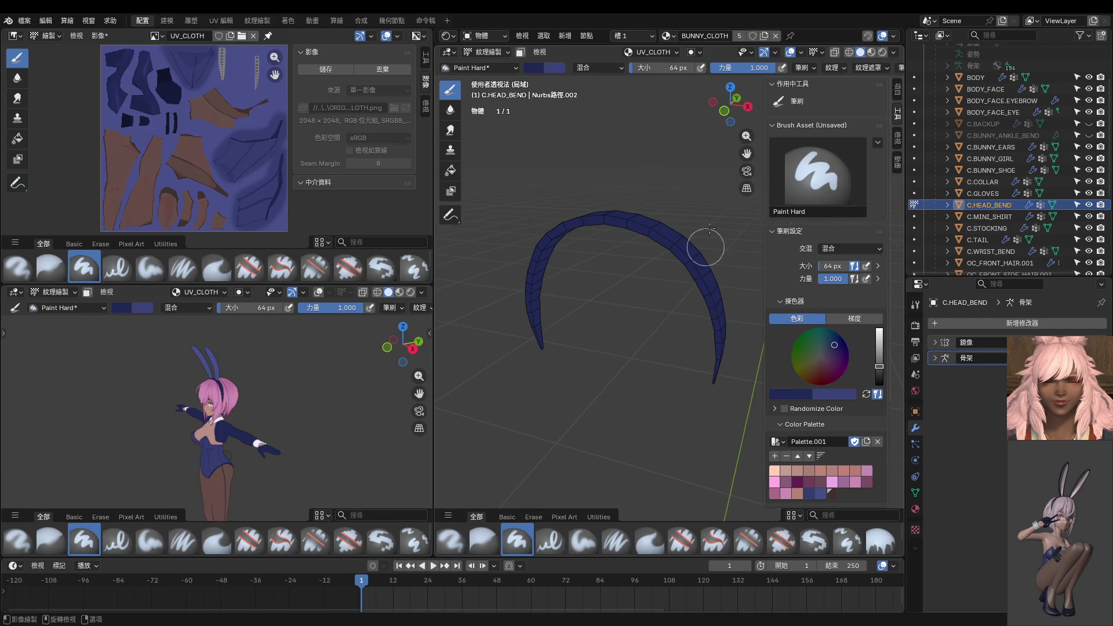
{"action": "left_click", "coordinate": [876, 53]}
{"action": "key", "text": "ctrl+z"}
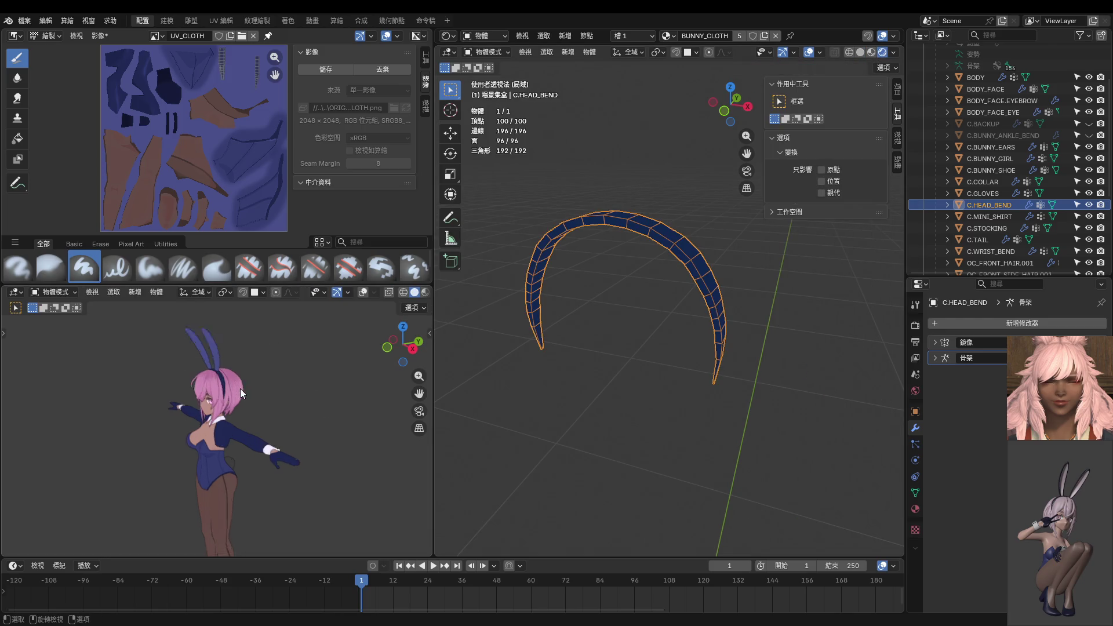
{"action": "scroll", "coordinate": [240, 389], "scroll_direction": "up", "scroll_amount": 3}
{"action": "scroll", "coordinate": [389, 295], "scroll_direction": "down", "scroll_amount": 2}
{"action": "left_click", "coordinate": [412, 291]}
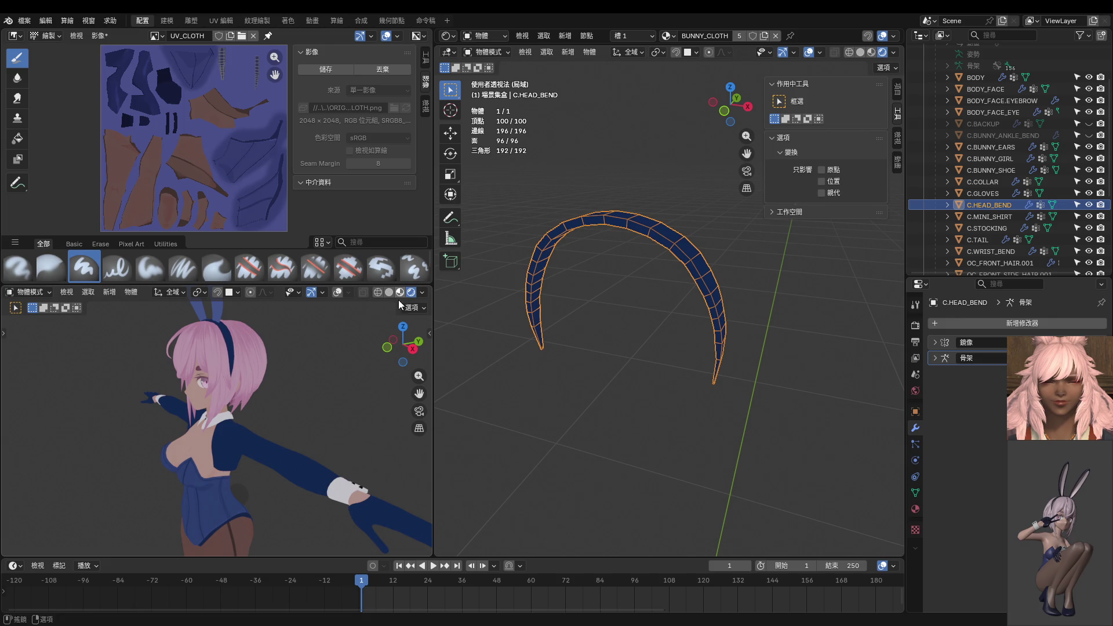
{"action": "mouse_move", "coordinate": [398, 300]}
{"action": "middle_mouse_down", "text": "ctrl"}
{"action": "mouse_move", "coordinate": [304, 377]}
{"action": "mouse_move", "coordinate": [262, 392]}
{"action": "mouse_move", "coordinate": [260, 326]}
{"action": "mouse_move", "coordinate": [281, 332]}
{"action": "mouse_move", "coordinate": [269, 406]}
{"action": "mouse_move", "coordinate": [256, 412]}
{"action": "mouse_move", "coordinate": [34, 436]}
{"action": "mouse_move", "coordinate": [251, 438]}
{"action": "mouse_move", "coordinate": [242, 375]}
{"action": "mouse_move", "coordinate": [232, 440]}
{"action": "middle_mouse_up", "text": "ctrl"}
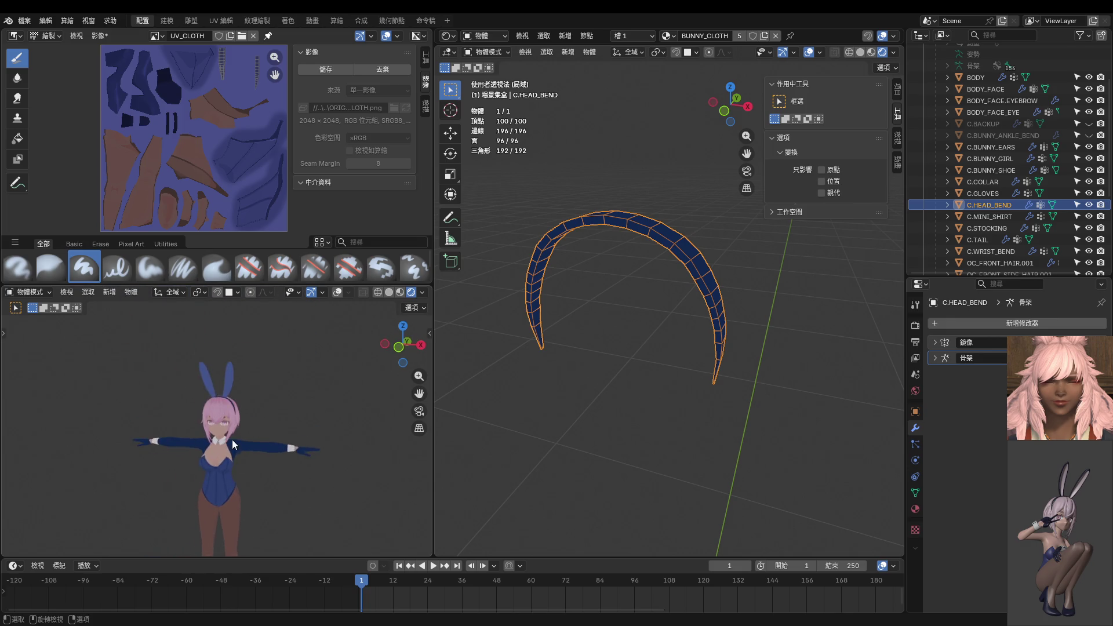
{"action": "scroll", "coordinate": [233, 438], "scroll_direction": "up", "scroll_amount": 5}
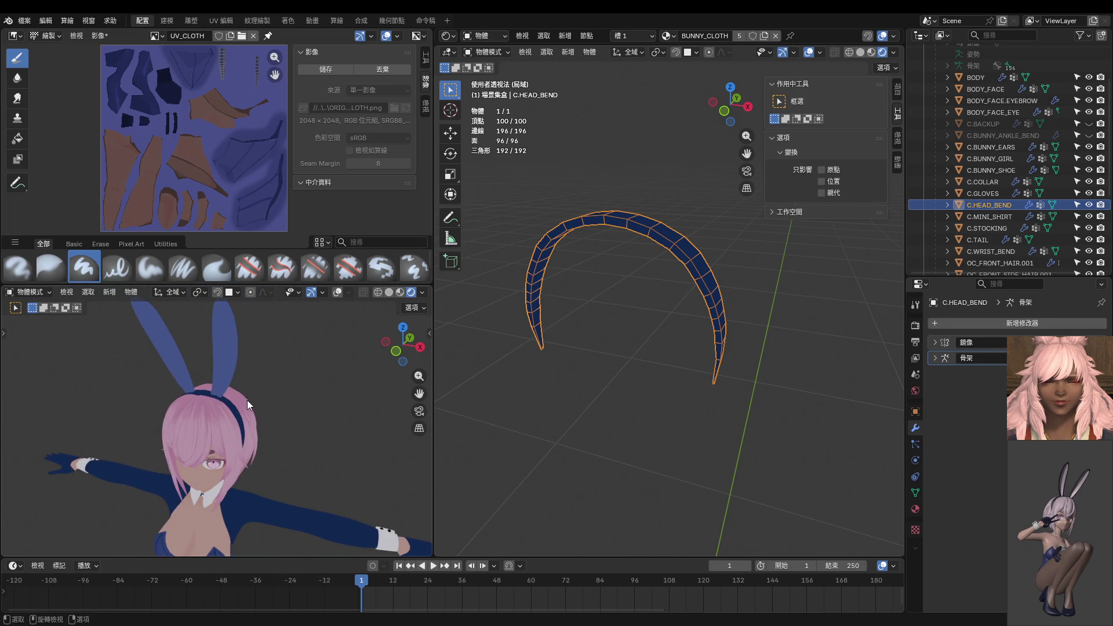
{"action": "scroll", "coordinate": [501, 402], "scroll_direction": "down", "scroll_amount": 1}
{"action": "scroll", "coordinate": [370, 390], "scroll_direction": "down", "scroll_amount": 5}
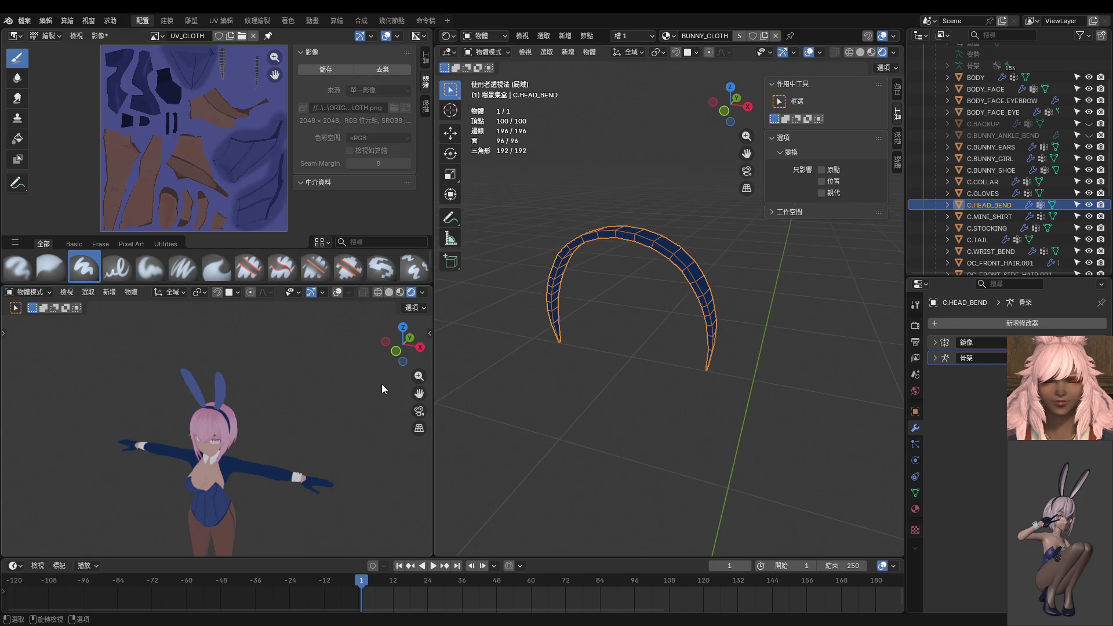
{"action": "key", "text": "ctrl+Tab"}
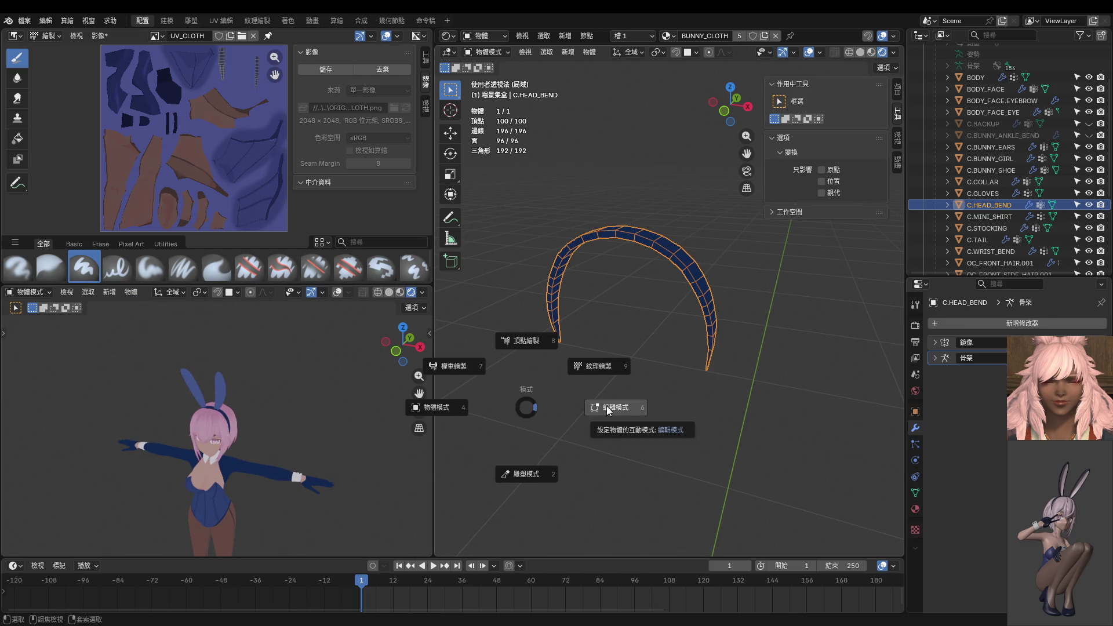
{"action": "left_click", "coordinate": [603, 408]}
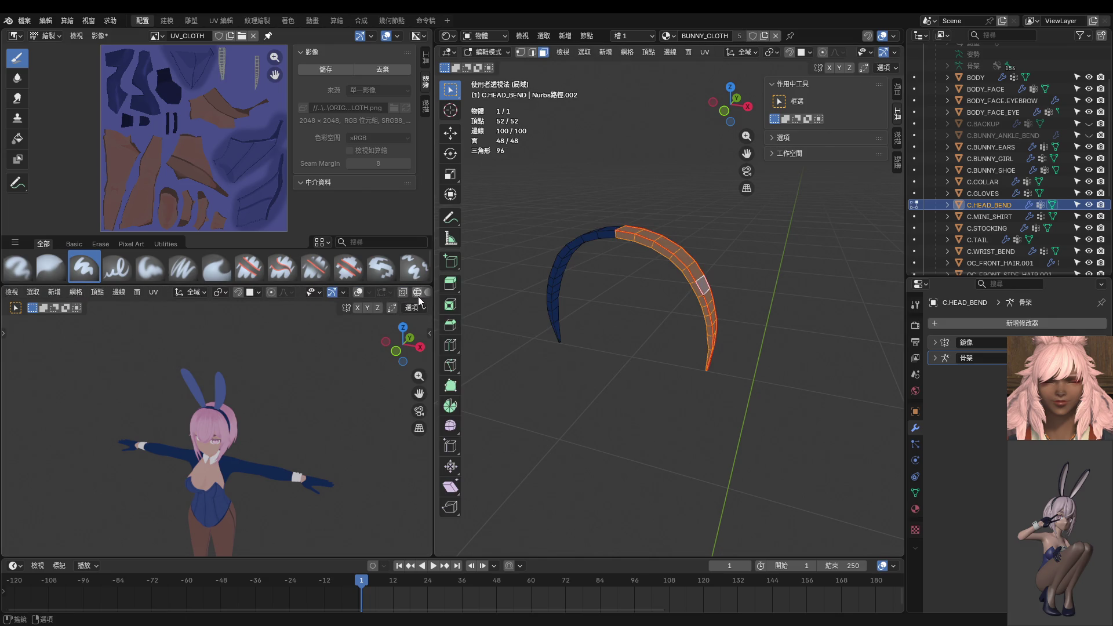
{"action": "middle_click_drag", "start_coordinate": [614, 313], "coordinate": [609, 327]}
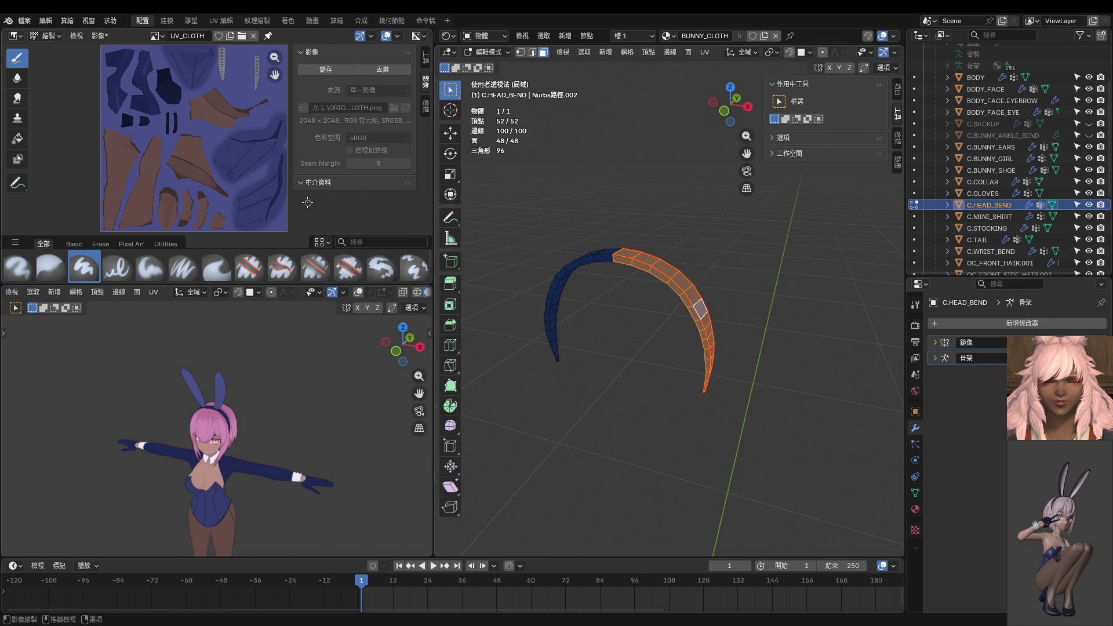
{"action": "scroll", "coordinate": [293, 375], "scroll_direction": "up", "scroll_amount": 4}
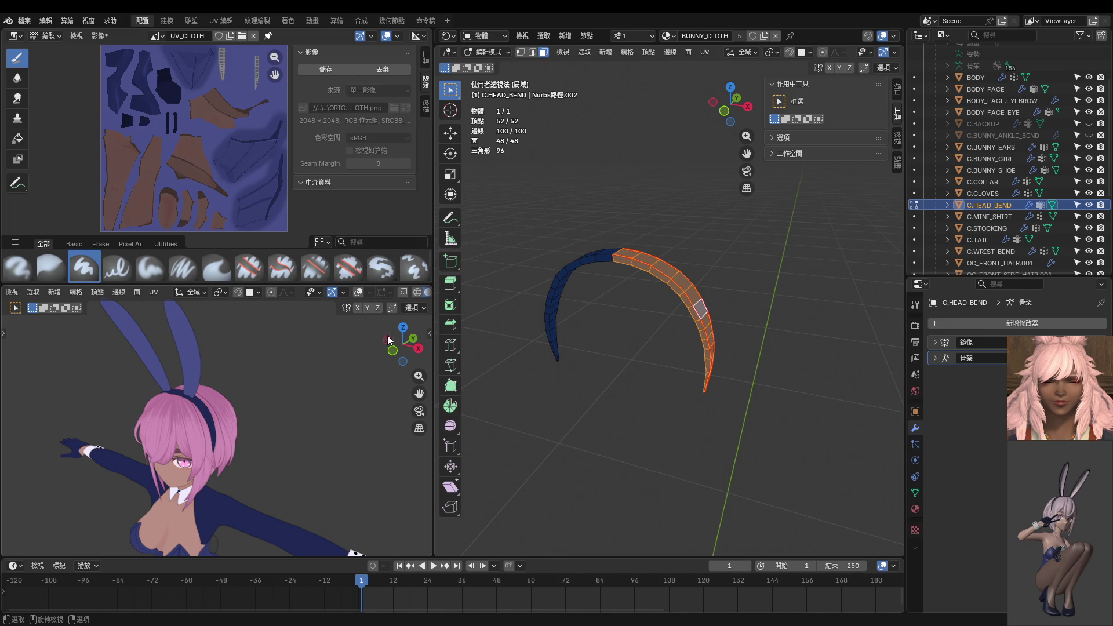
{"action": "key", "text": "Tab"}
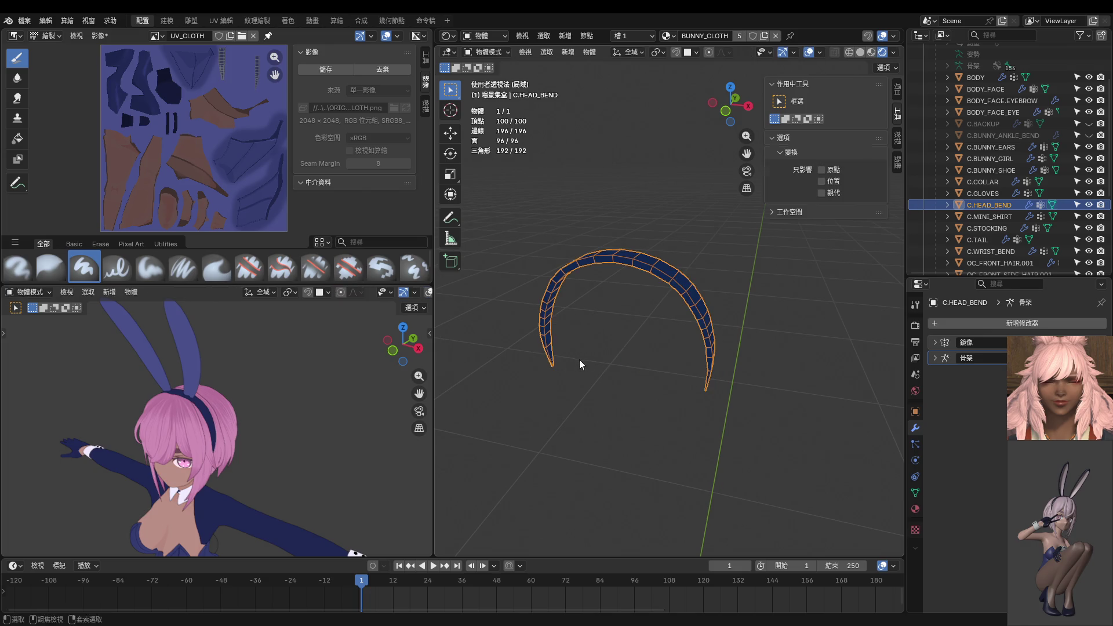
Save the cloth texture, leave local view and make C.BUNNY_EARS the active object.
{"action": "left_click", "coordinate": [325, 69]}
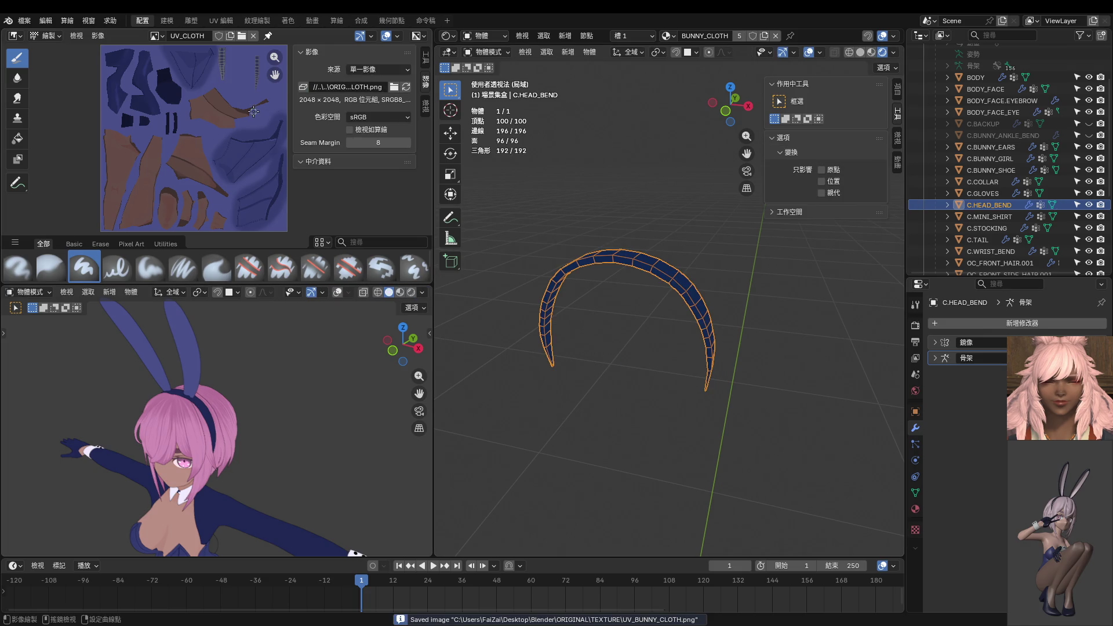
{"action": "key", "text": "KP_Divide"}
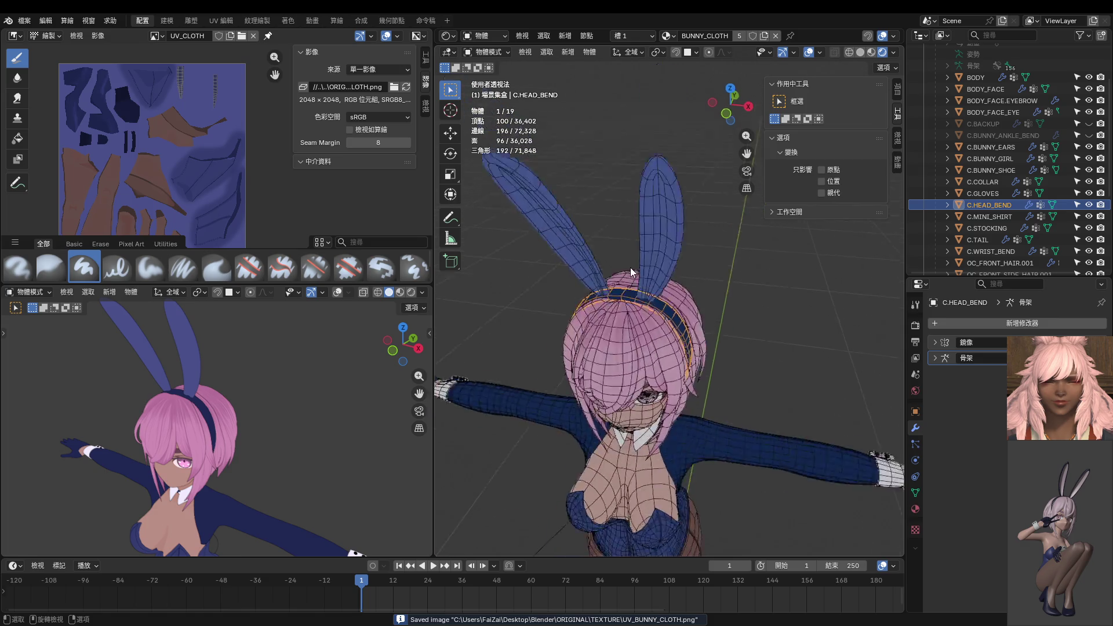
{"action": "left_click", "coordinate": [685, 380]}
{"action": "middle_click_drag", "start_coordinate": [684, 379], "coordinate": [658, 347]}
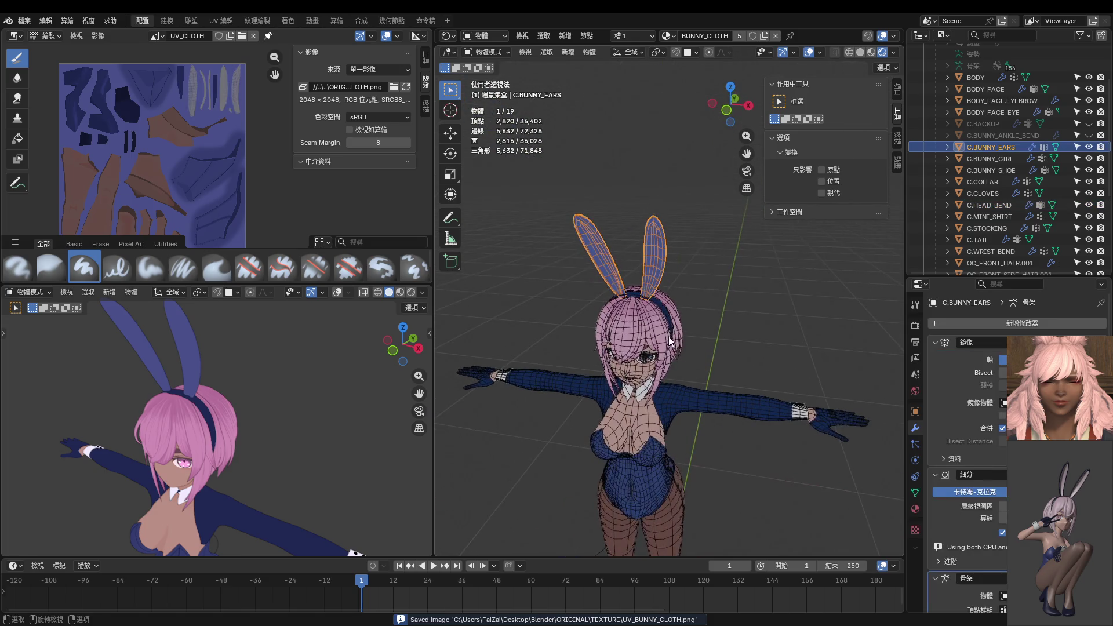
Take the bunny ears into Edit Mode and select the linked ear mesh with L.
{"action": "key", "text": "ctrl+Tab"}
{"action": "left_click", "coordinate": [719, 347]}
{"action": "mouse_move", "coordinate": [680, 271]}
{"action": "middle_mouse_down"}
{"action": "mouse_move", "coordinate": [687, 264]}
{"action": "mouse_move", "coordinate": [673, 273]}
{"action": "mouse_move", "coordinate": [679, 290]}
{"action": "mouse_move", "coordinate": [718, 282]}
{"action": "middle_mouse_up"}
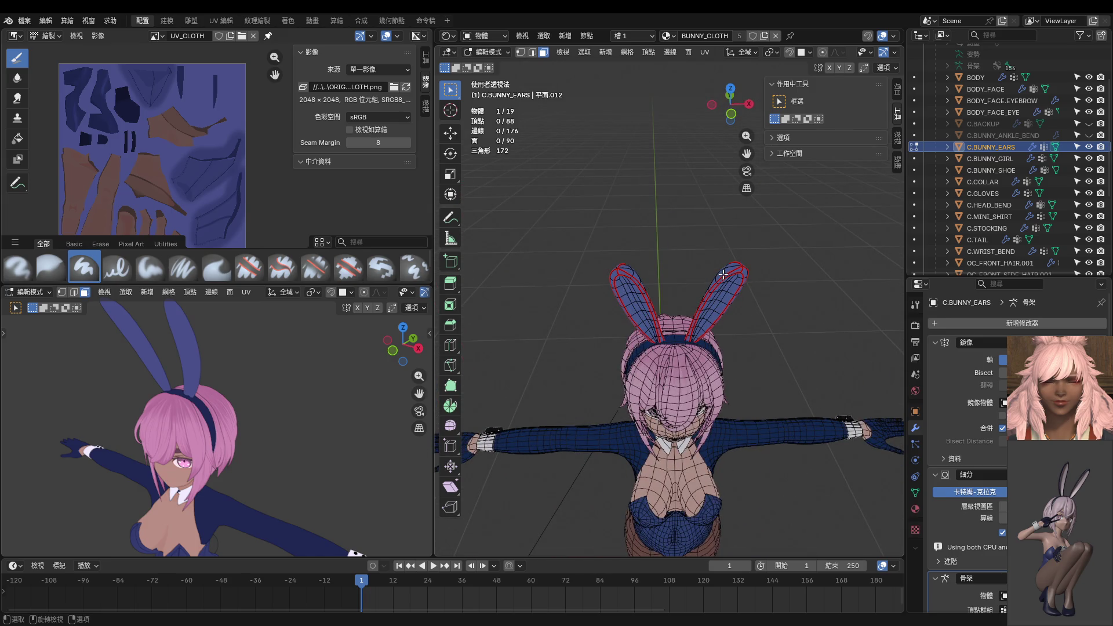
{"action": "key", "text": "l"}
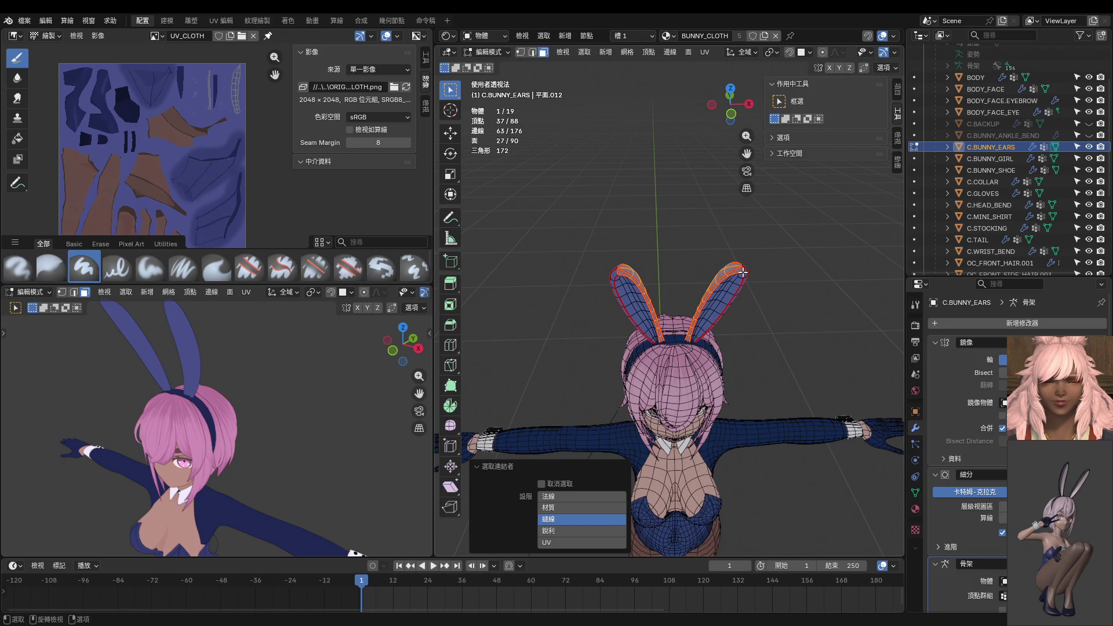
{"action": "mouse_move", "coordinate": [732, 271]}
{"action": "middle_mouse_down"}
{"action": "mouse_move", "coordinate": [611, 398]}
{"action": "mouse_move", "coordinate": [645, 312]}
{"action": "middle_mouse_up"}
Select the rest of the ear mesh, then fill the masked ear faces with dark blue using the Fill brush.
{"action": "key", "text": "l"}
{"action": "key", "text": "ctrl+Tab"}
{"action": "left_click", "coordinate": [725, 279]}
{"action": "scroll", "coordinate": [638, 261], "scroll_direction": "up", "scroll_amount": 5}
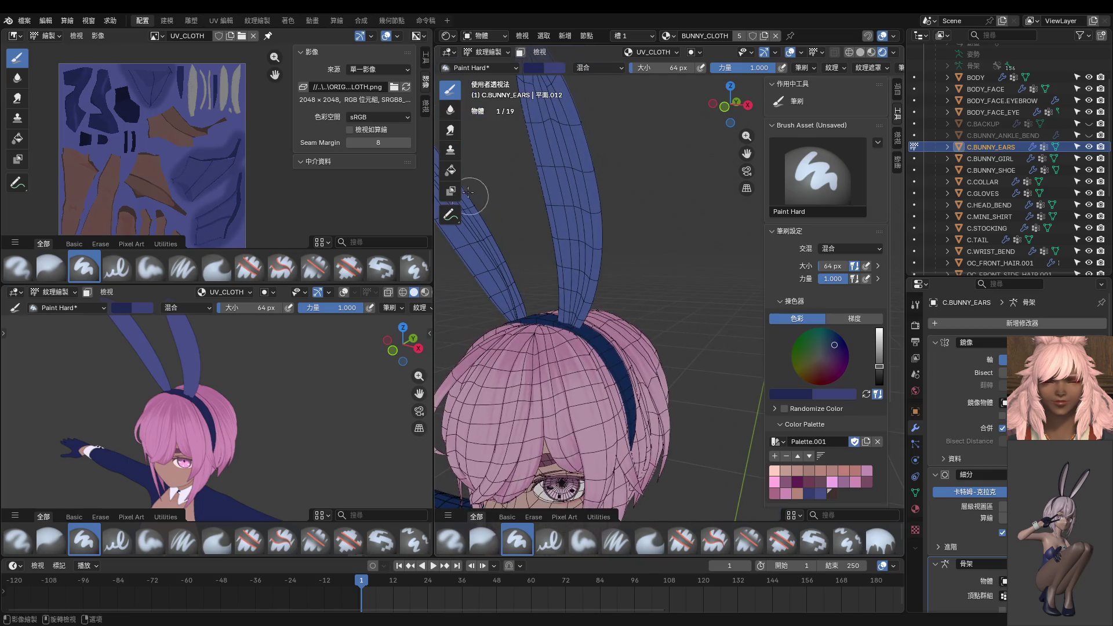
{"action": "key", "text": "m"}
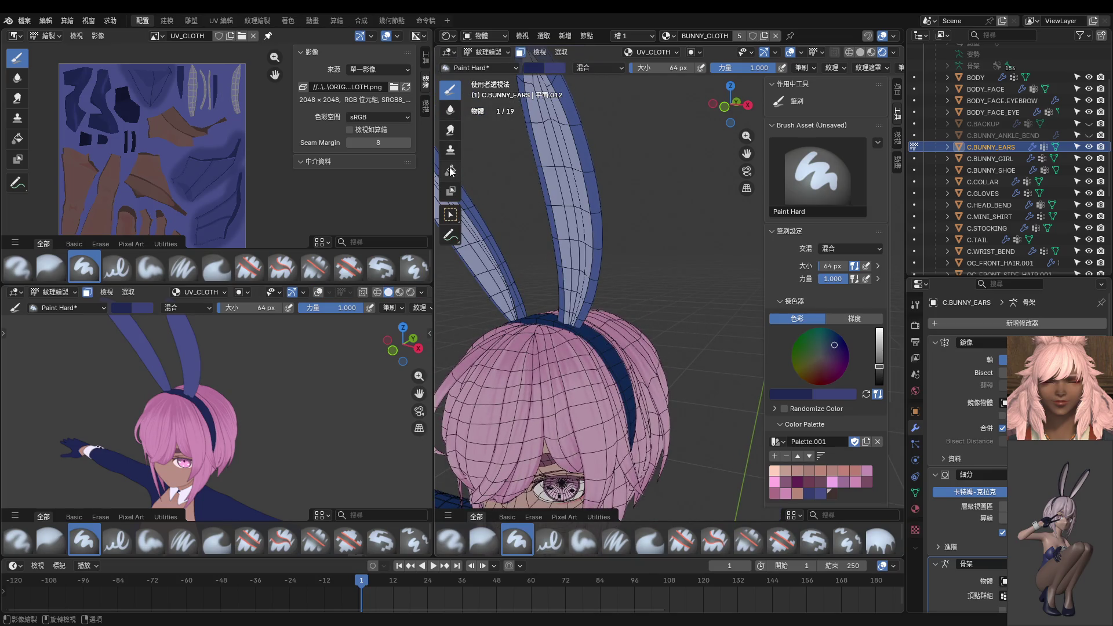
{"action": "left_click", "coordinate": [451, 170]}
{"action": "left_click", "coordinate": [585, 169]}
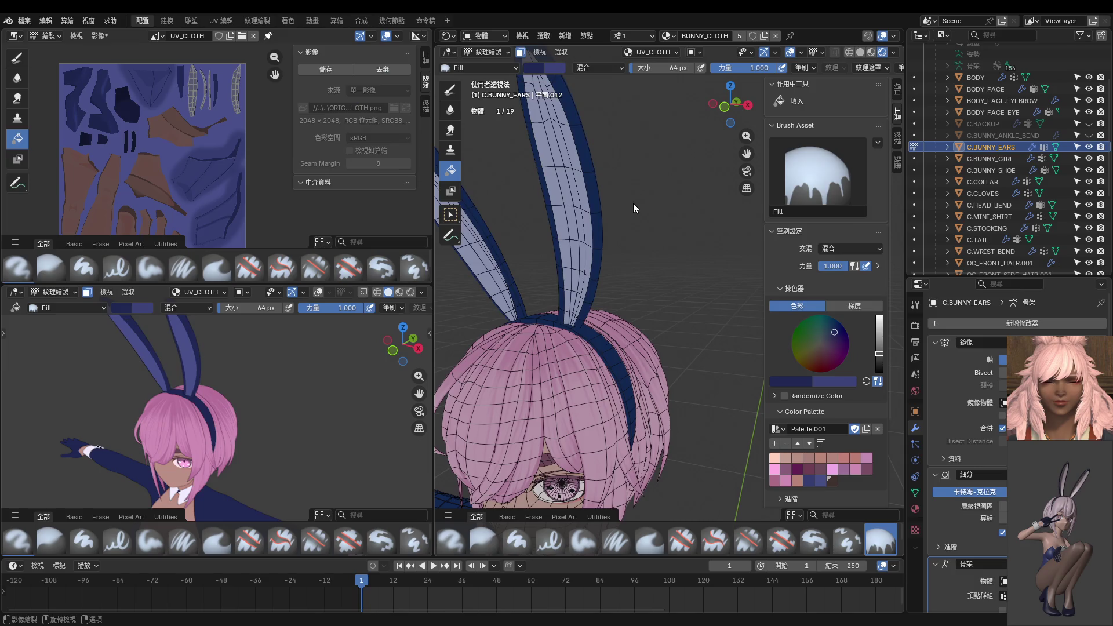
Set both the main viewport and the small viewport to front views.
{"action": "mouse_move", "coordinate": [426, 326]}
{"action": "middle_mouse_down"}
{"action": "mouse_move", "coordinate": [258, 370]}
{"action": "mouse_move", "coordinate": [353, 349]}
{"action": "middle_mouse_up"}
{"action": "scroll", "coordinate": [571, 305], "scroll_direction": "down", "scroll_amount": 3}
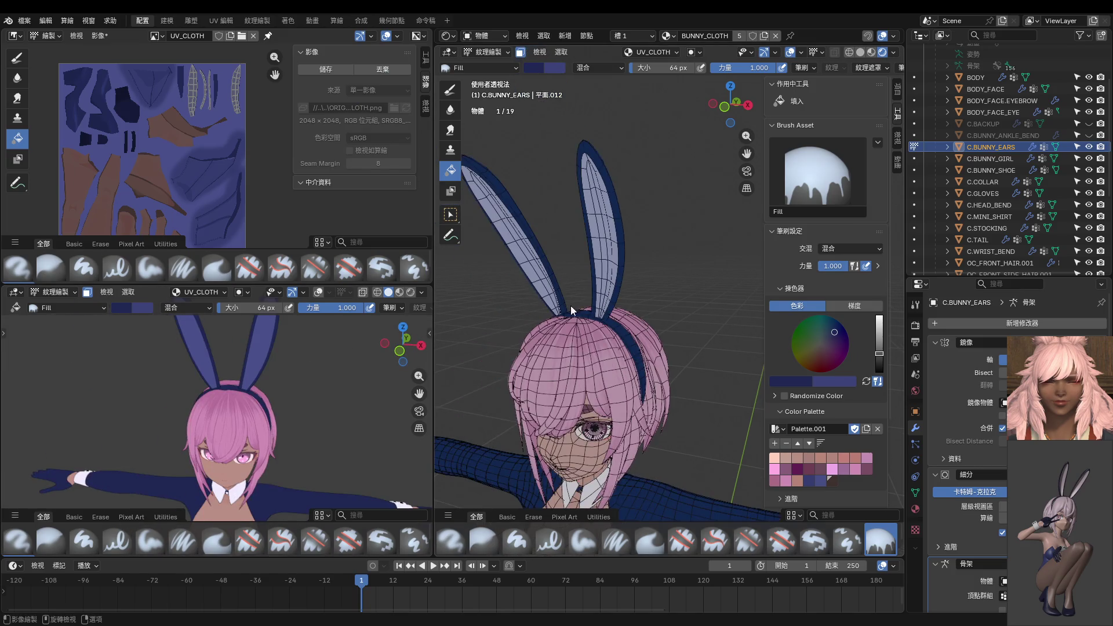
{"action": "key", "text": "KP_1"}
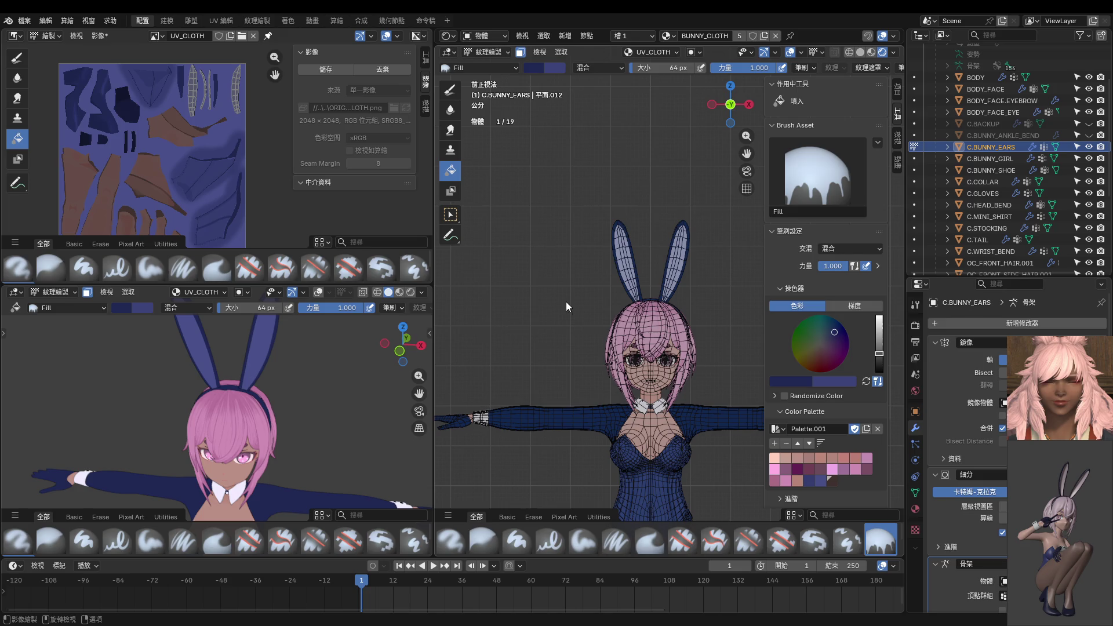
{"action": "key", "text": "KP_1"}
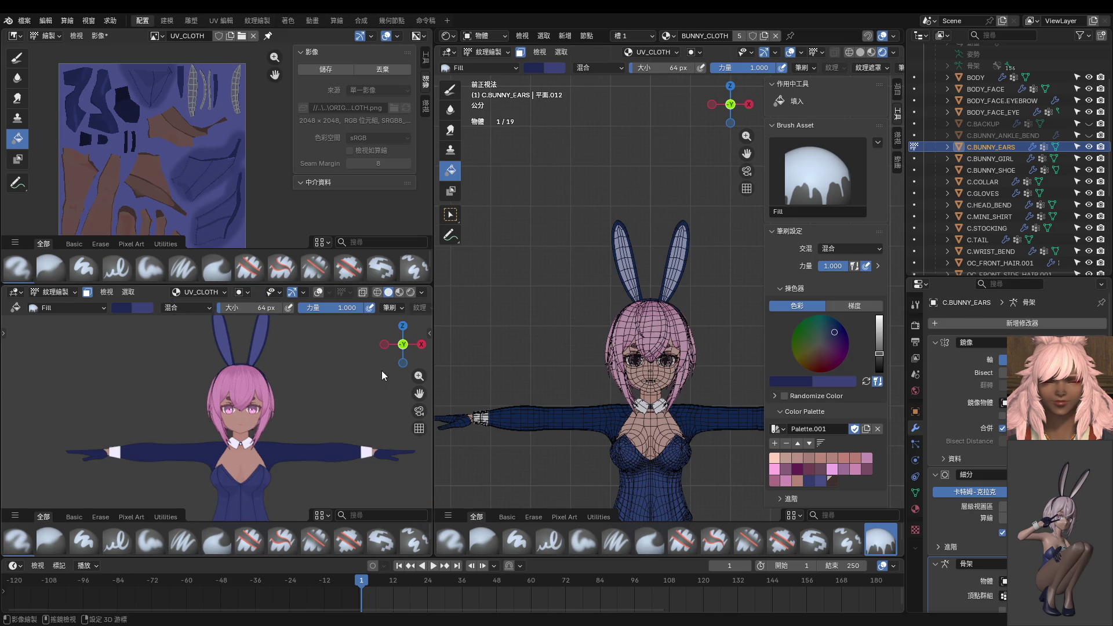
{"action": "scroll", "coordinate": [522, 403], "scroll_direction": "up", "scroll_amount": 3}
Select all the ear mesh in Edit Mode and return to Texture Paint.
{"action": "key", "text": "Tab"}
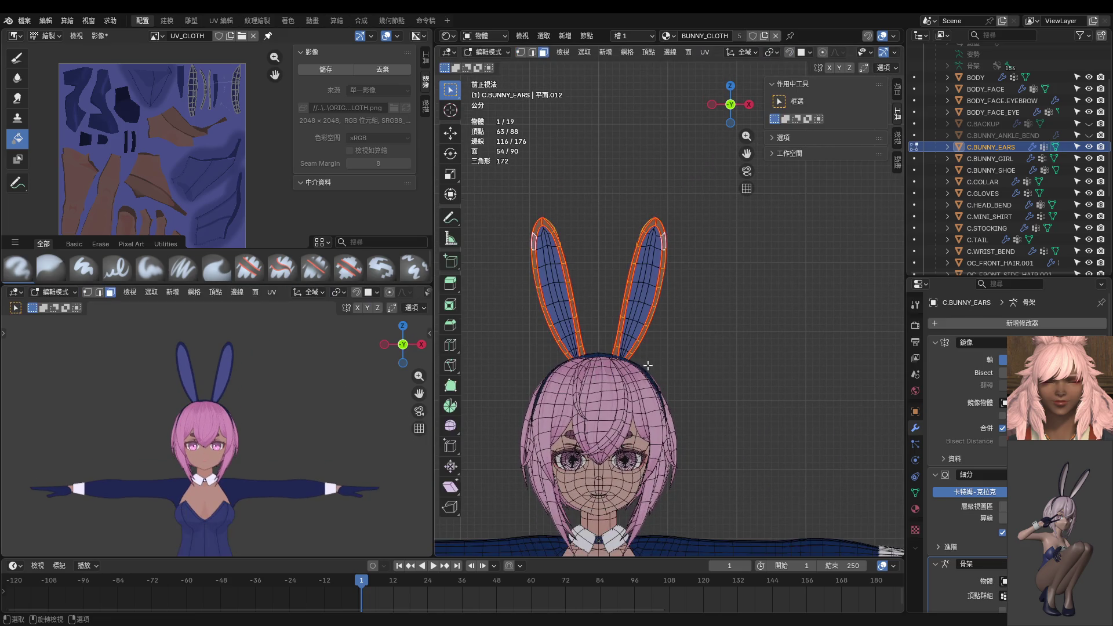
{"action": "key", "text": "a"}
{"action": "key", "text": "ctrl+Tab"}
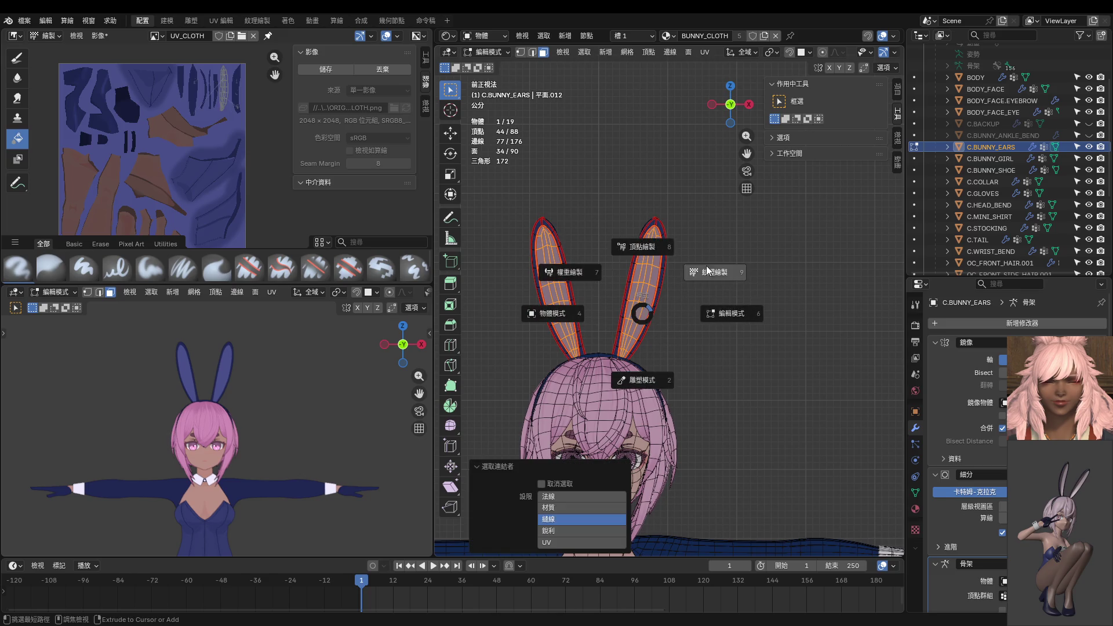
{"action": "left_click", "coordinate": [698, 272]}
Sample the ears' blue, lighten it step by step toward cyan, and refill both ears with it.
{"action": "key", "text": "s"}
{"action": "middle_click_drag", "start_coordinate": [615, 338], "coordinate": [749, 345]}
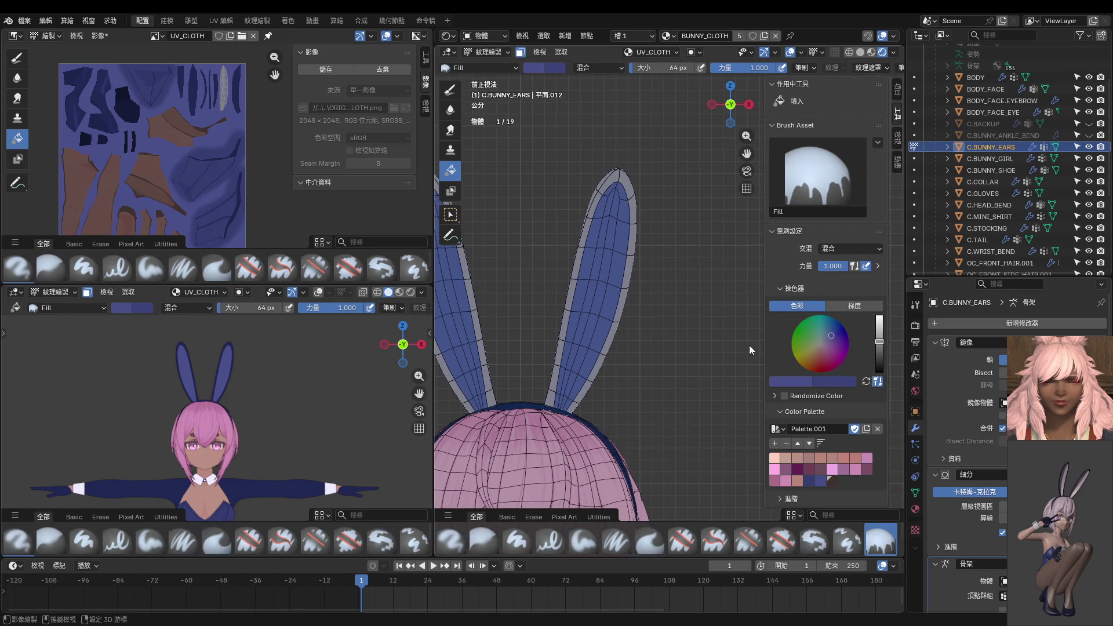
{"action": "left_click_drag", "start_coordinate": [882, 341], "coordinate": [879, 330]}
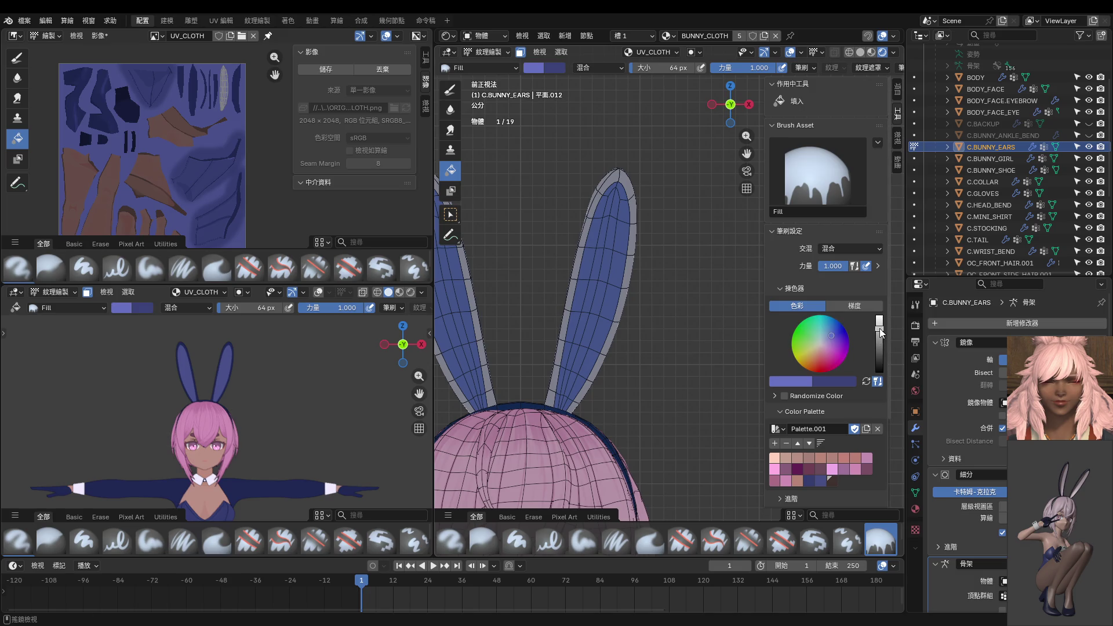
{"action": "left_click", "coordinate": [610, 291]}
{"action": "scroll", "coordinate": [593, 367], "scroll_direction": "up", "scroll_amount": 2, "text": "shift"}
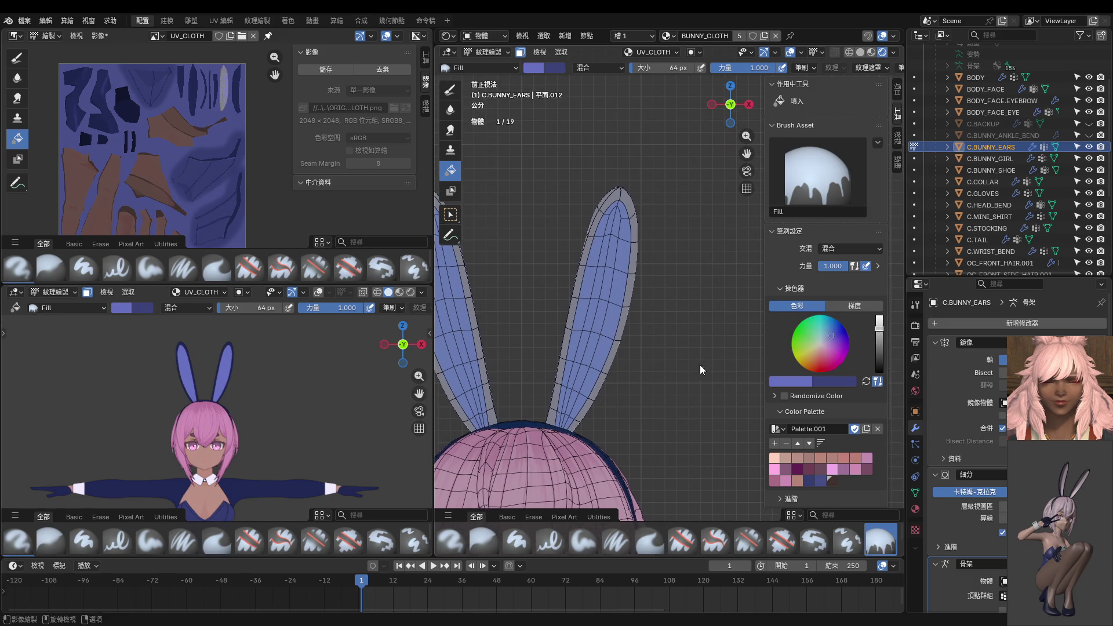
{"action": "scroll", "coordinate": [611, 326], "scroll_direction": "down", "scroll_amount": 3, "text": "shift"}
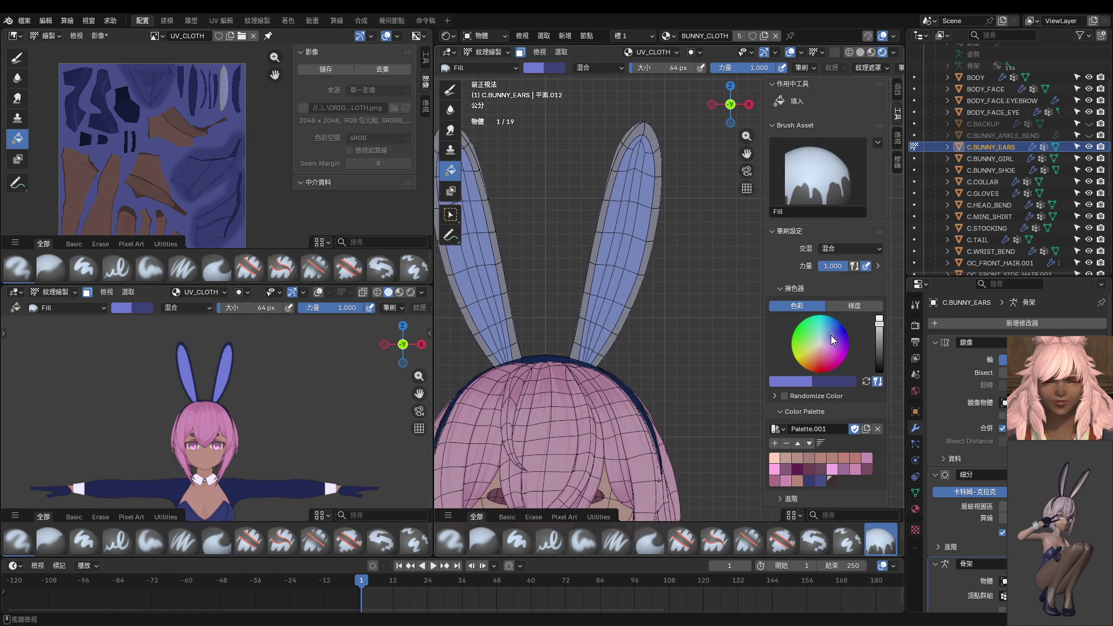
{"action": "left_click_drag", "start_coordinate": [831, 335], "coordinate": [827, 333]}
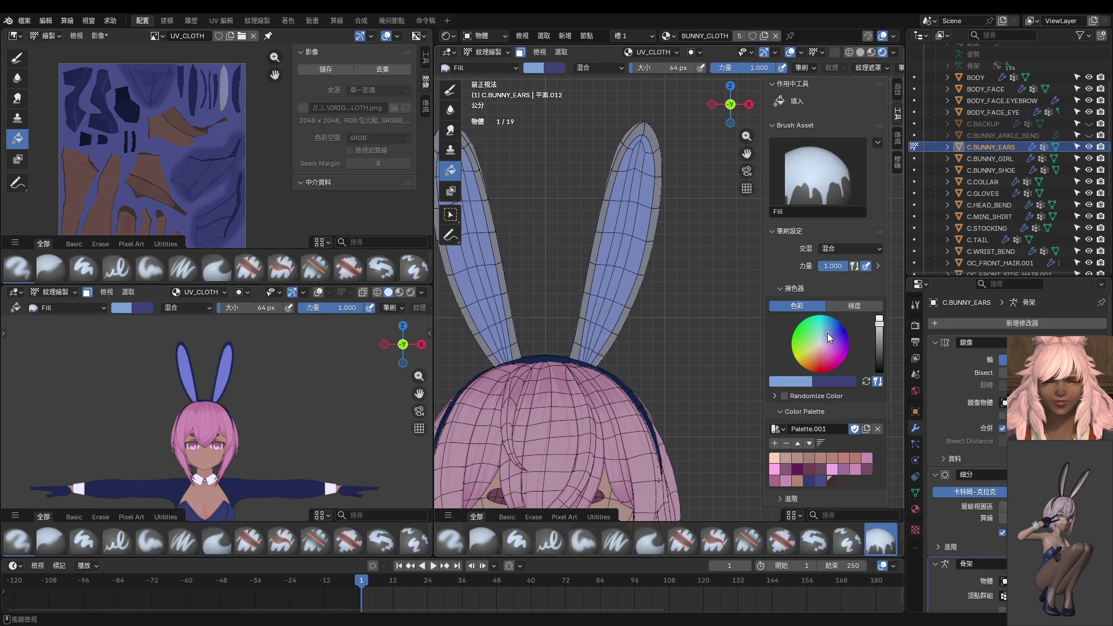
{"action": "left_click", "coordinate": [625, 259]}
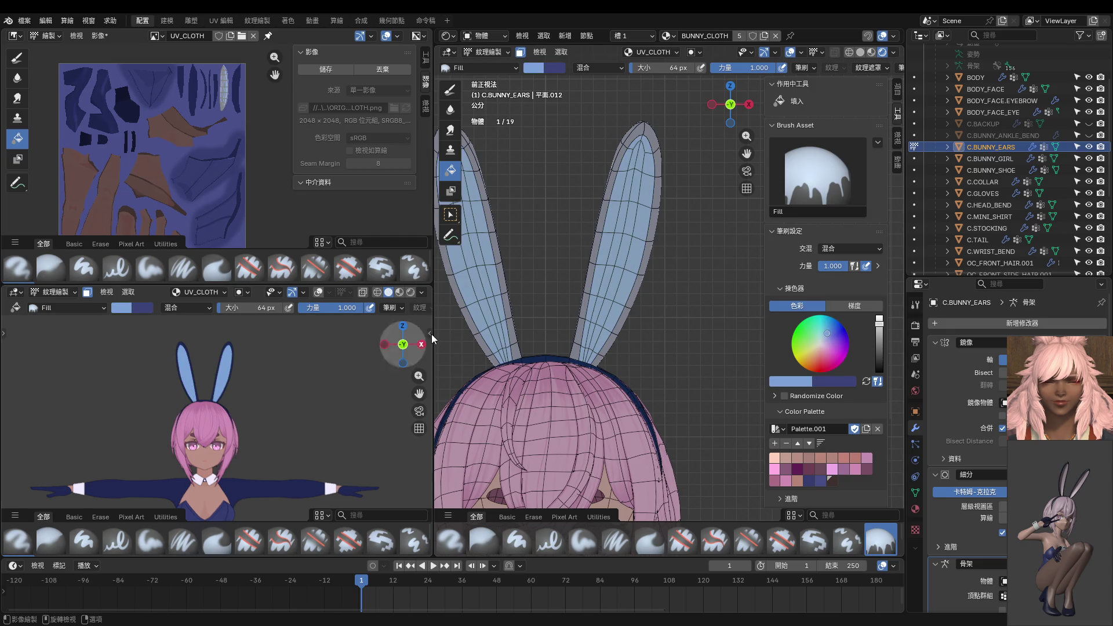
{"action": "left_click_drag", "start_coordinate": [827, 332], "coordinate": [823, 329]}
{"action": "left_click", "coordinate": [614, 254]}
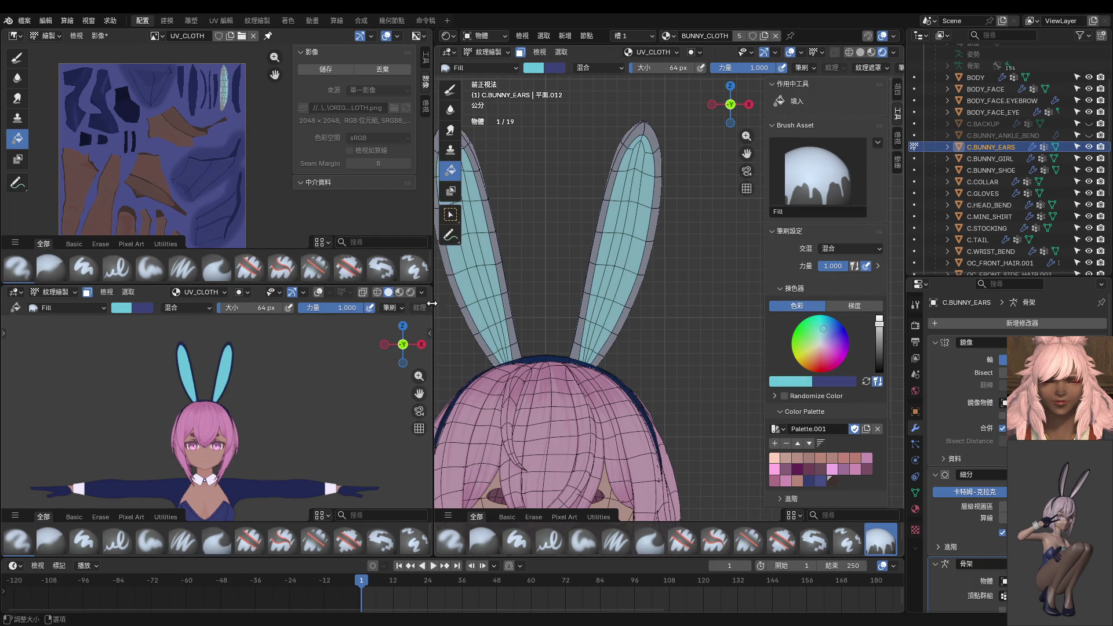
Preview the ears in rendered shading, pick a saturated cyan, then return the small viewport to solid shading.
{"action": "left_click", "coordinate": [410, 291]}
{"action": "scroll", "coordinate": [329, 369], "scroll_direction": "down", "scroll_amount": 3}
{"action": "mouse_move", "coordinate": [322, 373]}
{"action": "middle_mouse_down"}
{"action": "mouse_move", "coordinate": [225, 416]}
{"action": "mouse_move", "coordinate": [207, 400]}
{"action": "mouse_move", "coordinate": [217, 390]}
{"action": "mouse_move", "coordinate": [303, 387]}
{"action": "mouse_move", "coordinate": [287, 375]}
{"action": "mouse_move", "coordinate": [284, 387]}
{"action": "middle_mouse_up"}
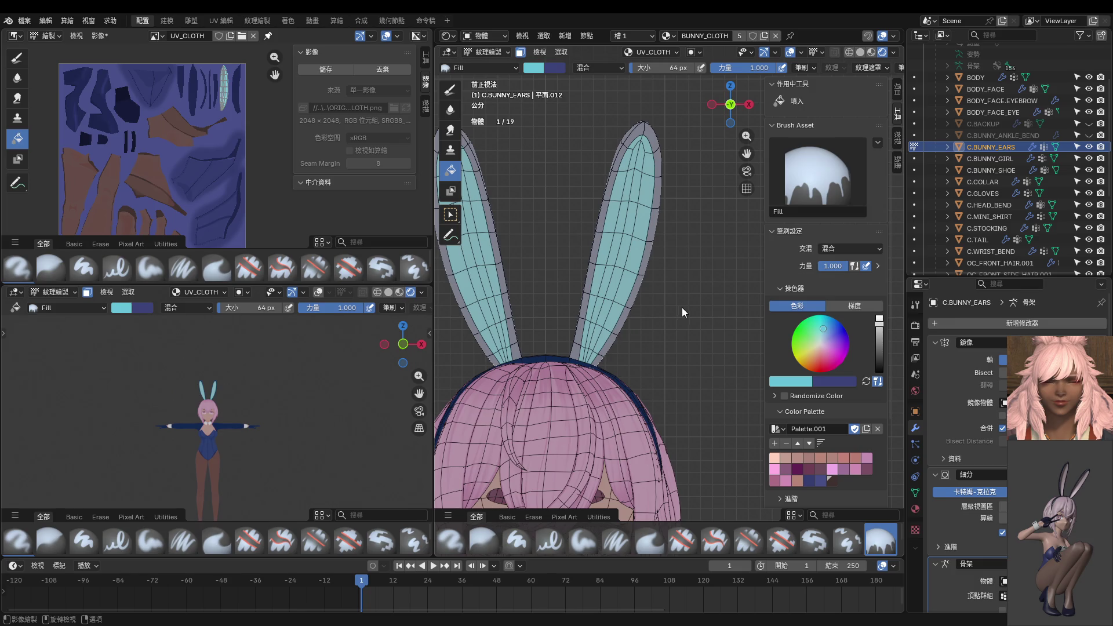
{"action": "left_click", "coordinate": [822, 316]}
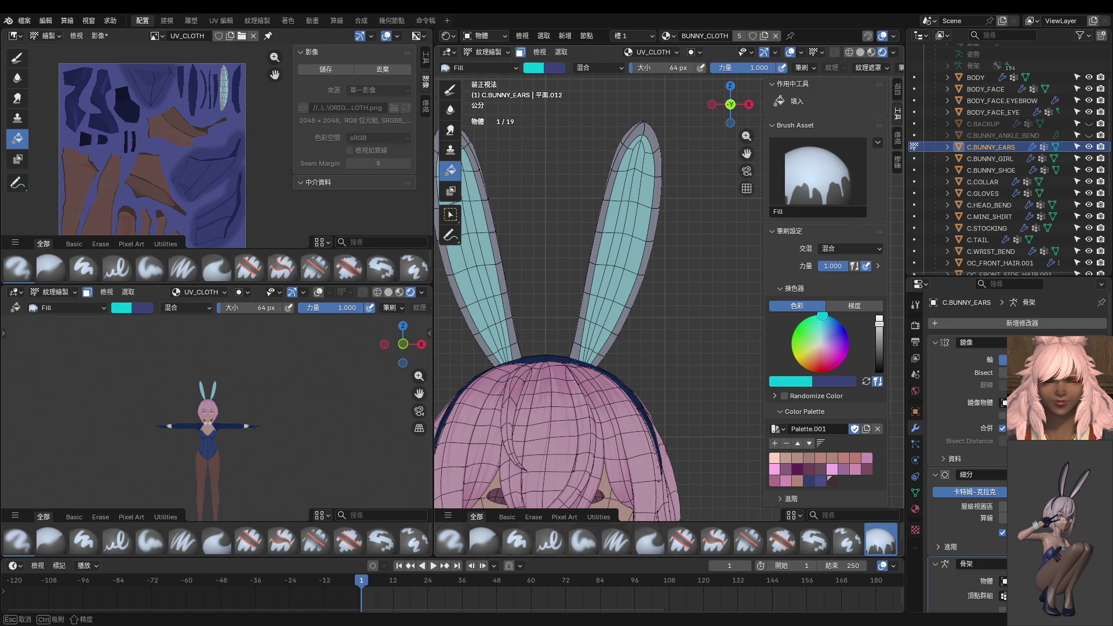
{"action": "scroll", "coordinate": [641, 282], "scroll_direction": "down", "scroll_amount": 2}
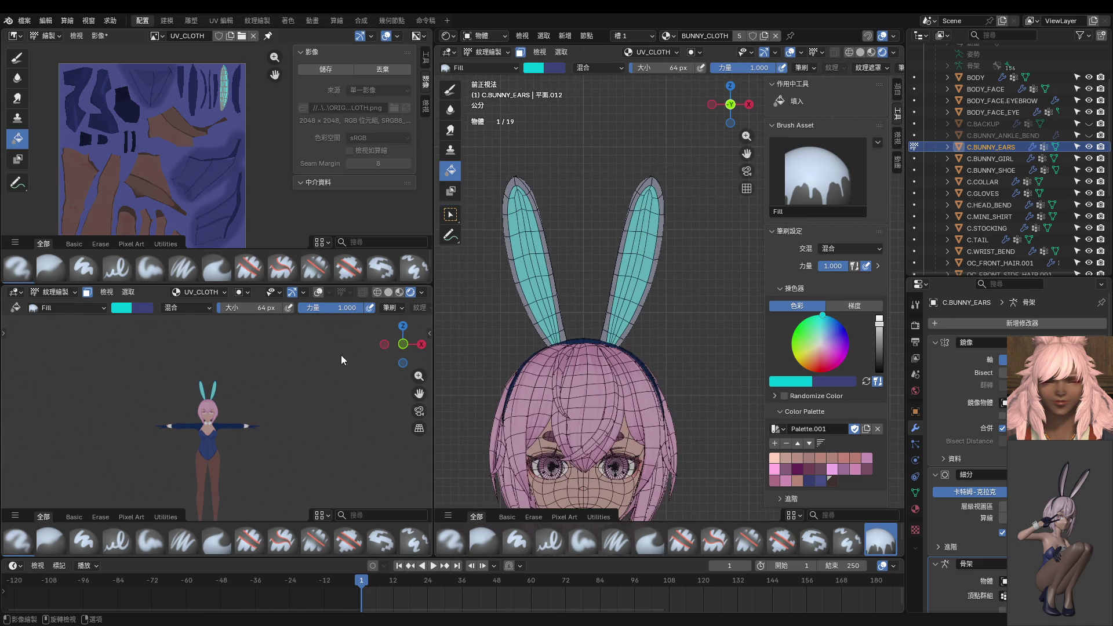
{"action": "scroll", "coordinate": [341, 355], "scroll_direction": "up", "scroll_amount": 5}
{"action": "left_click", "coordinate": [389, 291]}
{"action": "middle_click_drag", "start_coordinate": [243, 386], "coordinate": [275, 394]}
Recentre the main view on the ears and switch to the Paint Hard brush.
{"action": "middle_click_drag", "start_coordinate": [664, 317], "coordinate": [678, 353], "text": "shift"}
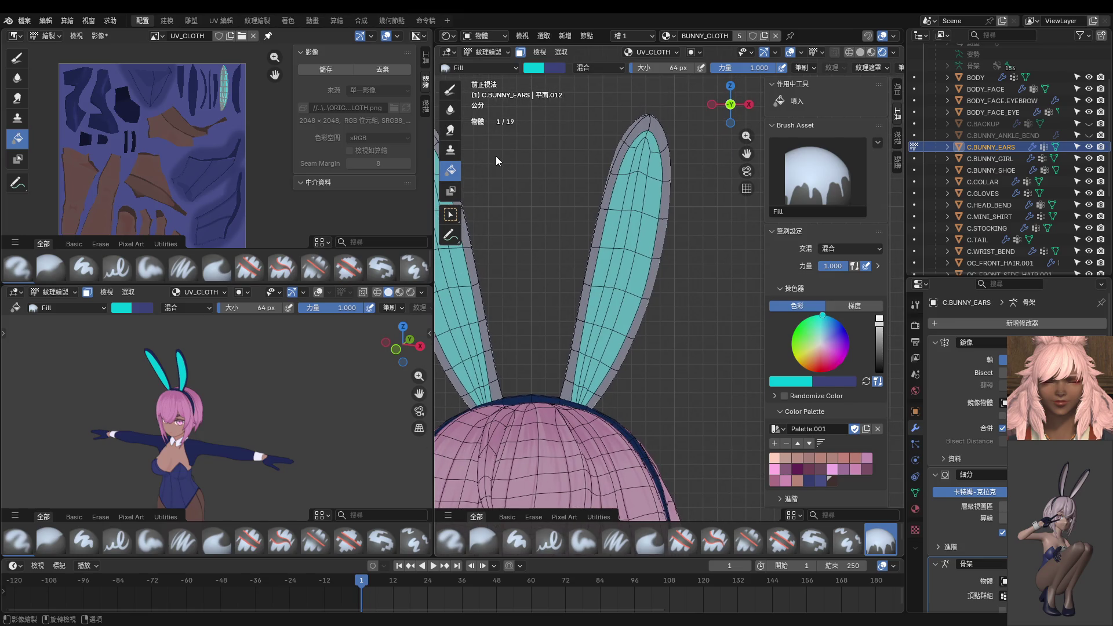
{"action": "middle_click_drag", "start_coordinate": [497, 161], "coordinate": [504, 174], "text": "shift"}
{"action": "left_click", "coordinate": [450, 88]}
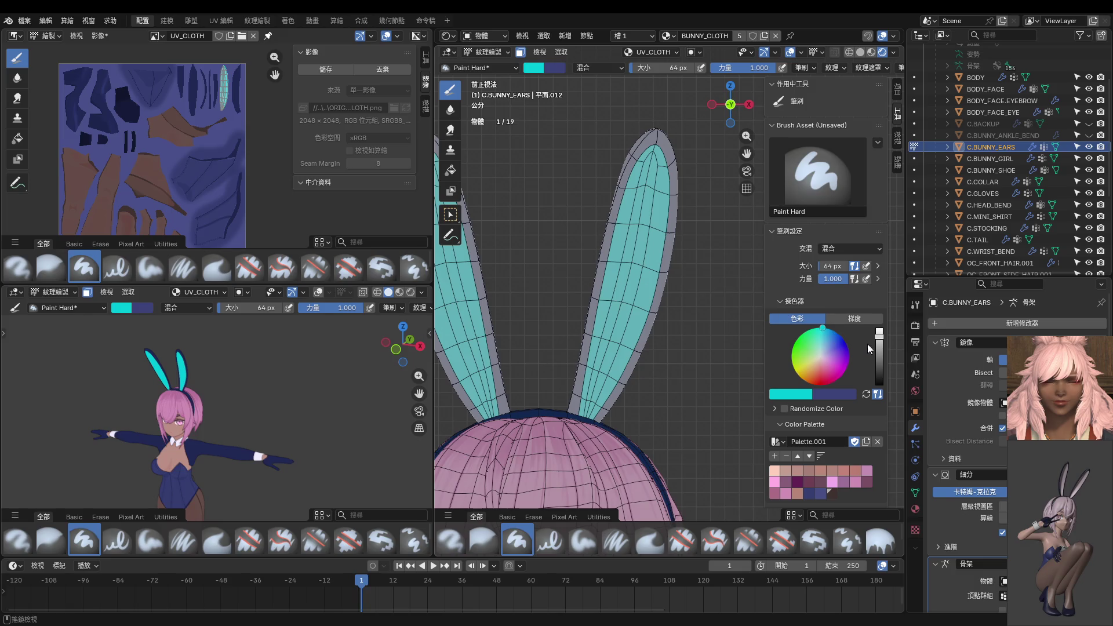
Darken the colour, set a 38 px brush at about 0.339 strength, and stroke down the right ear.
{"action": "left_click_drag", "start_coordinate": [879, 337], "coordinate": [881, 355]}
{"action": "middle_click_drag", "start_coordinate": [676, 264], "coordinate": [672, 238], "text": "shift"}
{"action": "key", "text": "bracketleft"}
{"action": "key", "text": "bracketleft"}
{"action": "key", "text": "bracketleft"}
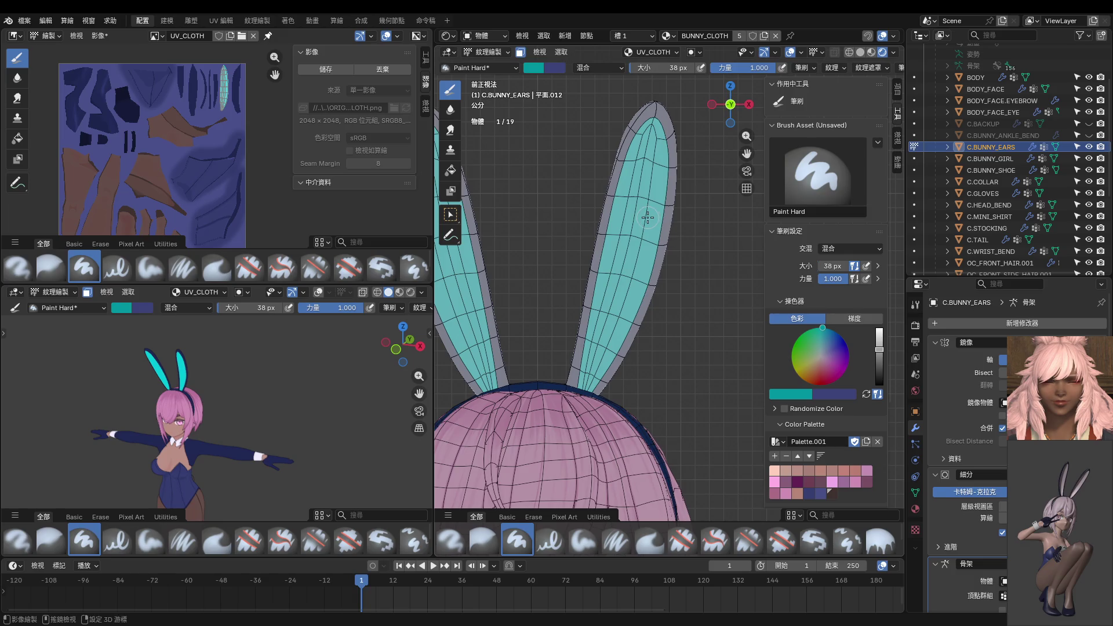
{"action": "key", "text": "shift+f"}
{"action": "left_click", "coordinate": [606, 234]}
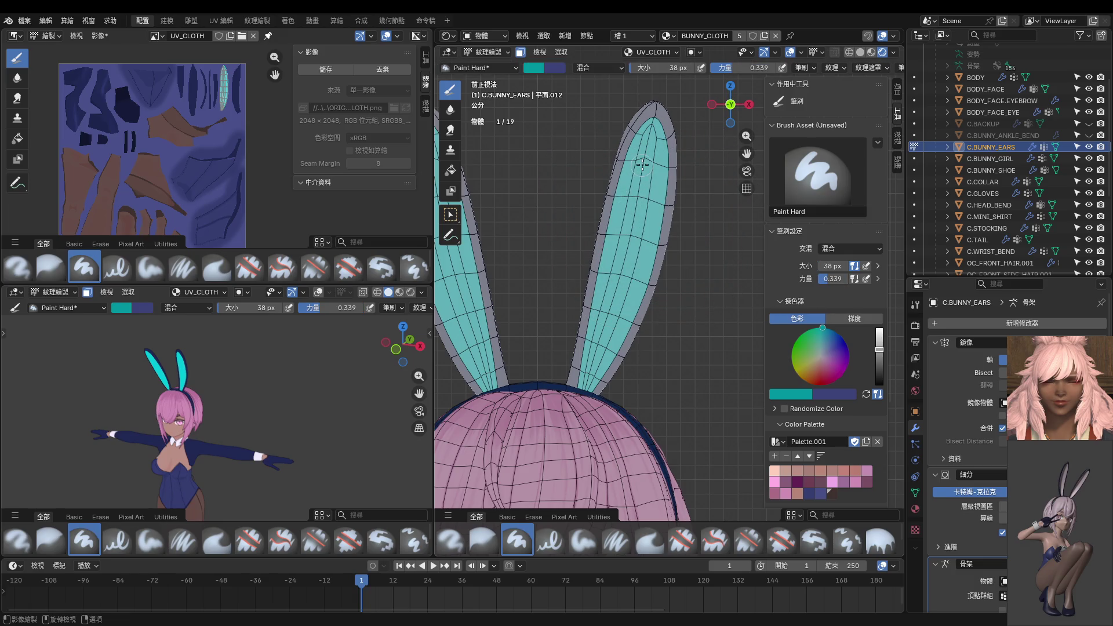
{"action": "left_click_drag", "start_coordinate": [643, 164], "coordinate": [582, 397]}
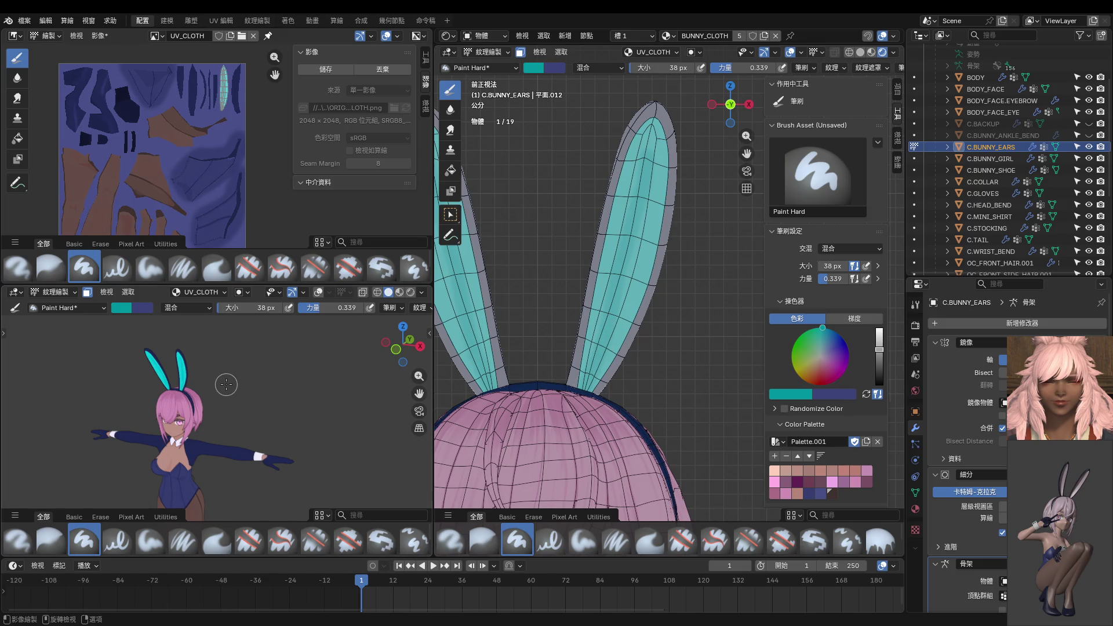
Frame the ears in the small view and repaint the dark ear stroke, undoing two attempts.
{"action": "scroll", "coordinate": [226, 384], "scroll_direction": "up", "scroll_amount": 5}
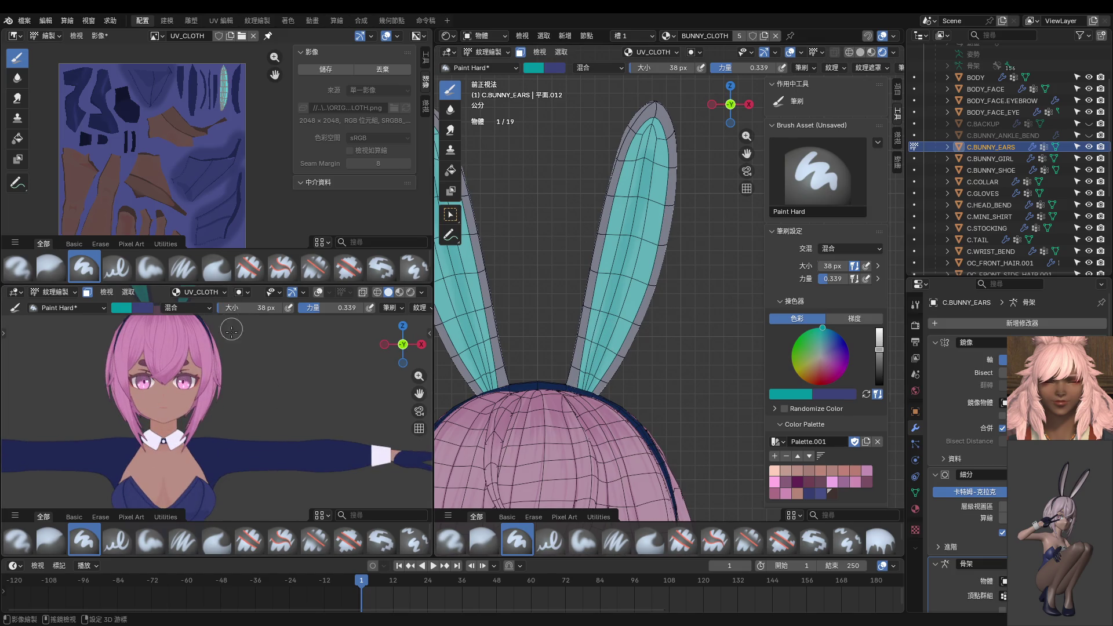
{"action": "mouse_move", "coordinate": [241, 365]}
{"action": "middle_mouse_down", "text": "shift"}
{"action": "mouse_move", "coordinate": [280, 472]}
{"action": "mouse_move", "coordinate": [298, 443]}
{"action": "middle_mouse_up", "text": "shift"}
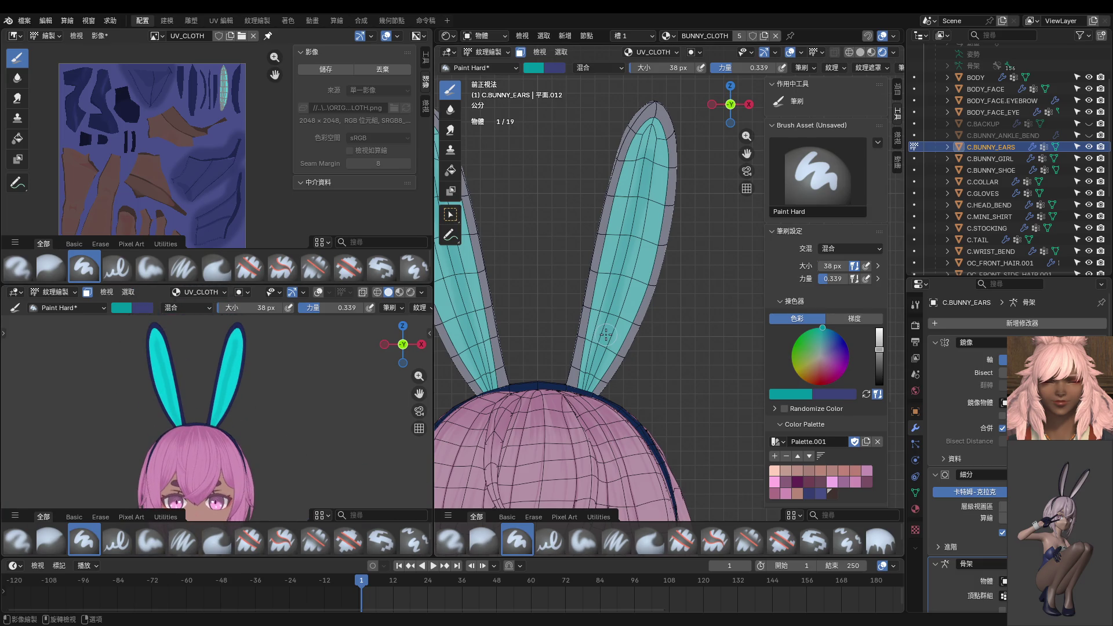
{"action": "mouse_move", "coordinate": [640, 187]}
{"action": "left_mouse_down"}
{"action": "mouse_move", "coordinate": [645, 173]}
{"action": "mouse_move", "coordinate": [597, 394]}
{"action": "mouse_move", "coordinate": [565, 417]}
{"action": "left_mouse_up"}
{"action": "key", "text": "ctrl+z"}
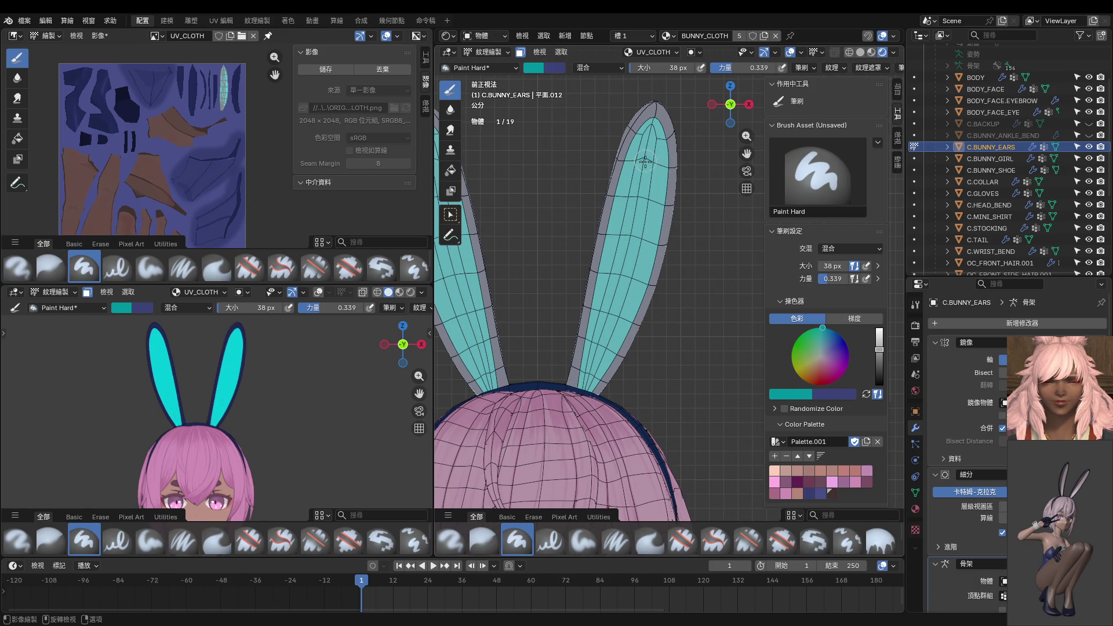
{"action": "mouse_move", "coordinate": [643, 166]}
{"action": "left_mouse_down"}
{"action": "mouse_move", "coordinate": [585, 371]}
{"action": "mouse_move", "coordinate": [591, 386]}
{"action": "left_mouse_up"}
{"action": "key", "text": "ctrl+z"}
{"action": "left_click_drag", "start_coordinate": [641, 167], "coordinate": [581, 415]}
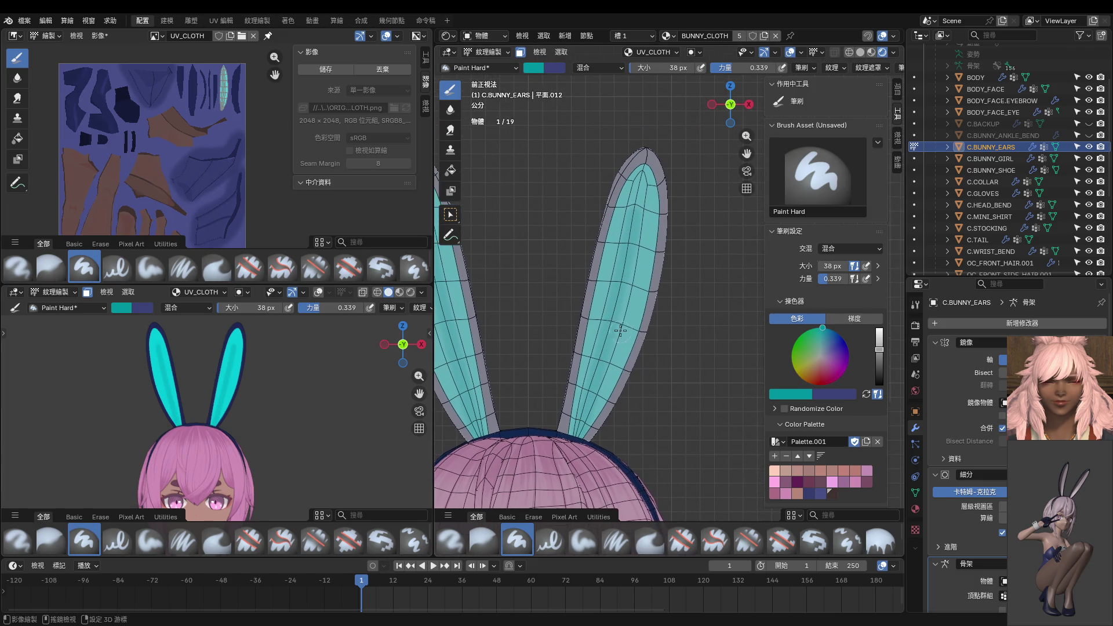
{"action": "scroll", "coordinate": [630, 255], "scroll_direction": "up", "scroll_amount": 2, "text": "shift"}
Shrink the brush to 18 px, raise strength to 1.000, and paint thin shadow strokes down the ear.
{"action": "key", "text": "f"}
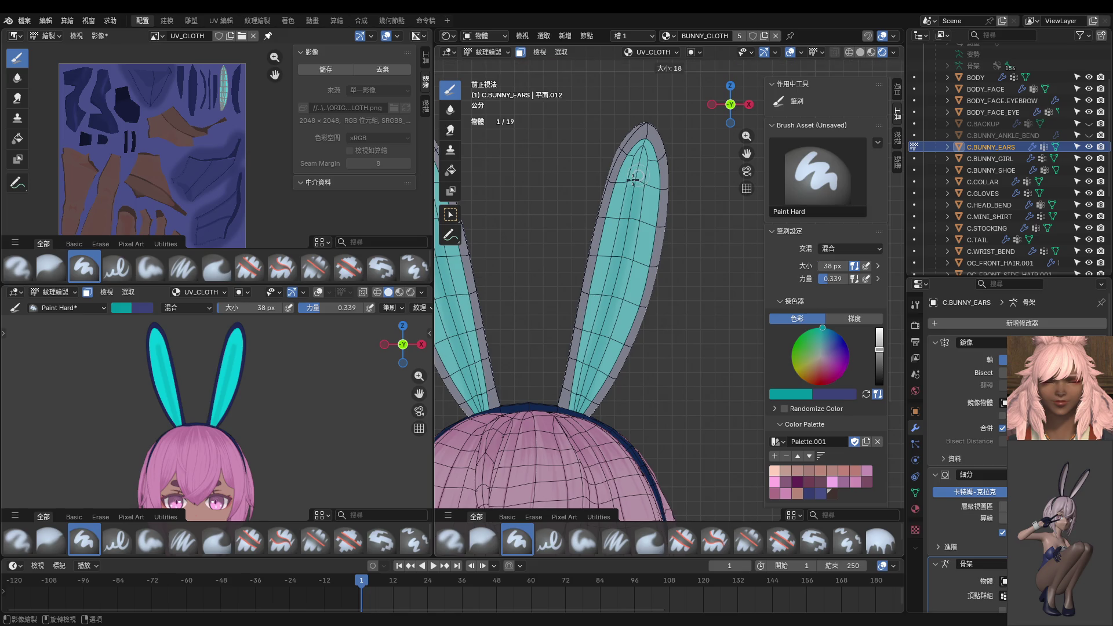
{"action": "left_click", "coordinate": [638, 174]}
{"action": "mouse_move", "coordinate": [639, 175]}
{"action": "left_mouse_down"}
{"action": "mouse_move", "coordinate": [636, 255]}
{"action": "mouse_move", "coordinate": [599, 357]}
{"action": "left_mouse_up"}
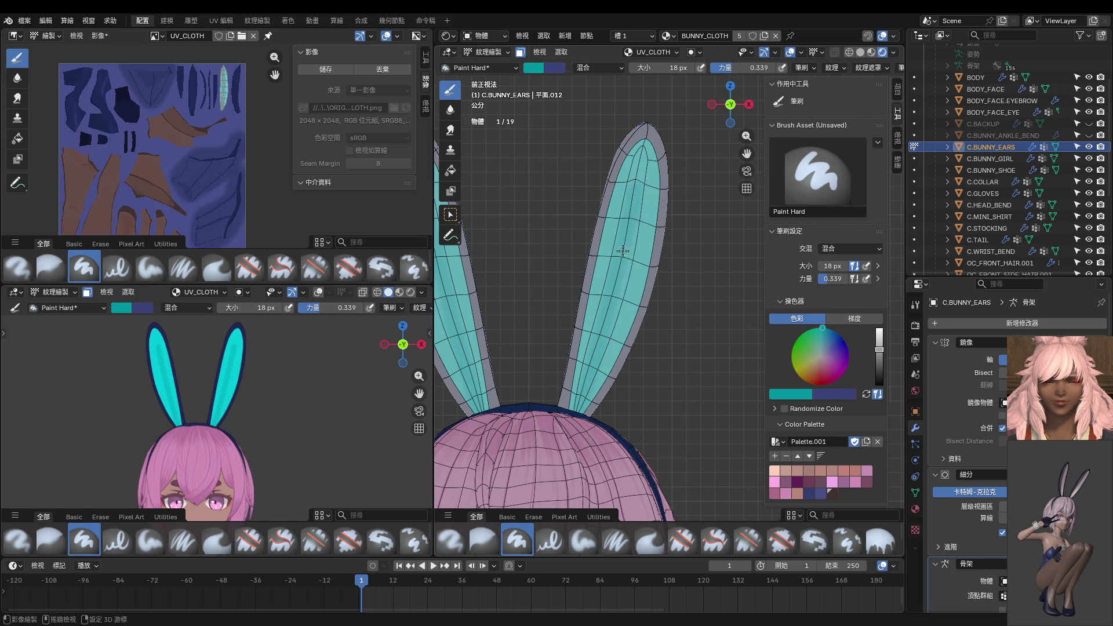
{"action": "key", "text": "shift+f"}
{"action": "left_click", "coordinate": [677, 215]}
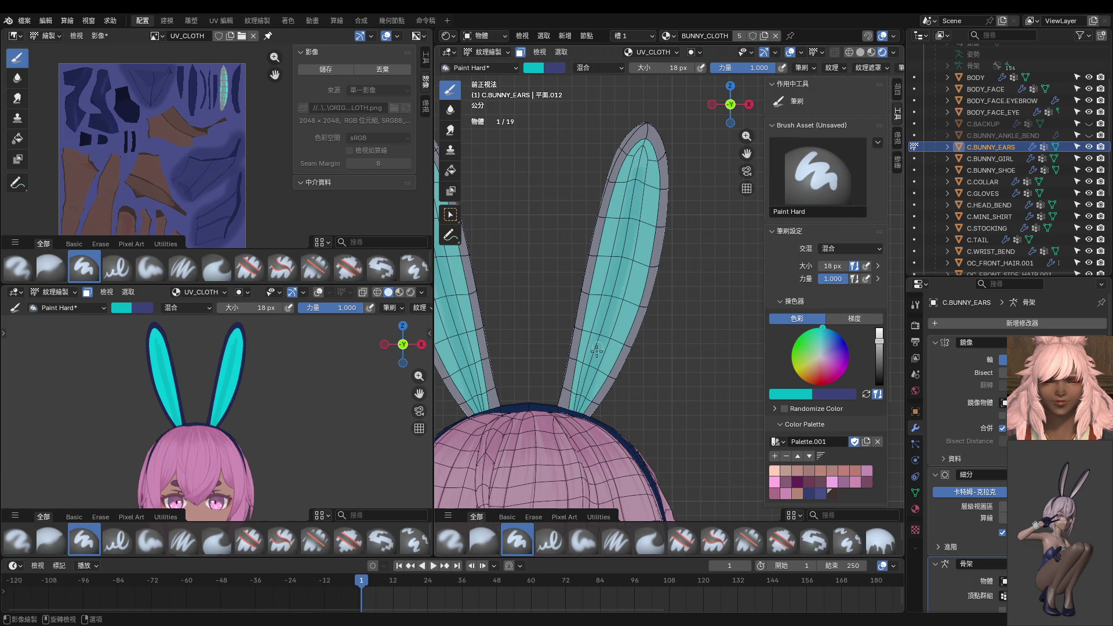
{"action": "left_click_drag", "start_coordinate": [637, 236], "coordinate": [612, 354]}
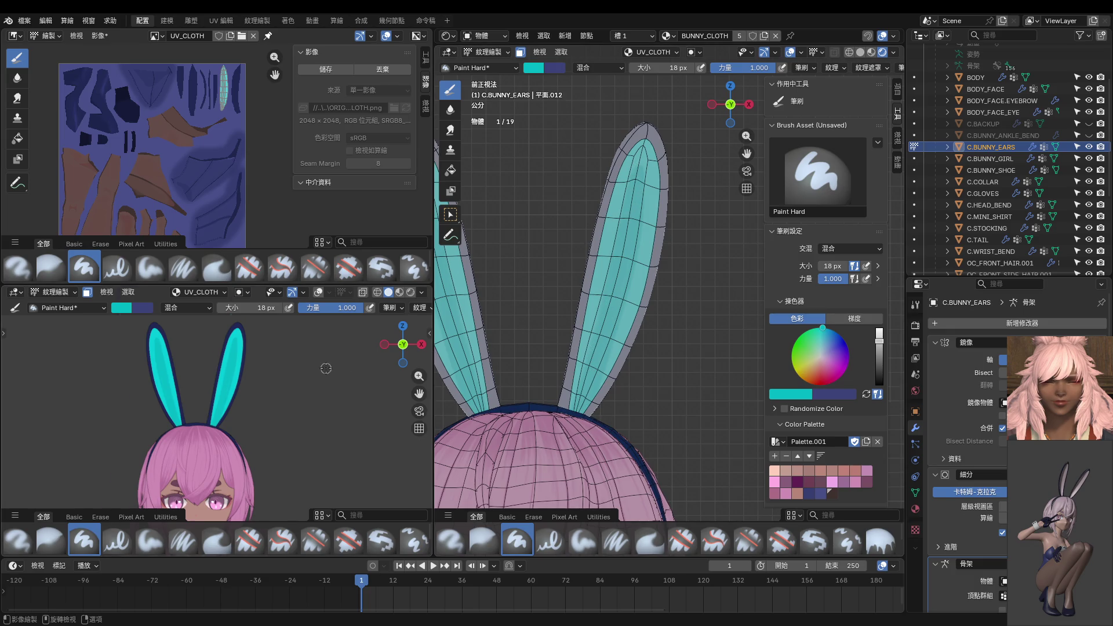
{"action": "scroll", "coordinate": [252, 413], "scroll_direction": "up", "scroll_amount": 5}
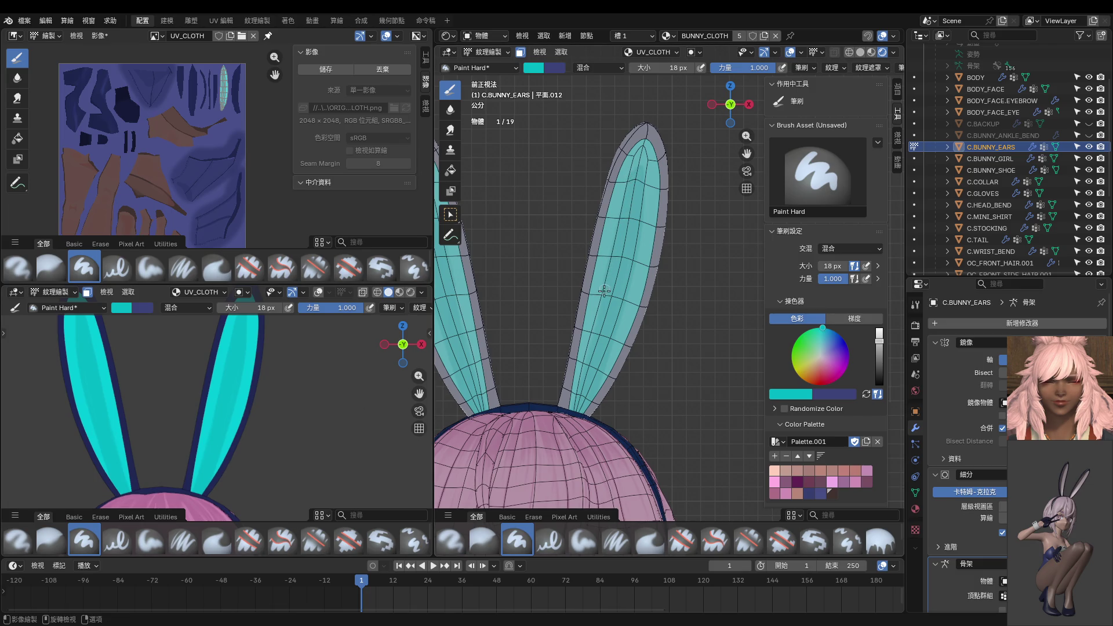
Adjust the colour toward a lighter cyan and paint it over the ear bases.
{"action": "key", "text": "s"}
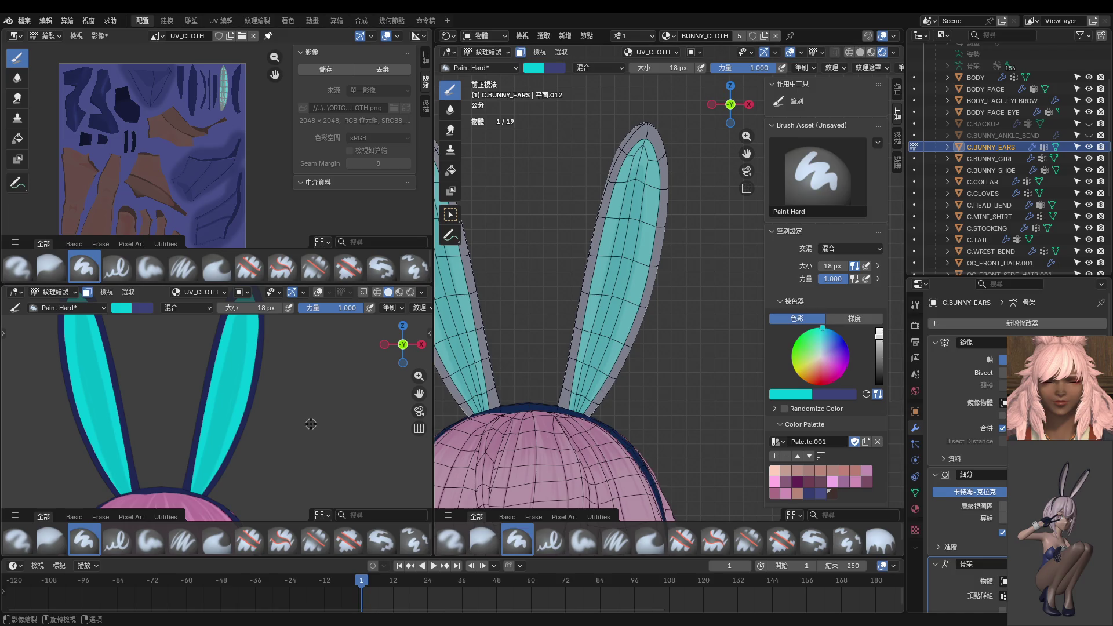
{"action": "scroll", "coordinate": [303, 422], "scroll_direction": "up", "scroll_amount": 3}
{"action": "key", "text": "s"}
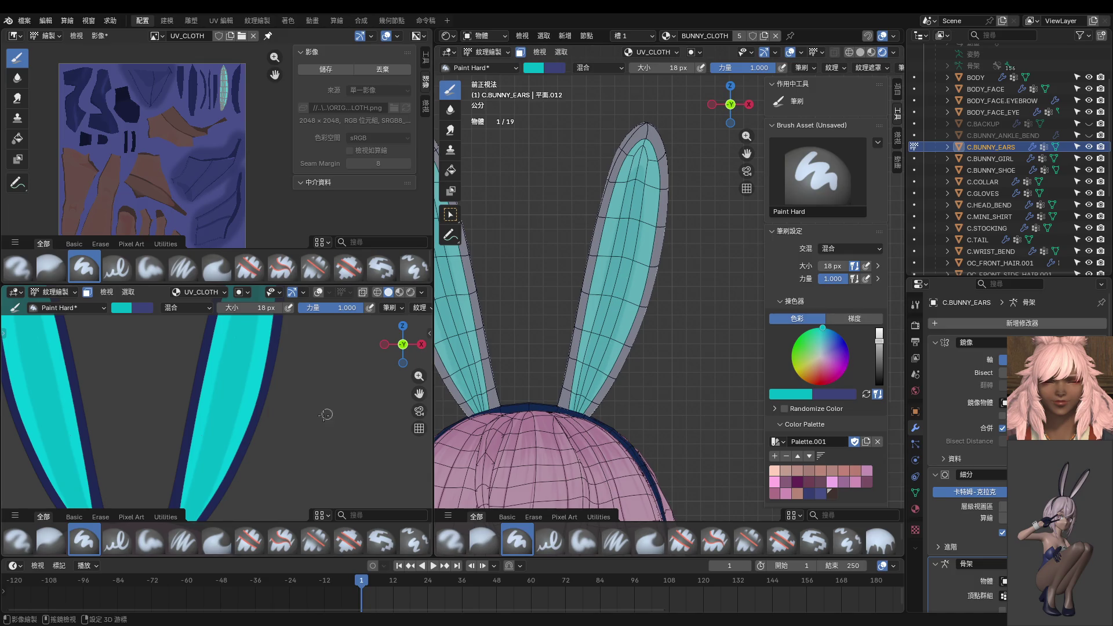
{"action": "scroll", "coordinate": [323, 418], "scroll_direction": "down", "scroll_amount": 2}
{"action": "key", "text": "s"}
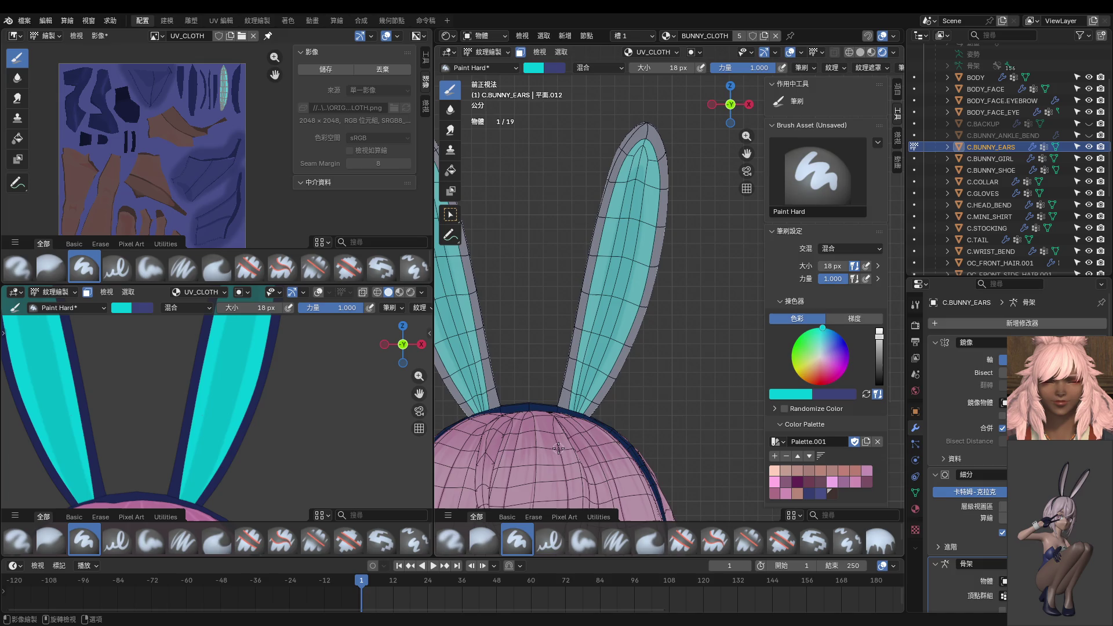
{"action": "left_click_drag", "start_coordinate": [592, 396], "coordinate": [618, 368]}
{"action": "left_click_drag", "start_coordinate": [588, 404], "coordinate": [616, 356]}
Sample a brighter cyan from the ear as the new paint colour.
{"action": "scroll", "coordinate": [286, 447], "scroll_direction": "down", "scroll_amount": 3}
{"action": "key", "text": "s"}
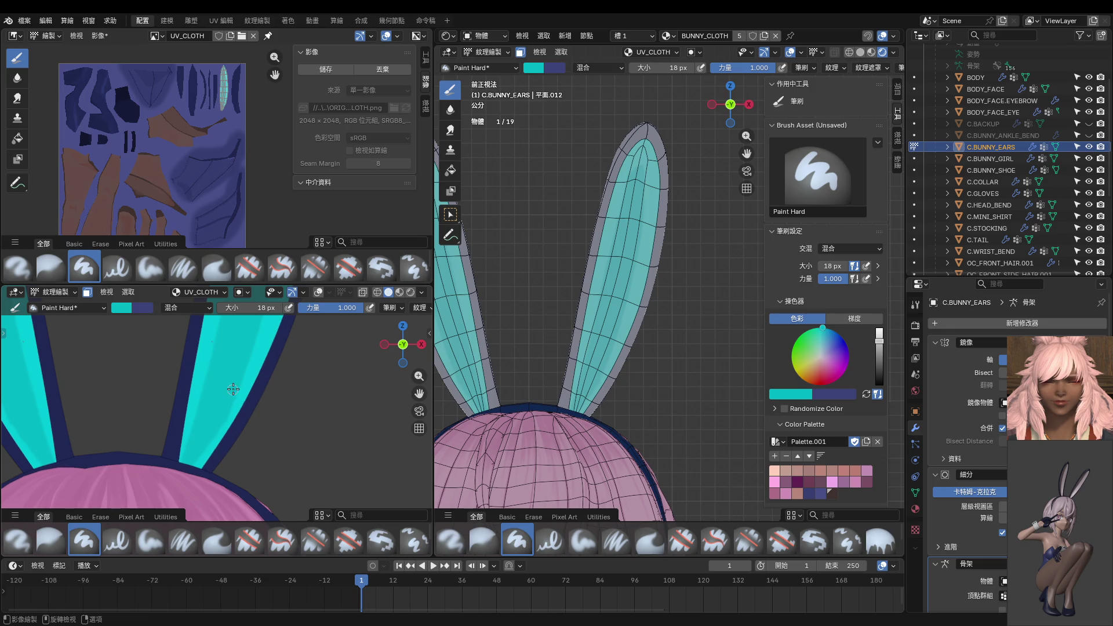
{"action": "key", "text": "s"}
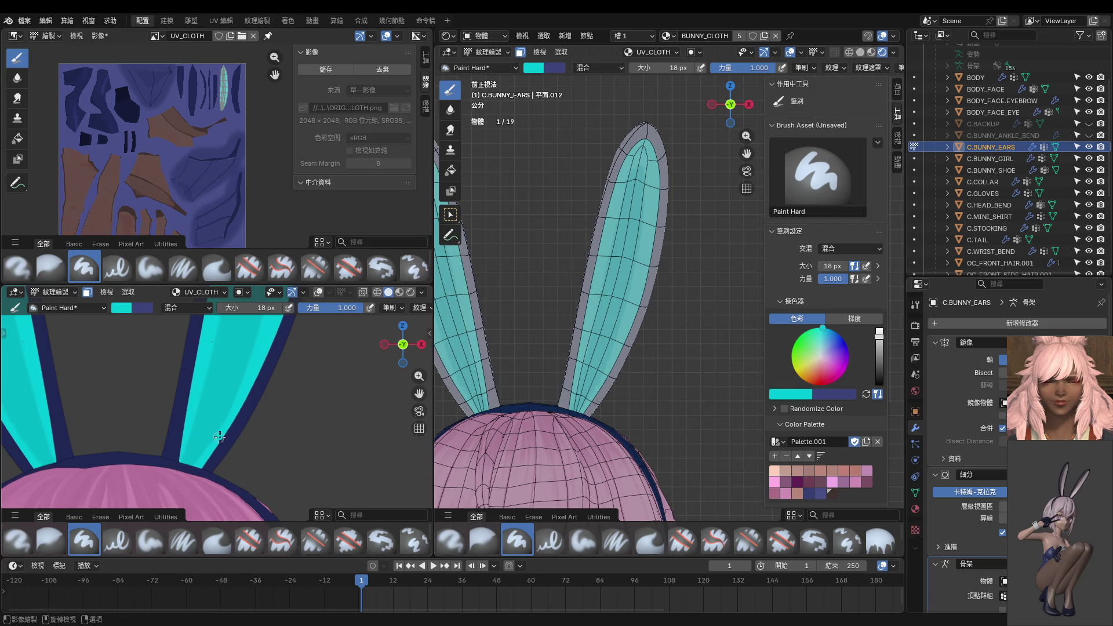
{"action": "scroll", "coordinate": [220, 405], "scroll_direction": "up", "scroll_amount": 2}
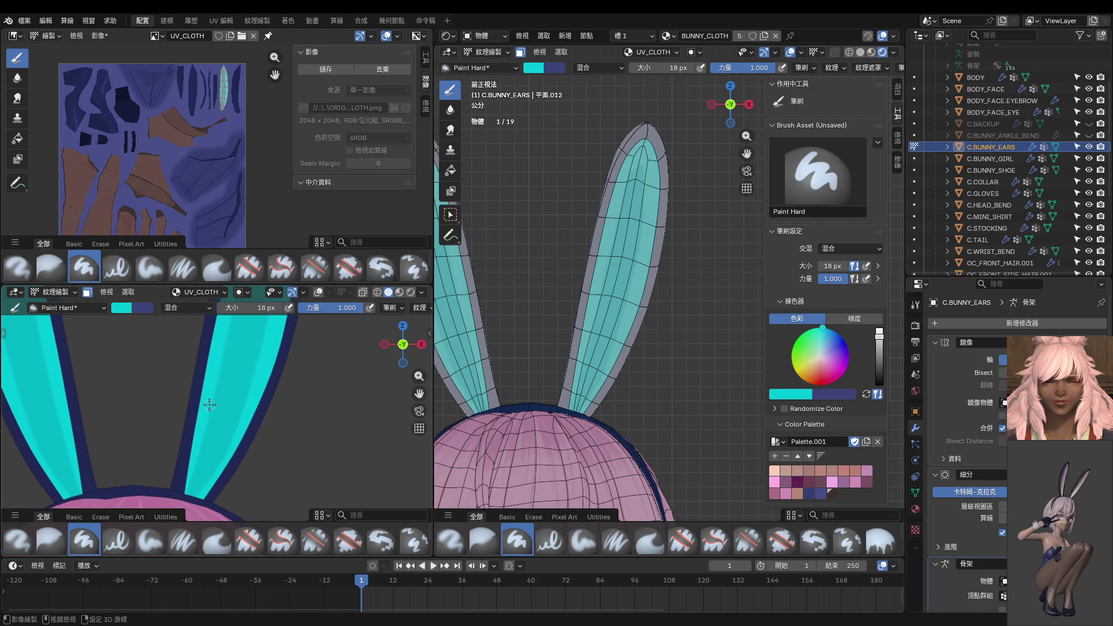
{"action": "scroll", "coordinate": [209, 388], "scroll_direction": "up", "scroll_amount": 3}
{"action": "scroll", "coordinate": [215, 385], "scroll_direction": "down", "scroll_amount": 1}
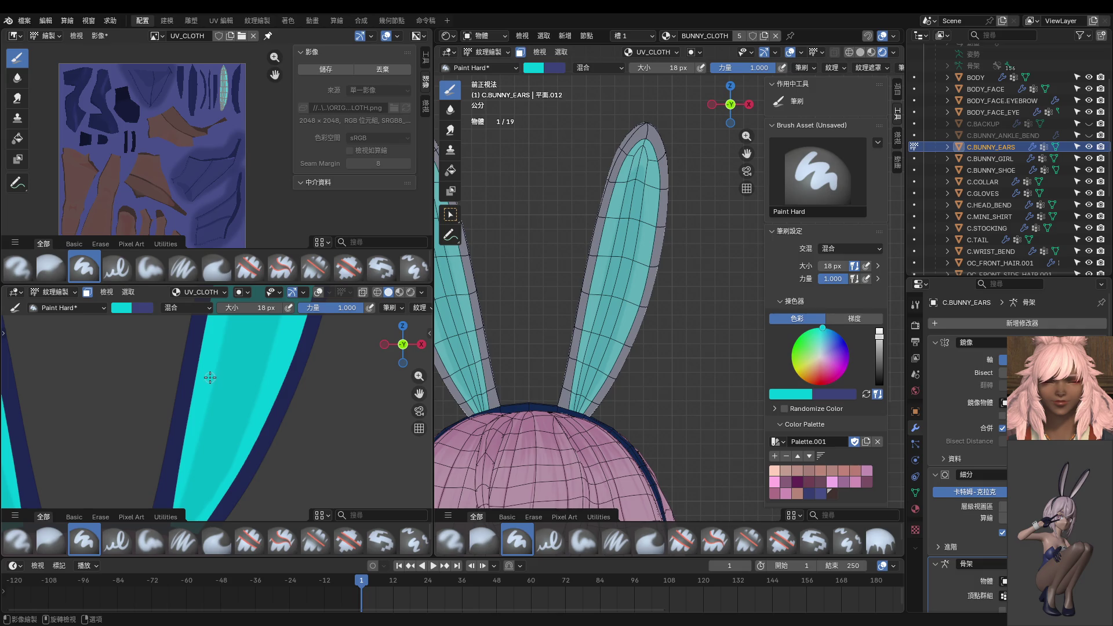
{"action": "scroll", "coordinate": [204, 394], "scroll_direction": "down", "scroll_amount": 2}
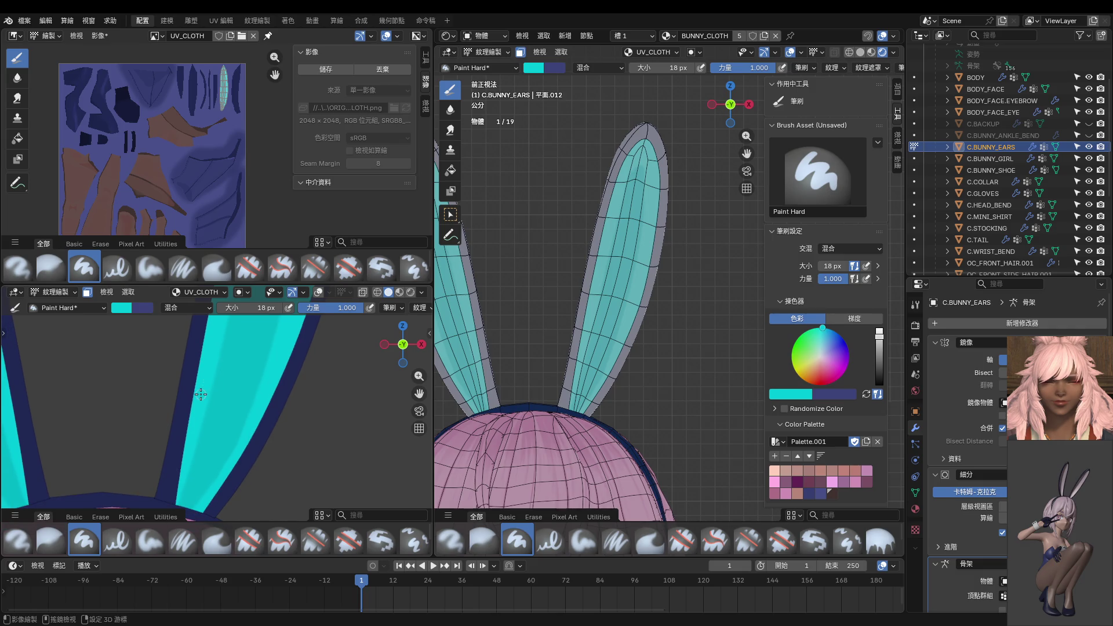
{"action": "scroll", "coordinate": [201, 395], "scroll_direction": "down", "scroll_amount": 2}
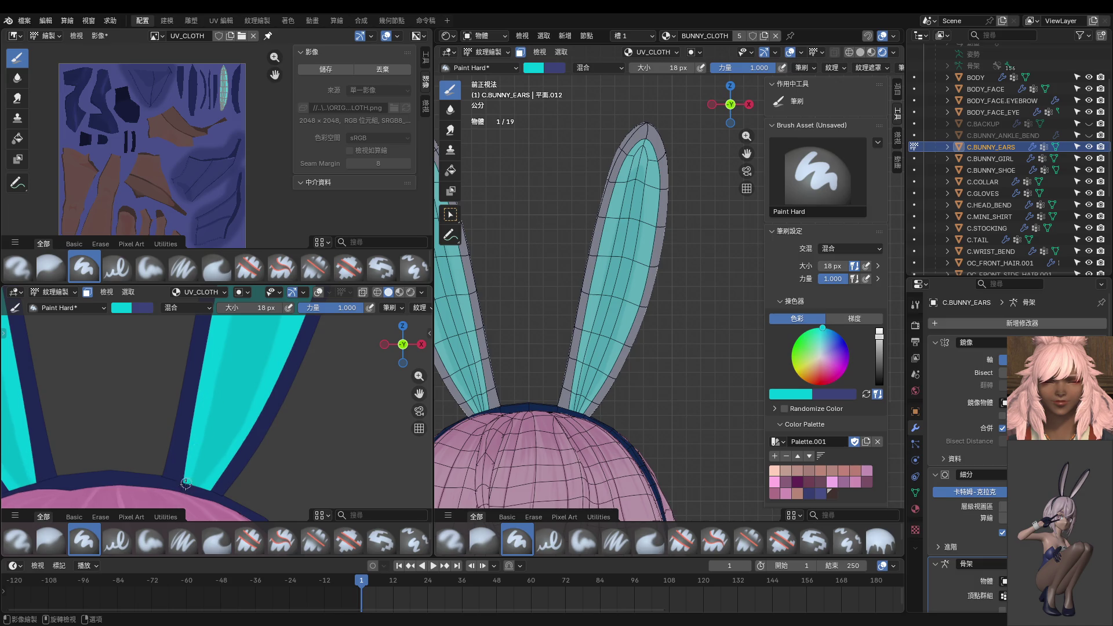
{"action": "scroll", "coordinate": [219, 418], "scroll_direction": "down", "scroll_amount": 2}
Frame the ear tip in the small view and pick a slightly darker paint colour.
{"action": "scroll", "coordinate": [218, 418], "scroll_direction": "up", "scroll_amount": 3}
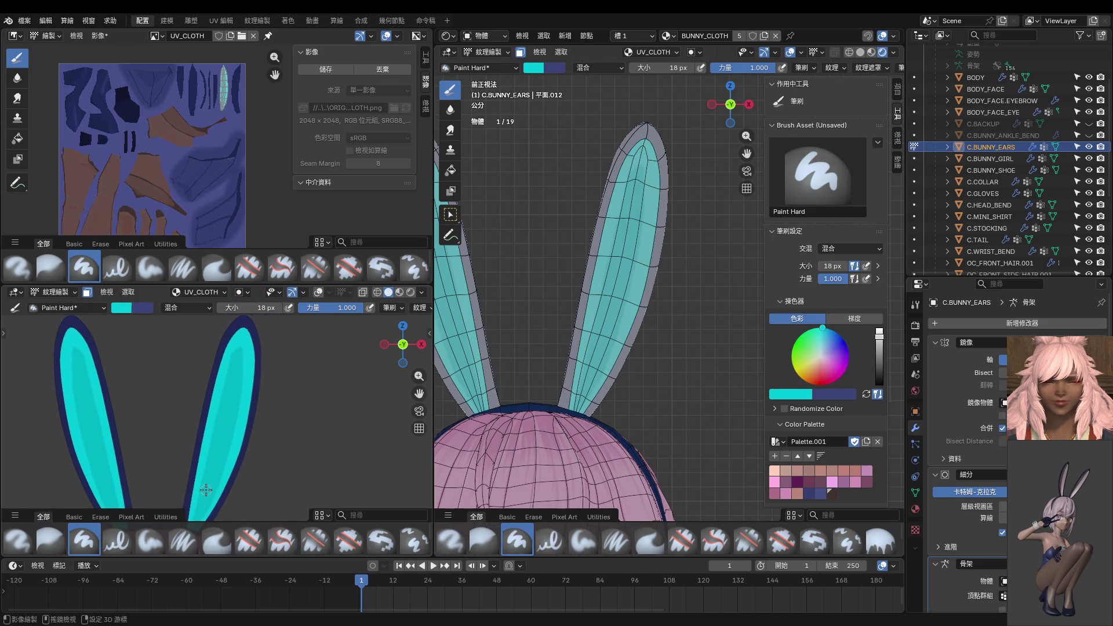
{"action": "scroll", "coordinate": [250, 406], "scroll_direction": "up", "scroll_amount": 3}
{"action": "mouse_move", "coordinate": [239, 390]}
{"action": "middle_mouse_down"}
{"action": "mouse_move", "coordinate": [252, 399]}
{"action": "mouse_move", "coordinate": [255, 367]}
{"action": "middle_mouse_up"}
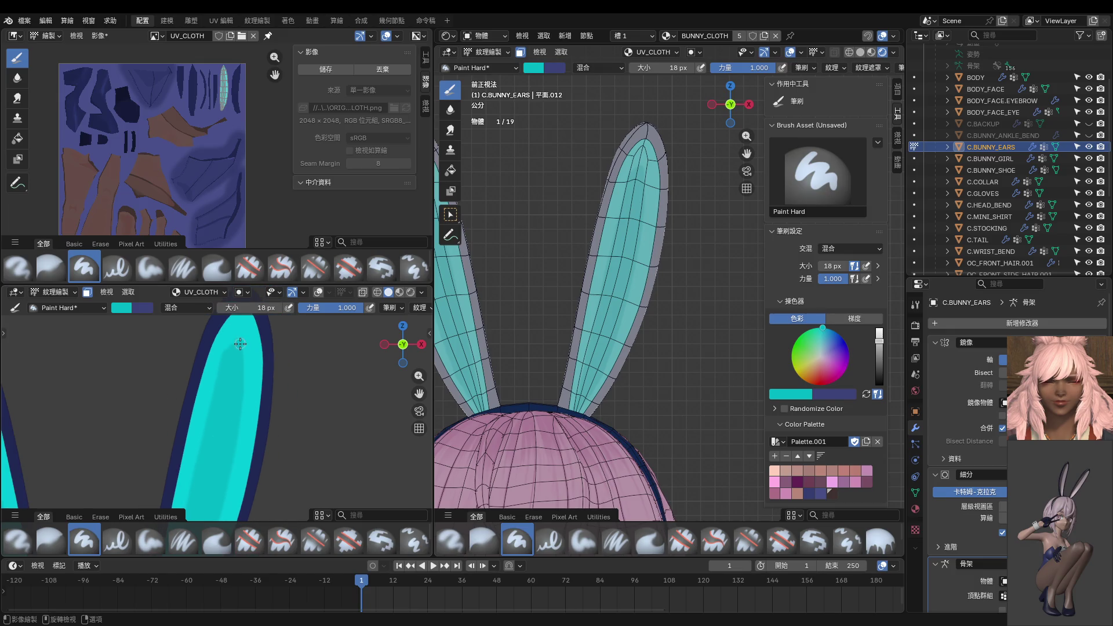
{"action": "middle_click_drag", "start_coordinate": [237, 390], "coordinate": [229, 406]}
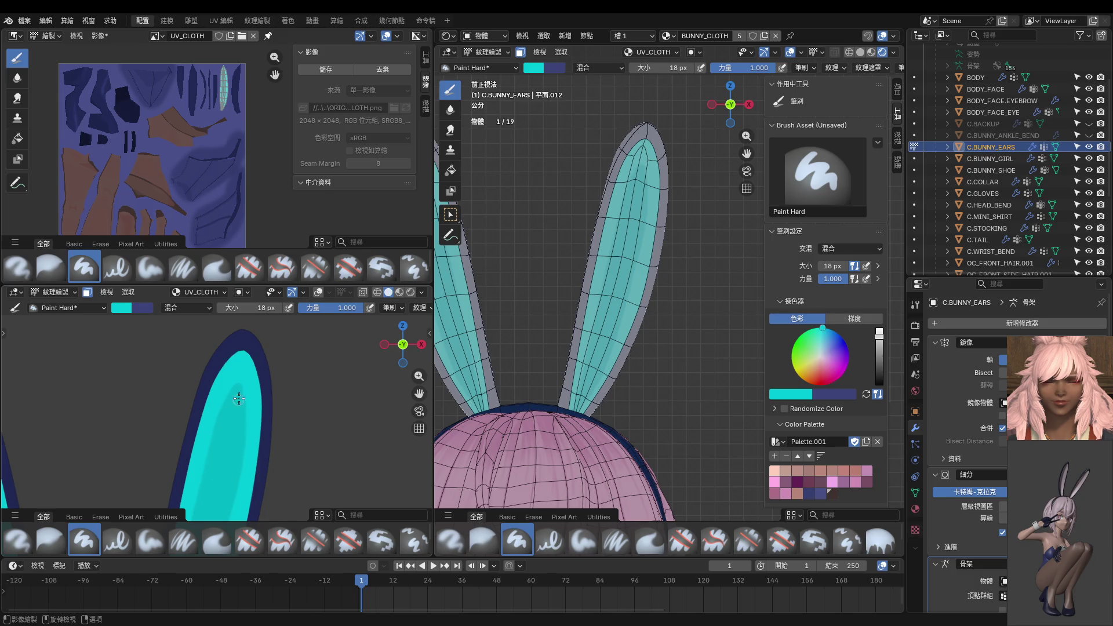
{"action": "key", "text": "s"}
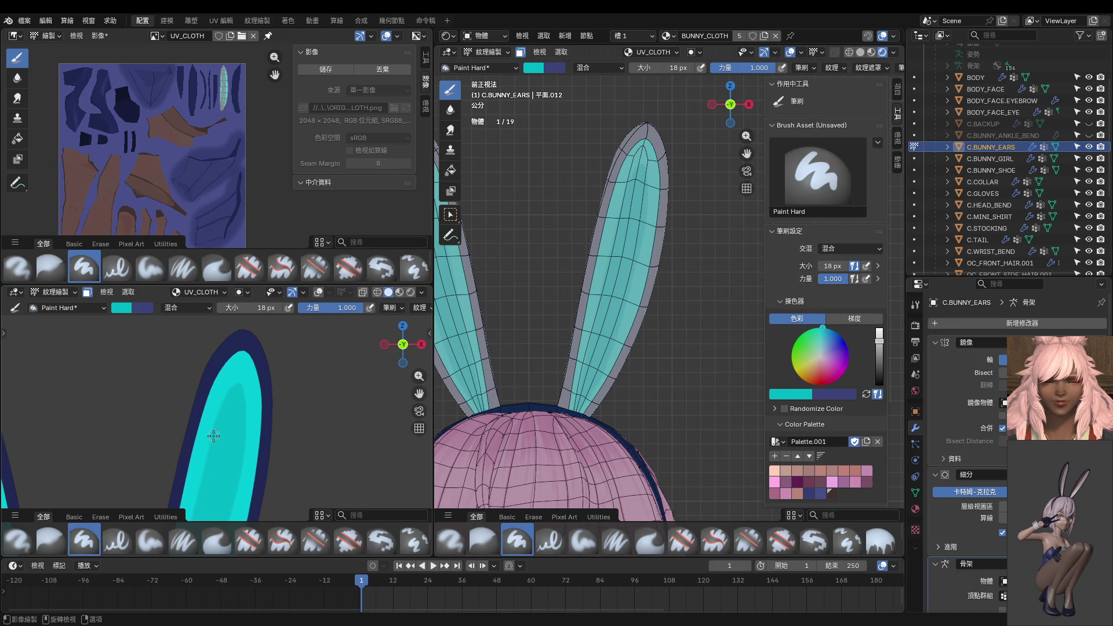
Zoom in on the ears and paint brighter cyan streaks along the right ear.
{"action": "middle_click_drag", "start_coordinate": [201, 515], "coordinate": [273, 342], "text": "ctrl"}
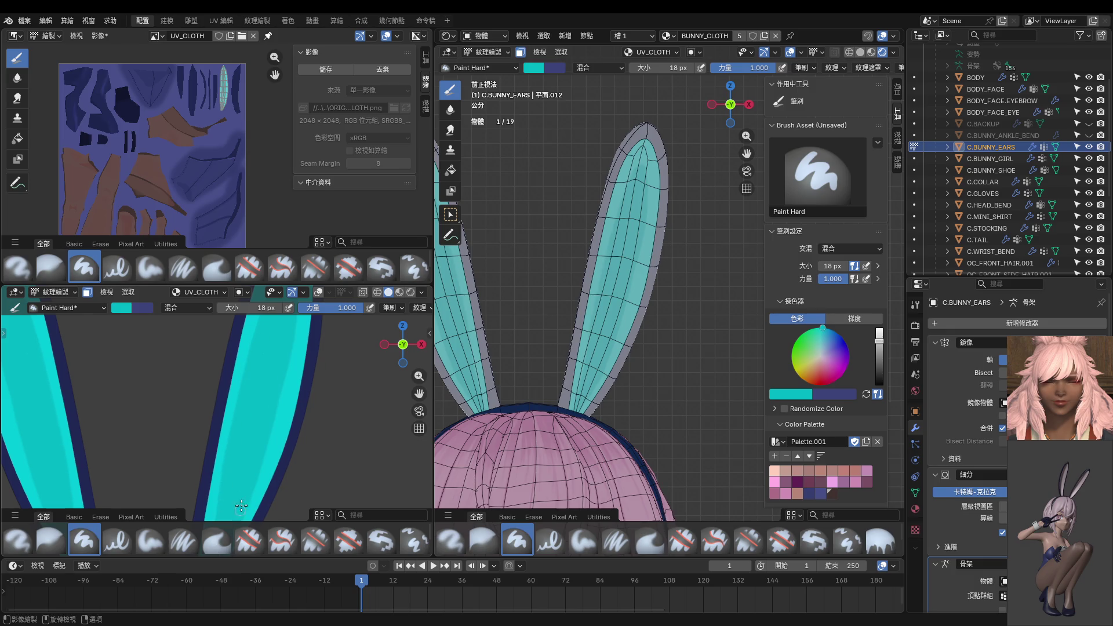
{"action": "middle_click_drag", "start_coordinate": [242, 506], "coordinate": [248, 351], "text": "shift"}
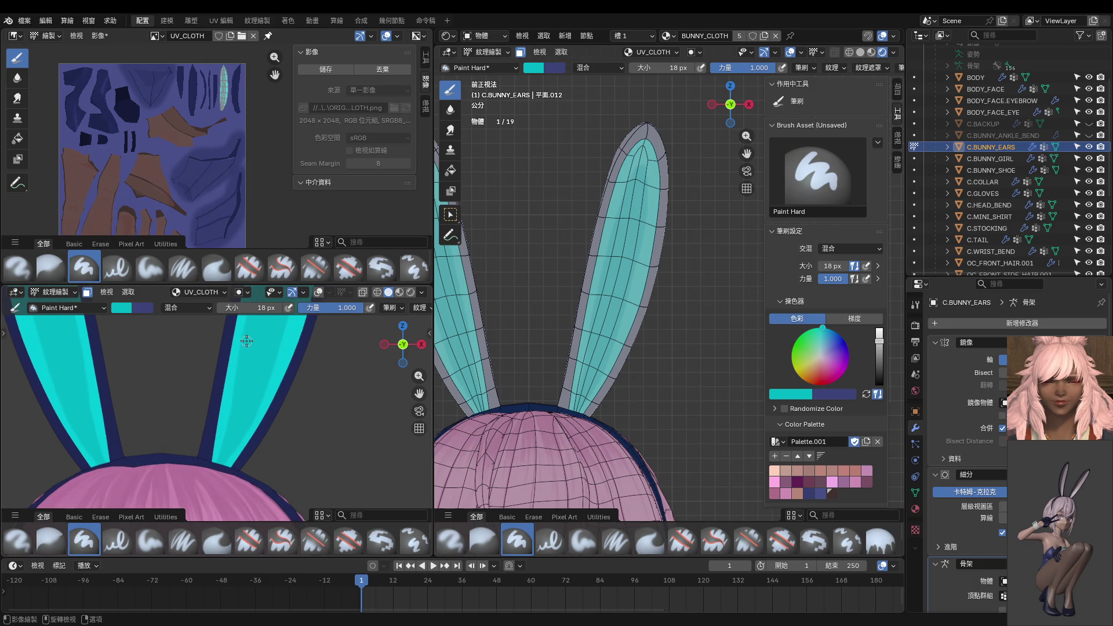
{"action": "left_click_drag", "start_coordinate": [236, 387], "coordinate": [244, 345]}
{"action": "left_click_drag", "start_coordinate": [231, 397], "coordinate": [223, 454]}
Drag the border upward to enlarge the 3D paint view of the ears.
{"action": "scroll", "coordinate": [244, 402], "scroll_direction": "up", "scroll_amount": 2}
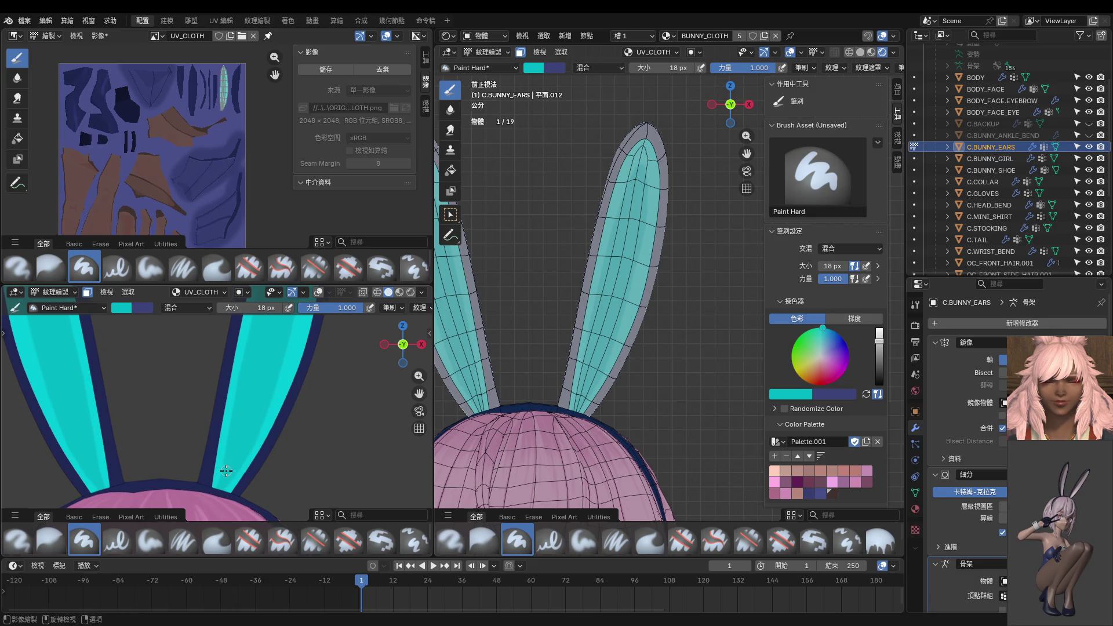
{"action": "middle_click_drag", "start_coordinate": [231, 447], "coordinate": [252, 430]}
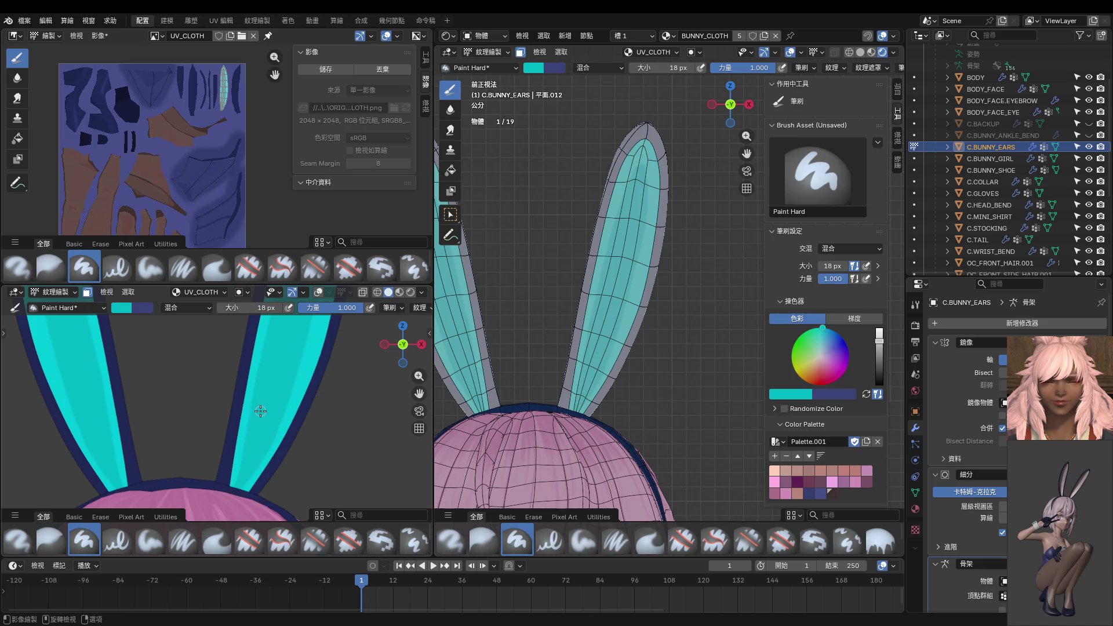
{"action": "left_click_drag", "start_coordinate": [287, 284], "coordinate": [281, 172]}
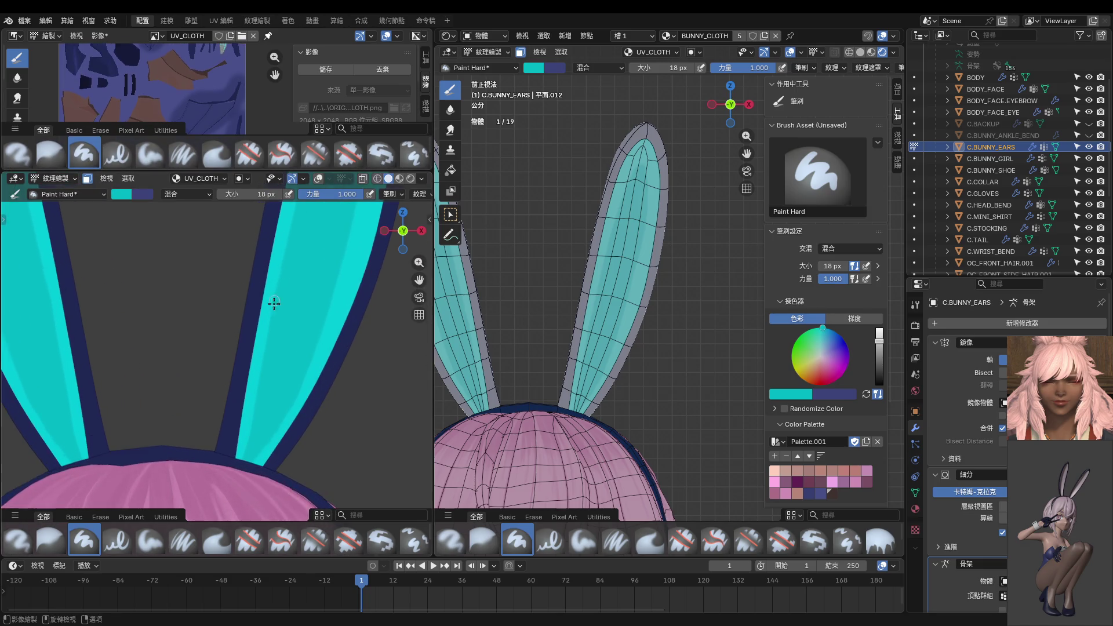
Paint a mirrored shading stroke along the ear and a thin stroke down the right ear's tip.
{"action": "middle_click_drag", "start_coordinate": [274, 304], "coordinate": [276, 266], "text": "shift"}
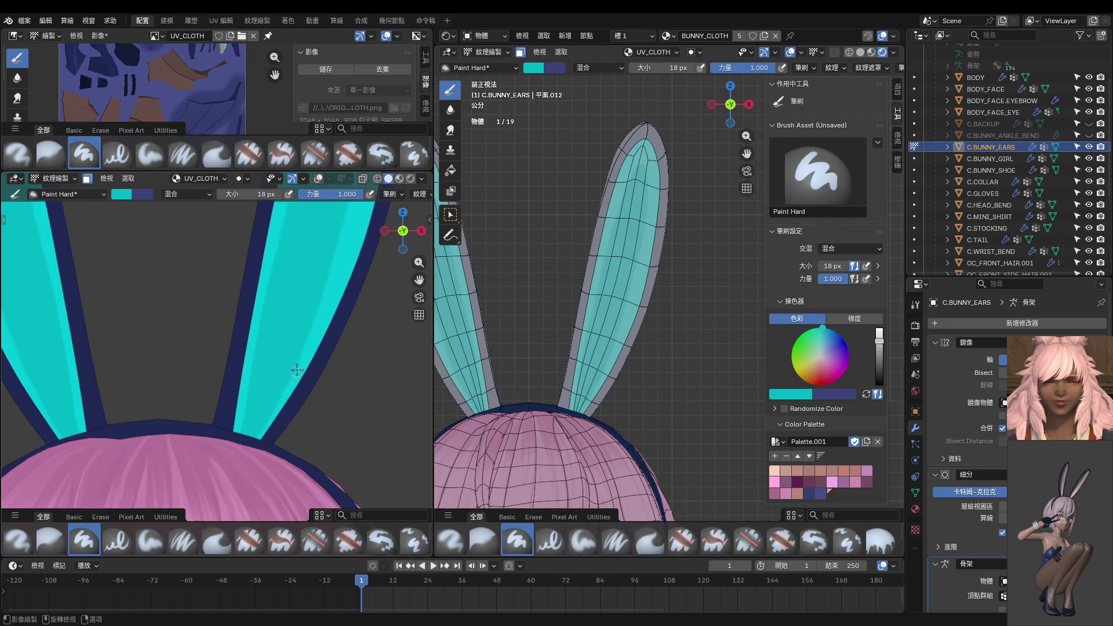
{"action": "scroll", "coordinate": [296, 370], "scroll_direction": "down", "scroll_amount": 3}
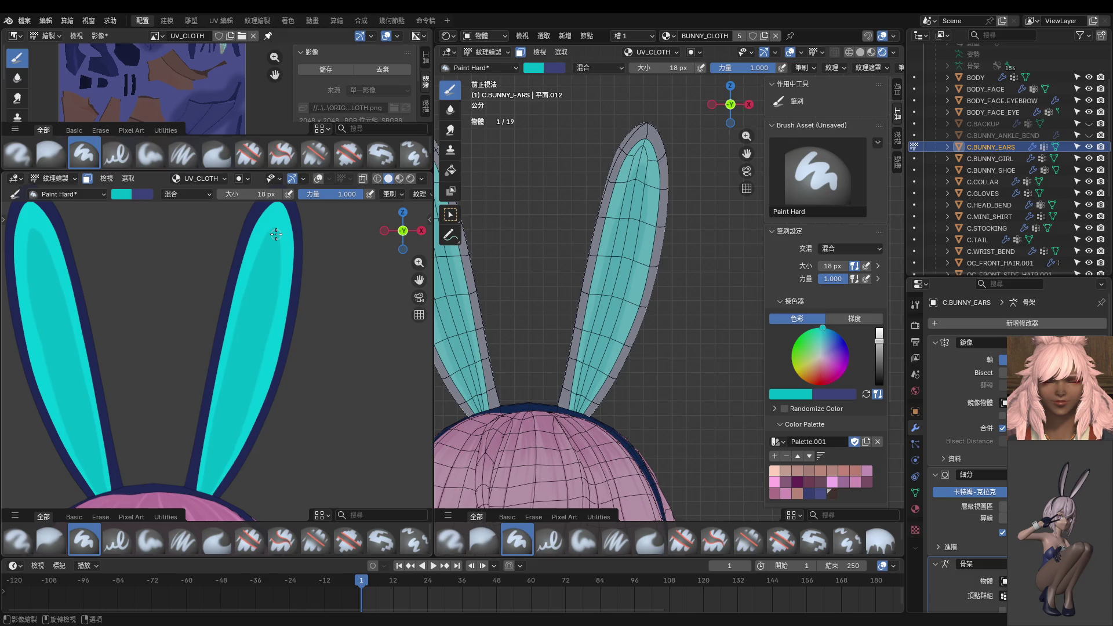
{"action": "left_click_drag", "start_coordinate": [274, 313], "coordinate": [221, 475]}
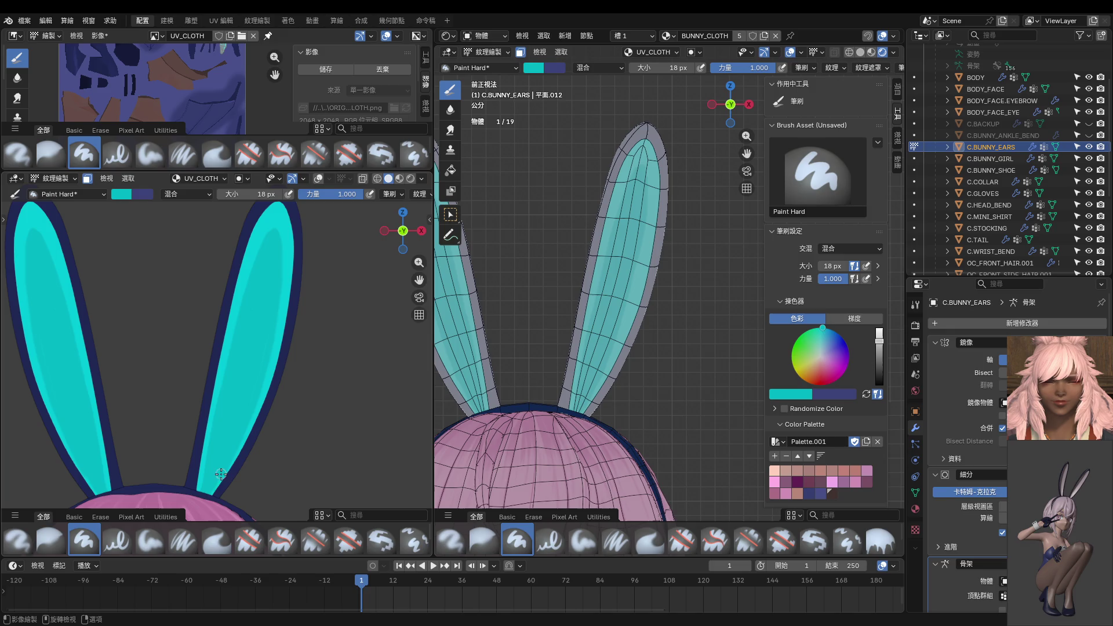
{"action": "scroll", "coordinate": [235, 463], "scroll_direction": "up", "scroll_amount": 4}
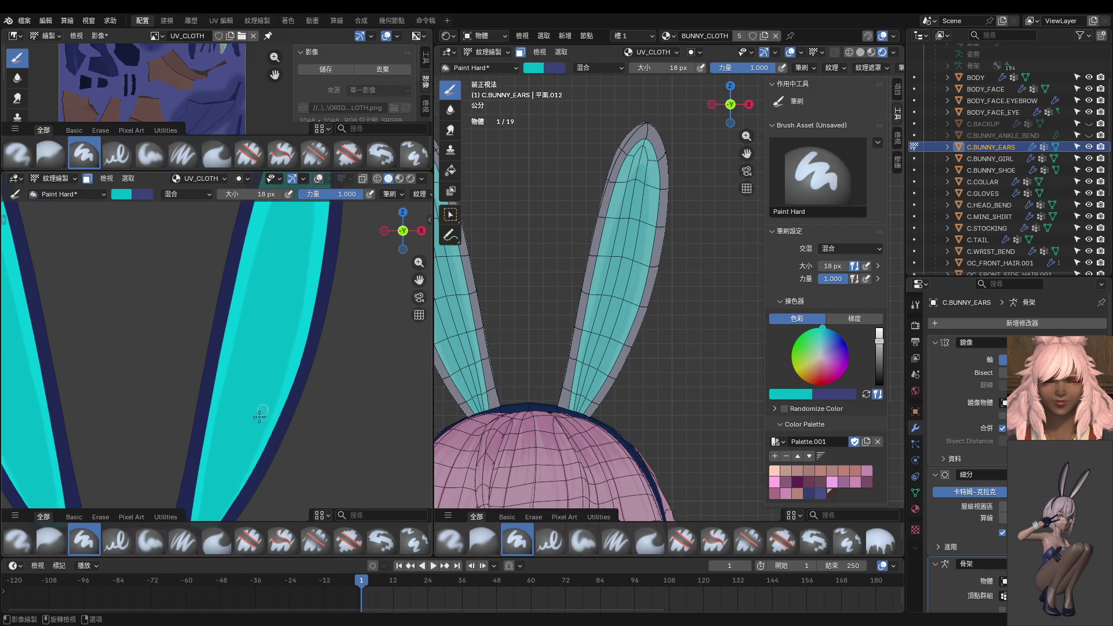
{"action": "scroll", "coordinate": [296, 287], "scroll_direction": "up", "scroll_amount": 5, "text": "shift"}
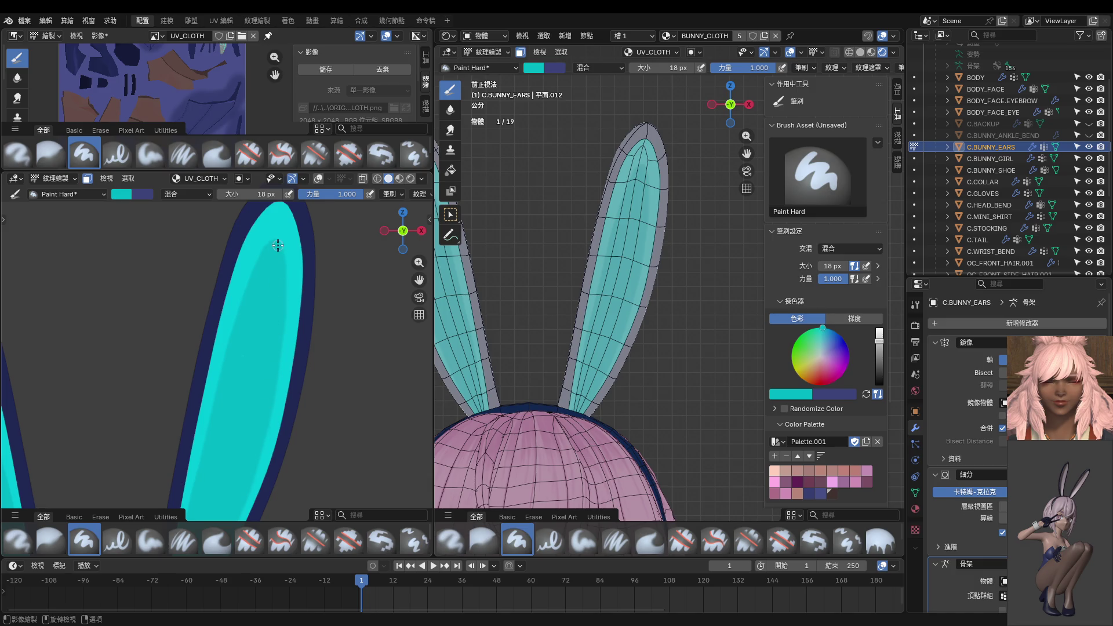
{"action": "left_click_drag", "start_coordinate": [278, 224], "coordinate": [280, 309]}
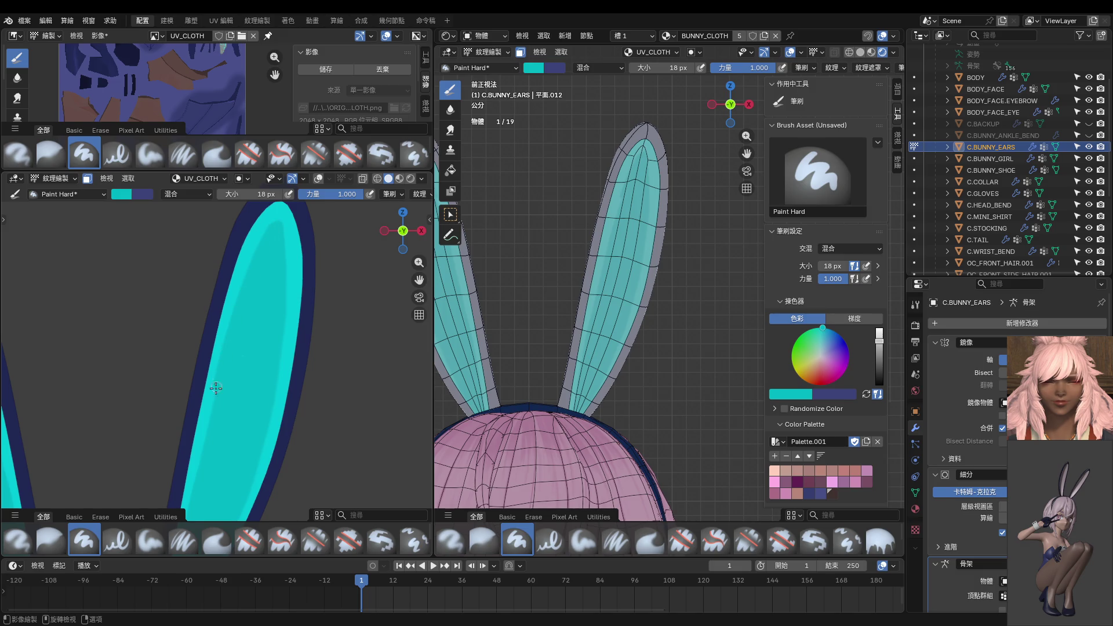
Bring the head into view and orbit to a front view to check the ears.
{"action": "mouse_move", "coordinate": [201, 504]}
{"action": "middle_mouse_down", "text": "shift"}
{"action": "mouse_move", "coordinate": [236, 405]}
{"action": "mouse_move", "coordinate": [271, 229]}
{"action": "middle_mouse_up", "text": "shift"}
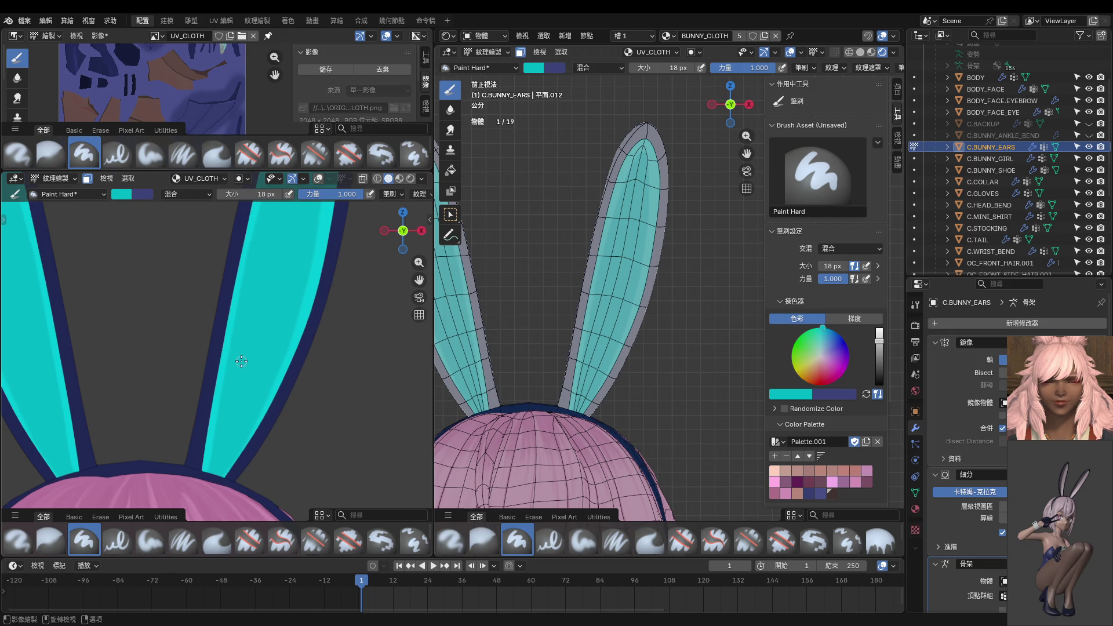
{"action": "middle_click_drag", "start_coordinate": [243, 385], "coordinate": [246, 349], "text": "shift"}
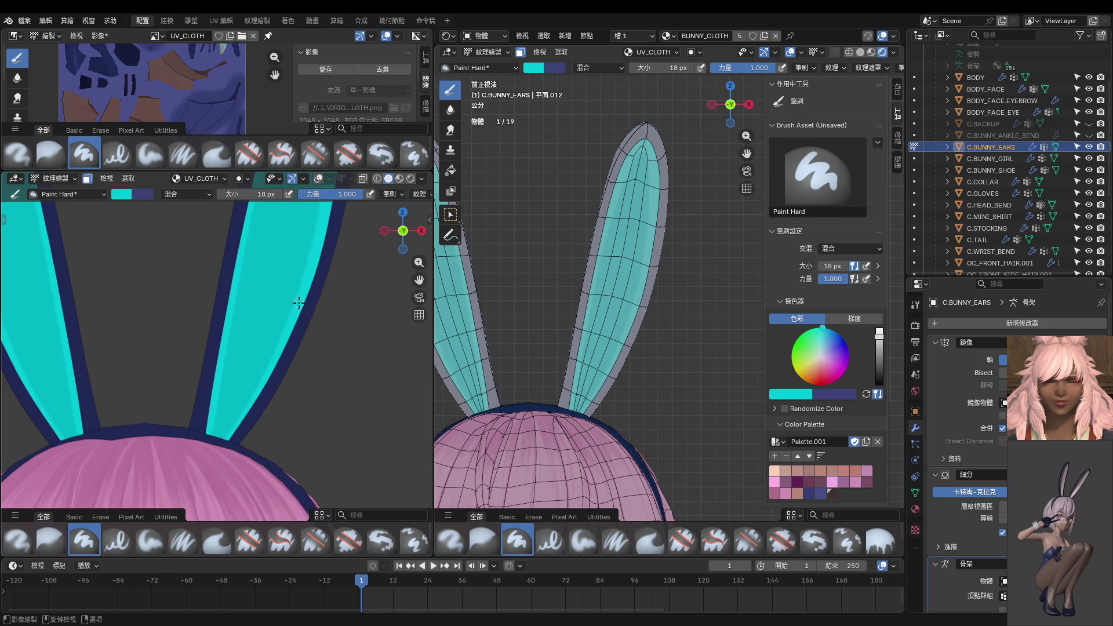
{"action": "scroll", "coordinate": [313, 305], "scroll_direction": "down", "scroll_amount": 5}
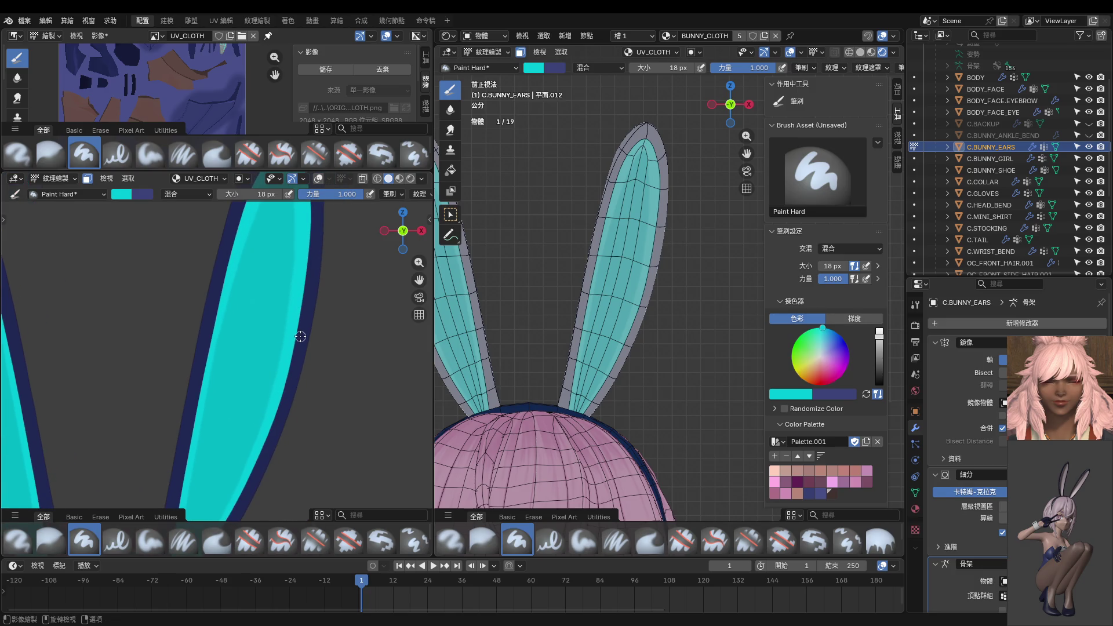
{"action": "mouse_move", "coordinate": [292, 354]}
{"action": "middle_mouse_down"}
{"action": "mouse_move", "coordinate": [266, 351]}
{"action": "mouse_move", "coordinate": [295, 329]}
{"action": "middle_mouse_up"}
{"action": "middle_click_drag", "start_coordinate": [328, 346], "coordinate": [261, 358]}
{"action": "scroll", "coordinate": [260, 358], "scroll_direction": "up", "scroll_amount": 8}
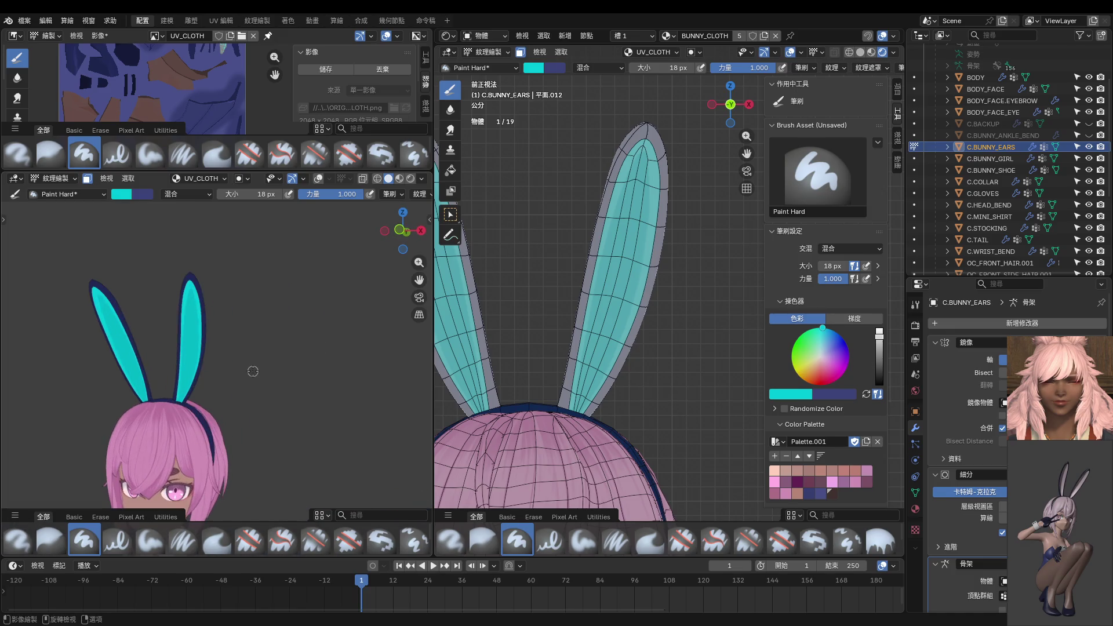
{"action": "scroll", "coordinate": [284, 358], "scroll_direction": "down", "scroll_amount": 4}
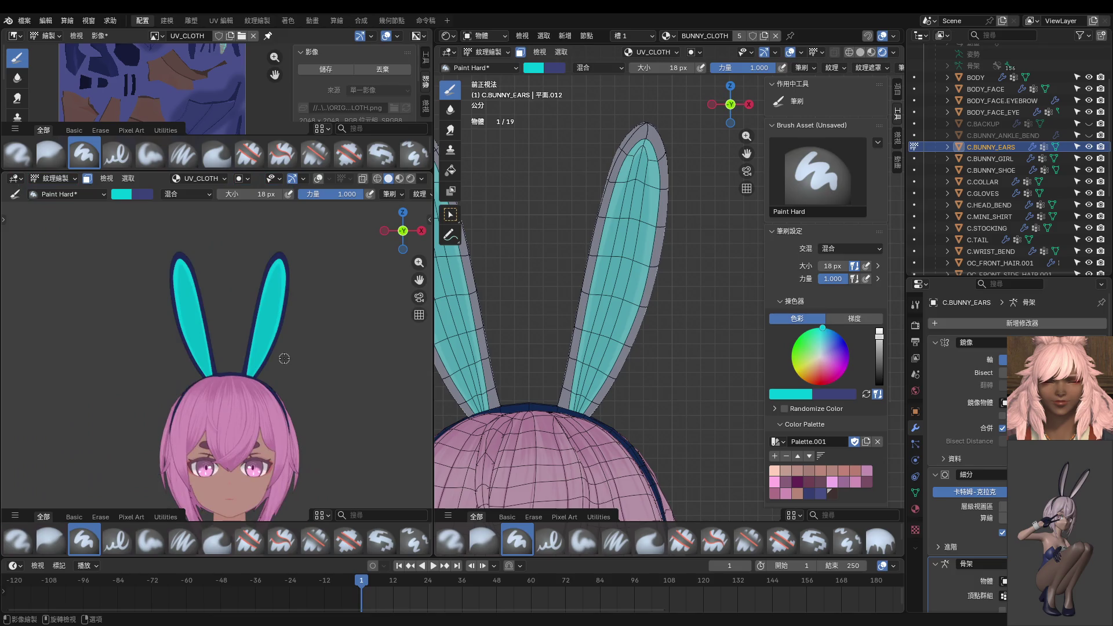
{"action": "scroll", "coordinate": [287, 357], "scroll_direction": "up", "scroll_amount": 6}
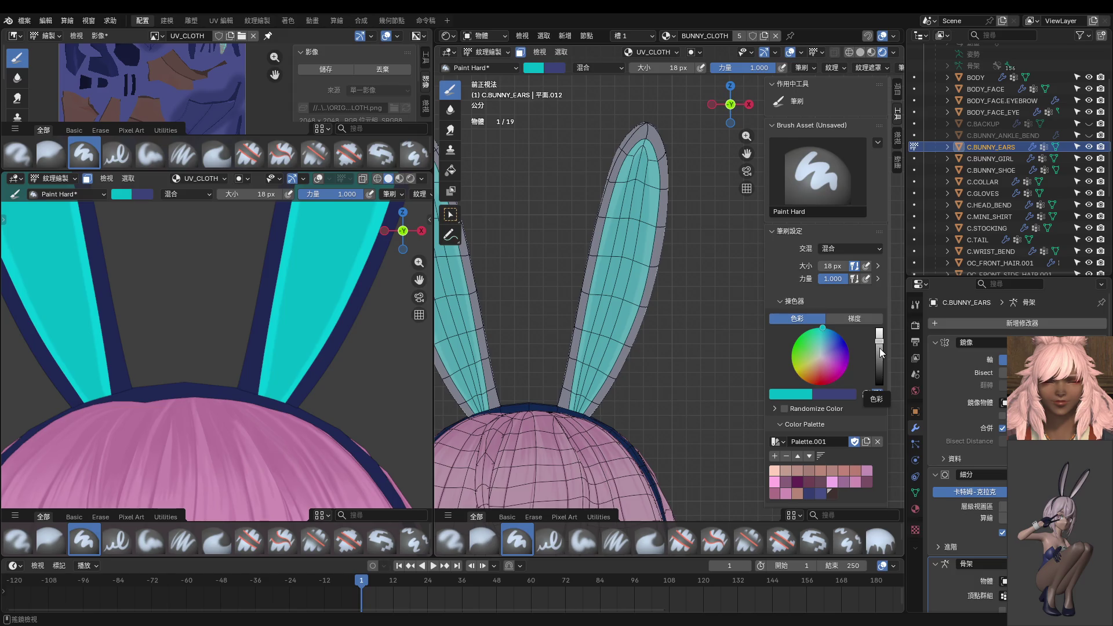
Darken the brush colour on the colour wheel and set brush size to 8 px.
{"action": "left_click", "coordinate": [879, 348]}
{"action": "scroll", "coordinate": [291, 397], "scroll_direction": "up", "scroll_amount": 4}
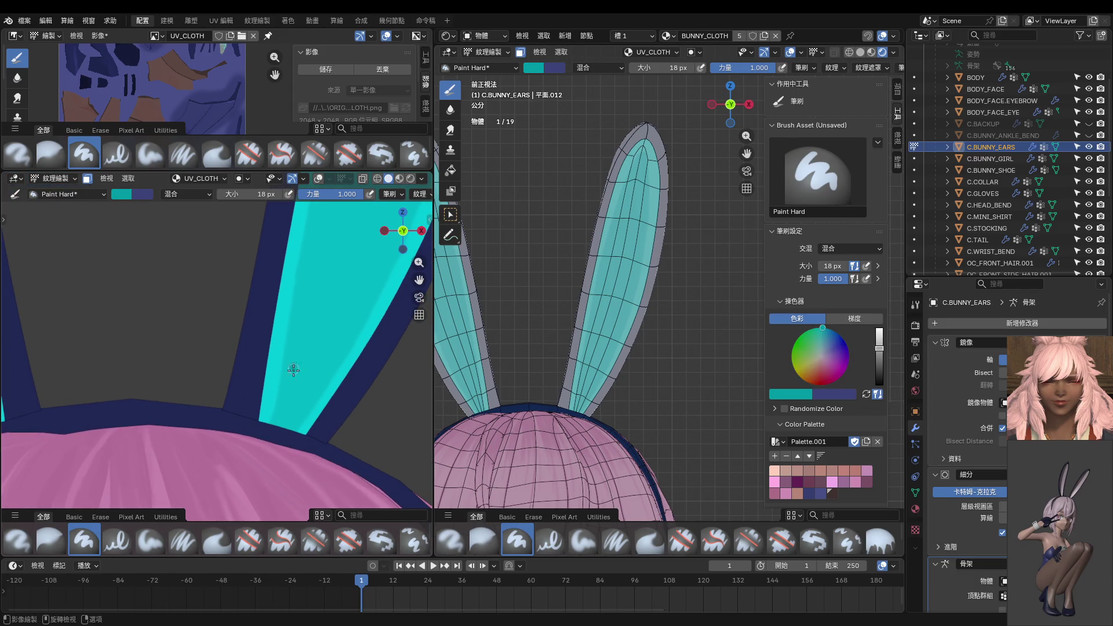
{"action": "key", "text": "f"}
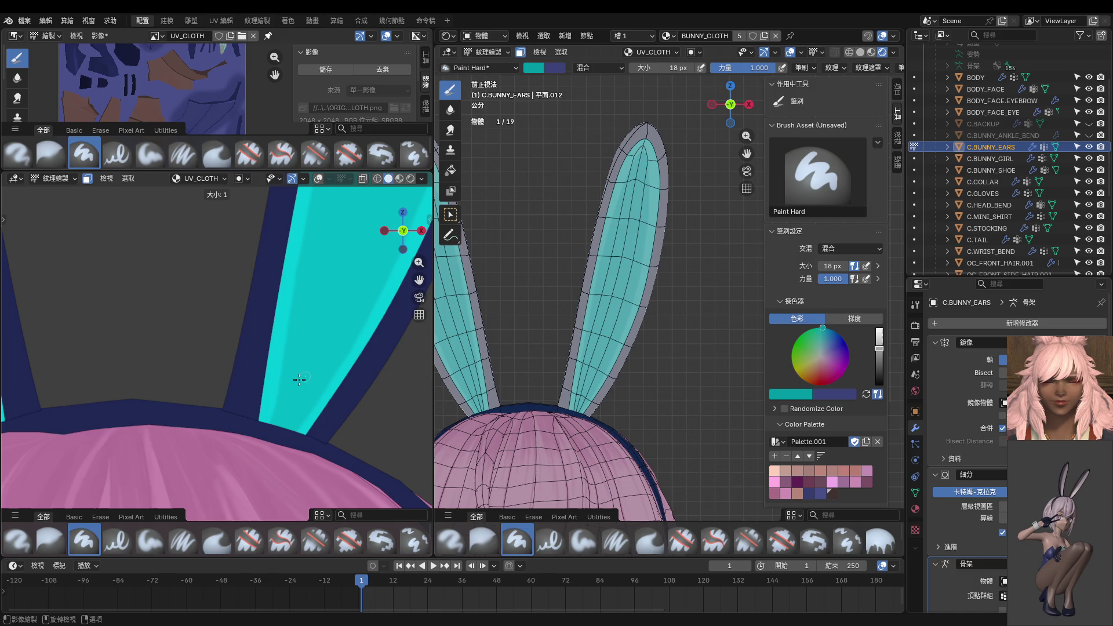
{"action": "left_click", "coordinate": [302, 385]}
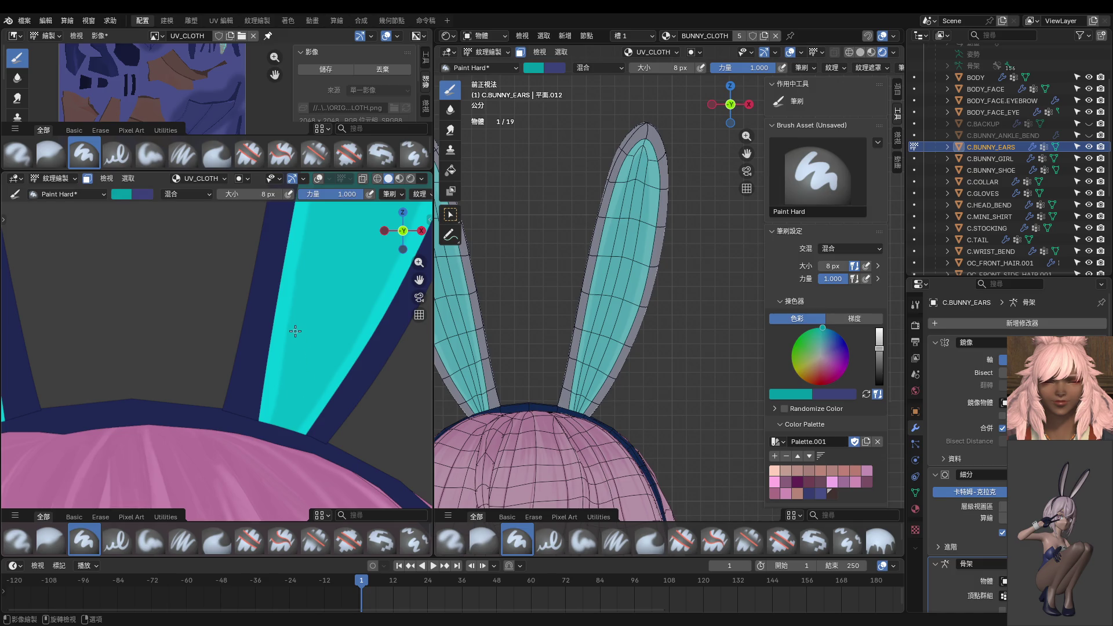
Paint seven thin dark shadow strokes rising from the ear base.
{"action": "left_click_drag", "start_coordinate": [295, 331], "coordinate": [261, 462]}
{"action": "left_click_drag", "start_coordinate": [294, 330], "coordinate": [279, 426]}
{"action": "left_click_drag", "start_coordinate": [320, 332], "coordinate": [308, 372]}
{"action": "left_click_drag", "start_coordinate": [318, 335], "coordinate": [305, 393]}
{"action": "left_click_drag", "start_coordinate": [335, 346], "coordinate": [315, 429]}
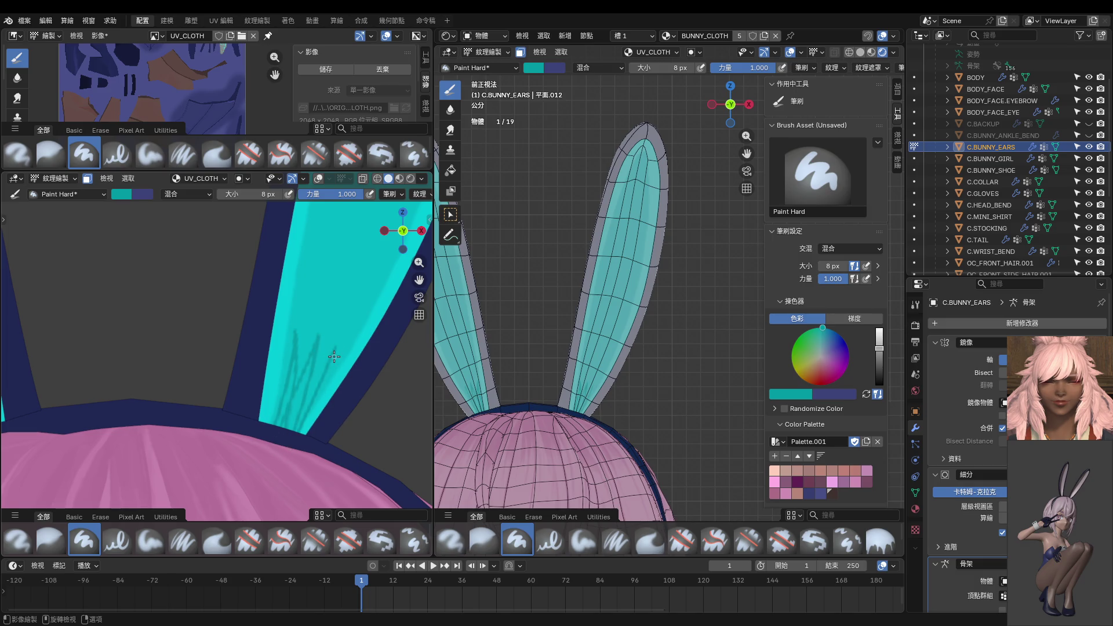
{"action": "left_click_drag", "start_coordinate": [335, 348], "coordinate": [307, 406]}
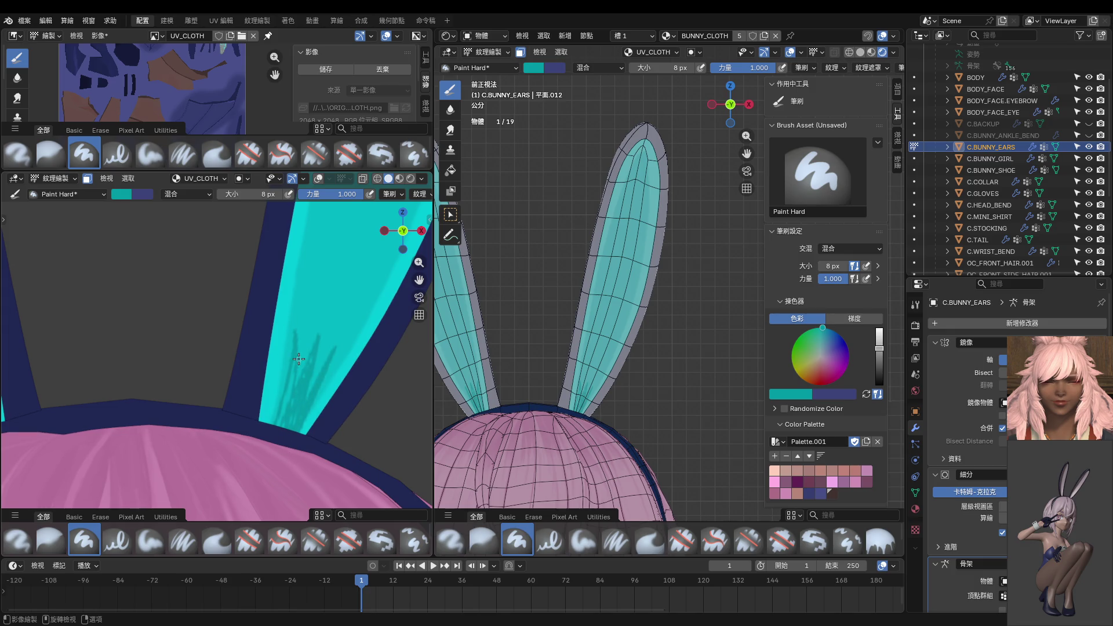
{"action": "left_click_drag", "start_coordinate": [299, 359], "coordinate": [289, 389]}
Try a 24 px brush, return to 8 px, and paint another dark teal stroke.
{"action": "key", "text": "f"}
{"action": "left_click", "coordinate": [300, 409]}
{"action": "key", "text": "f"}
{"action": "left_click", "coordinate": [303, 388]}
{"action": "left_click_drag", "start_coordinate": [331, 351], "coordinate": [314, 380]}
Undo the first shadow stroke, set the brush to 18 px, and repaint it darker teal.
{"action": "scroll", "coordinate": [317, 375], "scroll_direction": "down", "scroll_amount": 6}
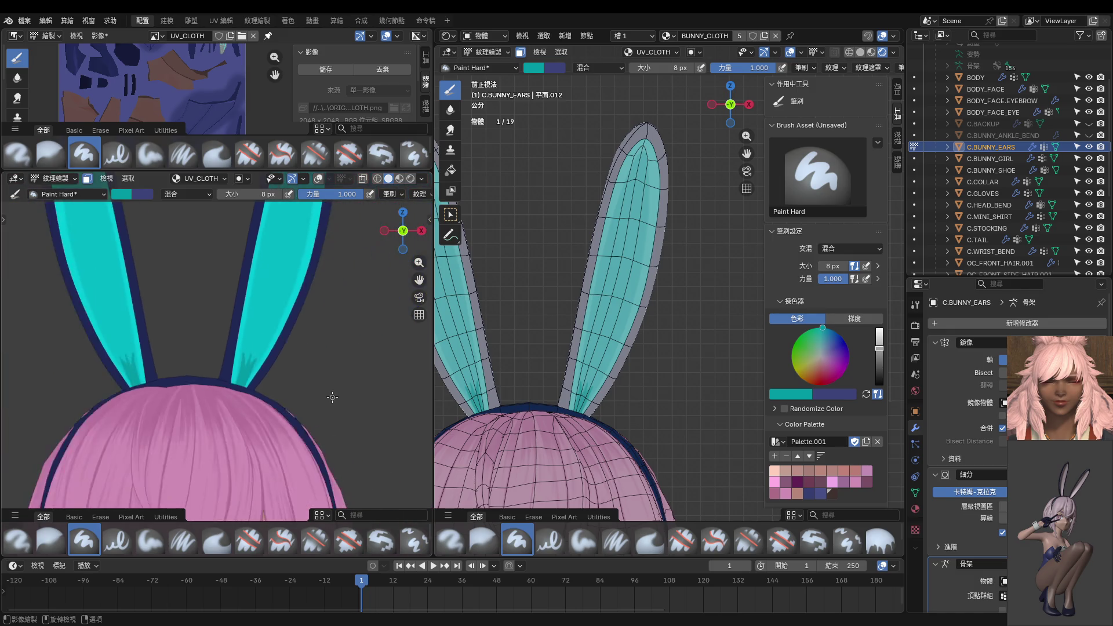
{"action": "scroll", "coordinate": [262, 405], "scroll_direction": "up", "scroll_amount": 8}
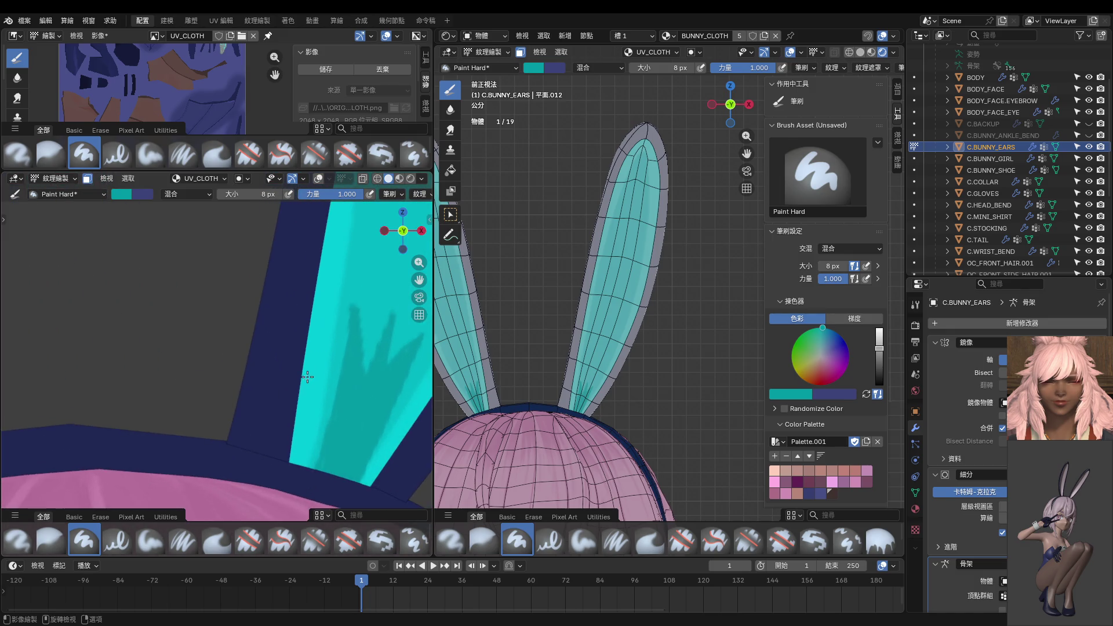
{"action": "left_click_drag", "start_coordinate": [308, 335], "coordinate": [271, 492]}
{"action": "key", "text": "ctrl+z"}
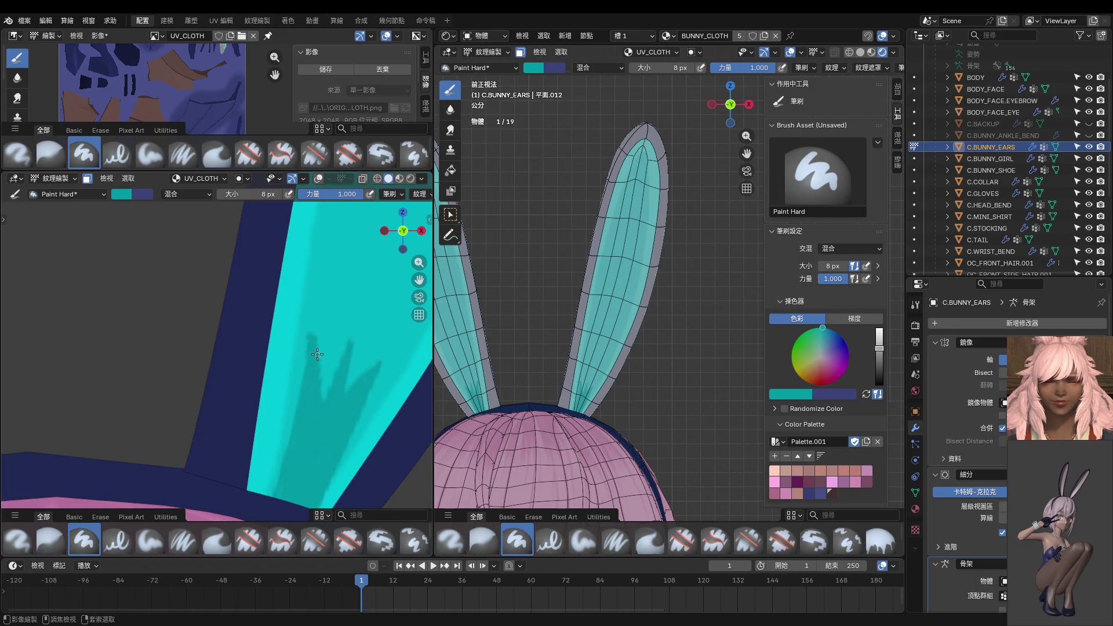
{"action": "key", "text": "f"}
{"action": "left_click", "coordinate": [312, 347]}
{"action": "left_click_drag", "start_coordinate": [311, 339], "coordinate": [273, 500]}
Add more darker teal shadow strokes extending toward the ear's lower tip.
{"action": "left_click_drag", "start_coordinate": [298, 401], "coordinate": [300, 462]}
{"action": "middle_click_drag", "start_coordinate": [301, 462], "coordinate": [351, 372]}
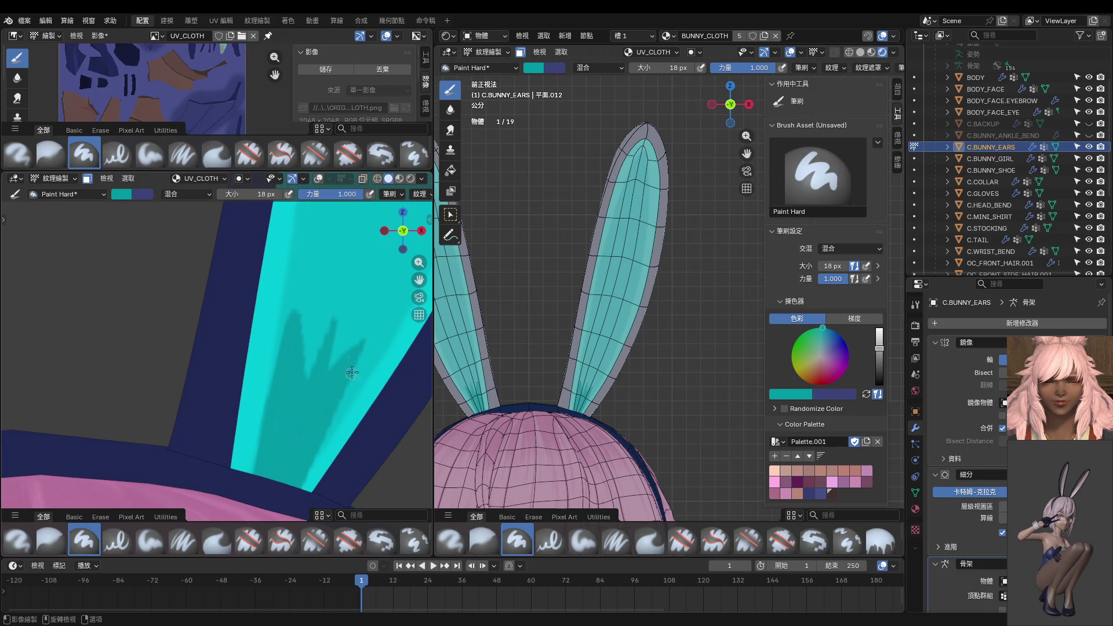
{"action": "left_click_drag", "start_coordinate": [363, 344], "coordinate": [310, 490]}
{"action": "left_click_drag", "start_coordinate": [348, 375], "coordinate": [303, 496]}
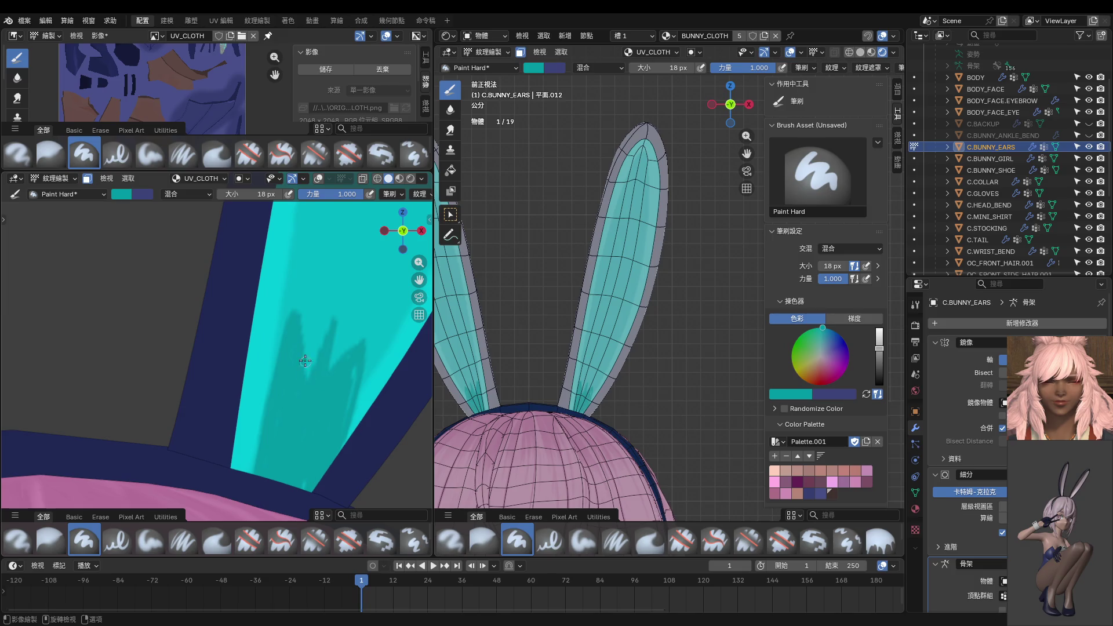
{"action": "mouse_move", "coordinate": [290, 321]}
{"action": "left_mouse_down"}
{"action": "mouse_move", "coordinate": [241, 426]}
{"action": "mouse_move", "coordinate": [237, 458]}
{"action": "mouse_move", "coordinate": [252, 463]}
{"action": "left_mouse_up"}
{"action": "left_click_drag", "start_coordinate": [275, 368], "coordinate": [246, 467]}
Paint a broad dark teal stroke with a 52 px brush, then set 22 px.
{"action": "key", "text": "f"}
{"action": "left_click", "coordinate": [259, 458]}
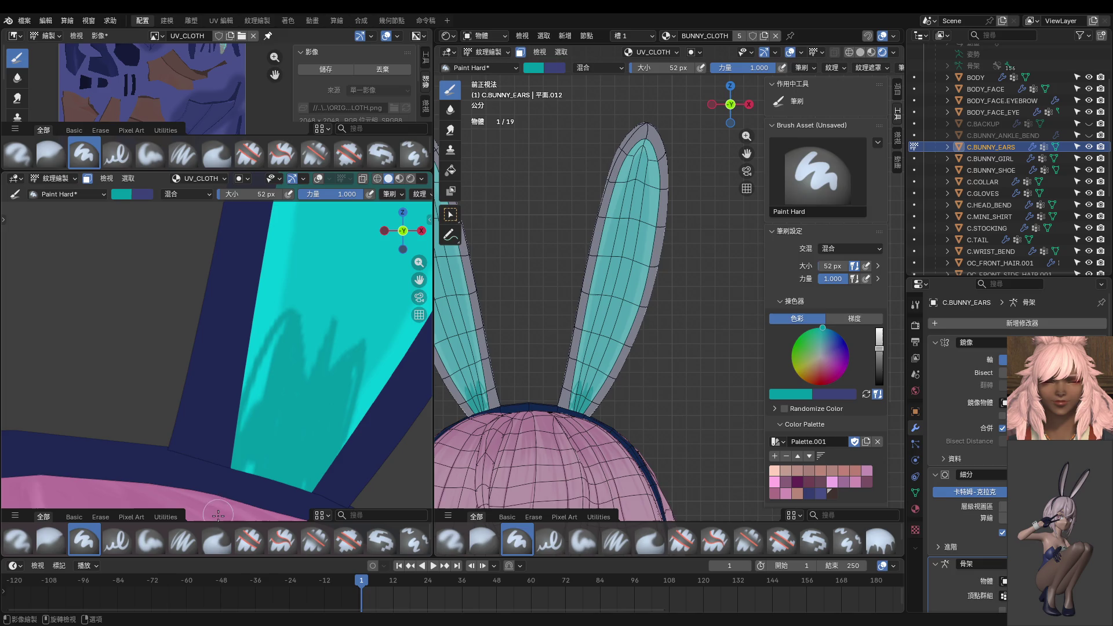
{"action": "left_click_drag", "start_coordinate": [247, 429], "coordinate": [293, 325]}
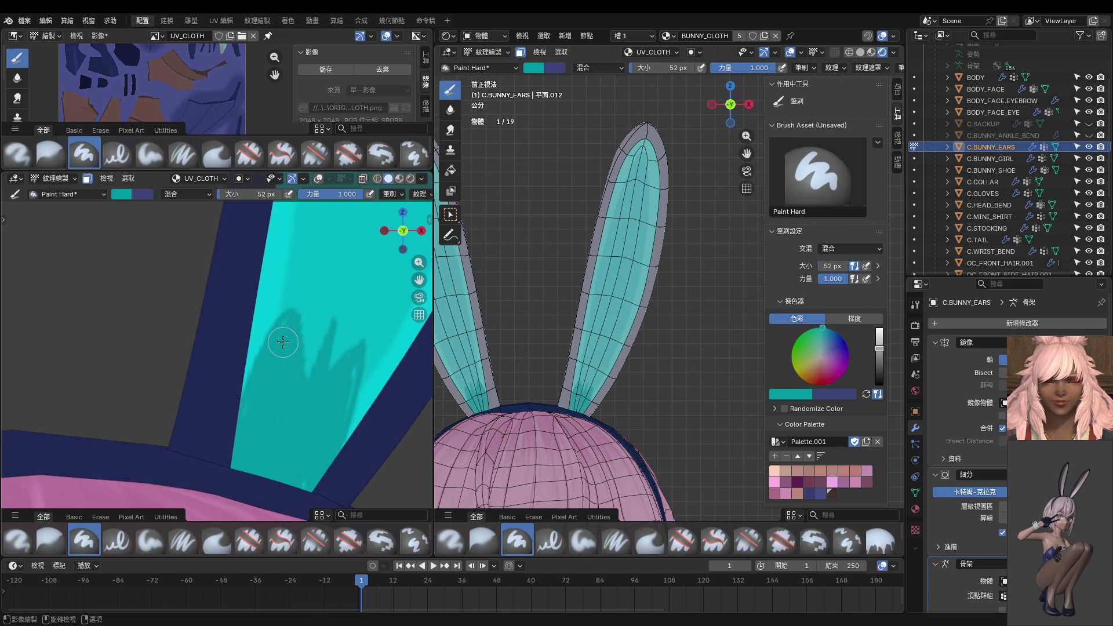
{"action": "key", "text": "f"}
{"action": "left_click", "coordinate": [302, 371]}
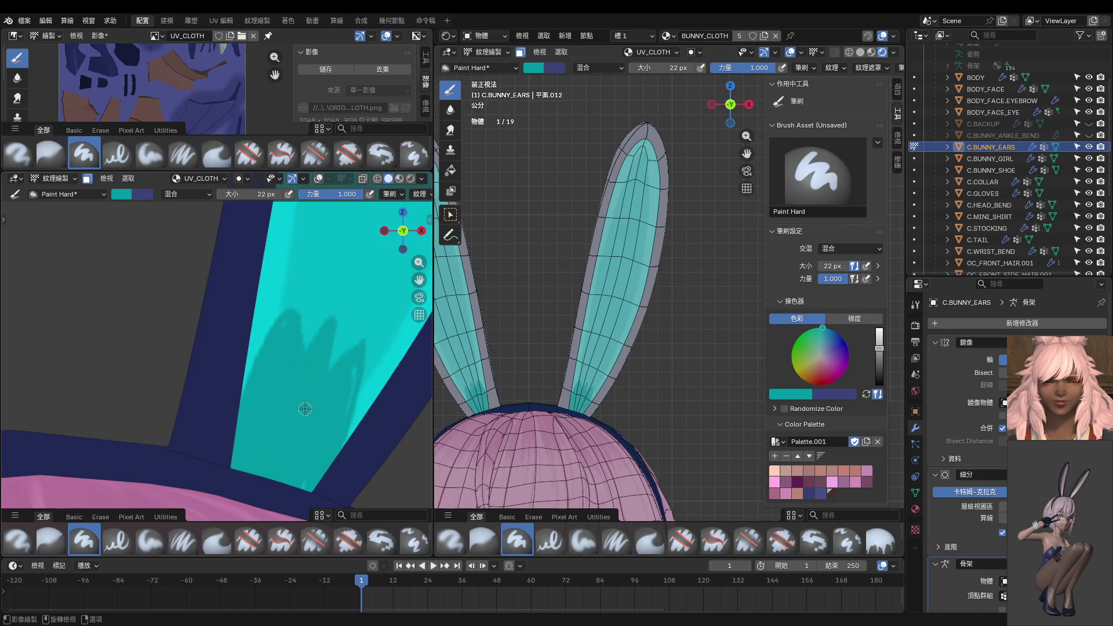
Trim the shadow edges and reshape the right spike with light cyan.
{"action": "scroll", "coordinate": [307, 405], "scroll_direction": "down", "scroll_amount": 8}
{"action": "scroll", "coordinate": [298, 413], "scroll_direction": "up", "scroll_amount": 8}
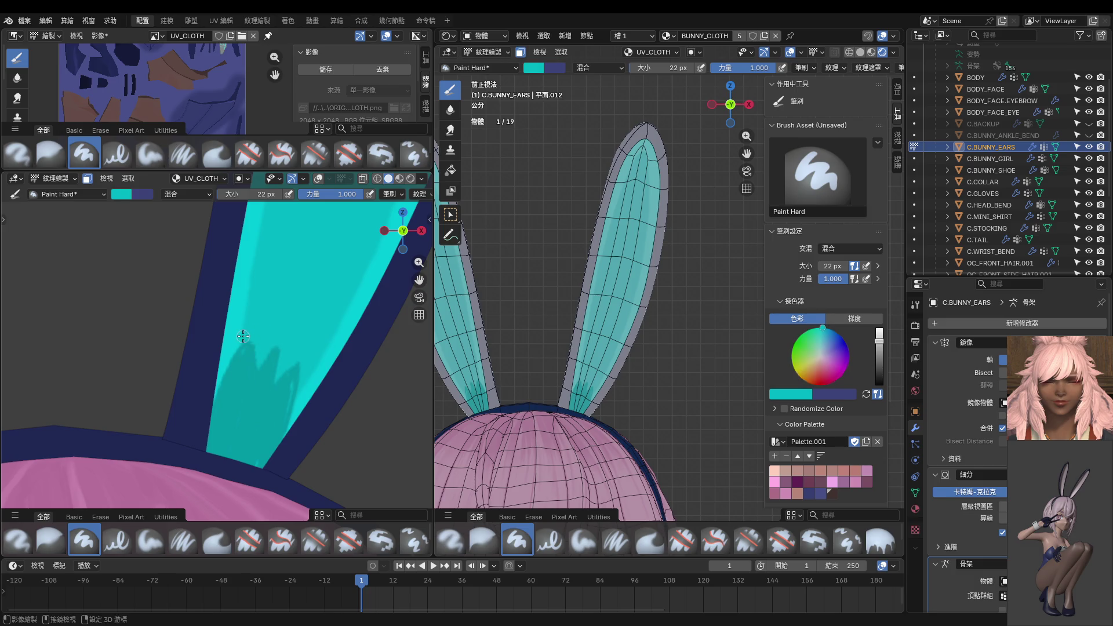
{"action": "scroll", "coordinate": [250, 344], "scroll_direction": "up", "scroll_amount": 2}
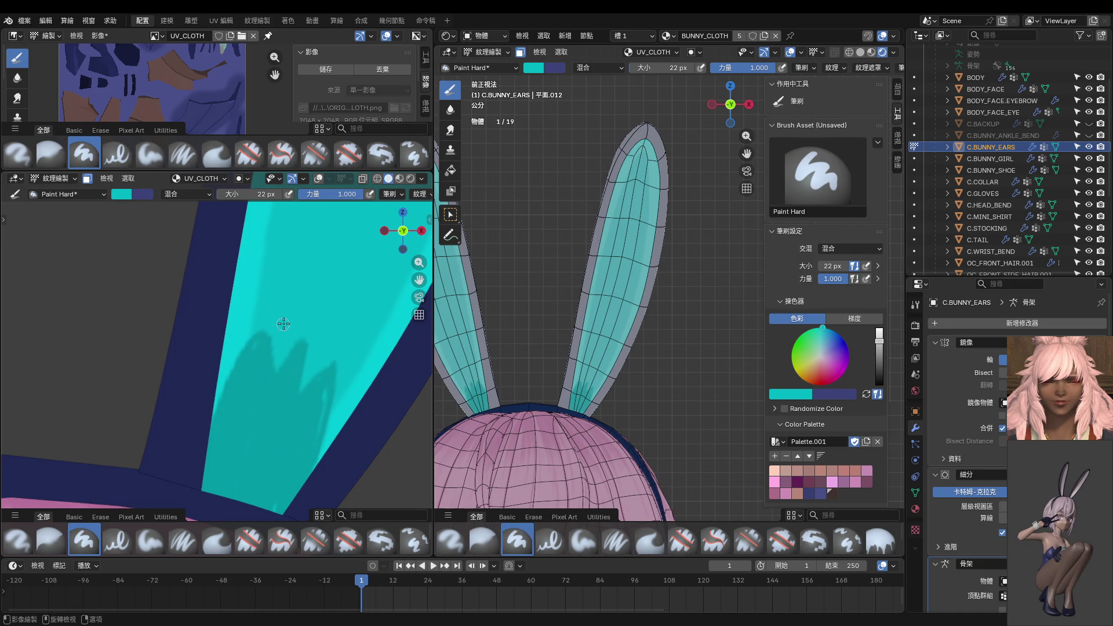
{"action": "mouse_move", "coordinate": [268, 327]}
{"action": "left_mouse_down"}
{"action": "mouse_move", "coordinate": [266, 413]}
{"action": "mouse_move", "coordinate": [285, 368]}
{"action": "mouse_move", "coordinate": [270, 397]}
{"action": "mouse_move", "coordinate": [269, 341]}
{"action": "mouse_move", "coordinate": [291, 426]}
{"action": "mouse_move", "coordinate": [298, 355]}
{"action": "mouse_move", "coordinate": [293, 420]}
{"action": "left_mouse_up"}
{"action": "mouse_move", "coordinate": [337, 357]}
{"action": "left_mouse_down"}
{"action": "mouse_move", "coordinate": [298, 436]}
{"action": "mouse_move", "coordinate": [315, 401]}
{"action": "left_mouse_up"}
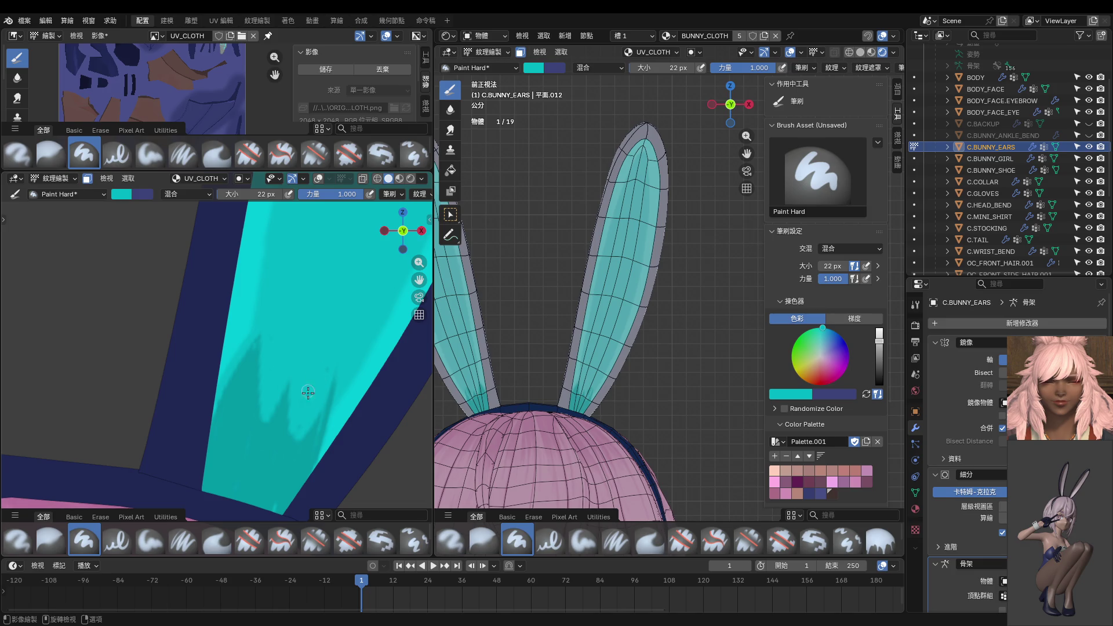
Switch to darker cyan and repaint the dark shadow strokes, filling the light notch.
{"action": "key", "text": "s"}
{"action": "left_click_drag", "start_coordinate": [341, 332], "coordinate": [310, 451]}
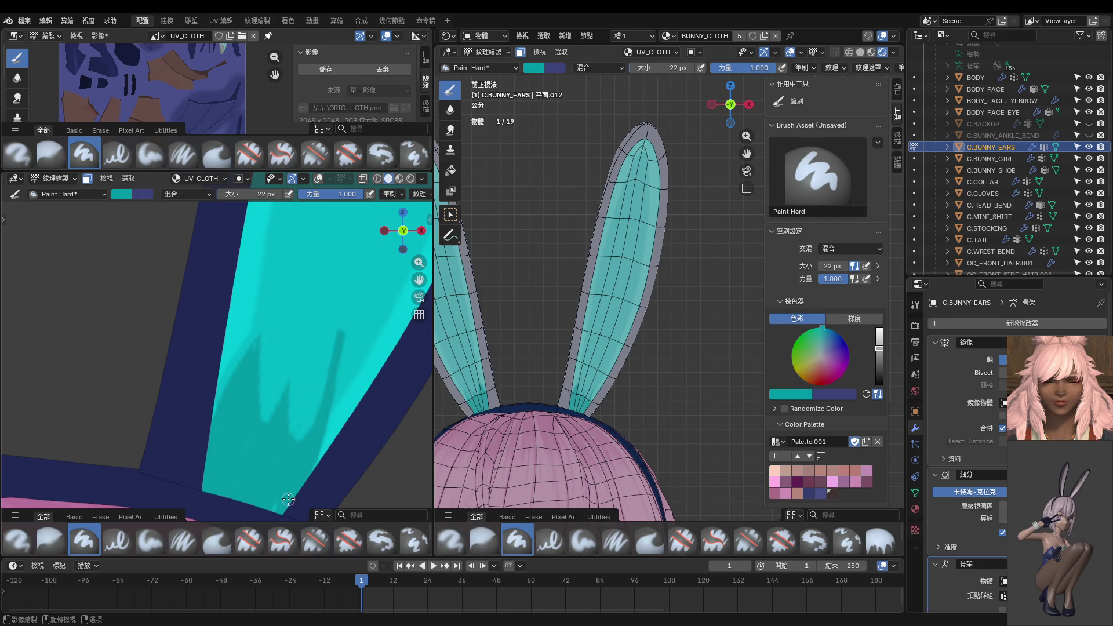
{"action": "key", "text": "ctrl+z"}
{"action": "left_click_drag", "start_coordinate": [337, 332], "coordinate": [313, 474]}
{"action": "left_click_drag", "start_coordinate": [338, 332], "coordinate": [310, 438]}
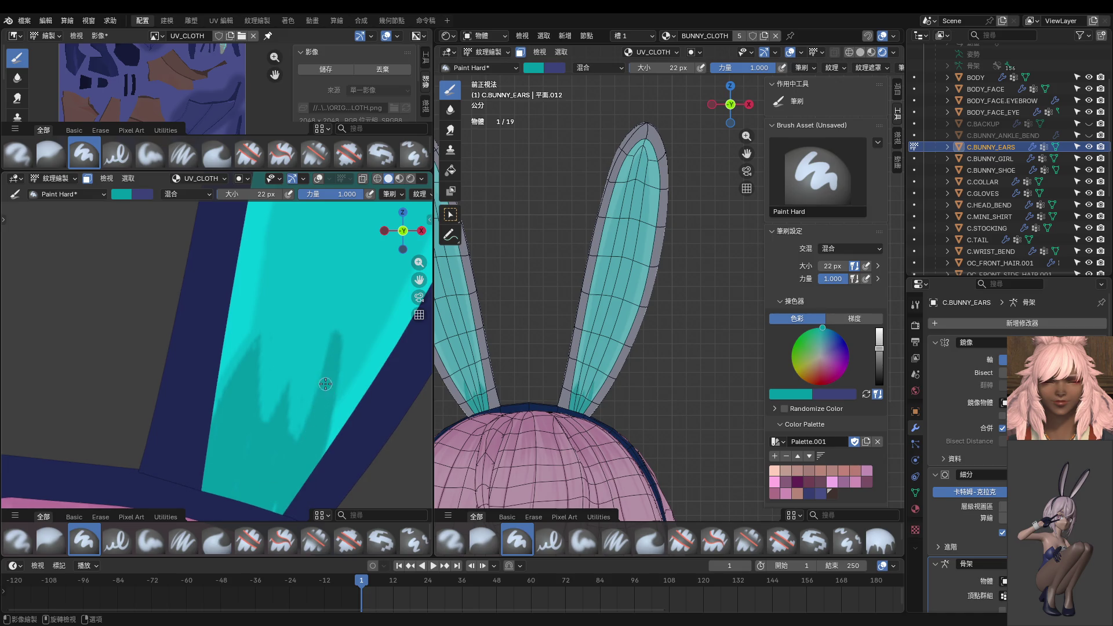
{"action": "left_click_drag", "start_coordinate": [292, 374], "coordinate": [298, 467]}
{"action": "left_click_drag", "start_coordinate": [286, 384], "coordinate": [268, 419]}
{"action": "scroll", "coordinate": [270, 376], "scroll_direction": "up", "scroll_amount": 3, "text": "shift"}
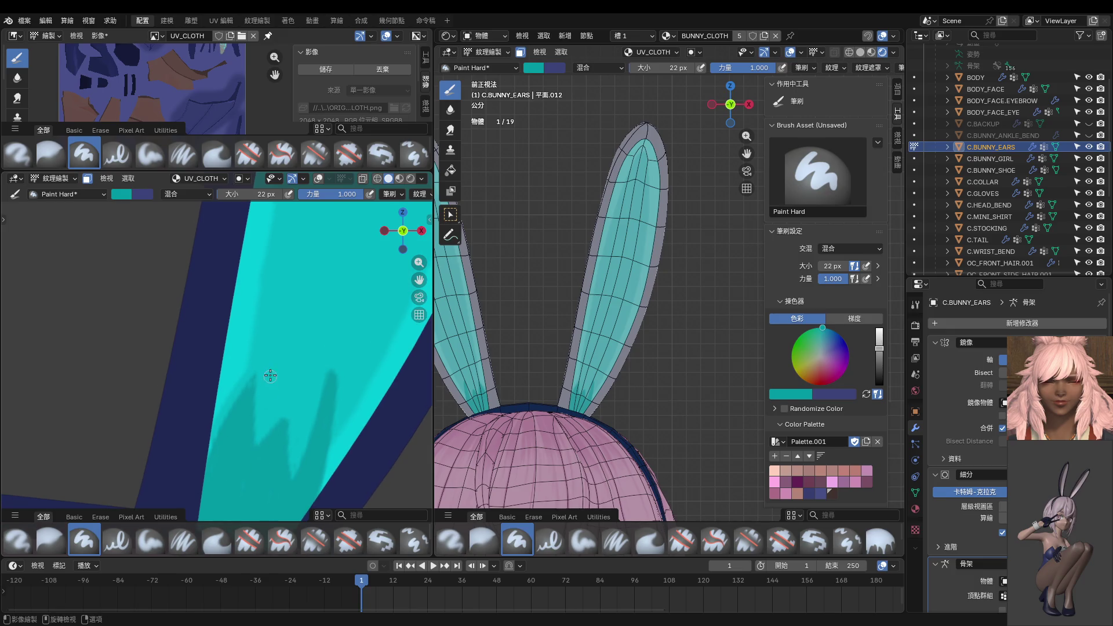
{"action": "left_click_drag", "start_coordinate": [255, 374], "coordinate": [252, 386]}
Zoom on the ear base, add a shadow spike, widen the middle one, then pick Blur.
{"action": "scroll", "coordinate": [308, 416], "scroll_direction": "down", "scroll_amount": 8}
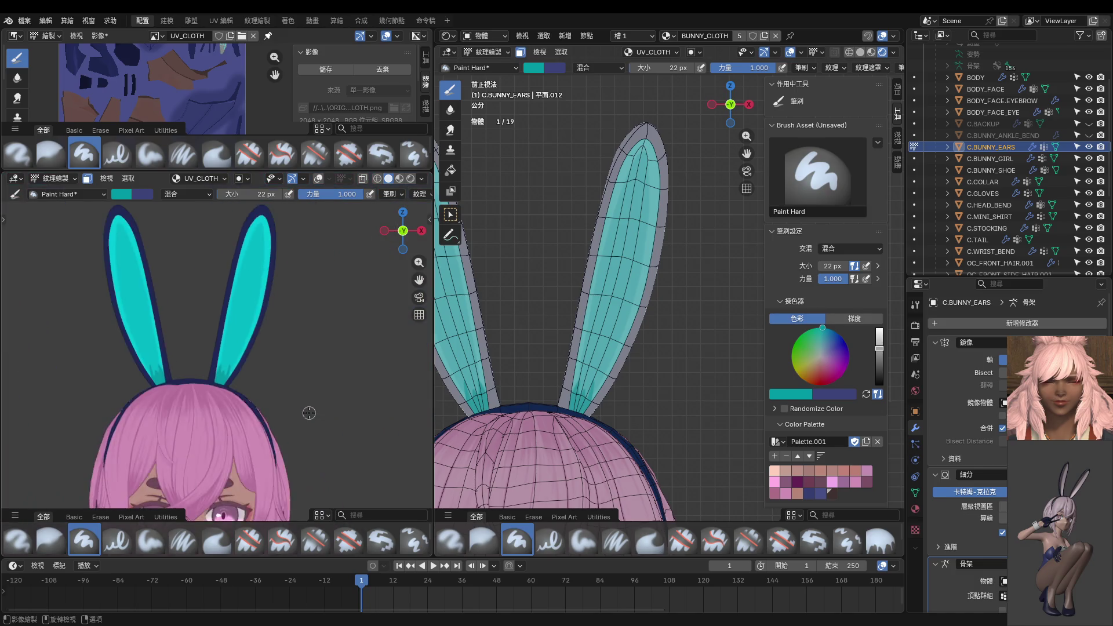
{"action": "scroll", "coordinate": [303, 418], "scroll_direction": "up", "scroll_amount": 3}
{"action": "scroll", "coordinate": [302, 418], "scroll_direction": "up", "scroll_amount": 3}
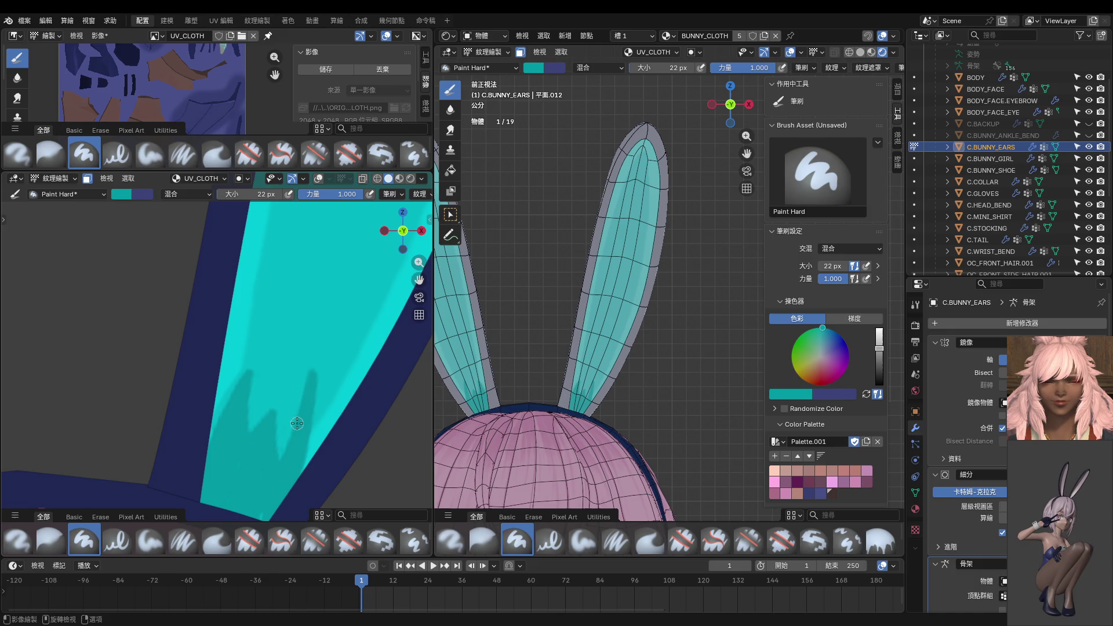
{"action": "scroll", "coordinate": [276, 400], "scroll_direction": "up", "scroll_amount": 1}
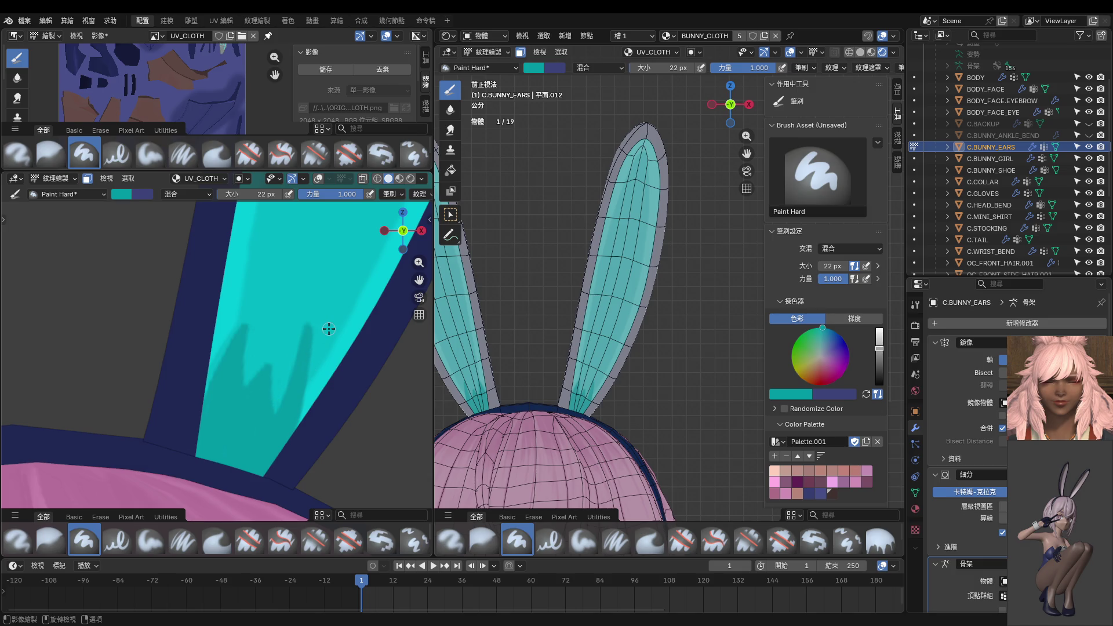
{"action": "mouse_move", "coordinate": [311, 326]}
{"action": "left_mouse_down"}
{"action": "mouse_move", "coordinate": [327, 342]}
{"action": "mouse_move", "coordinate": [292, 431]}
{"action": "mouse_move", "coordinate": [323, 321]}
{"action": "mouse_move", "coordinate": [282, 361]}
{"action": "mouse_move", "coordinate": [265, 411]}
{"action": "left_mouse_up"}
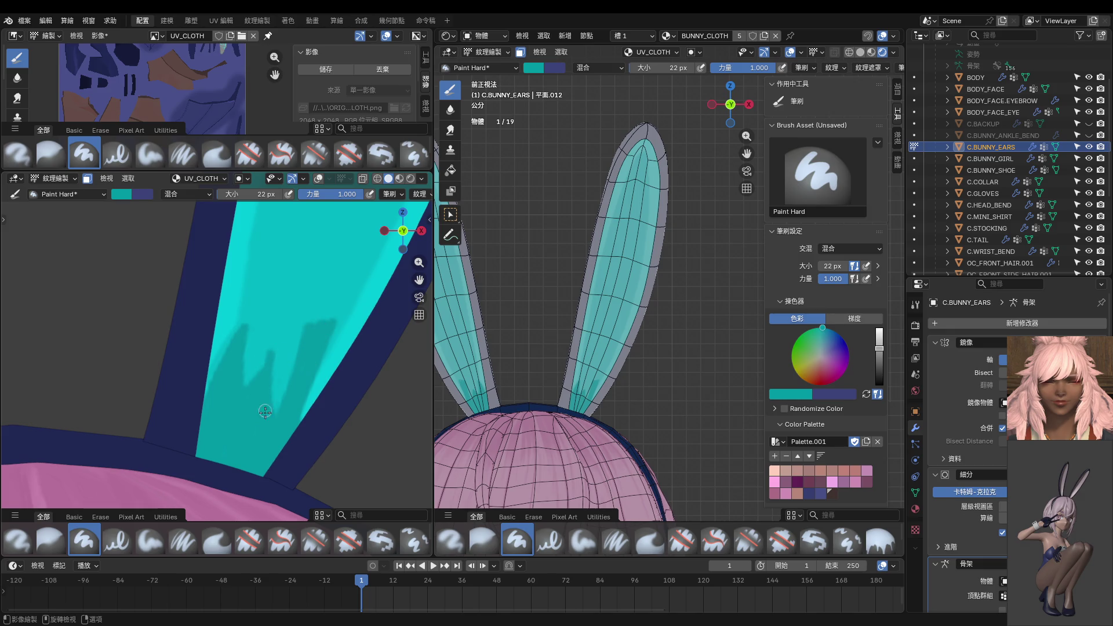
{"action": "mouse_move", "coordinate": [269, 341]}
{"action": "left_mouse_down"}
{"action": "mouse_move", "coordinate": [277, 336]}
{"action": "mouse_move", "coordinate": [279, 379]}
{"action": "mouse_move", "coordinate": [270, 329]}
{"action": "mouse_move", "coordinate": [275, 354]}
{"action": "mouse_move", "coordinate": [259, 378]}
{"action": "mouse_move", "coordinate": [271, 325]}
{"action": "mouse_move", "coordinate": [280, 340]}
{"action": "mouse_move", "coordinate": [298, 300]}
{"action": "mouse_move", "coordinate": [276, 369]}
{"action": "mouse_move", "coordinate": [306, 314]}
{"action": "mouse_move", "coordinate": [280, 361]}
{"action": "mouse_move", "coordinate": [300, 326]}
{"action": "mouse_move", "coordinate": [281, 302]}
{"action": "mouse_move", "coordinate": [273, 332]}
{"action": "mouse_move", "coordinate": [250, 316]}
{"action": "mouse_move", "coordinate": [224, 364]}
{"action": "mouse_move", "coordinate": [236, 305]}
{"action": "mouse_move", "coordinate": [249, 316]}
{"action": "mouse_move", "coordinate": [255, 302]}
{"action": "mouse_move", "coordinate": [238, 402]}
{"action": "left_mouse_up"}
{"action": "scroll", "coordinate": [247, 390], "scroll_direction": "down", "scroll_amount": 4}
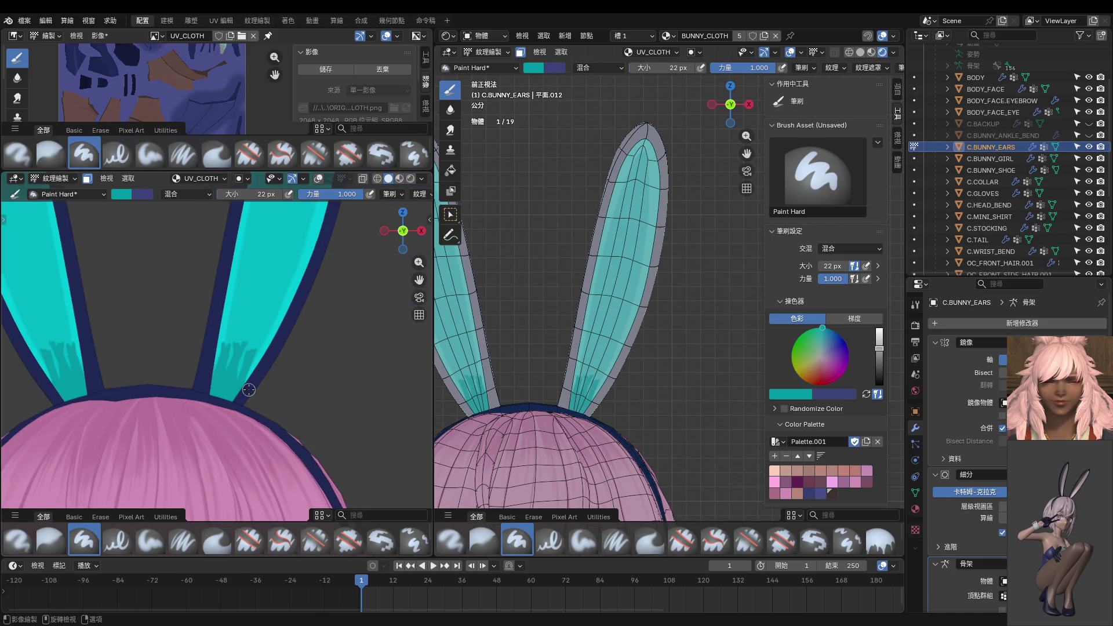
{"action": "left_click", "coordinate": [51, 153]}
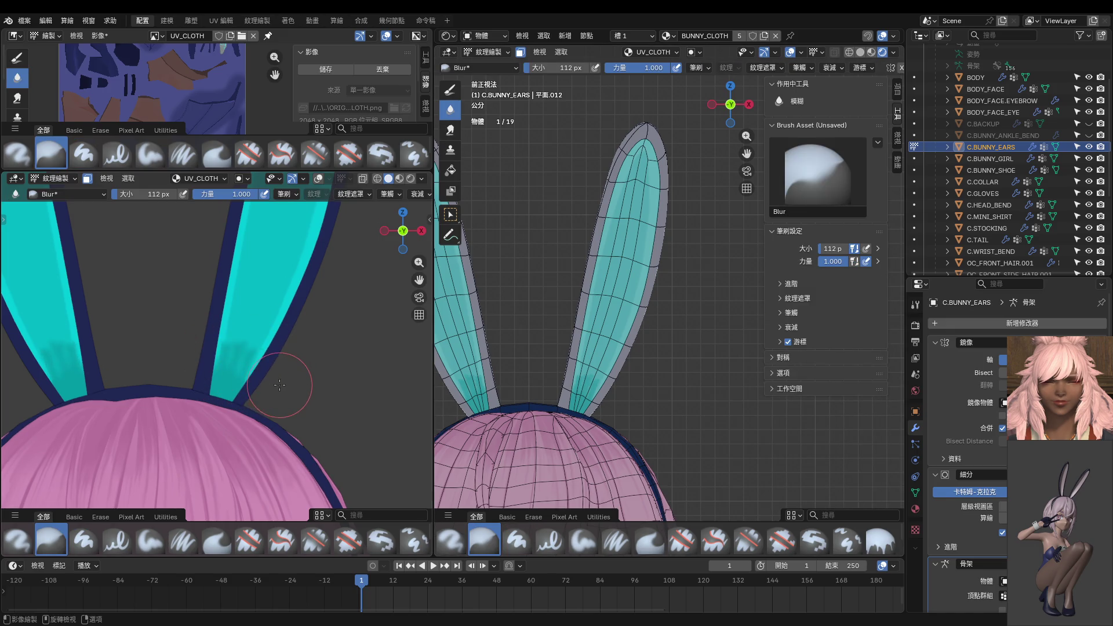
Select Paint Hard and paint cyan over the dark ear-base streaks.
{"action": "scroll", "coordinate": [280, 385], "scroll_direction": "down", "scroll_amount": 3}
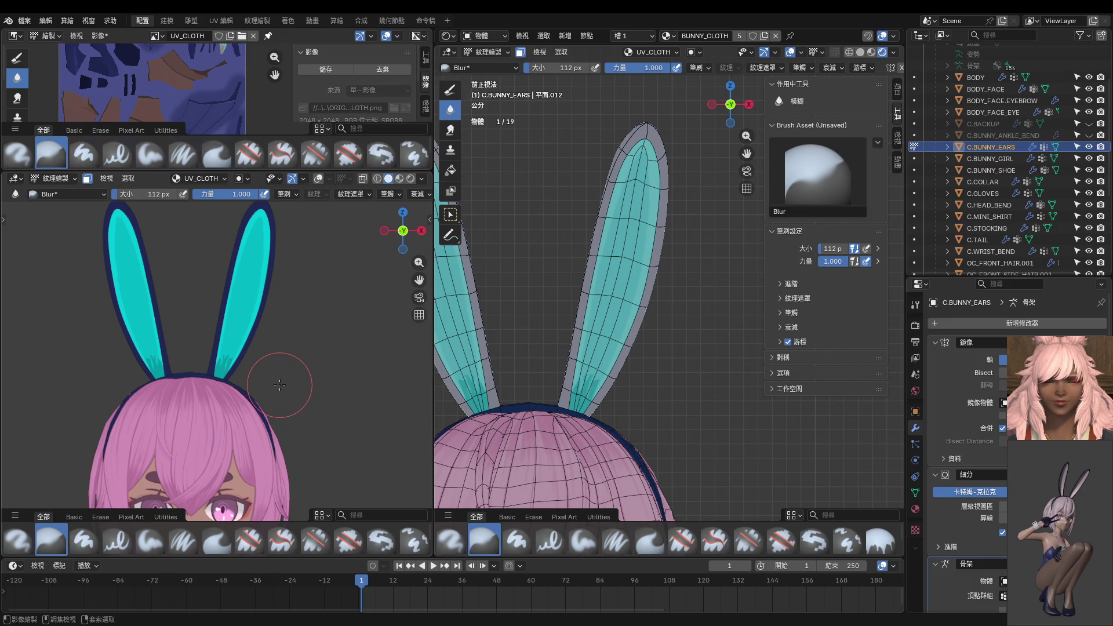
{"action": "scroll", "coordinate": [280, 385], "scroll_direction": "up", "scroll_amount": 4}
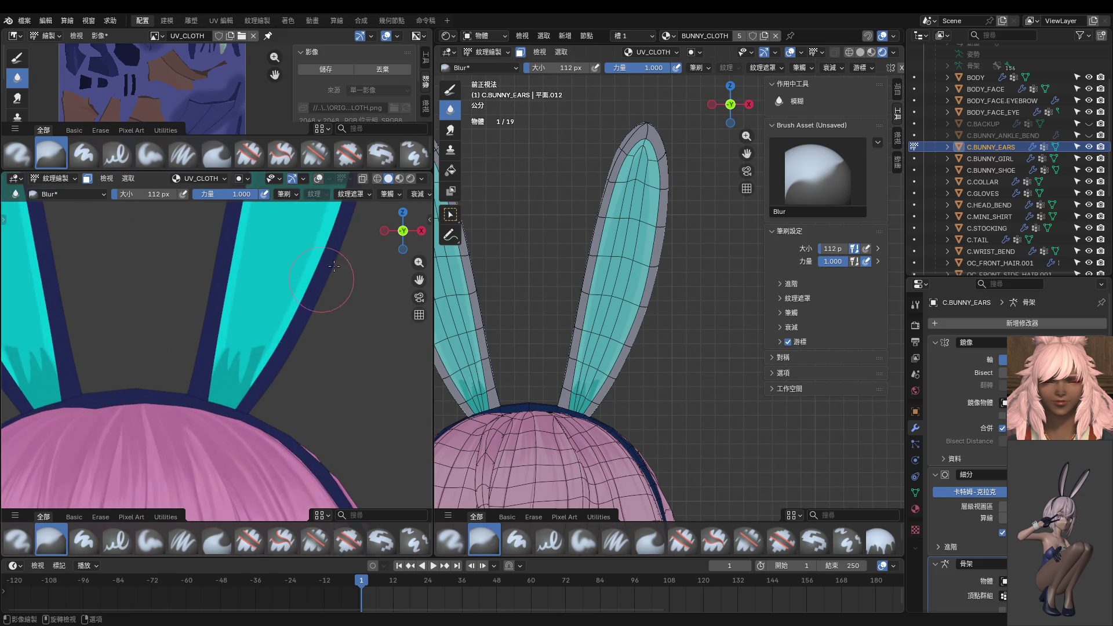
{"action": "left_click", "coordinate": [451, 90]}
{"action": "scroll", "coordinate": [244, 325], "scroll_direction": "up", "scroll_amount": 2}
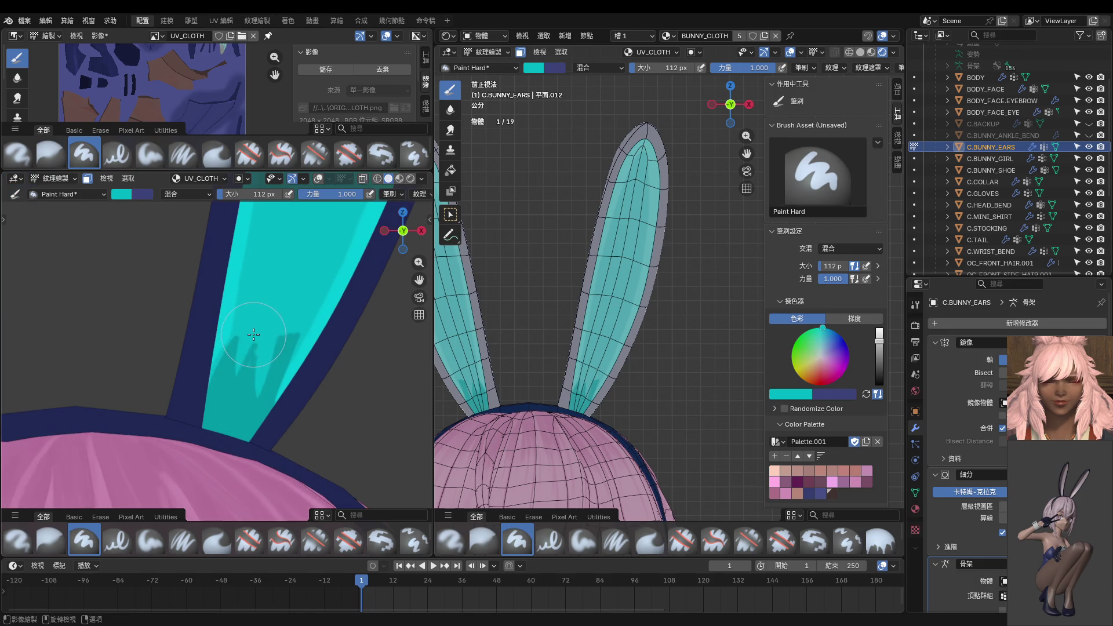
{"action": "mouse_move", "coordinate": [252, 345]}
{"action": "left_mouse_down"}
{"action": "mouse_move", "coordinate": [232, 423]}
{"action": "mouse_move", "coordinate": [222, 360]}
{"action": "mouse_move", "coordinate": [249, 336]}
{"action": "left_mouse_up"}
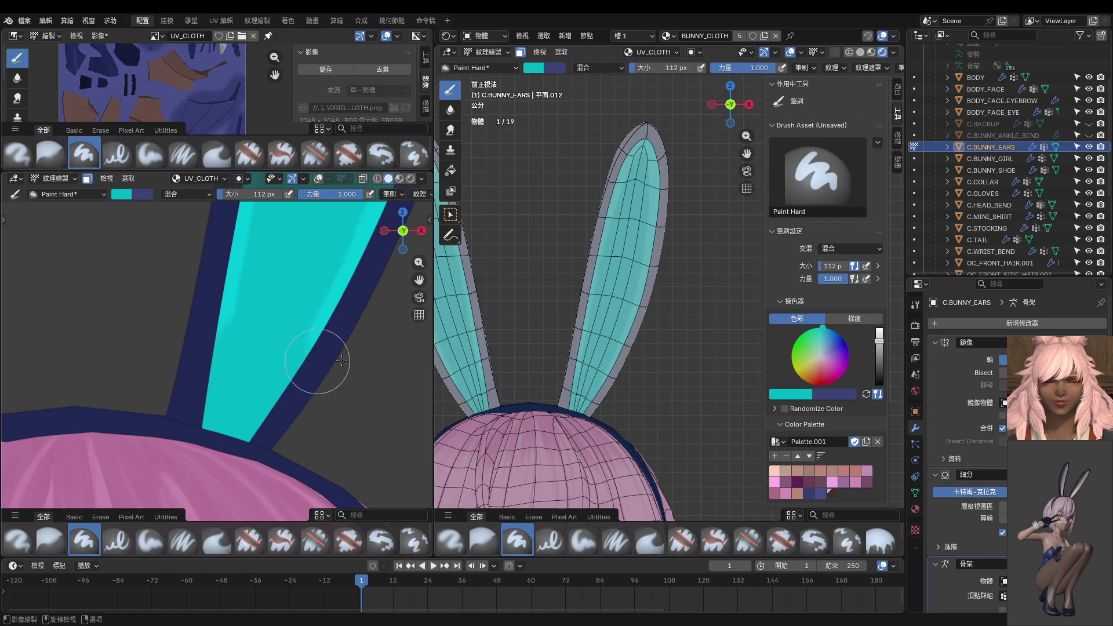
Lower the colour wheel's value twice and set the brush to 38 px.
{"action": "left_click", "coordinate": [879, 348]}
{"action": "left_click", "coordinate": [878, 354]}
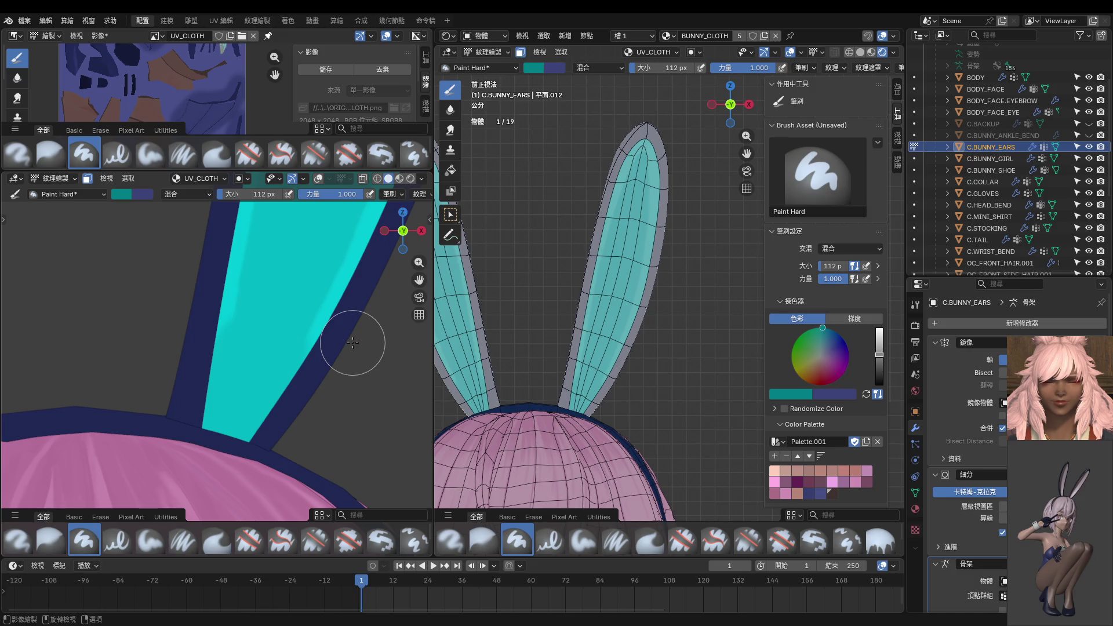
{"action": "key", "text": "f"}
{"action": "left_click", "coordinate": [267, 380]}
Paint new dark teal V-shaped shadow strokes and small patches, then choose Smear.
{"action": "mouse_move", "coordinate": [284, 361]}
{"action": "left_mouse_down"}
{"action": "mouse_move", "coordinate": [293, 377]}
{"action": "mouse_move", "coordinate": [227, 452]}
{"action": "mouse_move", "coordinate": [244, 446]}
{"action": "left_mouse_up"}
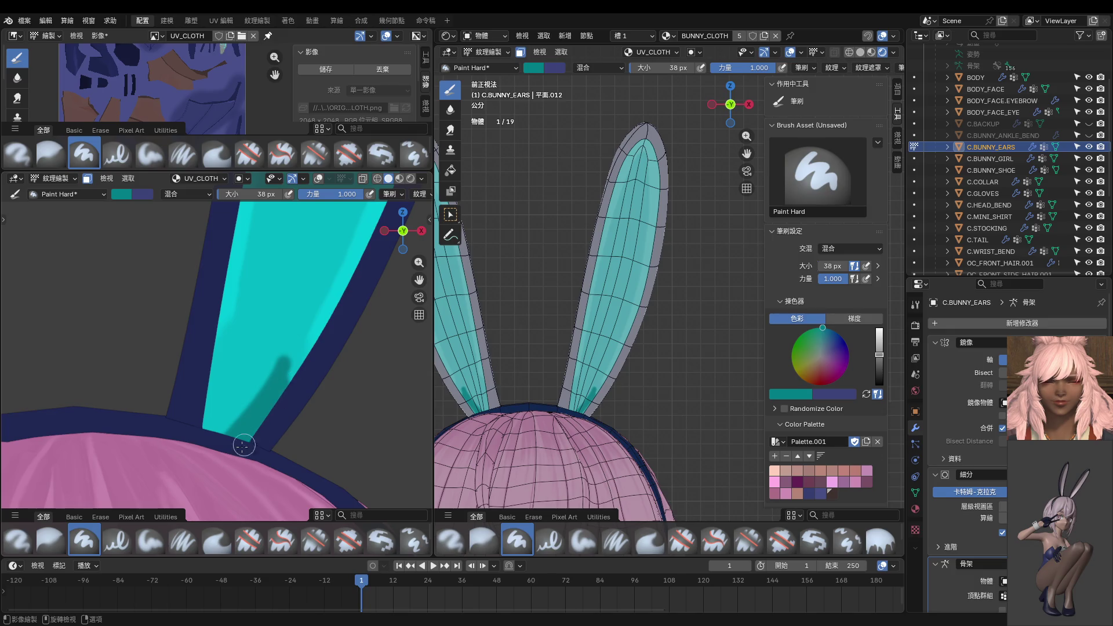
{"action": "left_click_drag", "start_coordinate": [235, 339], "coordinate": [235, 388]}
{"action": "mouse_move", "coordinate": [223, 343]}
{"action": "left_mouse_down"}
{"action": "mouse_move", "coordinate": [225, 416]}
{"action": "mouse_move", "coordinate": [210, 383]}
{"action": "left_mouse_up"}
{"action": "scroll", "coordinate": [214, 371], "scroll_direction": "down", "scroll_amount": 6}
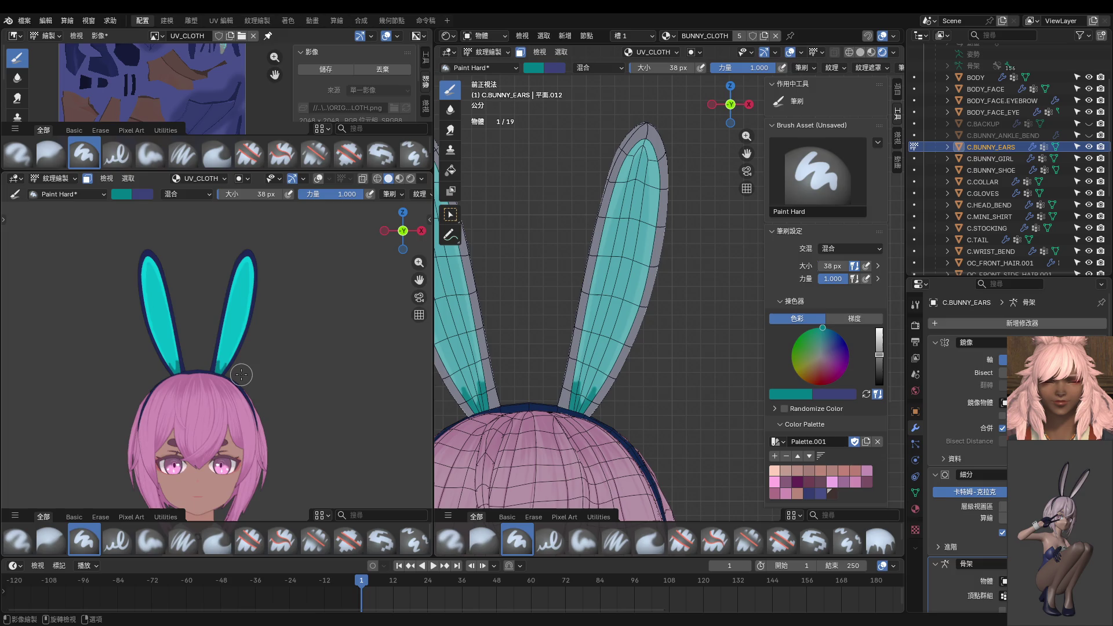
{"action": "scroll", "coordinate": [242, 374], "scroll_direction": "up", "scroll_amount": 8}
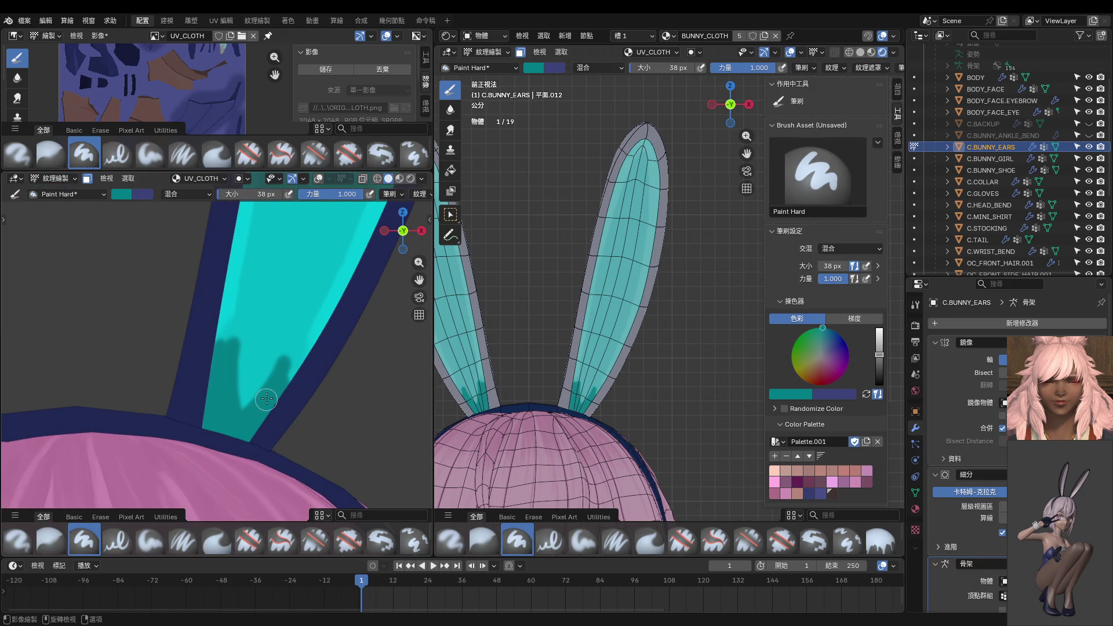
{"action": "left_click_drag", "start_coordinate": [267, 399], "coordinate": [254, 384]}
{"action": "left_click", "coordinate": [294, 357]}
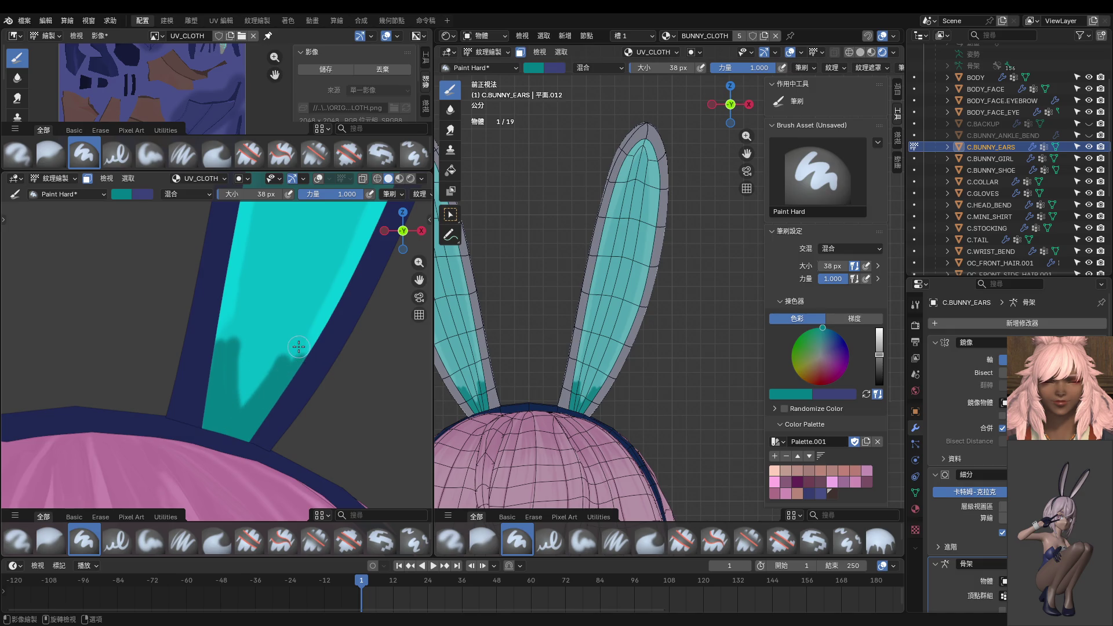
{"action": "left_click", "coordinate": [454, 129]}
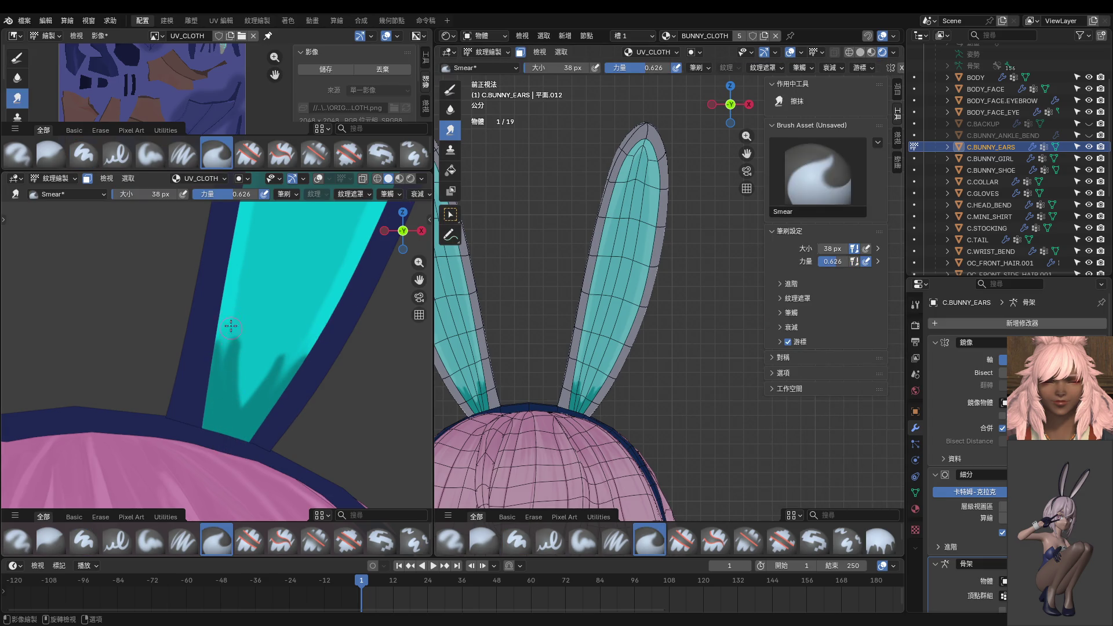
Smear the dark patches down at the ear base.
{"action": "left_click_drag", "start_coordinate": [255, 347], "coordinate": [242, 461]}
{"action": "left_click", "coordinate": [451, 92]}
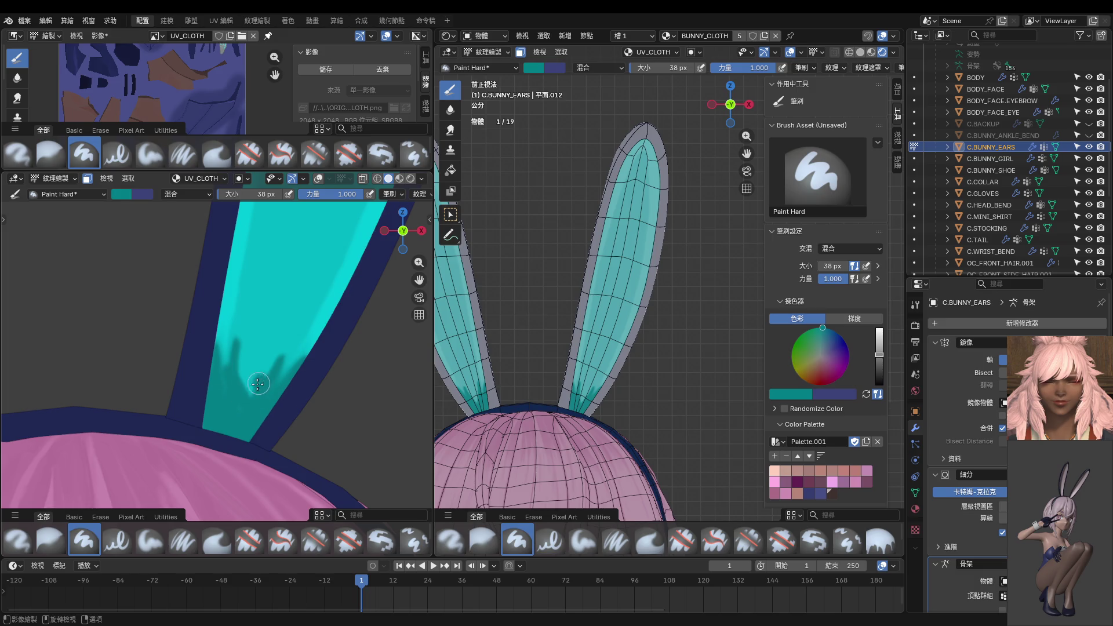
{"action": "left_click", "coordinate": [450, 130]}
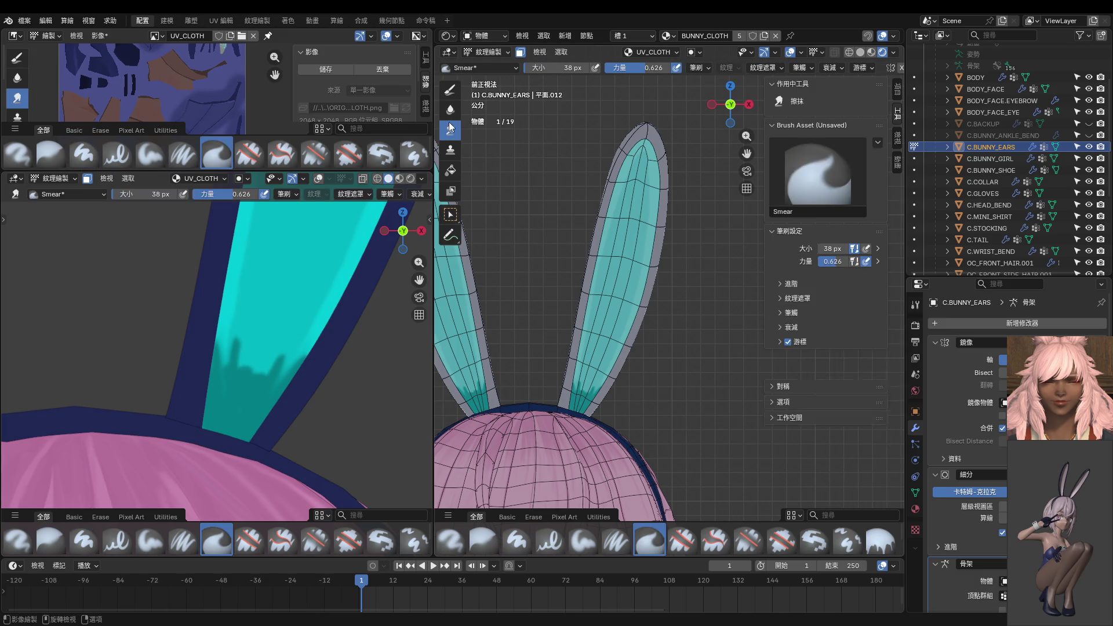
{"action": "left_click_drag", "start_coordinate": [251, 342], "coordinate": [240, 434]}
{"action": "left_click_drag", "start_coordinate": [259, 362], "coordinate": [229, 445]}
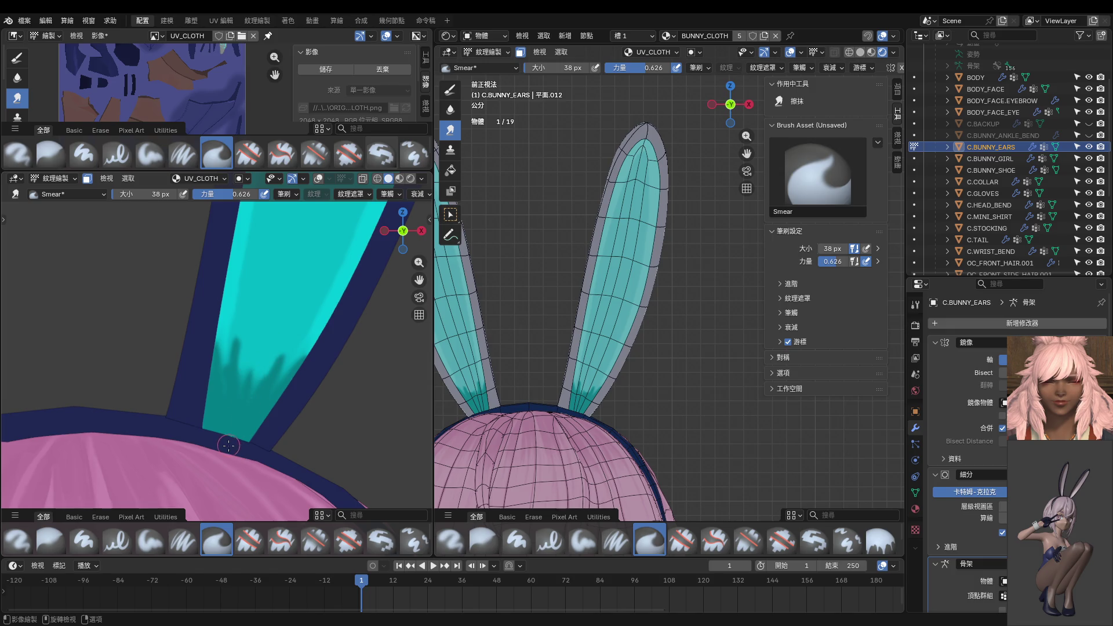
Enlarge the Smear brush to 64 px and pull the dark streaks up the cyan strip.
{"action": "key", "text": "f"}
{"action": "left_click", "coordinate": [250, 389]}
{"action": "mouse_move", "coordinate": [243, 400]}
{"action": "left_mouse_down"}
{"action": "mouse_move", "coordinate": [255, 377]}
{"action": "mouse_move", "coordinate": [265, 384]}
{"action": "left_mouse_up"}
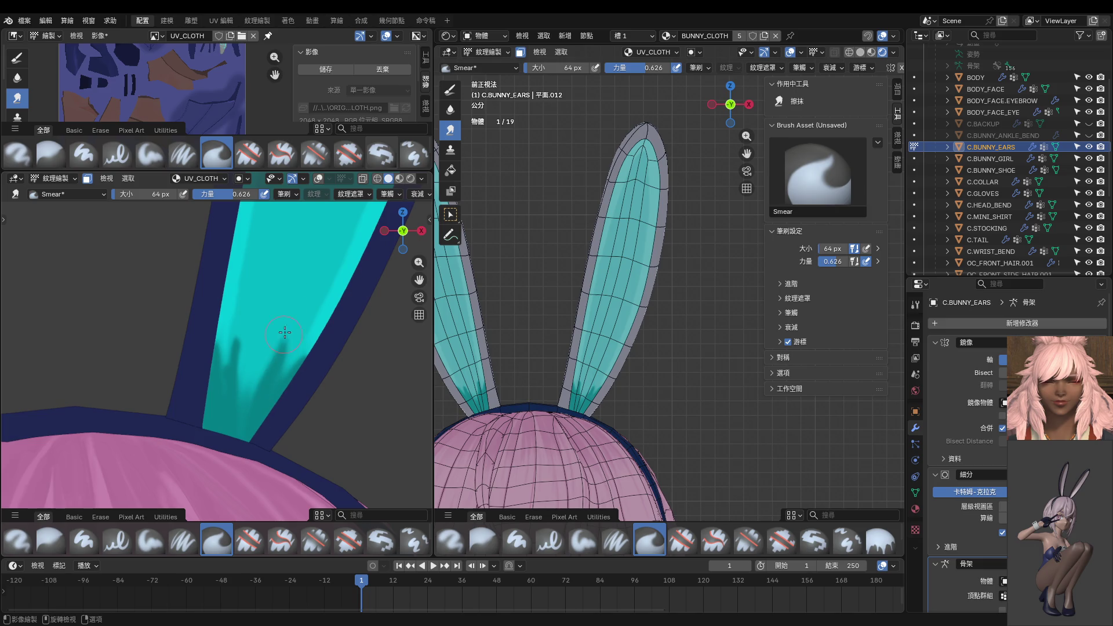
{"action": "left_click_drag", "start_coordinate": [284, 395], "coordinate": [301, 311]}
{"action": "left_click_drag", "start_coordinate": [234, 415], "coordinate": [262, 316]}
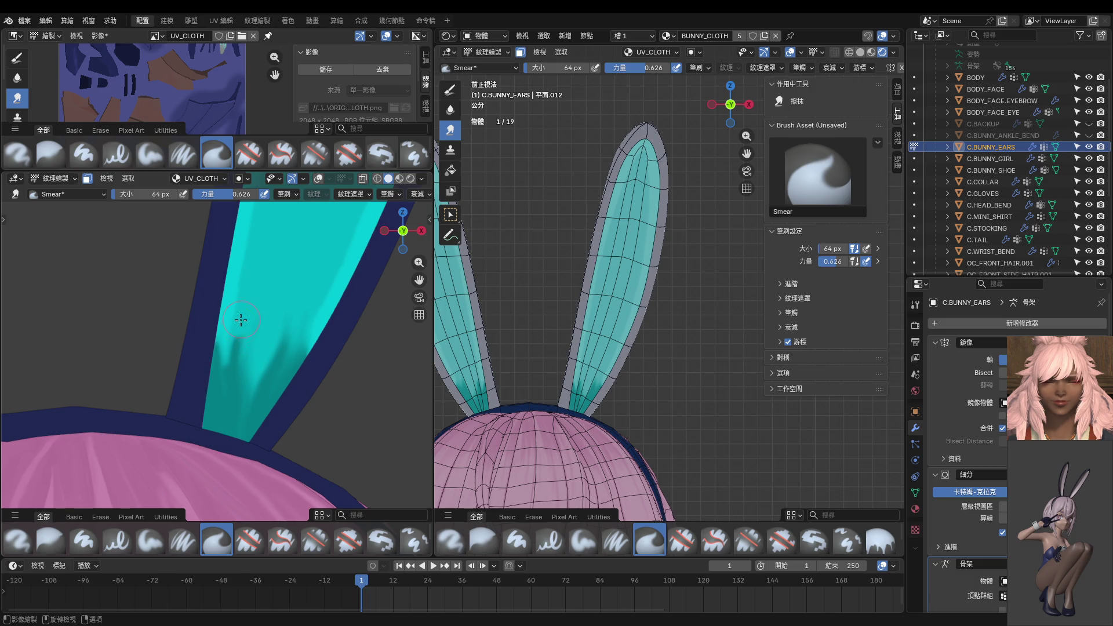
Undo the latest smudge strokes and switch back to Paint Hard.
{"action": "scroll", "coordinate": [261, 417], "scroll_direction": "down", "scroll_amount": 1}
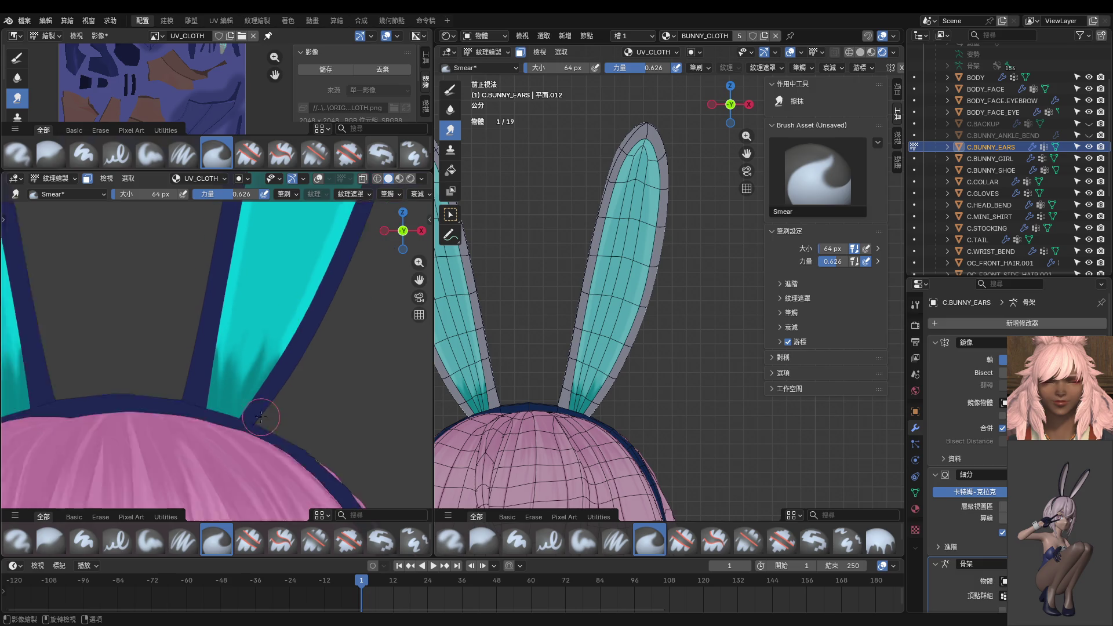
{"action": "scroll", "coordinate": [261, 417], "scroll_direction": "down", "scroll_amount": 5}
{"action": "scroll", "coordinate": [264, 412], "scroll_direction": "up", "scroll_amount": 5}
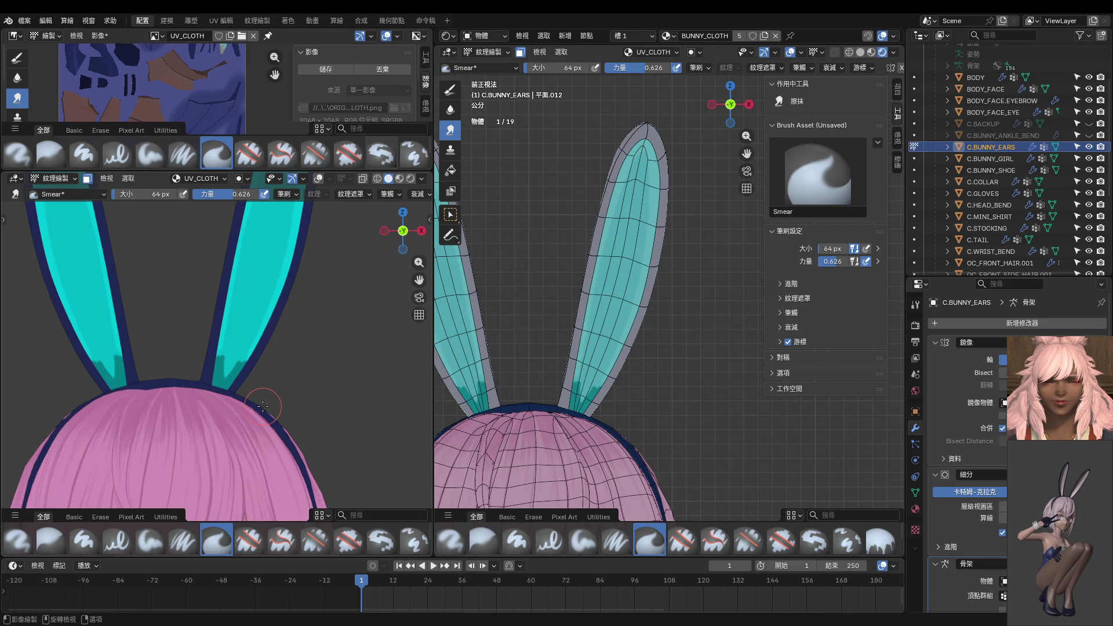
{"action": "scroll", "coordinate": [262, 406], "scroll_direction": "down", "scroll_amount": 5}
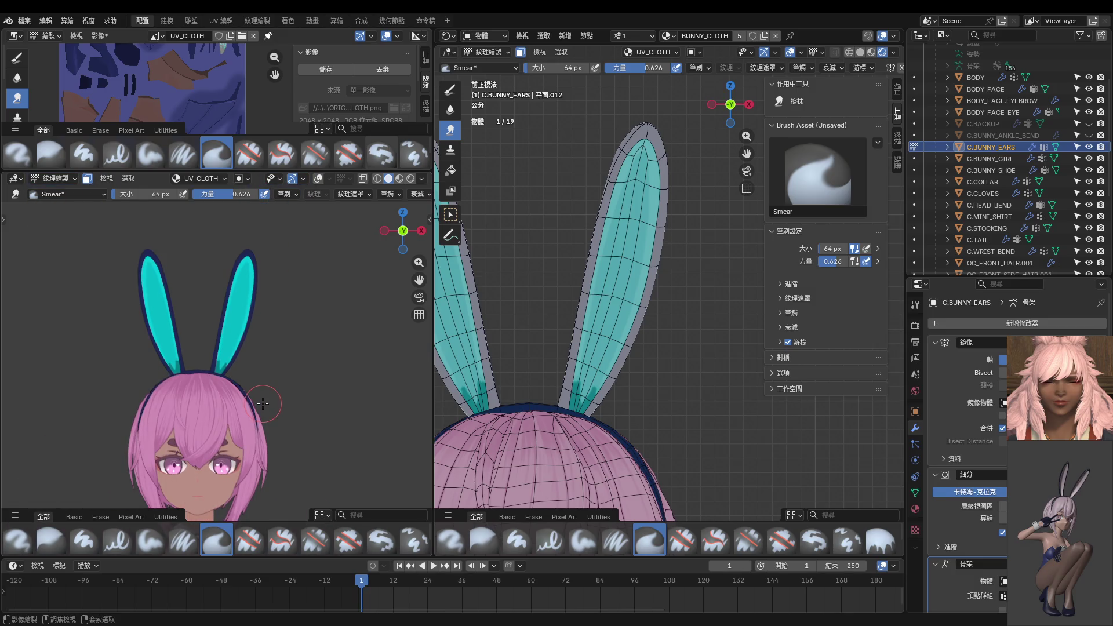
{"action": "key", "text": "ctrl+z"}
{"action": "key", "text": "ctrl+z"}
{"action": "key", "text": "ctrl+z"}
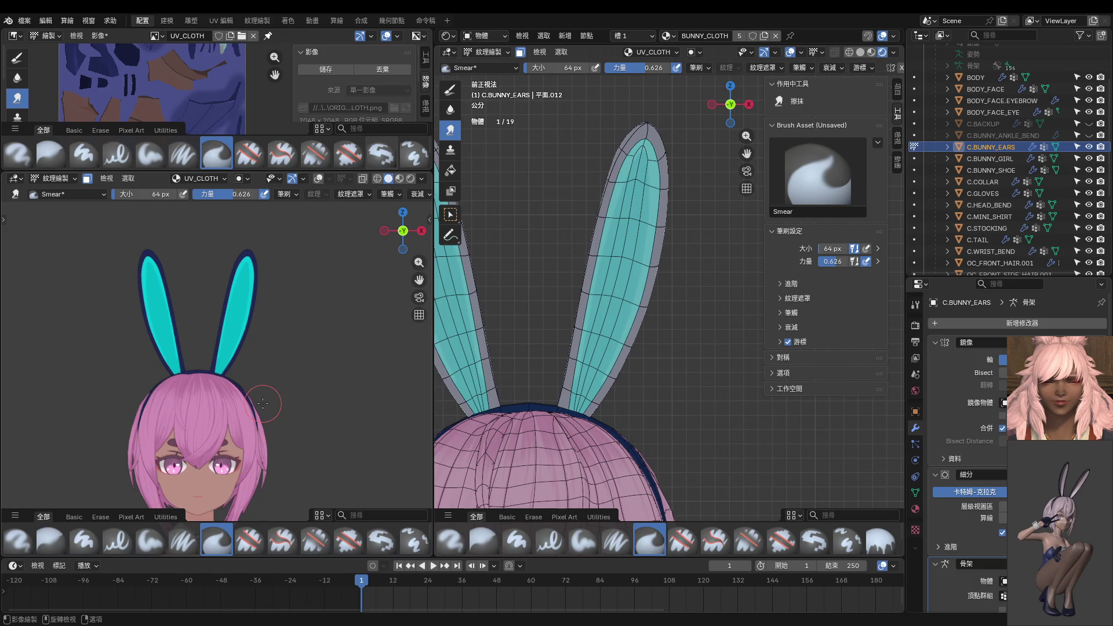
{"action": "scroll", "coordinate": [262, 404], "scroll_direction": "up", "scroll_amount": 4}
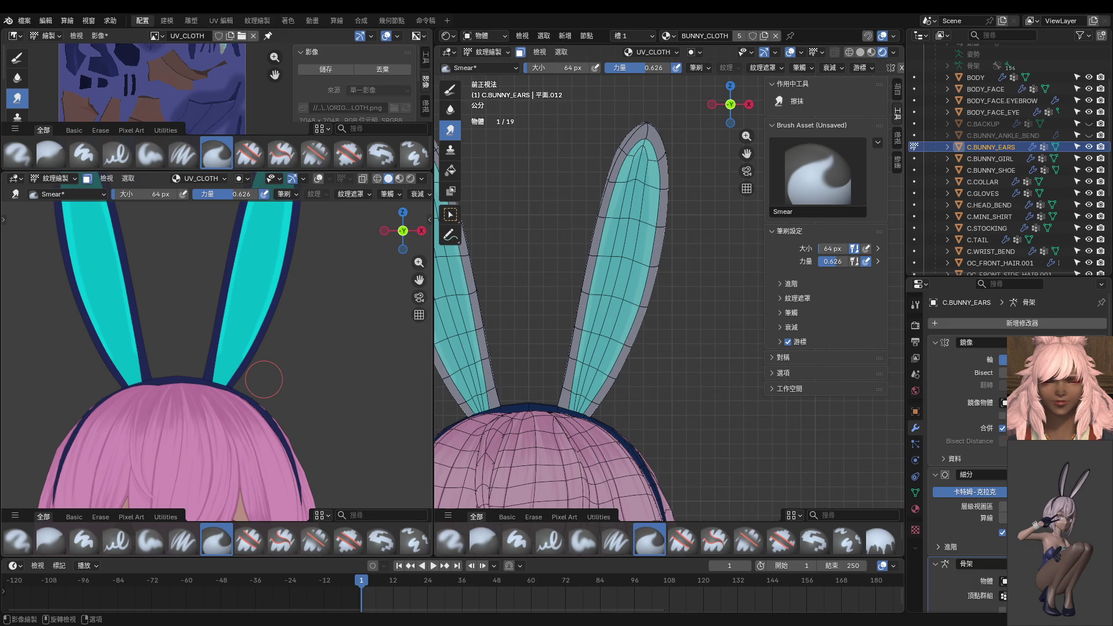
{"action": "scroll", "coordinate": [236, 385], "scroll_direction": "up", "scroll_amount": 2}
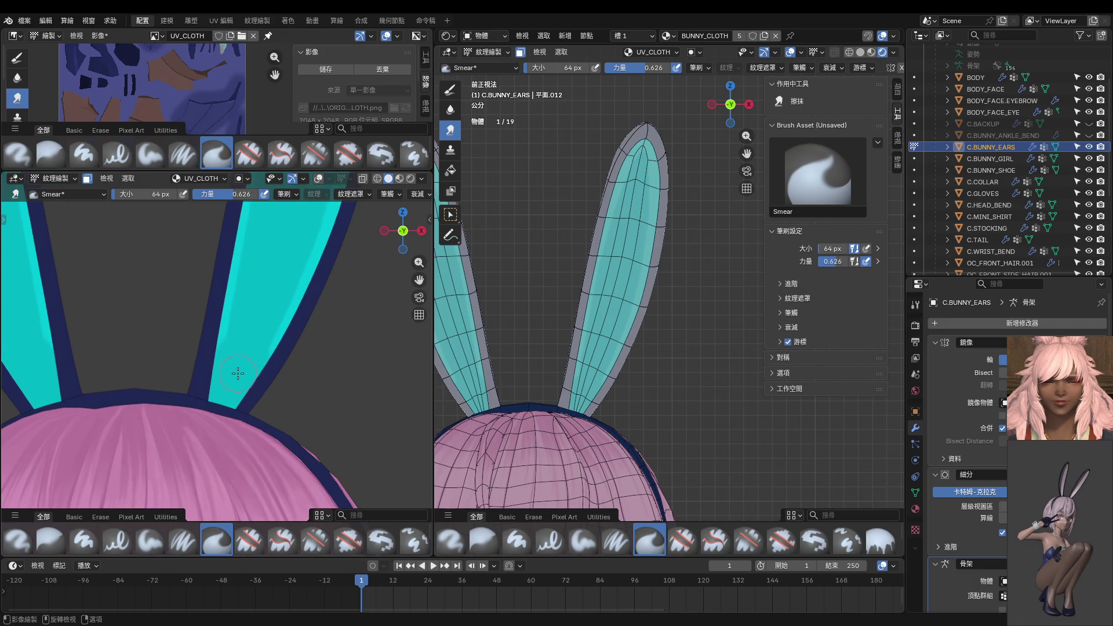
{"action": "key", "text": "1"}
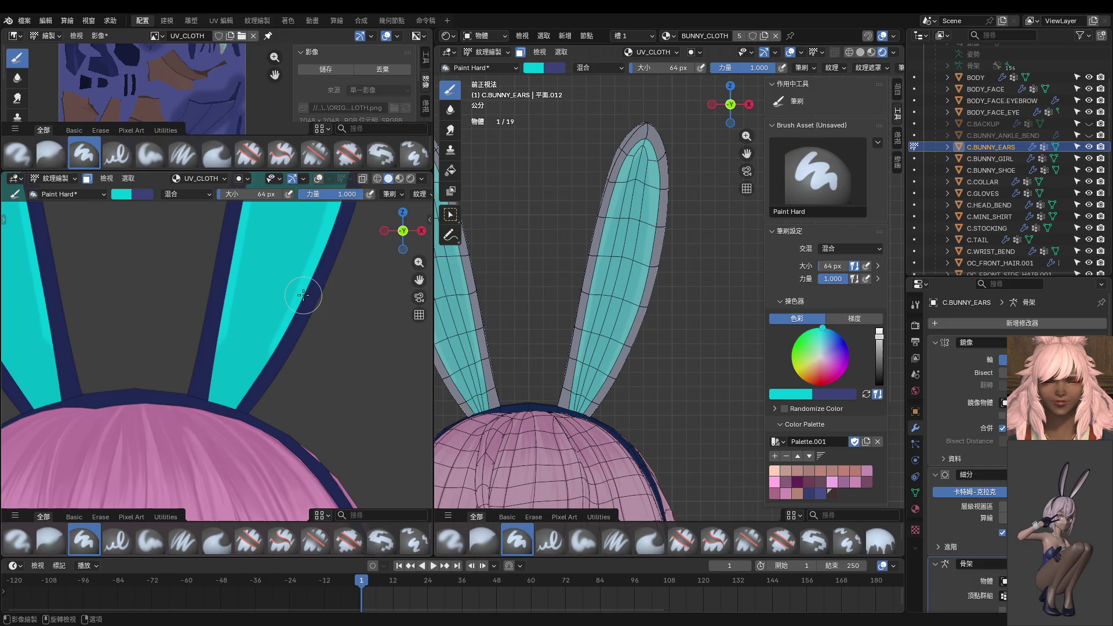
Set the Paint Hard brush to 26 px and undo the last edge stroke.
{"action": "key", "text": "f"}
{"action": "left_click", "coordinate": [281, 345]}
{"action": "scroll", "coordinate": [287, 354], "scroll_direction": "up", "scroll_amount": 2}
{"action": "scroll", "coordinate": [287, 354], "scroll_direction": "up", "scroll_amount": 1}
{"action": "key", "text": "f"}
{"action": "left_click", "coordinate": [323, 303]}
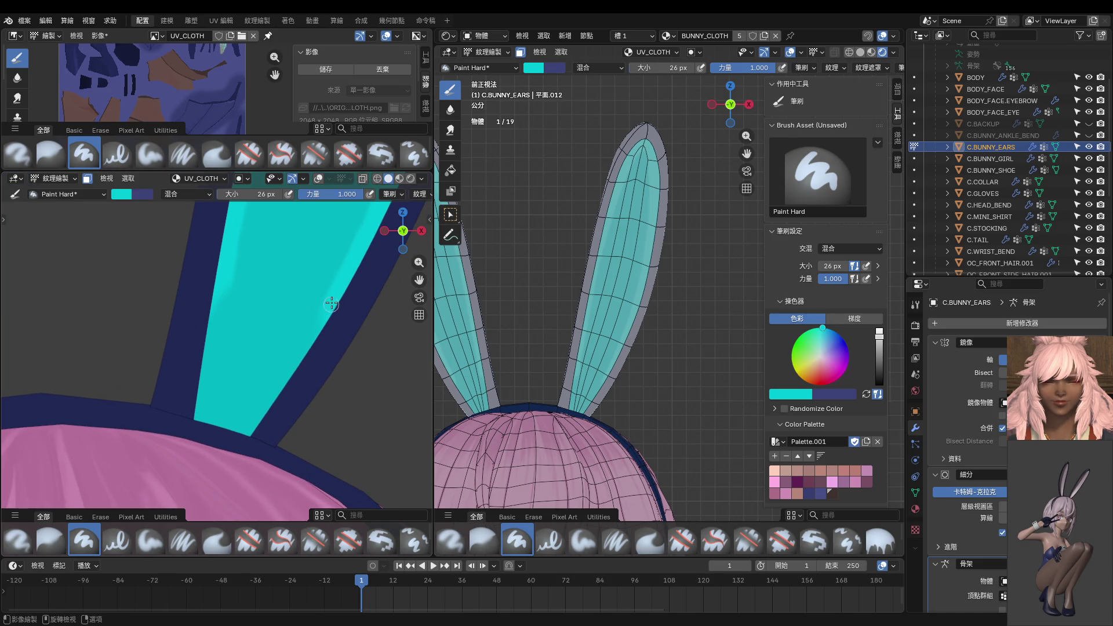
{"action": "key", "text": "ctrl+z"}
Paint lighter cyan strokes along the cyan/navy edge and down the ear's left side.
{"action": "left_click_drag", "start_coordinate": [319, 322], "coordinate": [247, 432]}
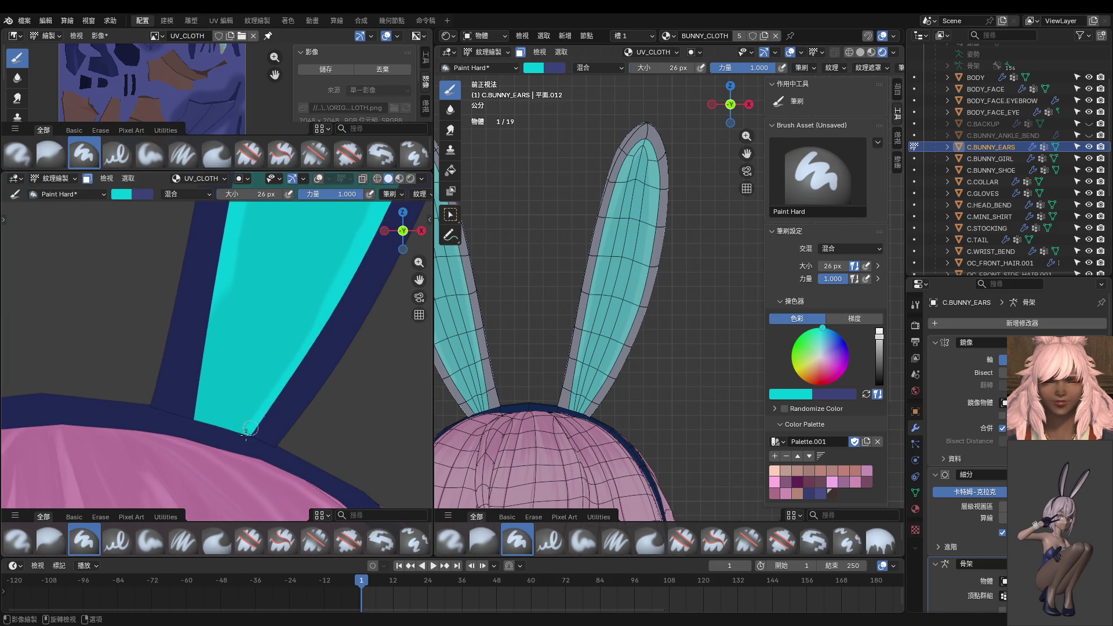
{"action": "key", "text": "ctrl+z"}
{"action": "left_click_drag", "start_coordinate": [328, 300], "coordinate": [249, 431]}
{"action": "middle_click_drag", "start_coordinate": [235, 441], "coordinate": [285, 347]}
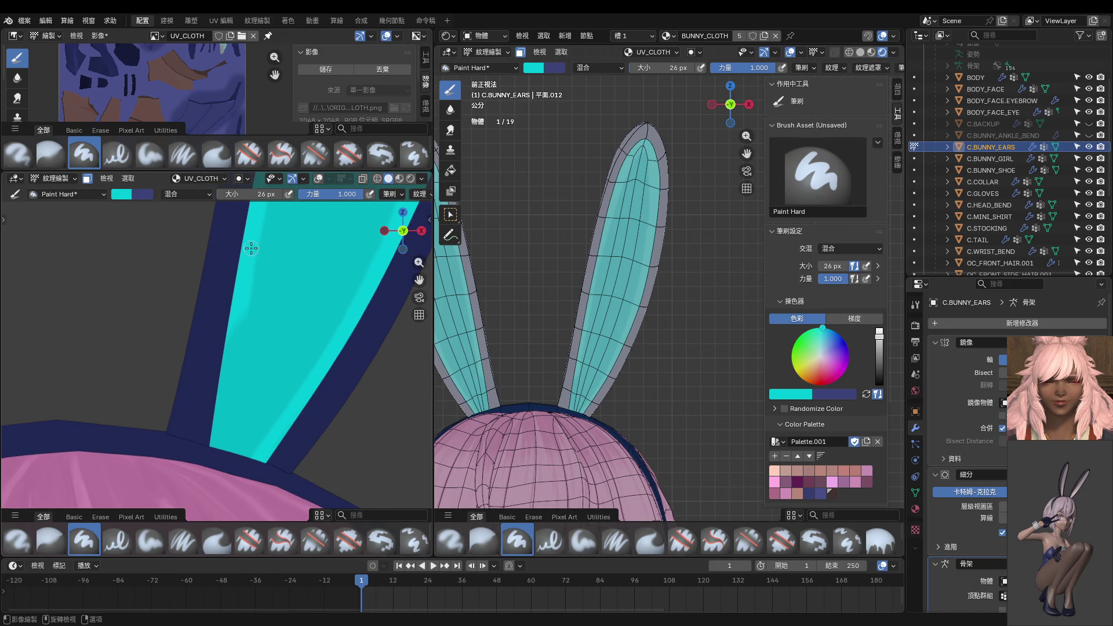
{"action": "left_click_drag", "start_coordinate": [237, 291], "coordinate": [215, 406]}
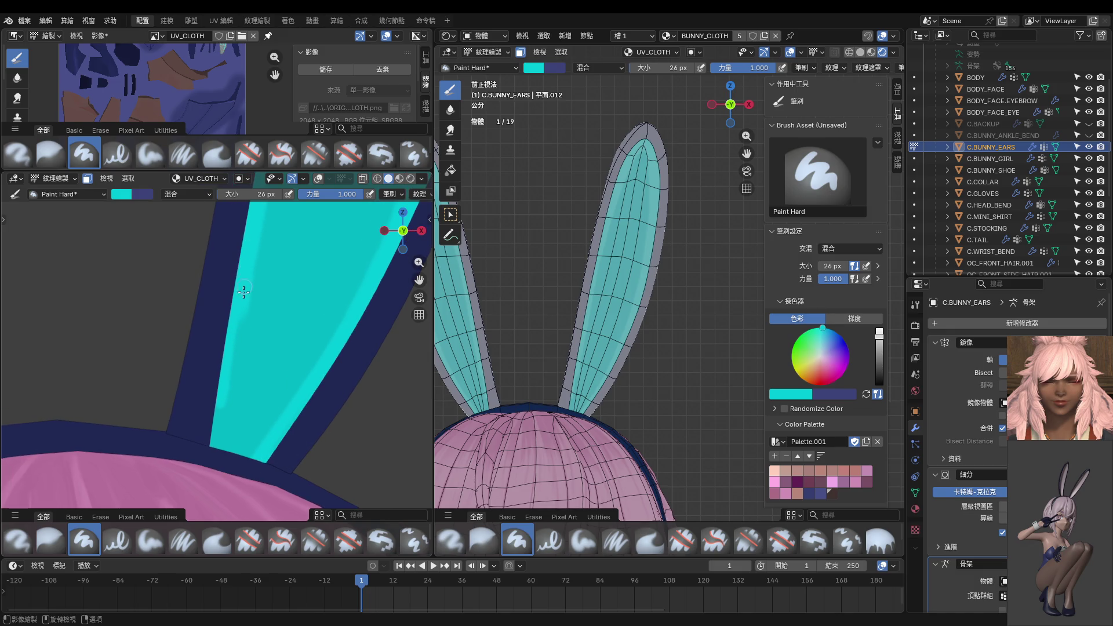
{"action": "left_click_drag", "start_coordinate": [243, 292], "coordinate": [237, 482]}
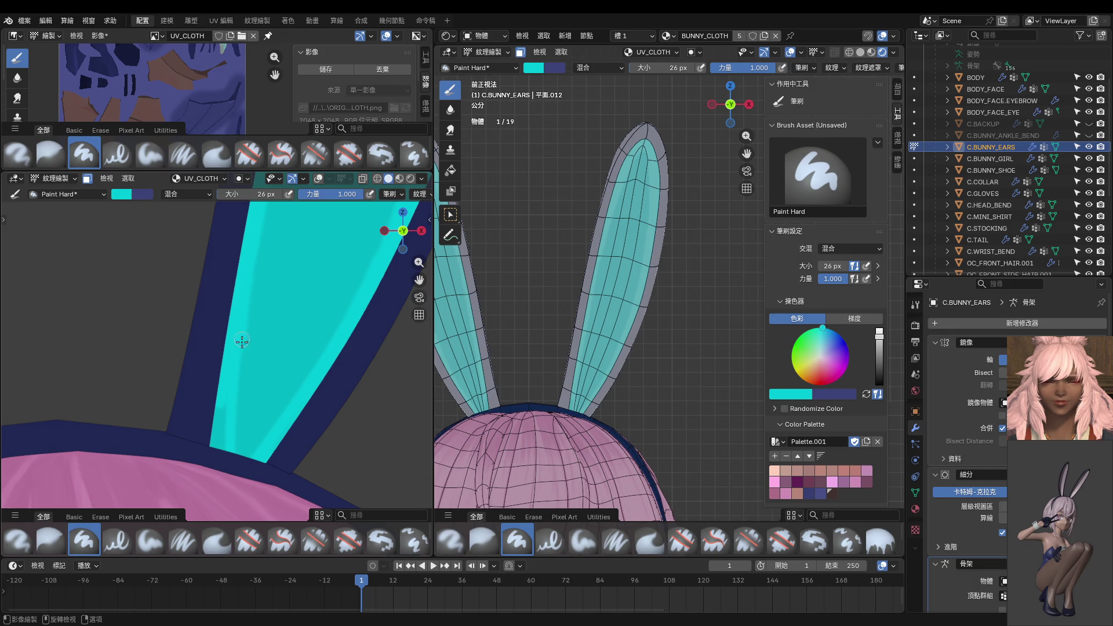
{"action": "left_click_drag", "start_coordinate": [242, 341], "coordinate": [242, 481]}
Sample cyan from the ear, paint another stroke, then sample a brighter cyan.
{"action": "scroll", "coordinate": [272, 418], "scroll_direction": "down", "scroll_amount": 3}
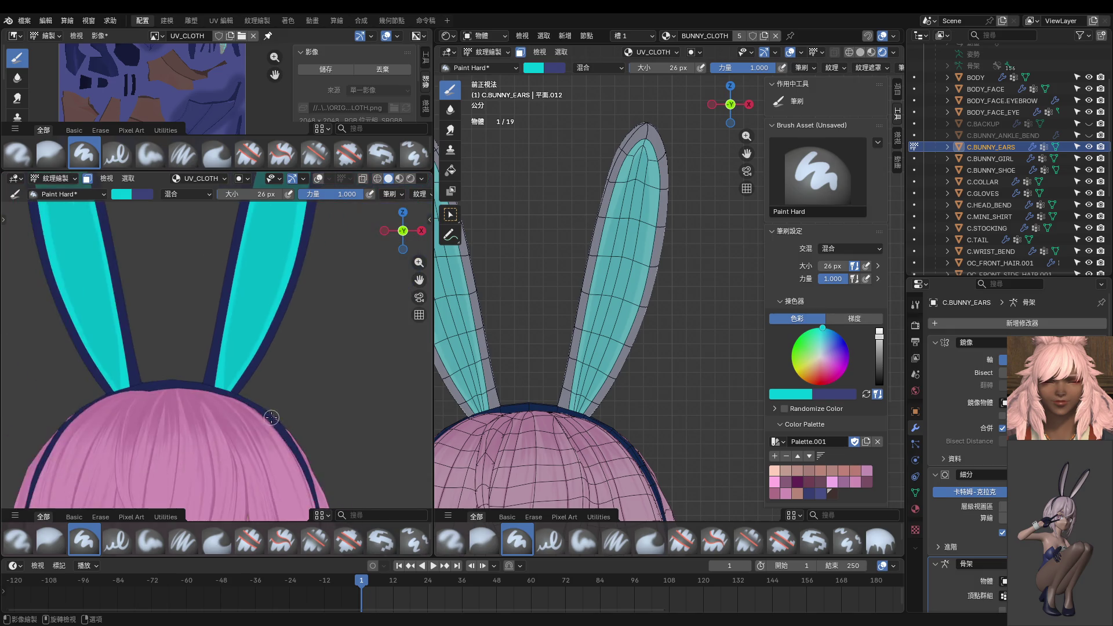
{"action": "scroll", "coordinate": [270, 417], "scroll_direction": "down", "scroll_amount": 2}
{"action": "scroll", "coordinate": [269, 415], "scroll_direction": "up", "scroll_amount": 7}
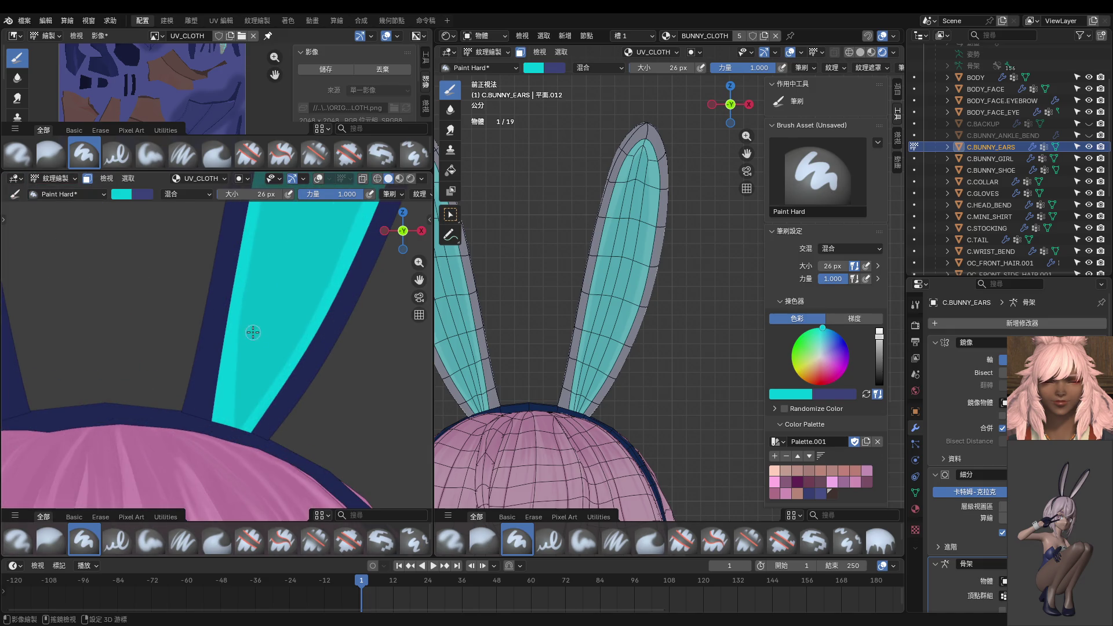
{"action": "key", "text": "s"}
{"action": "left_click_drag", "start_coordinate": [241, 316], "coordinate": [234, 418]}
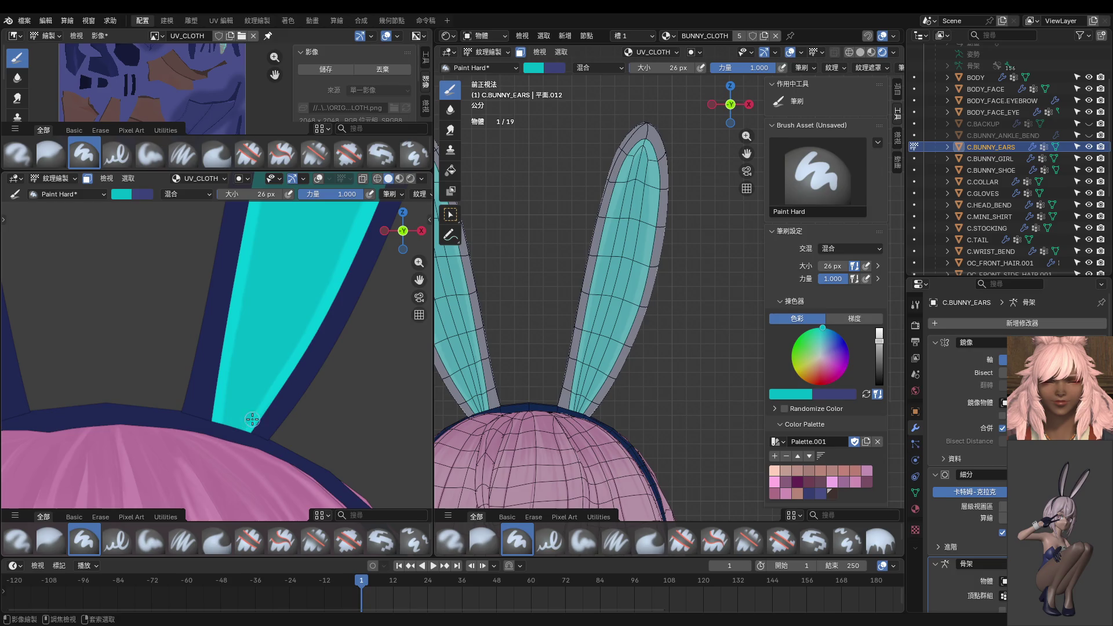
{"action": "key", "text": "s"}
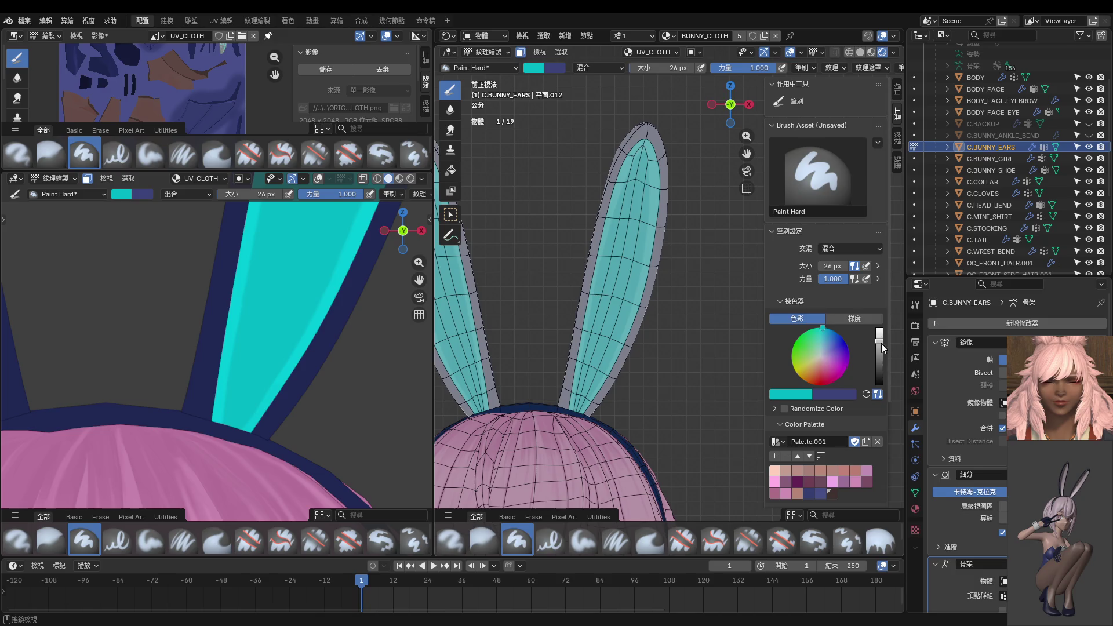
Sample a darker cyan with S and try shadow strokes down the ear strip, undoing the poor ones.
{"action": "key", "text": "s"}
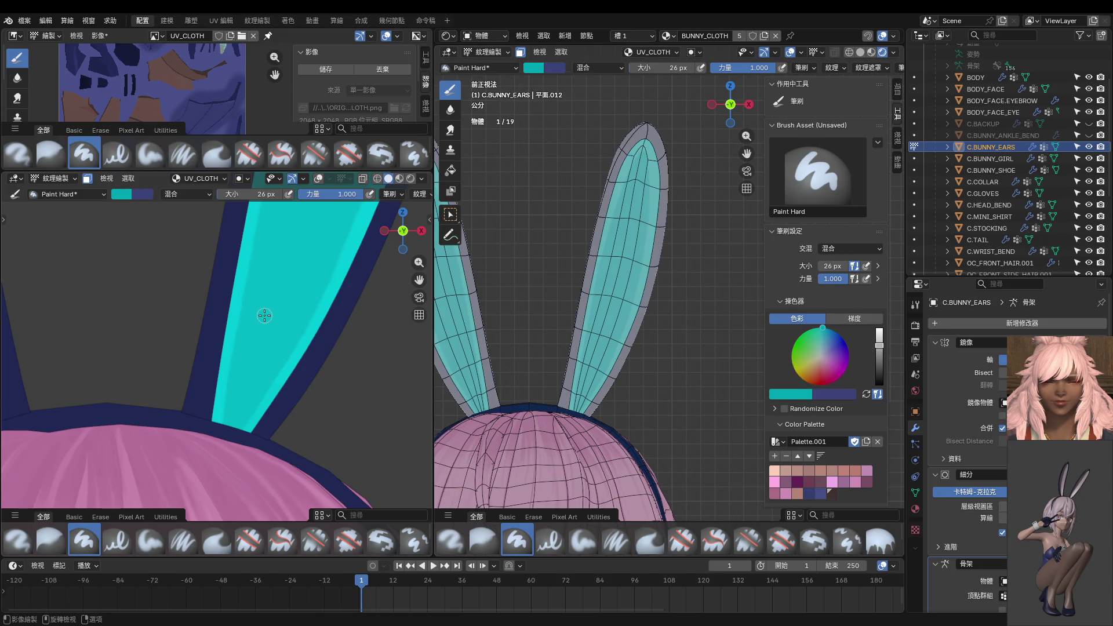
{"action": "mouse_move", "coordinate": [255, 311]}
{"action": "left_mouse_down"}
{"action": "mouse_move", "coordinate": [227, 422]}
{"action": "mouse_move", "coordinate": [250, 333]}
{"action": "mouse_move", "coordinate": [295, 257]}
{"action": "mouse_move", "coordinate": [298, 303]}
{"action": "mouse_move", "coordinate": [232, 426]}
{"action": "left_mouse_up"}
{"action": "key", "text": "ctrl+z"}
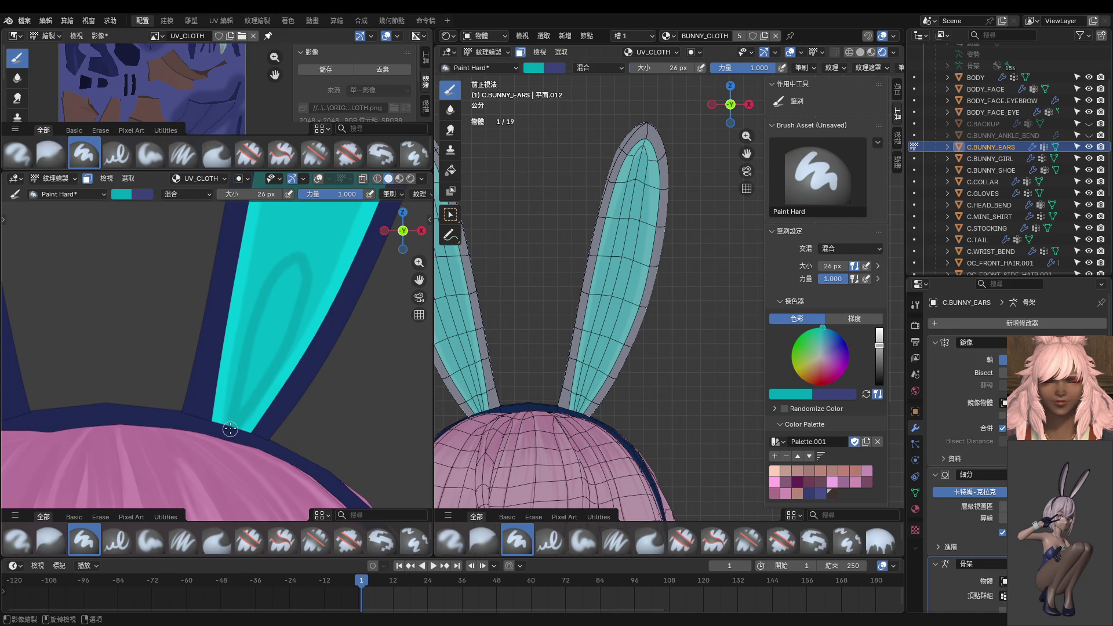
{"action": "key", "text": "ctrl+z"}
{"action": "left_click_drag", "start_coordinate": [311, 279], "coordinate": [227, 426]}
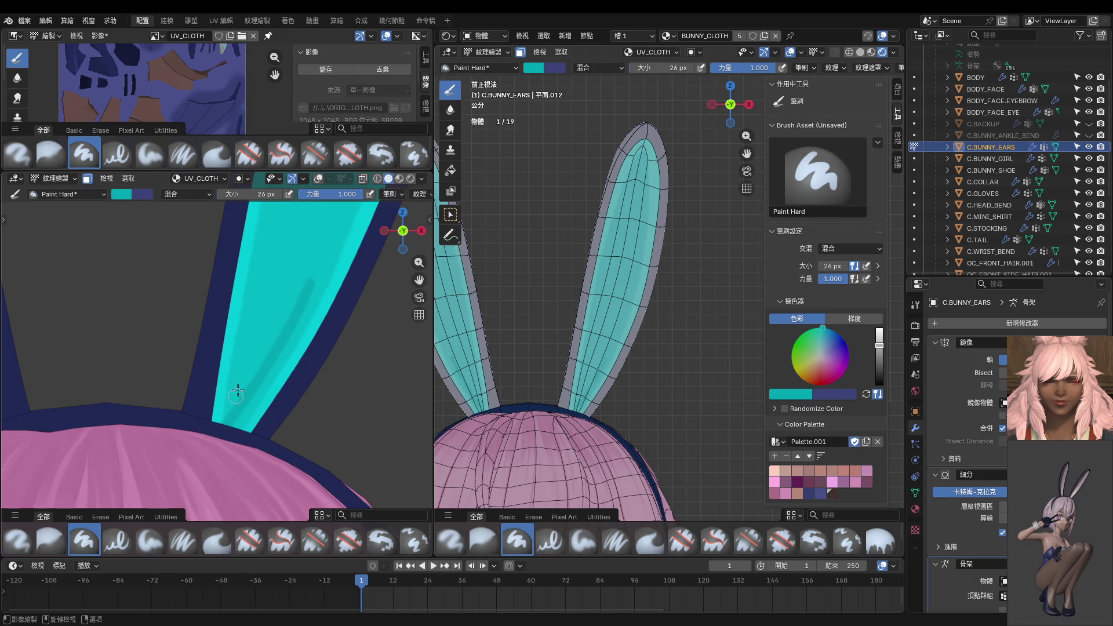
{"action": "mouse_move", "coordinate": [311, 278]}
{"action": "left_mouse_down"}
{"action": "mouse_move", "coordinate": [261, 348]}
{"action": "mouse_move", "coordinate": [247, 397]}
{"action": "mouse_move", "coordinate": [297, 310]}
{"action": "mouse_move", "coordinate": [252, 400]}
{"action": "left_mouse_up"}
{"action": "key", "text": "ctrl+z"}
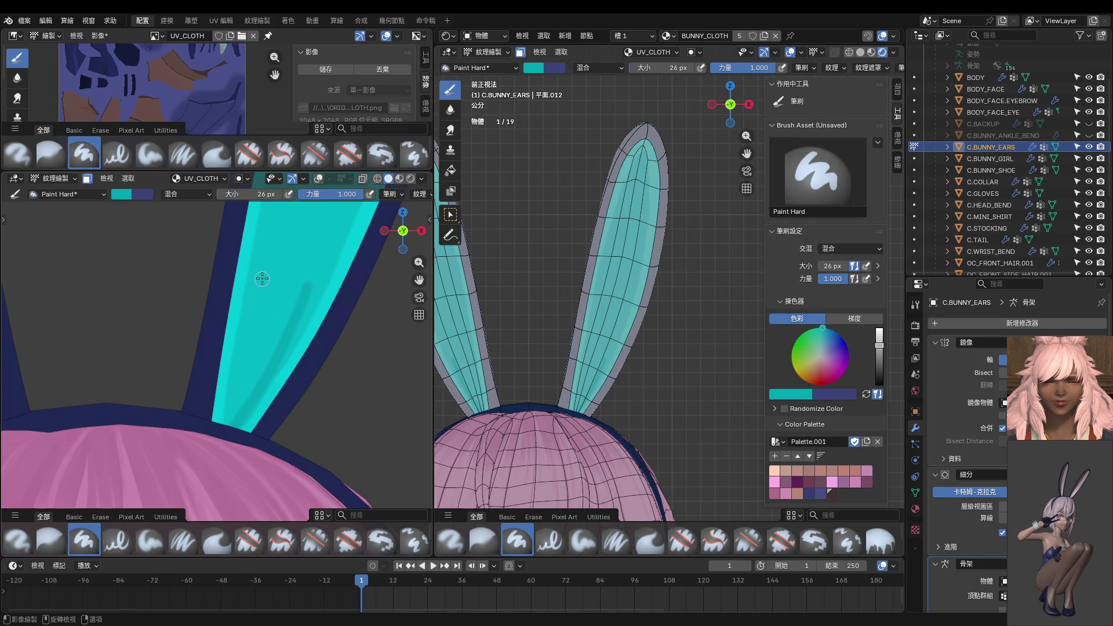
{"action": "mouse_move", "coordinate": [262, 278]}
{"action": "left_mouse_down"}
{"action": "mouse_move", "coordinate": [229, 394]}
{"action": "mouse_move", "coordinate": [248, 317]}
{"action": "mouse_move", "coordinate": [229, 446]}
{"action": "mouse_move", "coordinate": [257, 299]}
{"action": "mouse_move", "coordinate": [231, 432]}
{"action": "left_mouse_up"}
{"action": "key", "text": "ctrl+z"}
{"action": "key", "text": "ctrl+z"}
{"action": "key", "text": "ctrl+z"}
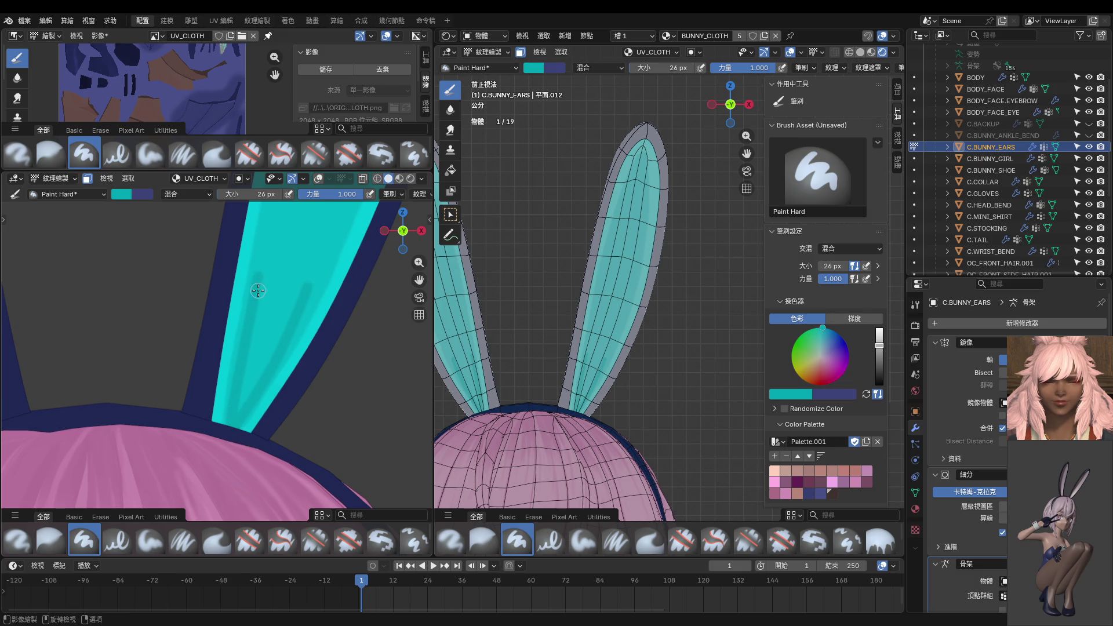
Paint joined, mirrored shadow strokes down both ears and deepen the upper-middle shading.
{"action": "mouse_move", "coordinate": [257, 273]}
{"action": "left_mouse_down"}
{"action": "mouse_move", "coordinate": [307, 285]}
{"action": "mouse_move", "coordinate": [286, 315]}
{"action": "mouse_move", "coordinate": [271, 296]}
{"action": "mouse_move", "coordinate": [239, 408]}
{"action": "left_mouse_up"}
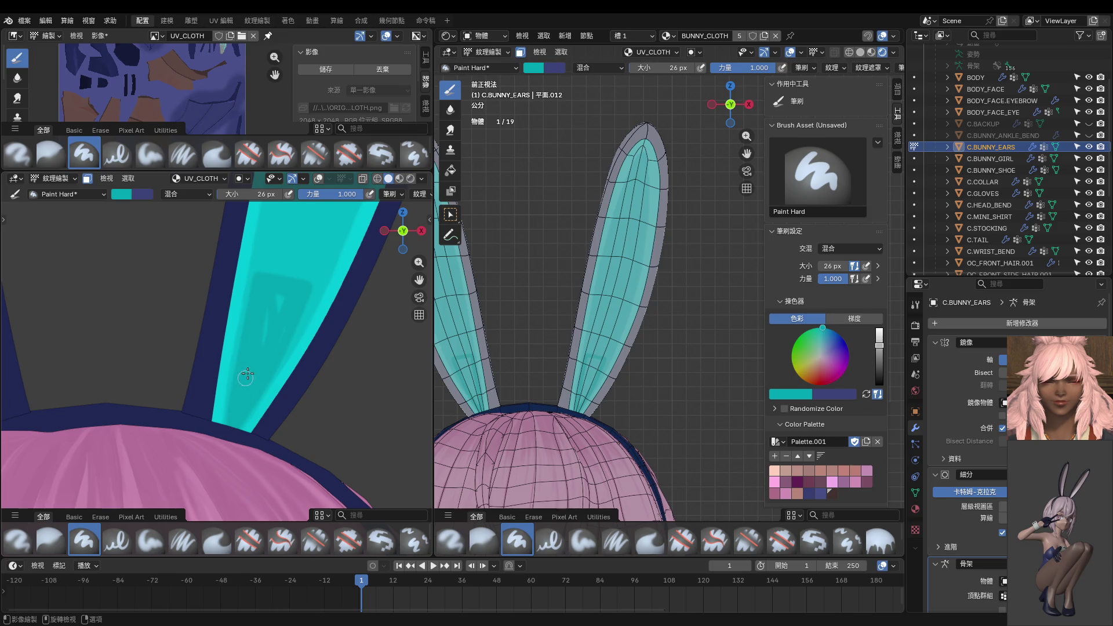
{"action": "scroll", "coordinate": [284, 288], "scroll_direction": "down", "scroll_amount": 3}
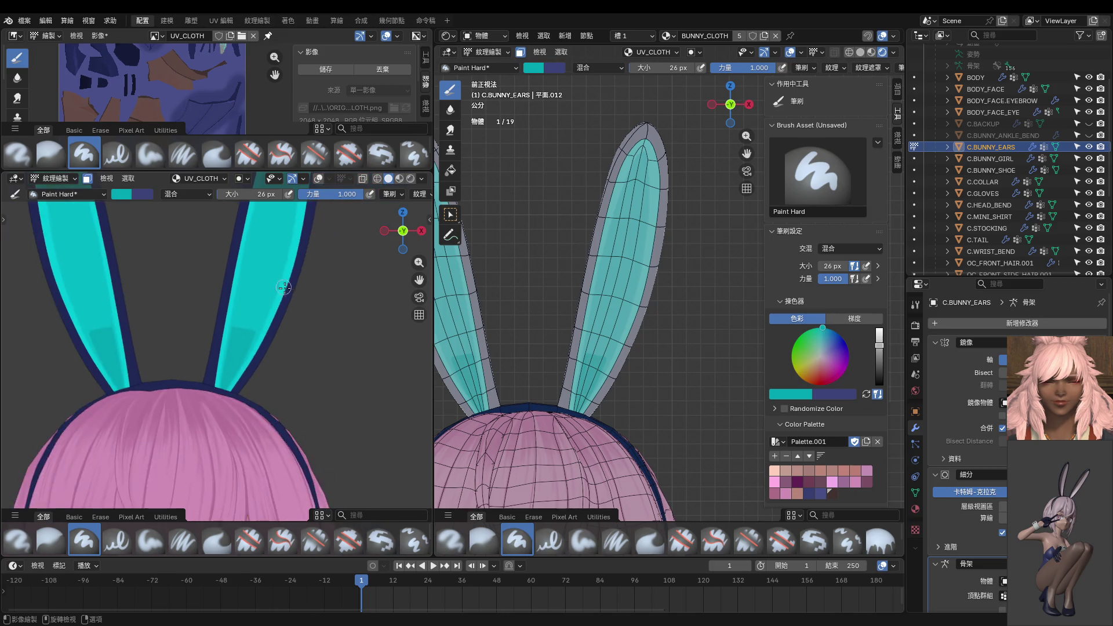
{"action": "scroll", "coordinate": [284, 288], "scroll_direction": "down", "scroll_amount": 3}
{"action": "scroll", "coordinate": [261, 308], "scroll_direction": "up", "scroll_amount": 3}
{"action": "mouse_move", "coordinate": [257, 274]}
{"action": "left_mouse_down"}
{"action": "mouse_move", "coordinate": [245, 351]}
{"action": "mouse_move", "coordinate": [254, 287]}
{"action": "mouse_move", "coordinate": [239, 330]}
{"action": "left_mouse_up"}
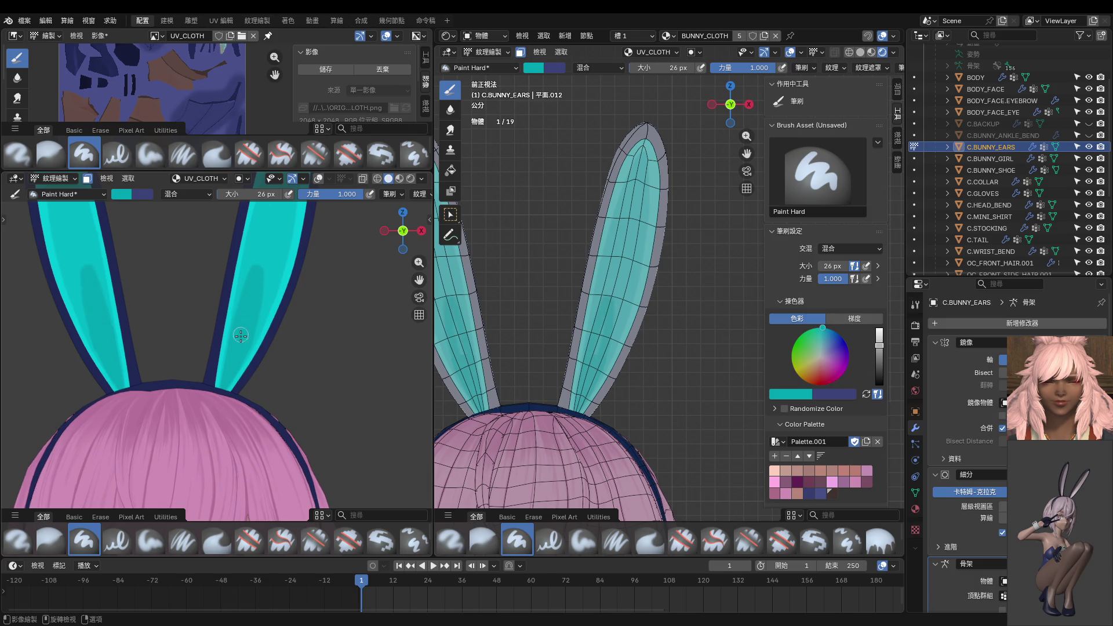
{"action": "scroll", "coordinate": [241, 339], "scroll_direction": "down", "scroll_amount": 4}
{"action": "scroll", "coordinate": [255, 348], "scroll_direction": "up", "scroll_amount": 7}
{"action": "scroll", "coordinate": [250, 354], "scroll_direction": "up", "scroll_amount": 4}
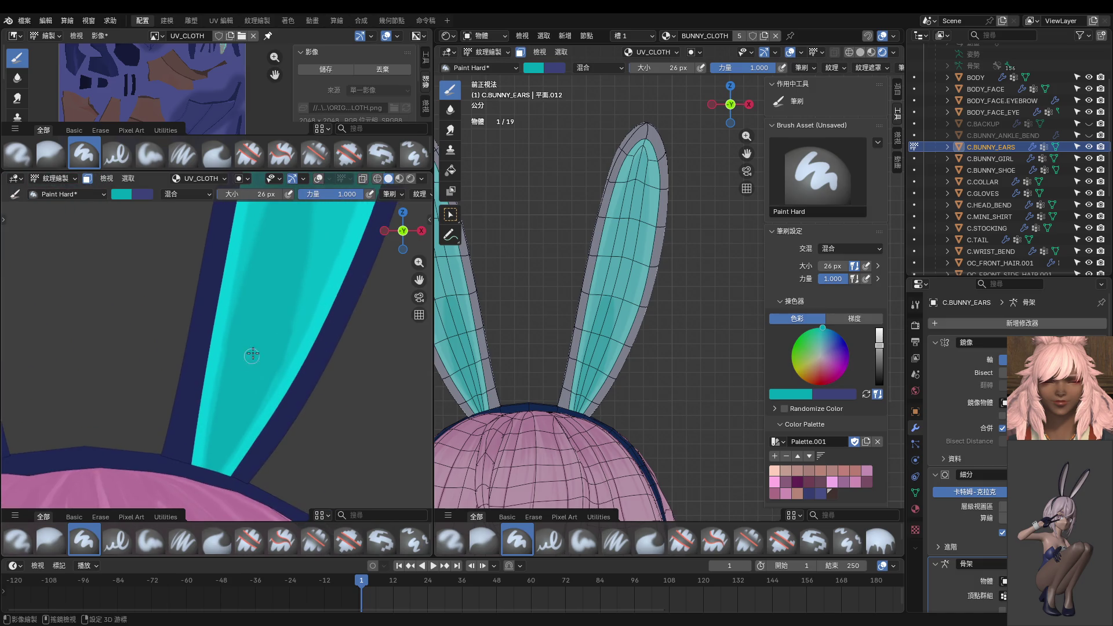
{"action": "scroll", "coordinate": [226, 374], "scroll_direction": "down", "scroll_amount": 3}
{"action": "left_click_drag", "start_coordinate": [263, 251], "coordinate": [242, 380]}
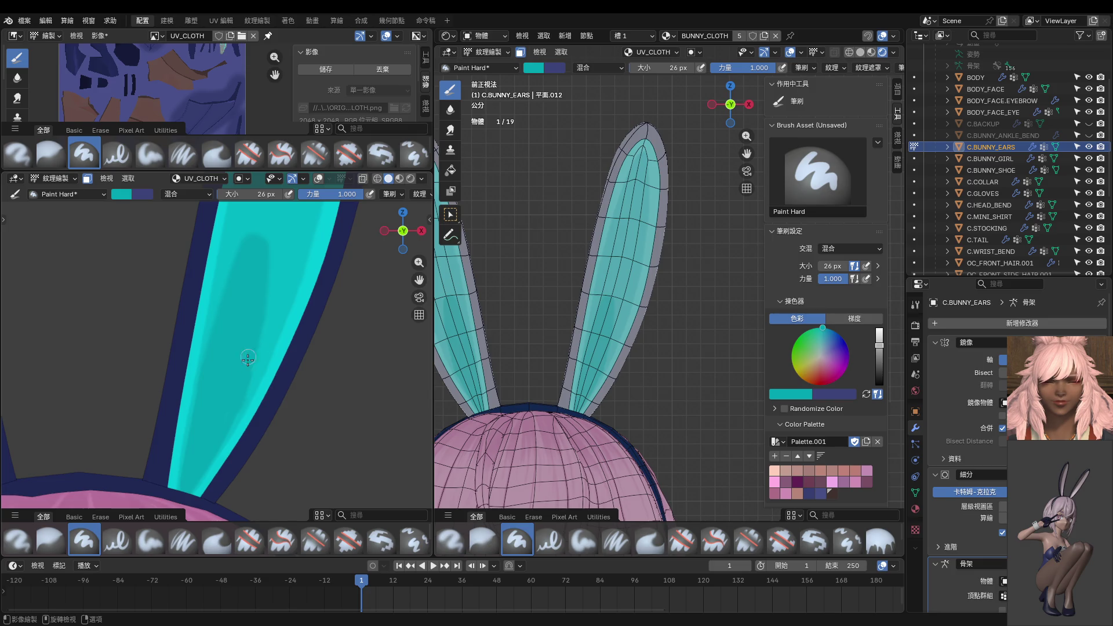
{"action": "left_click_drag", "start_coordinate": [243, 251], "coordinate": [204, 363]}
{"action": "key", "text": "ctrl+z"}
Save the painted UV_BUNNY_CLOTH.png texture with Image > Save.
{"action": "scroll", "coordinate": [255, 310], "scroll_direction": "up", "scroll_amount": 1, "text": "shift"}
{"action": "scroll", "coordinate": [267, 290], "scroll_direction": "down", "scroll_amount": 8}
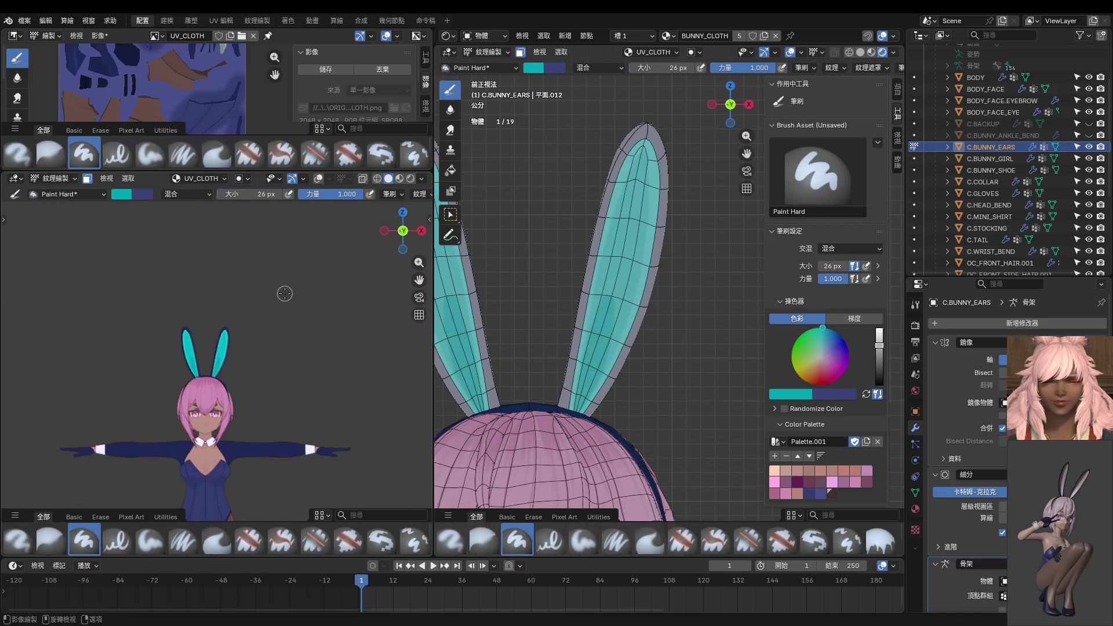
{"action": "scroll", "coordinate": [286, 298], "scroll_direction": "down", "scroll_amount": 2}
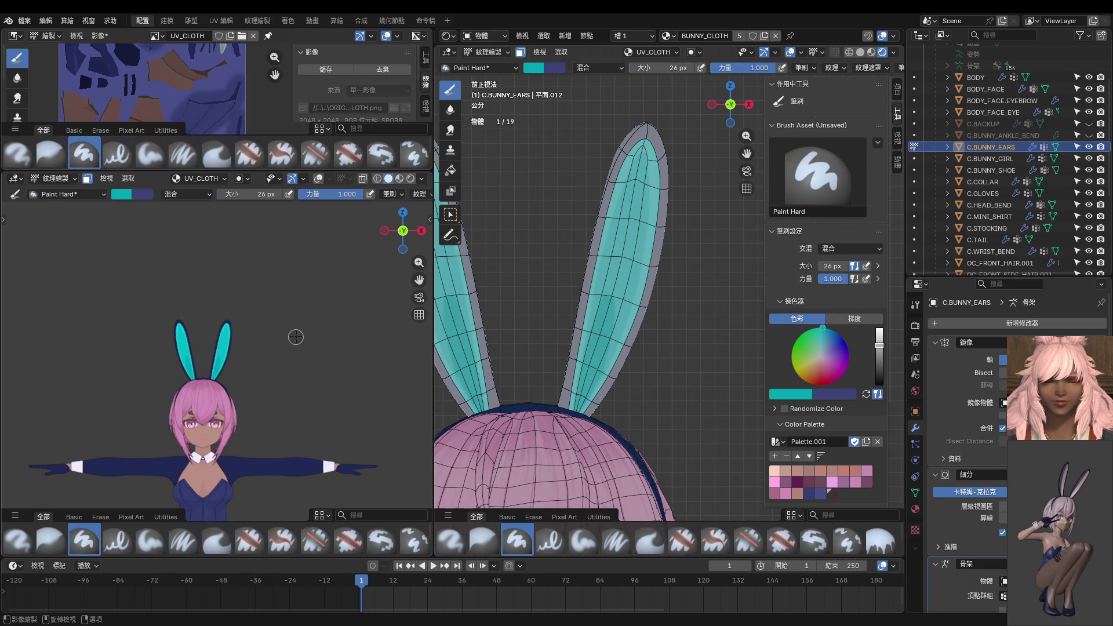
{"action": "left_click", "coordinate": [326, 69]}
Select the Smear brush and zoom back in on the ear.
{"action": "scroll", "coordinate": [274, 306], "scroll_direction": "down", "scroll_amount": 3}
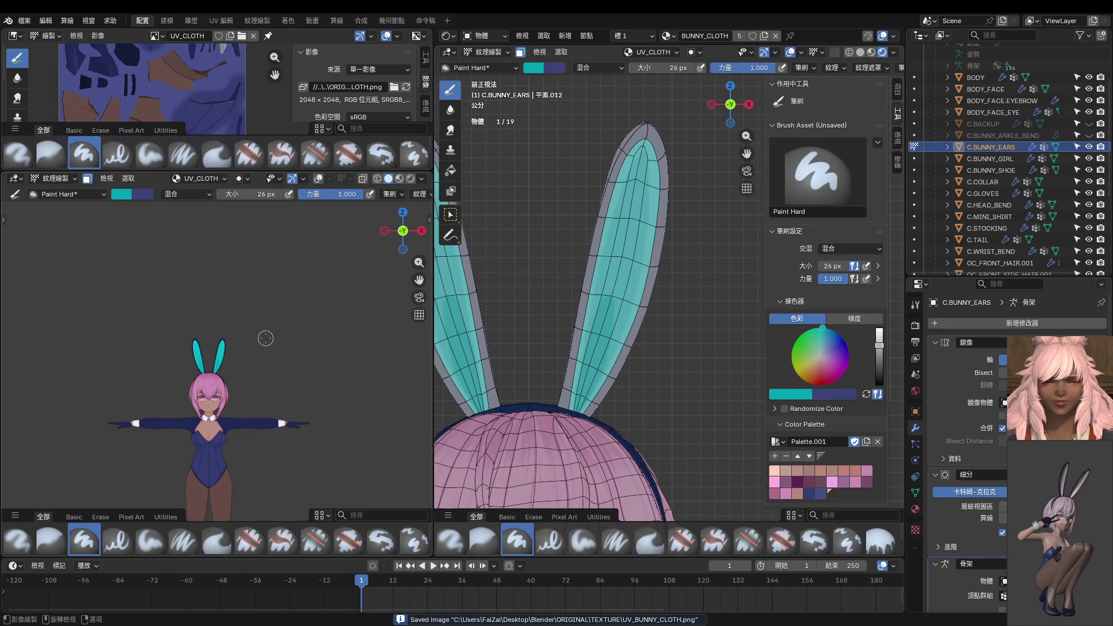
{"action": "scroll", "coordinate": [266, 337], "scroll_direction": "up", "scroll_amount": 12}
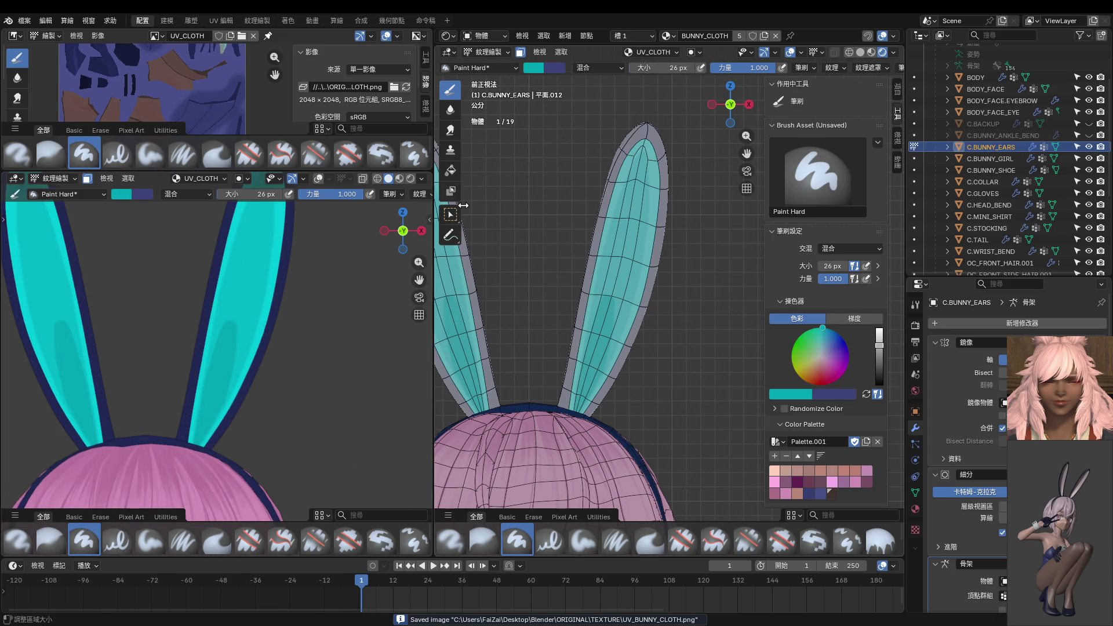
{"action": "left_click", "coordinate": [449, 131]}
{"action": "scroll", "coordinate": [257, 281], "scroll_direction": "up", "scroll_amount": 4}
Smear the ear's shadow paint, resizing the brush to 64 px, then 38 px.
{"action": "left_click_drag", "start_coordinate": [194, 411], "coordinate": [243, 305]}
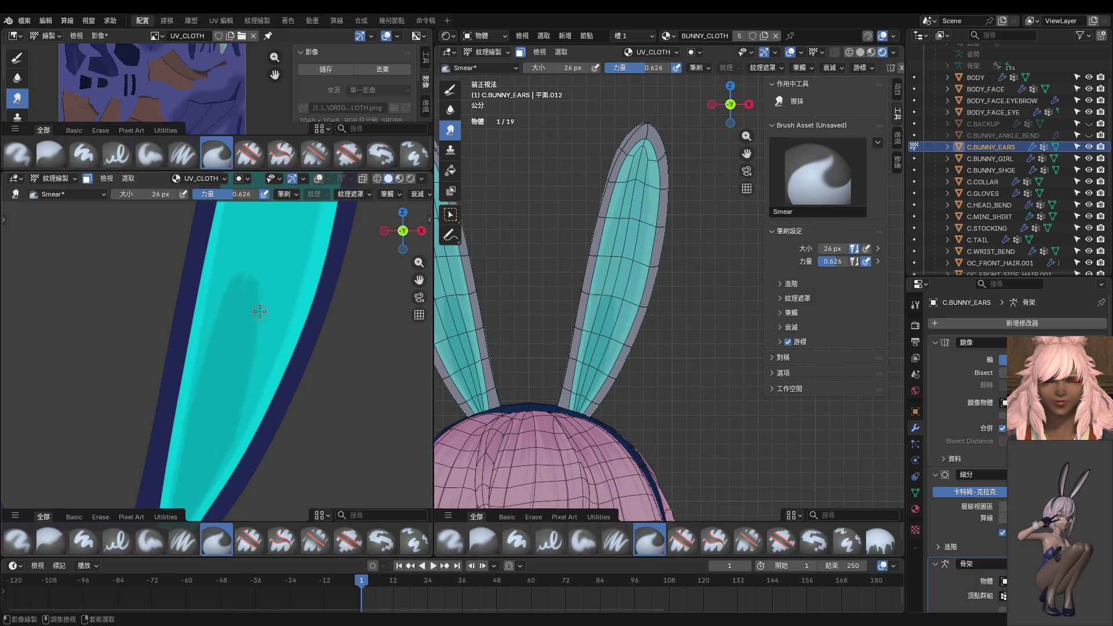
{"action": "key", "text": "f"}
{"action": "left_click", "coordinate": [244, 290]}
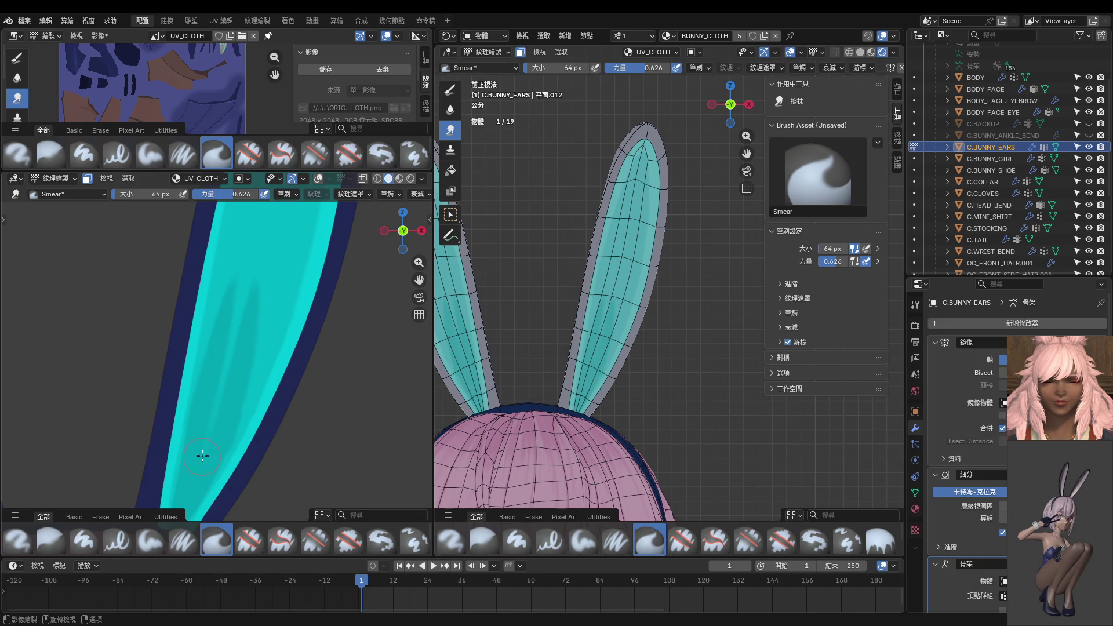
{"action": "middle_click_drag", "start_coordinate": [213, 458], "coordinate": [241, 365], "text": "shift"}
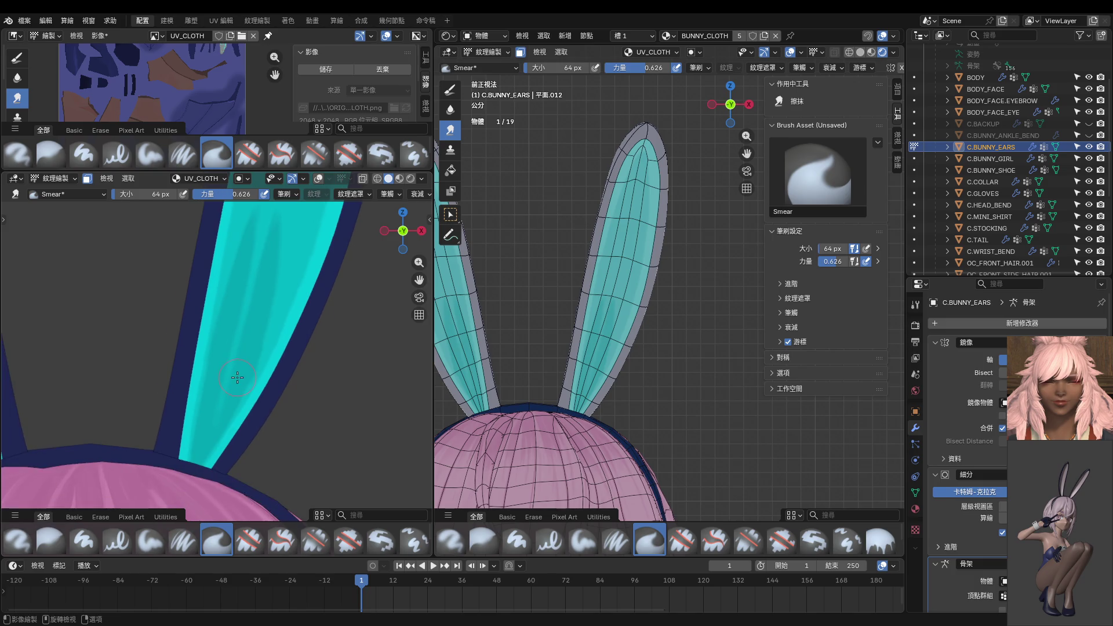
{"action": "key", "text": "f"}
{"action": "left_click", "coordinate": [229, 374]}
Switch back to the Paint Hard brush.
{"action": "scroll", "coordinate": [189, 483], "scroll_direction": "down", "scroll_amount": 5}
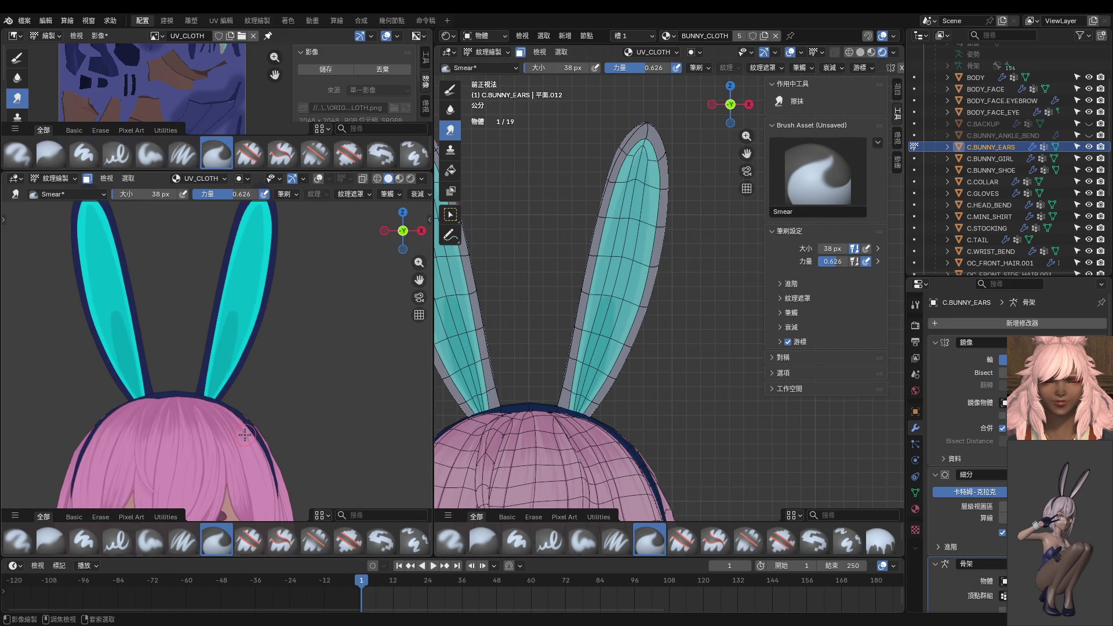
{"action": "scroll", "coordinate": [245, 435], "scroll_direction": "up", "scroll_amount": 5}
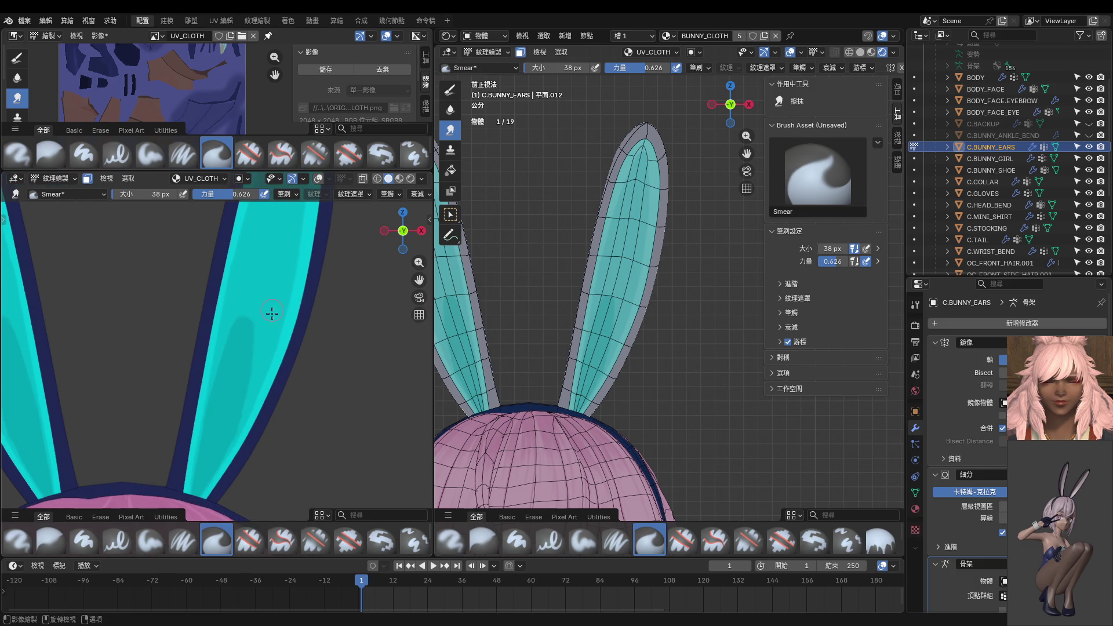
{"action": "key", "text": "1"}
{"action": "scroll", "coordinate": [261, 328], "scroll_direction": "up", "scroll_amount": 2}
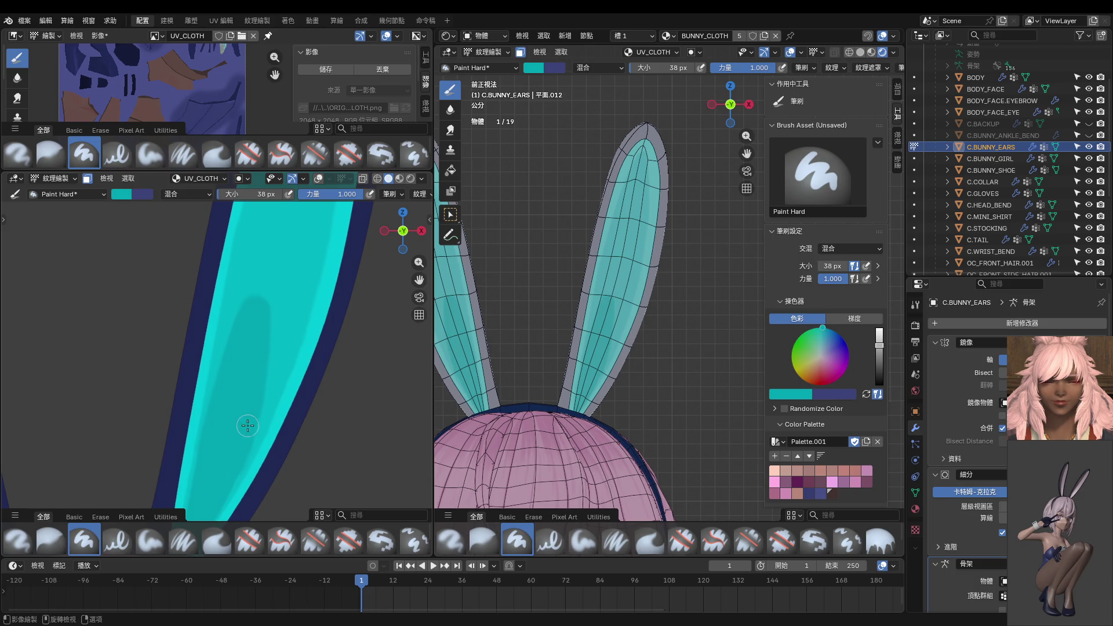
{"action": "scroll", "coordinate": [261, 374], "scroll_direction": "down", "scroll_amount": 4}
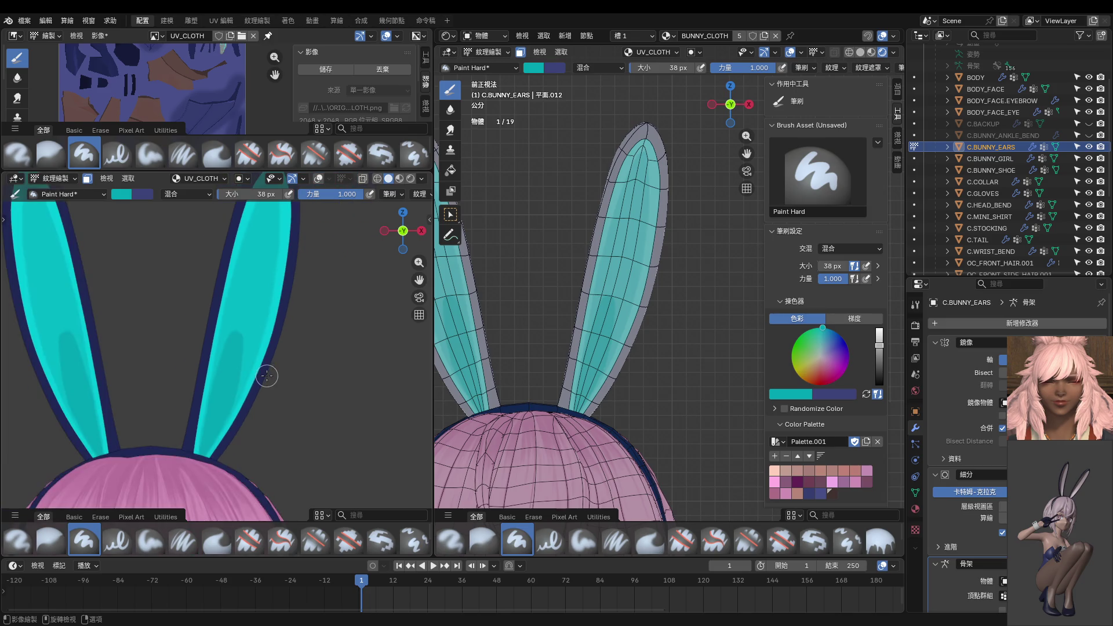
Select the Blur brush and frame the ear from its rounded tip down its length.
{"action": "left_click", "coordinate": [450, 110]}
{"action": "scroll", "coordinate": [299, 254], "scroll_direction": "up", "scroll_amount": 1}
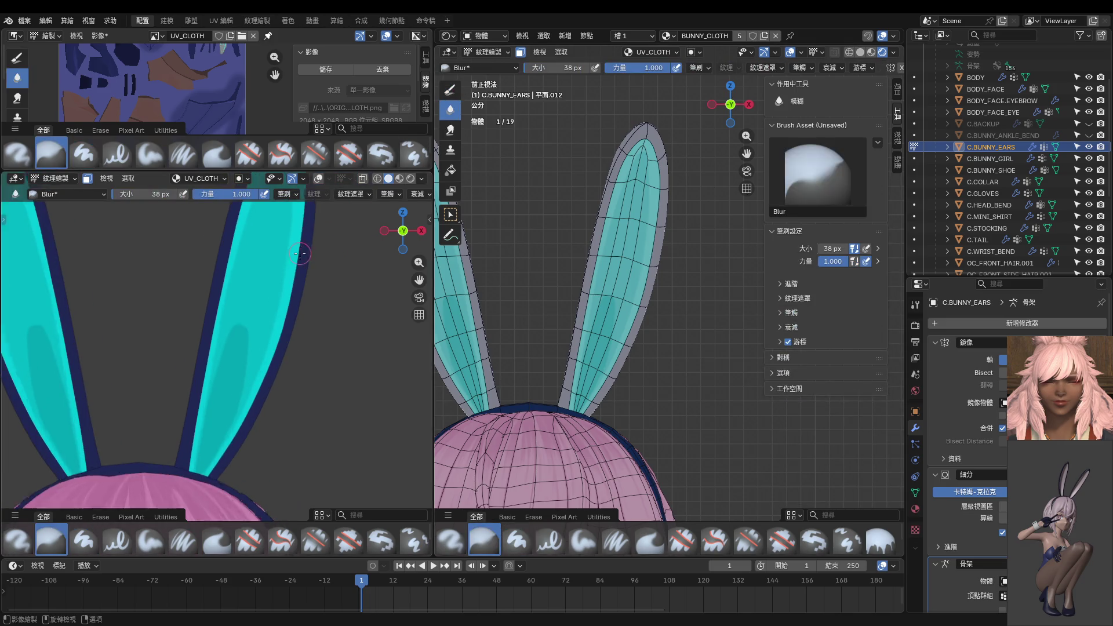
{"action": "scroll", "coordinate": [271, 290], "scroll_direction": "up", "scroll_amount": 3}
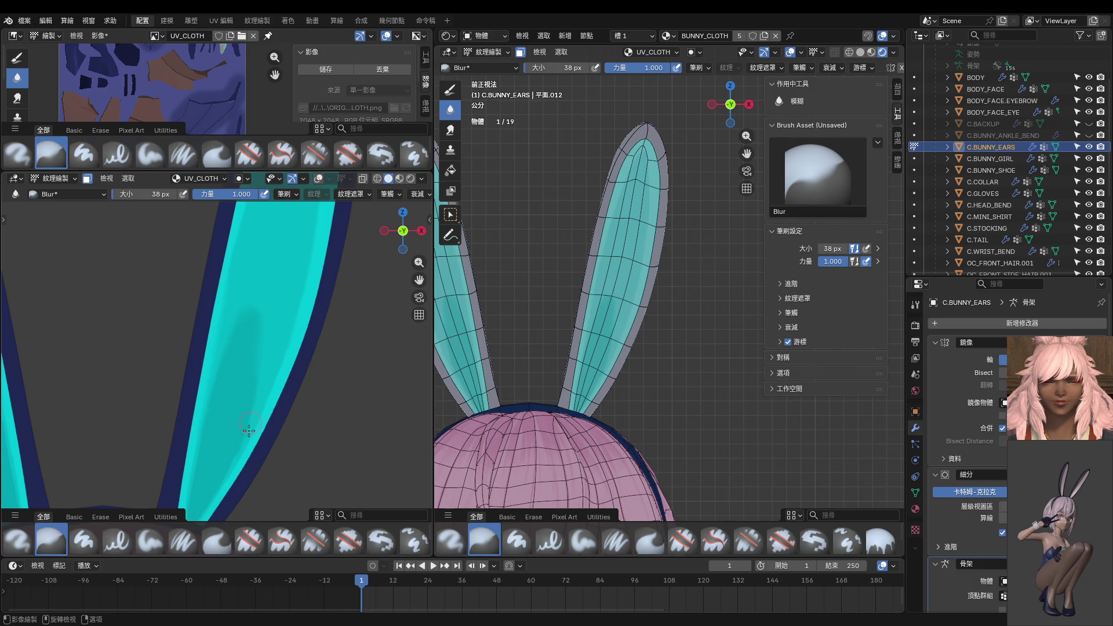
{"action": "scroll", "coordinate": [230, 474], "scroll_direction": "down", "scroll_amount": 3, "text": "shift"}
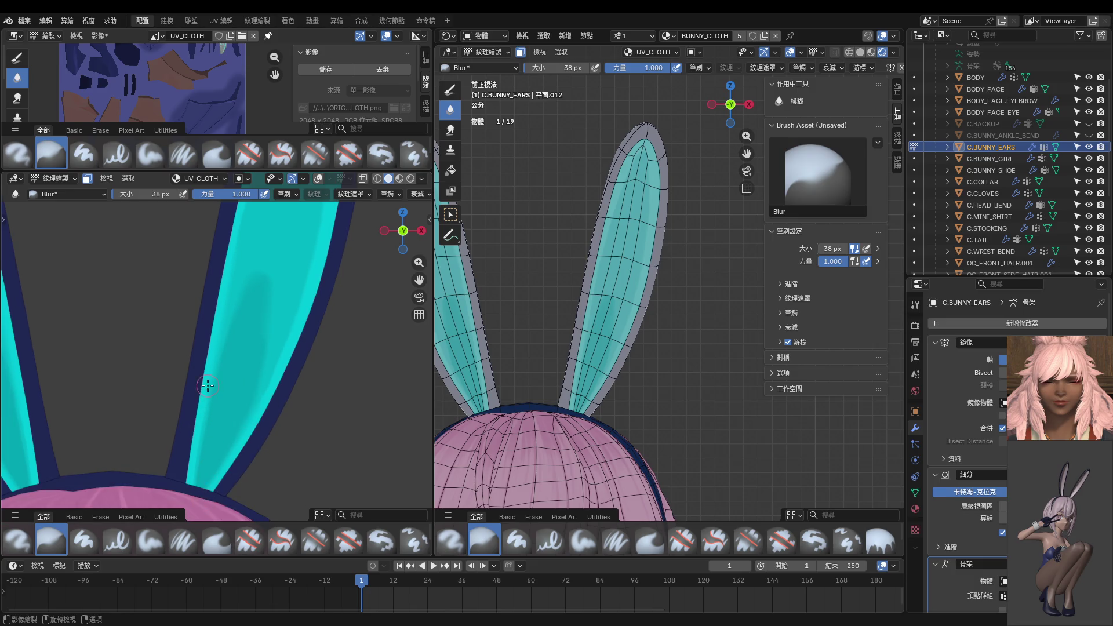
{"action": "scroll", "coordinate": [244, 311], "scroll_direction": "up", "scroll_amount": 2}
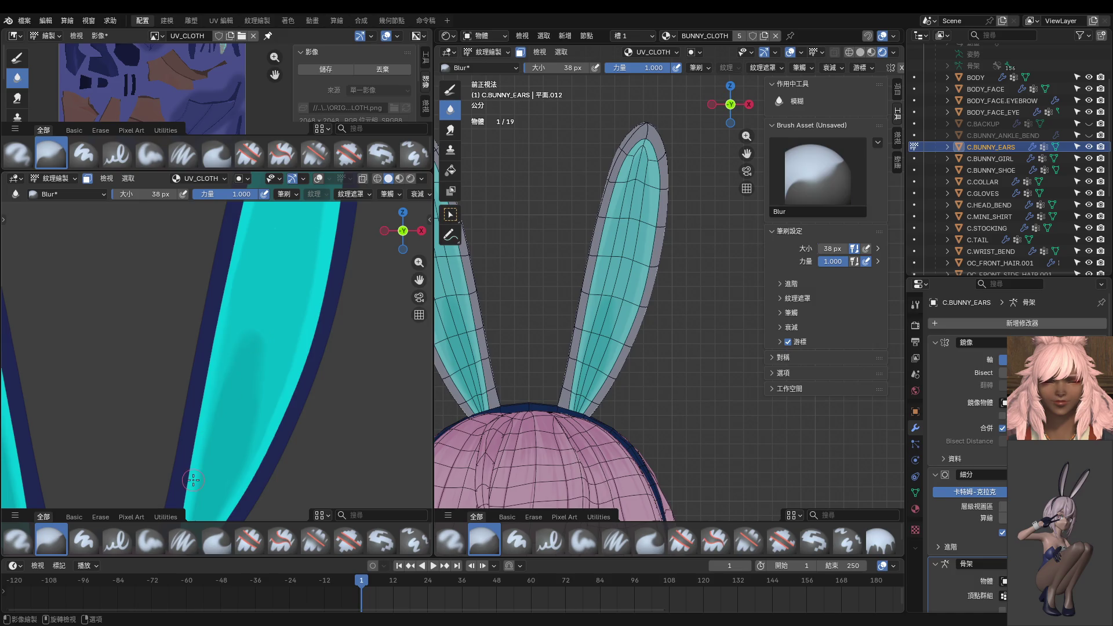
{"action": "scroll", "coordinate": [257, 431], "scroll_direction": "up", "scroll_amount": 2, "text": "shift"}
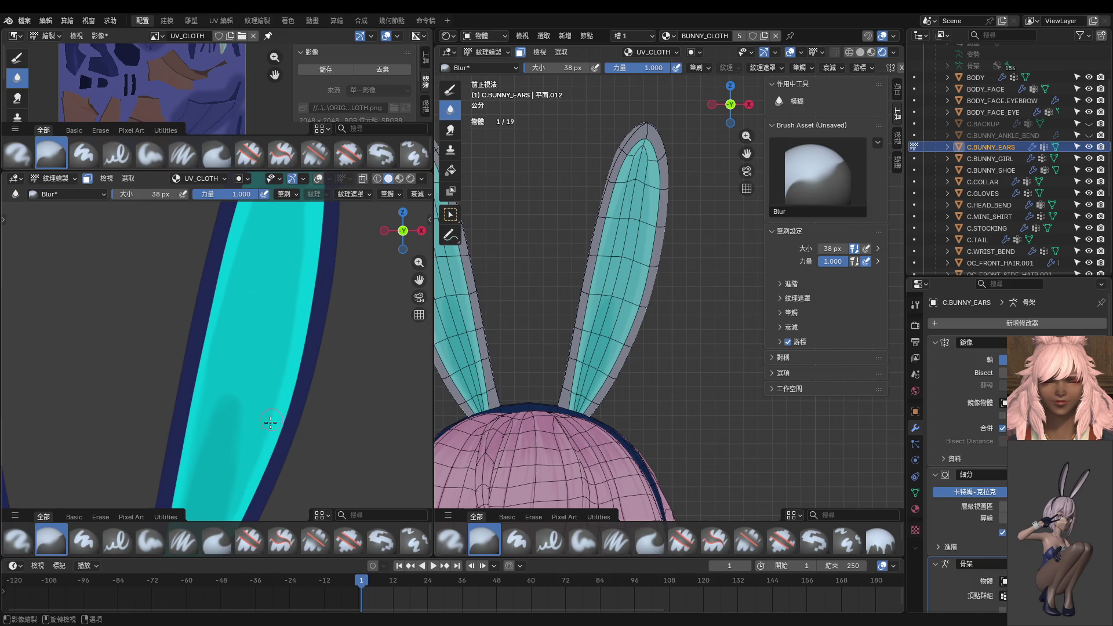
{"action": "scroll", "coordinate": [305, 343], "scroll_direction": "up", "scroll_amount": 2, "text": "shift"}
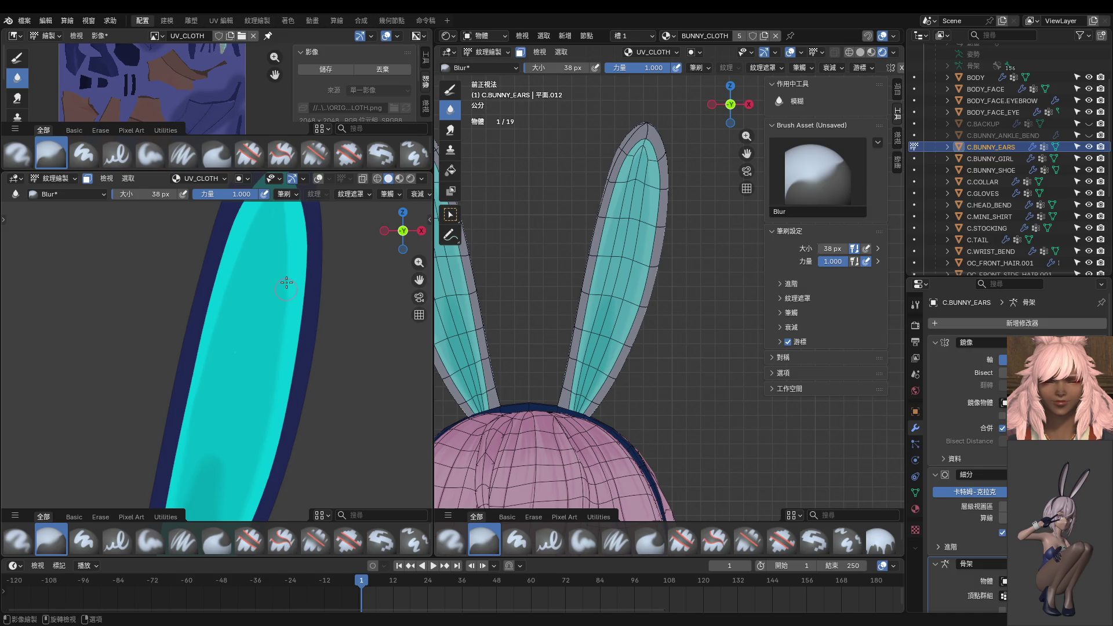
{"action": "middle_click_drag", "start_coordinate": [286, 283], "coordinate": [281, 385], "text": "shift"}
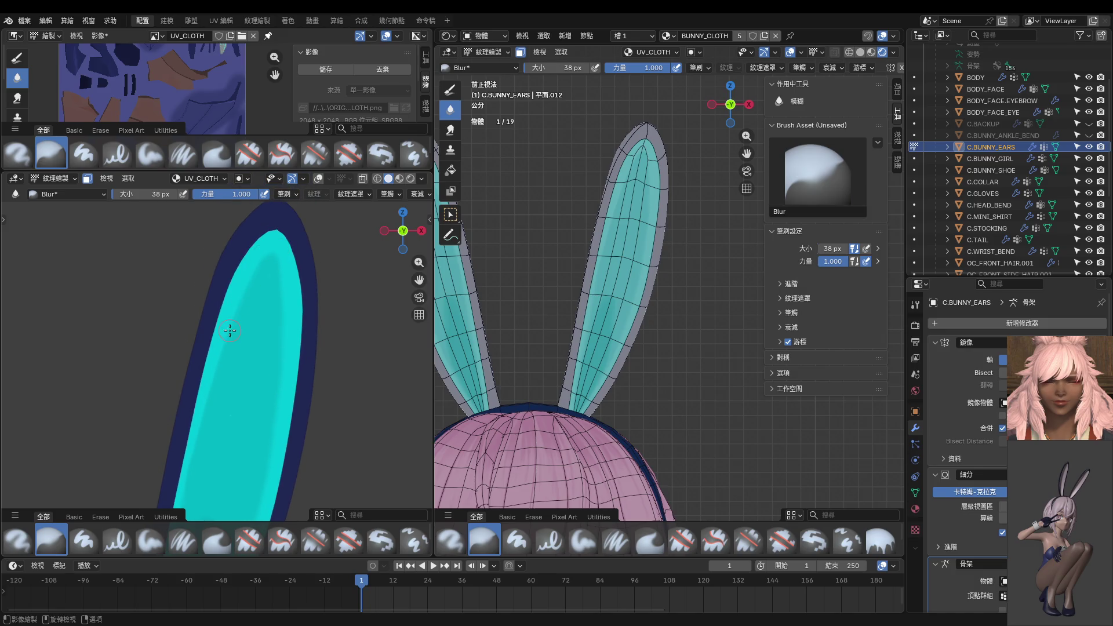
{"action": "mouse_move", "coordinate": [192, 409]}
{"action": "middle_mouse_down", "text": "shift"}
{"action": "mouse_move", "coordinate": [267, 348]}
{"action": "mouse_move", "coordinate": [235, 385]}
{"action": "middle_mouse_up", "text": "shift"}
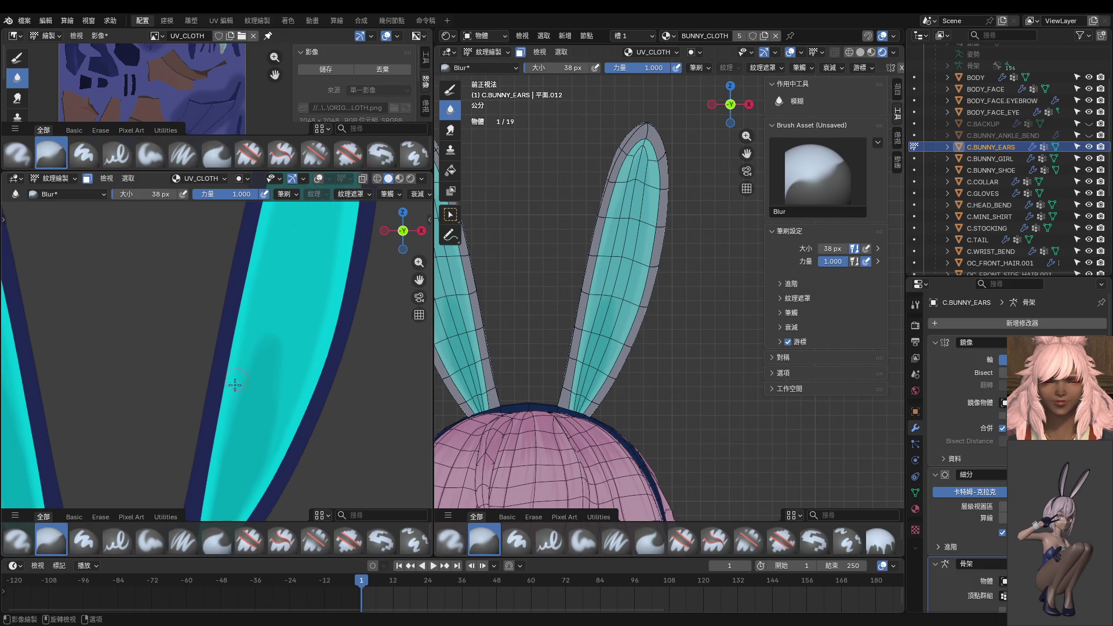
{"action": "scroll", "coordinate": [253, 364], "scroll_direction": "down", "scroll_amount": 3}
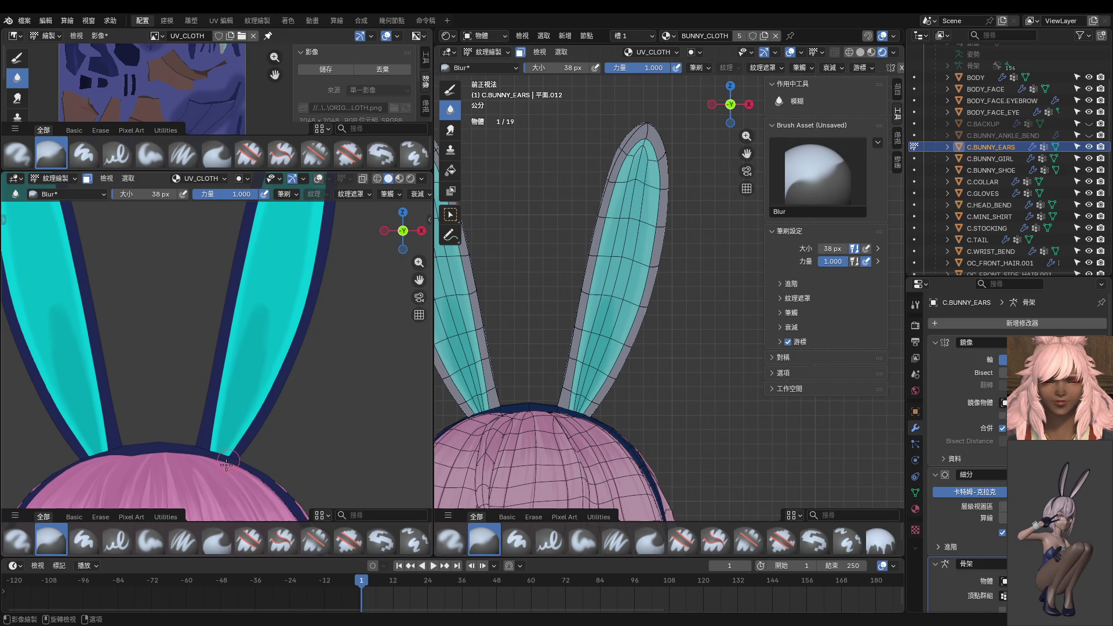
{"action": "scroll", "coordinate": [128, 419], "scroll_direction": "down", "scroll_amount": 2}
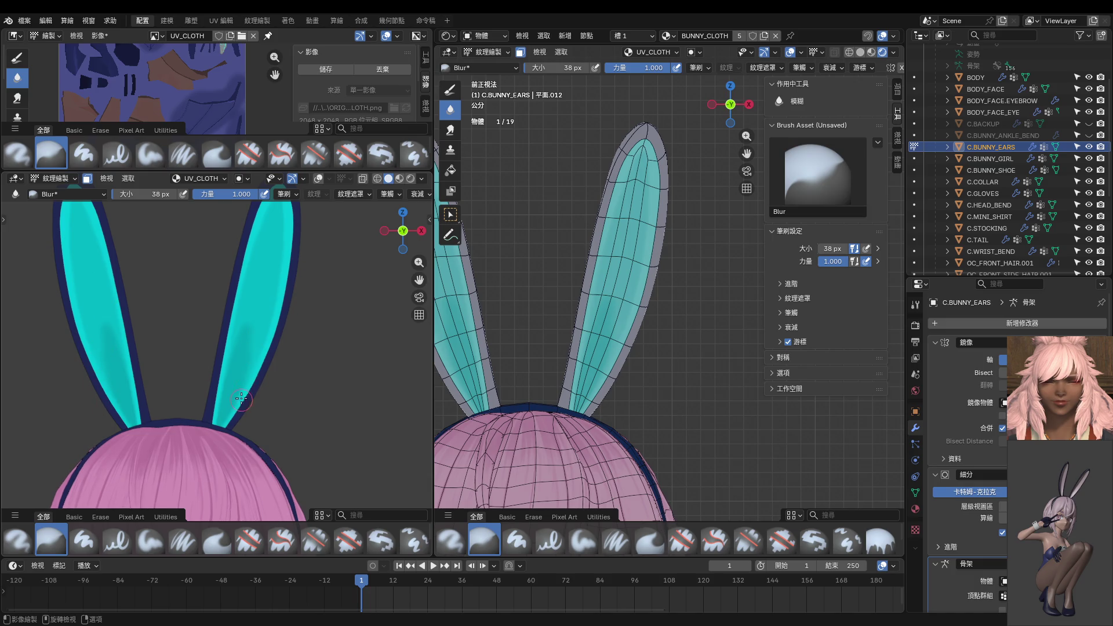
{"action": "scroll", "coordinate": [220, 384], "scroll_direction": "up", "scroll_amount": 4, "text": "shift"}
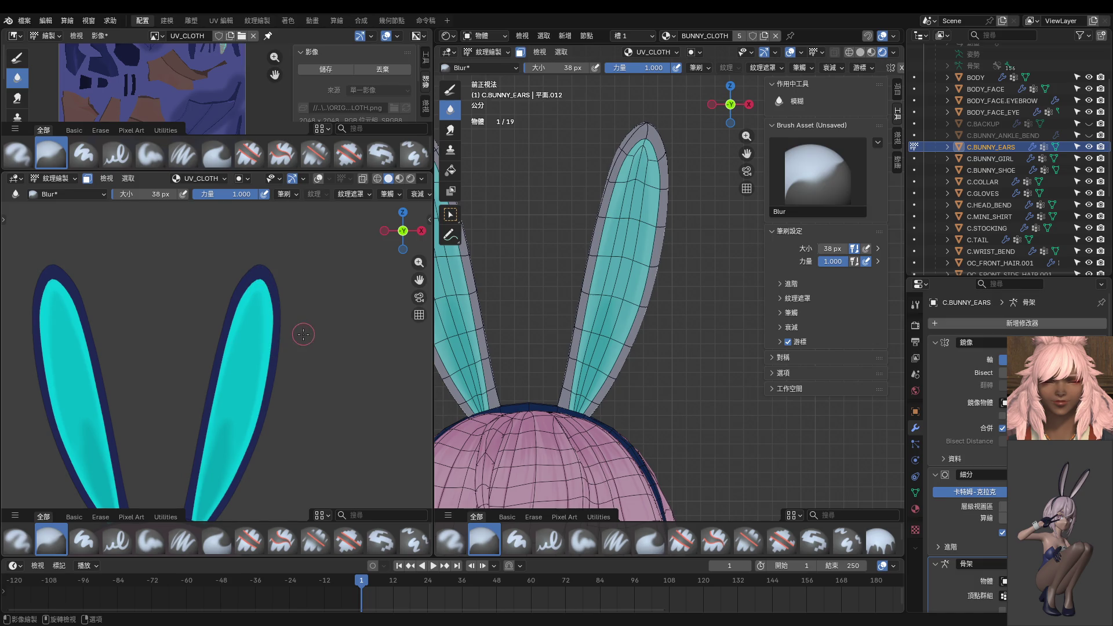
Try a lighter cyan Paint Hard stroke along the ear's inner edge, then undo it.
{"action": "left_click", "coordinate": [450, 89]}
{"action": "scroll", "coordinate": [284, 299], "scroll_direction": "up", "scroll_amount": 3}
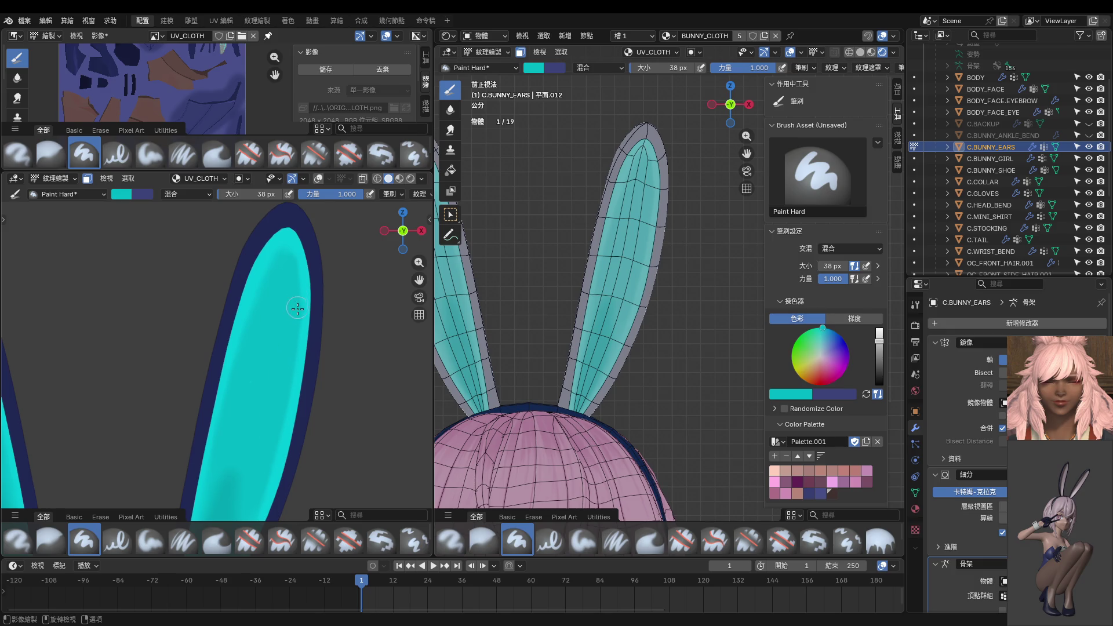
{"action": "left_click_drag", "start_coordinate": [286, 389], "coordinate": [292, 307]}
{"action": "key", "text": "ctrl+z"}
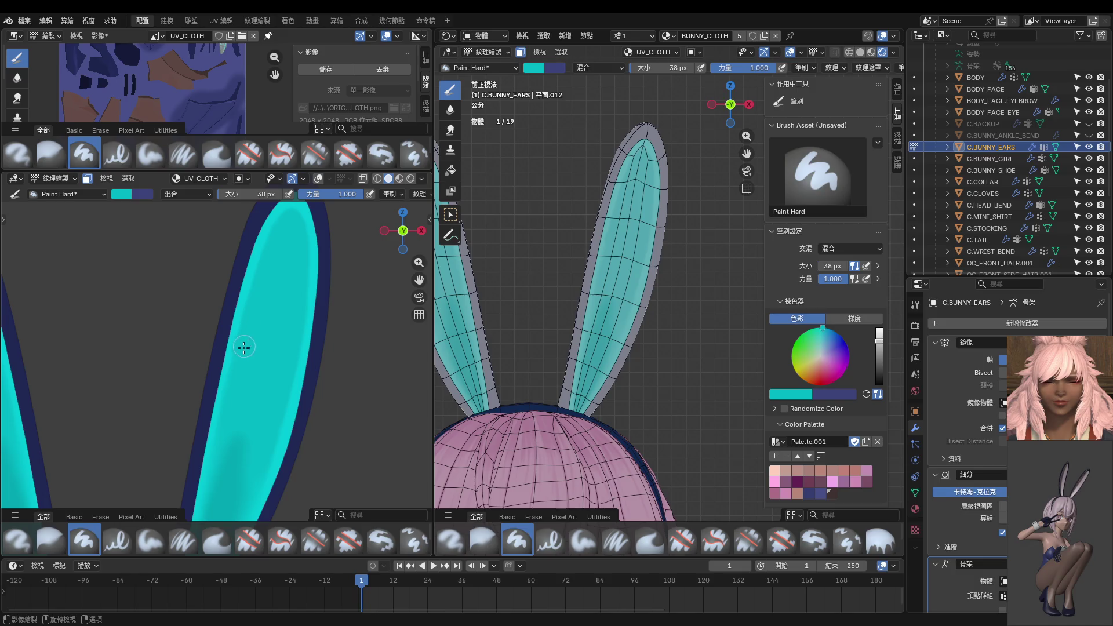
Blur the shadow along the left ear's edge.
{"action": "left_click", "coordinate": [450, 109]}
{"action": "scroll", "coordinate": [347, 262], "scroll_direction": "down", "scroll_amount": 2}
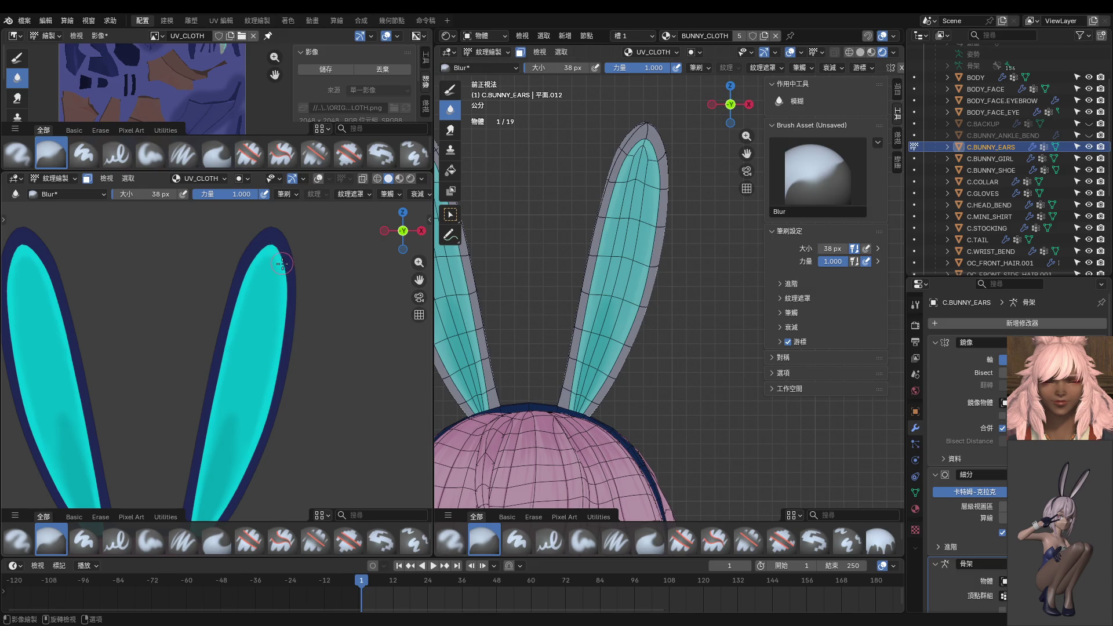
{"action": "scroll", "coordinate": [290, 273], "scroll_direction": "down", "scroll_amount": 5}
{"action": "mouse_move", "coordinate": [211, 365]}
{"action": "left_mouse_down"}
{"action": "mouse_move", "coordinate": [159, 372]}
{"action": "mouse_move", "coordinate": [139, 349]}
{"action": "mouse_move", "coordinate": [148, 344]}
{"action": "left_mouse_up"}
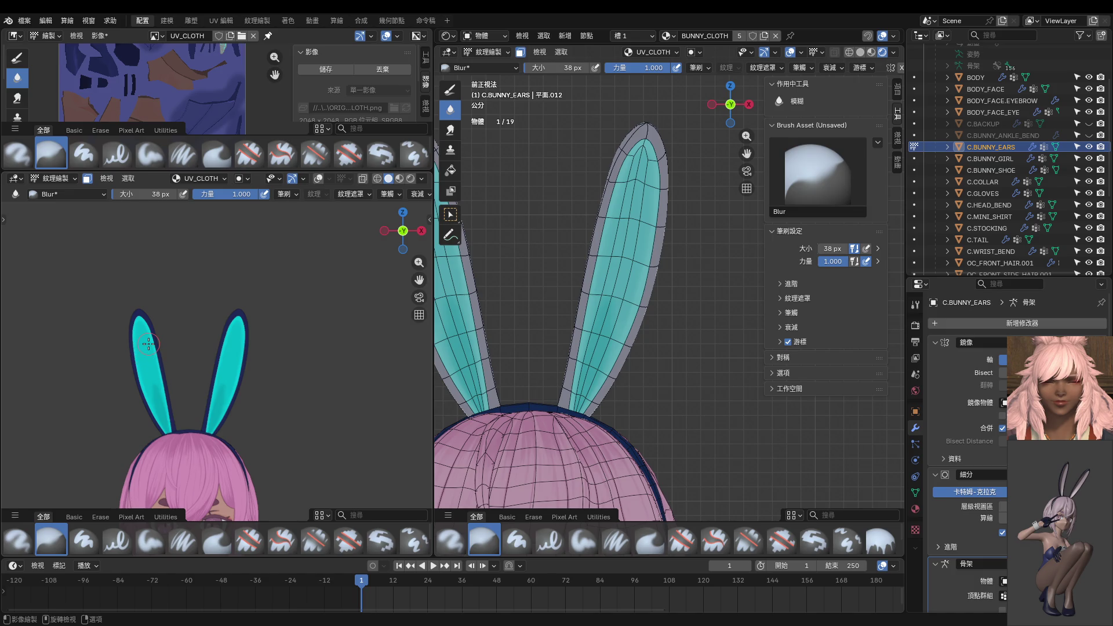
{"action": "scroll", "coordinate": [149, 343], "scroll_direction": "up", "scroll_amount": 5}
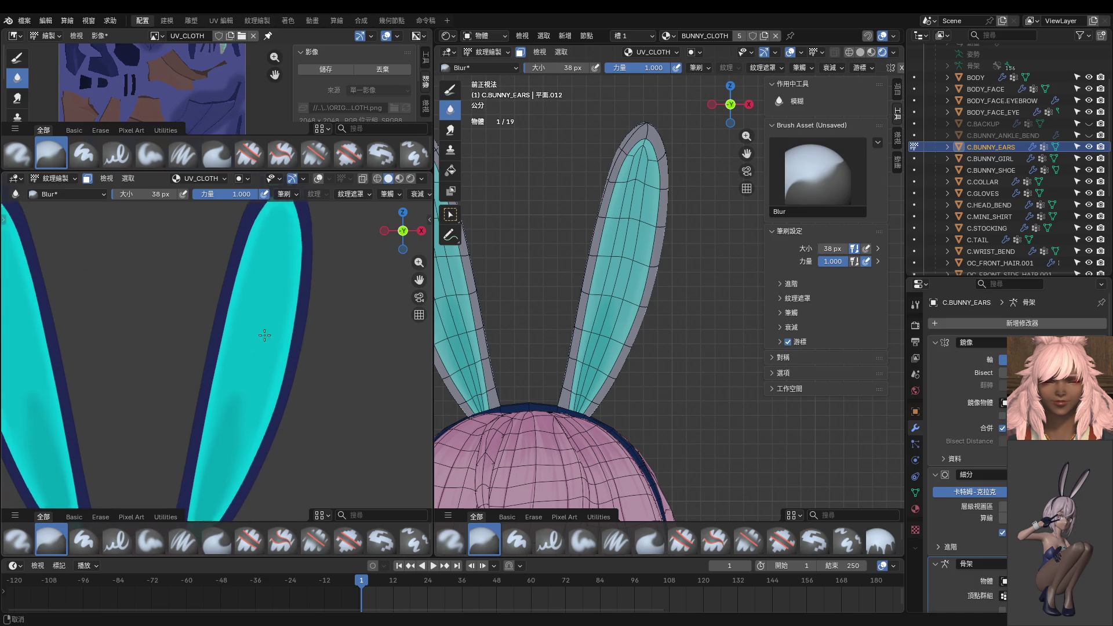
Paint over the right ear's dark smudge, then blur it away with a 50 px Blur brush.
{"action": "key", "text": "d"}
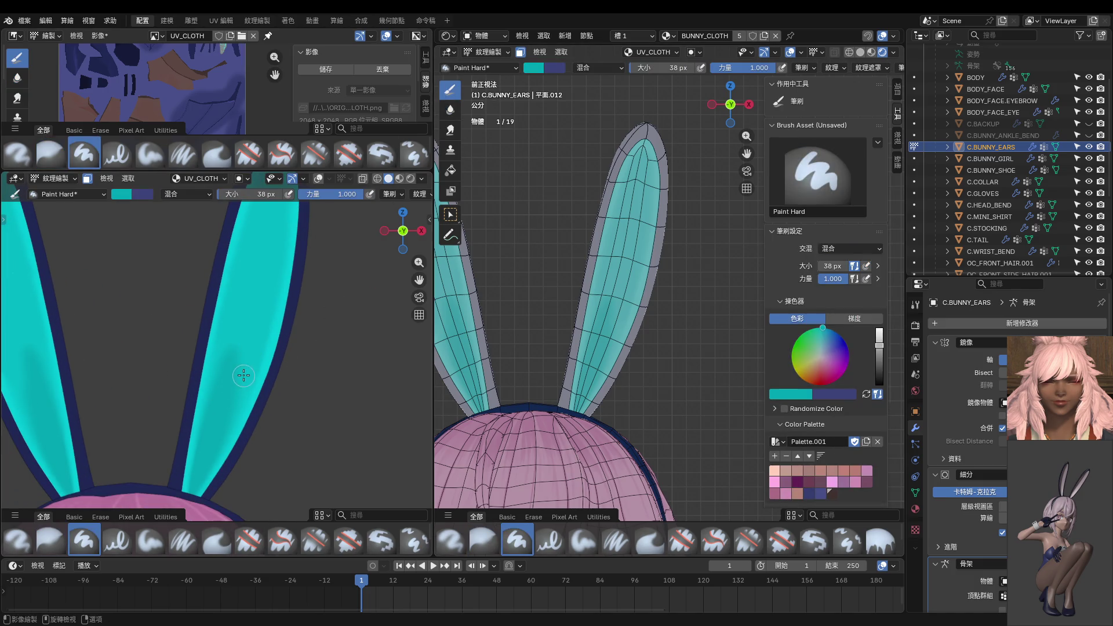
{"action": "mouse_move", "coordinate": [229, 404]}
{"action": "left_mouse_down"}
{"action": "mouse_move", "coordinate": [220, 437]}
{"action": "mouse_move", "coordinate": [238, 363]}
{"action": "left_mouse_up"}
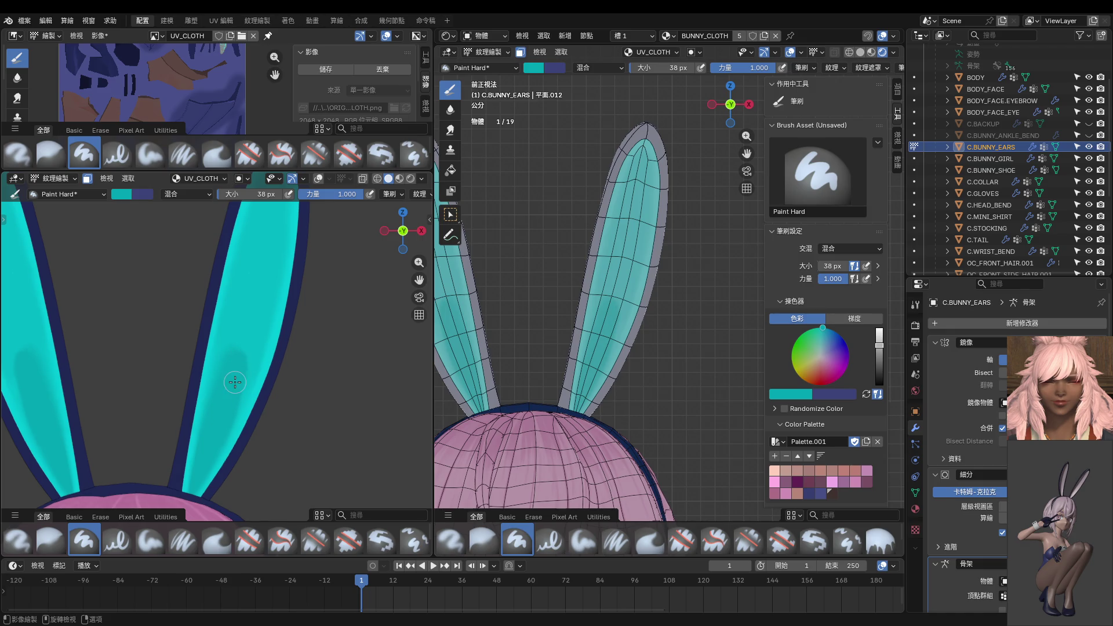
{"action": "left_click", "coordinate": [450, 109]}
{"action": "scroll", "coordinate": [259, 338], "scroll_direction": "up", "scroll_amount": 2}
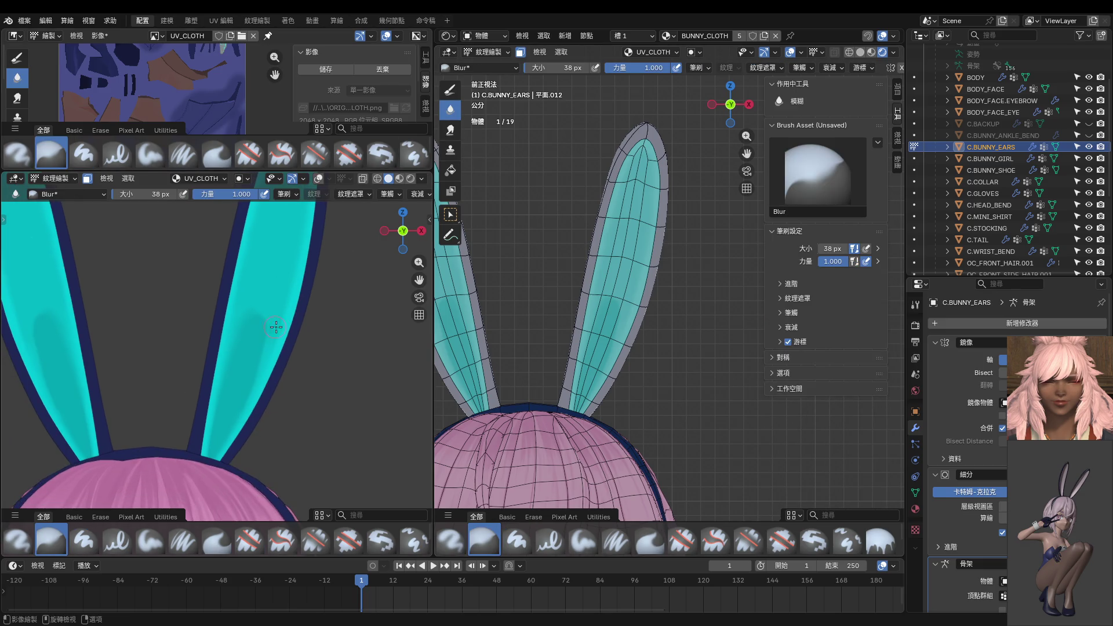
{"action": "left_click", "coordinate": [261, 328]}
{"action": "mouse_move", "coordinate": [246, 381]}
{"action": "left_mouse_down"}
{"action": "mouse_move", "coordinate": [265, 310]}
{"action": "mouse_move", "coordinate": [245, 389]}
{"action": "left_mouse_up"}
Orbit to view the ears from the side and return to Object Mode.
{"action": "scroll", "coordinate": [259, 313], "scroll_direction": "down", "scroll_amount": 5}
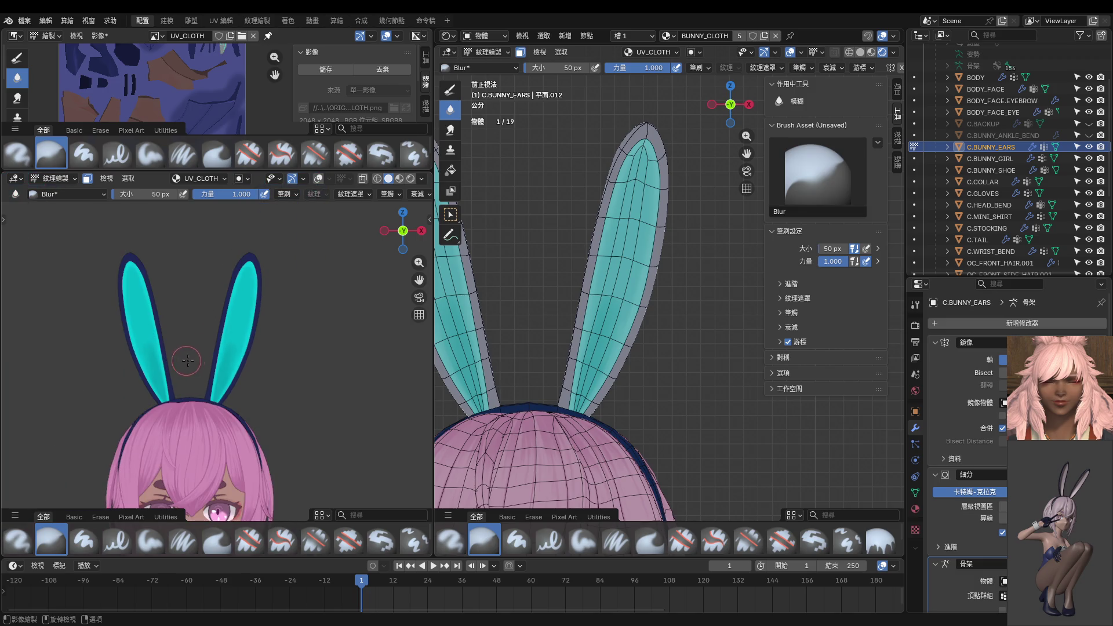
{"action": "scroll", "coordinate": [283, 364], "scroll_direction": "down", "scroll_amount": 4}
{"action": "mouse_move", "coordinate": [283, 365]}
{"action": "middle_mouse_down"}
{"action": "mouse_move", "coordinate": [268, 378]}
{"action": "mouse_move", "coordinate": [181, 357]}
{"action": "mouse_move", "coordinate": [228, 351]}
{"action": "middle_mouse_up"}
{"action": "scroll", "coordinate": [181, 357], "scroll_direction": "up", "scroll_amount": 5}
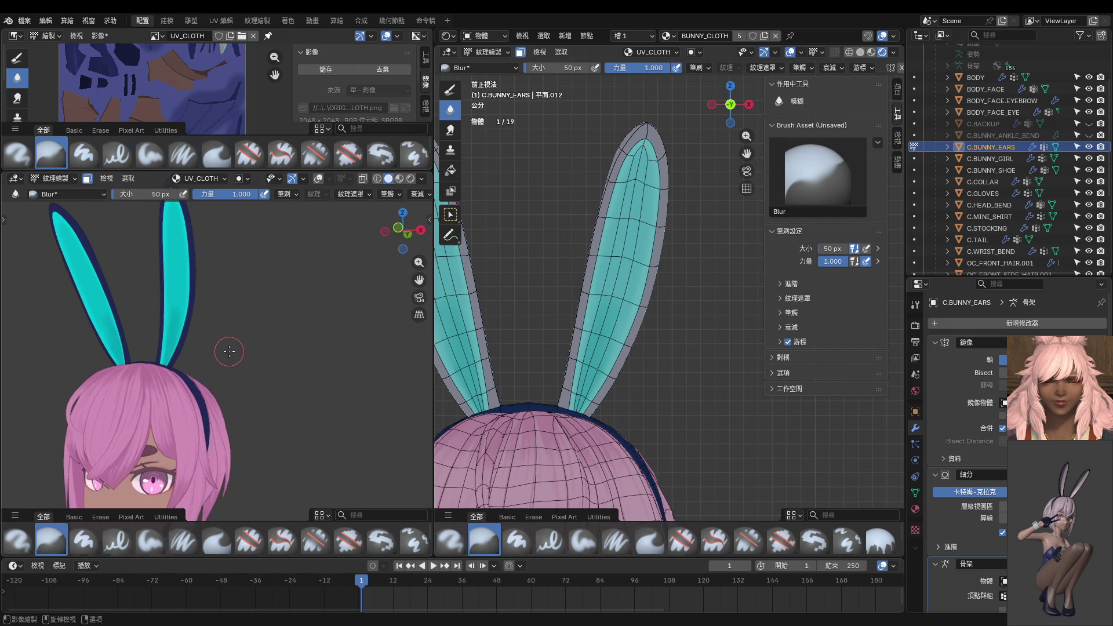
{"action": "scroll", "coordinate": [520, 355], "scroll_direction": "down", "scroll_amount": 6}
{"action": "scroll", "coordinate": [701, 396], "scroll_direction": "down", "scroll_amount": 5, "text": "shift"}
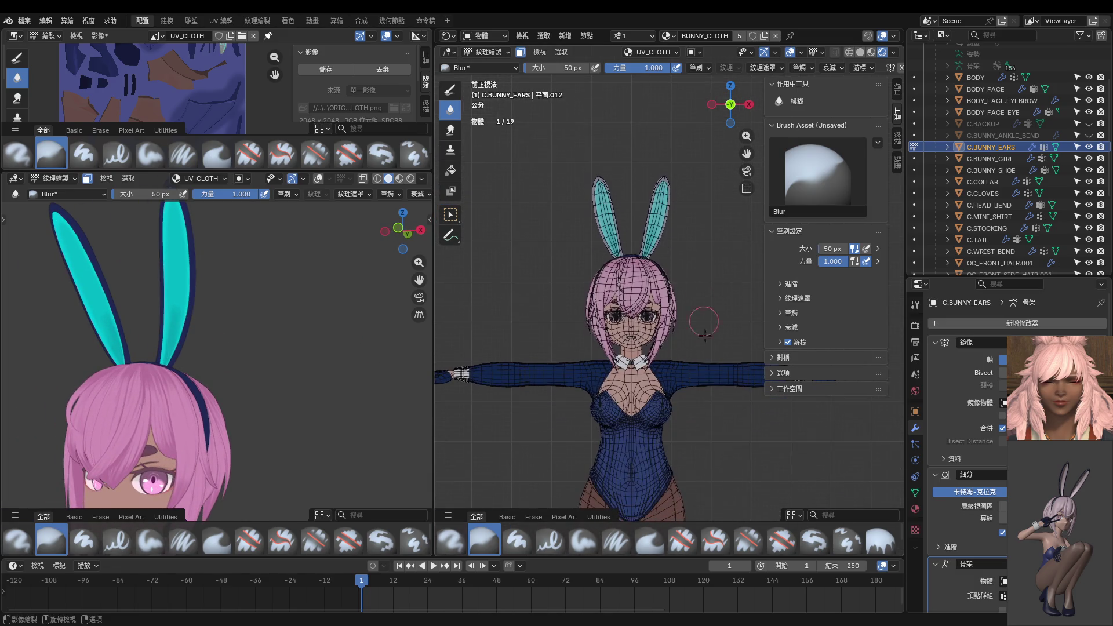
{"action": "key", "text": "ctrl+Tab"}
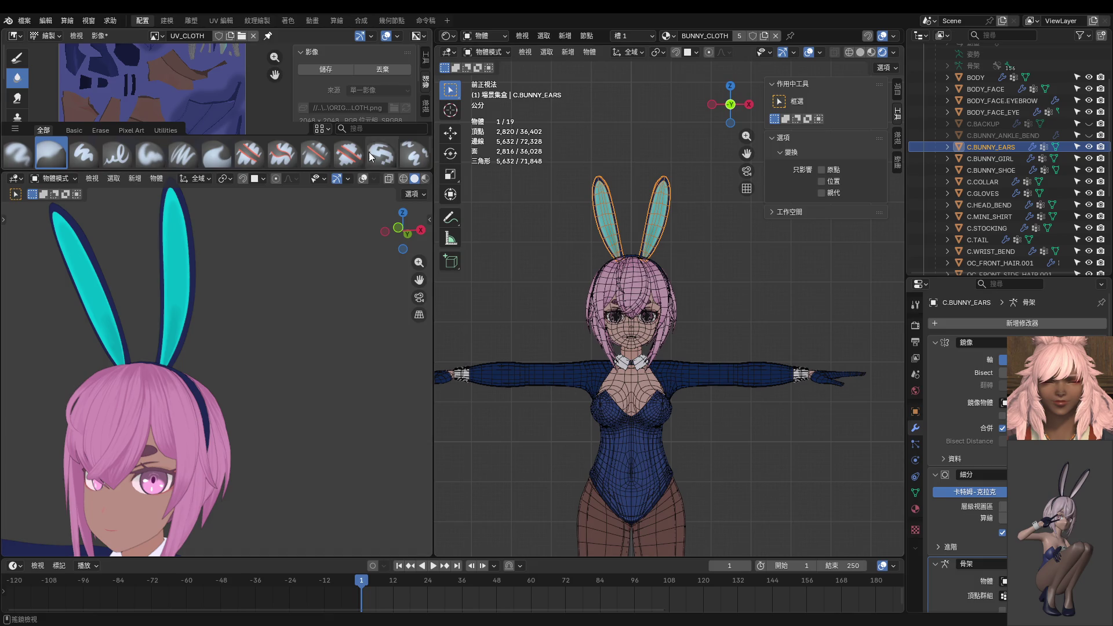
Save the texture again and switch the image editor to View mode, centring the whole texture.
{"action": "left_click", "coordinate": [325, 69]}
{"action": "left_click_drag", "start_coordinate": [252, 173], "coordinate": [256, 364]}
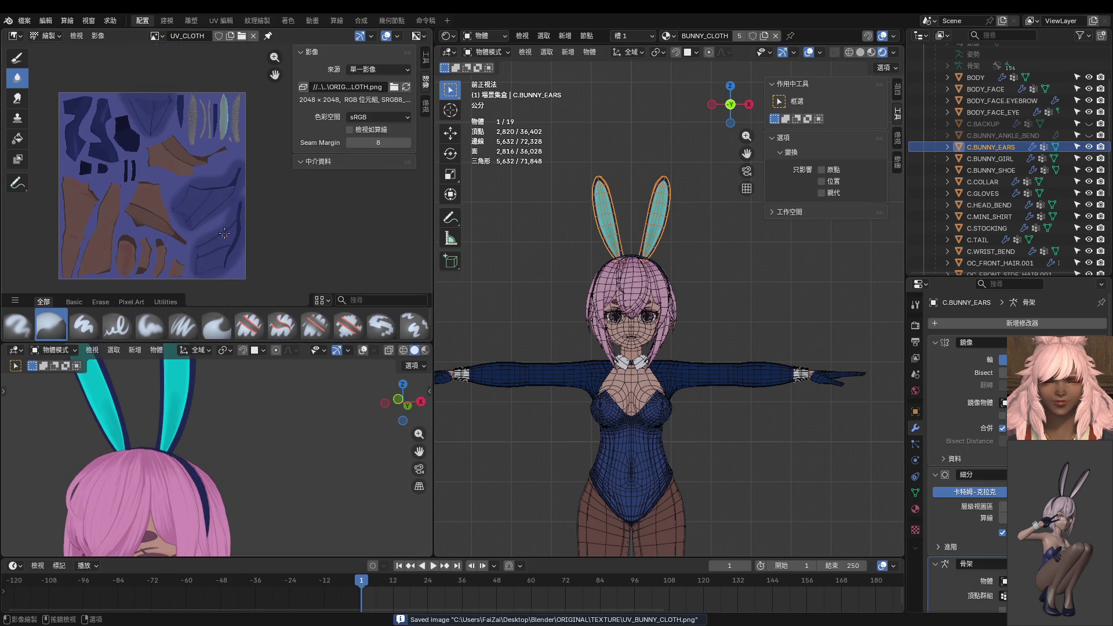
{"action": "scroll", "coordinate": [314, 248], "scroll_direction": "up", "scroll_amount": 4}
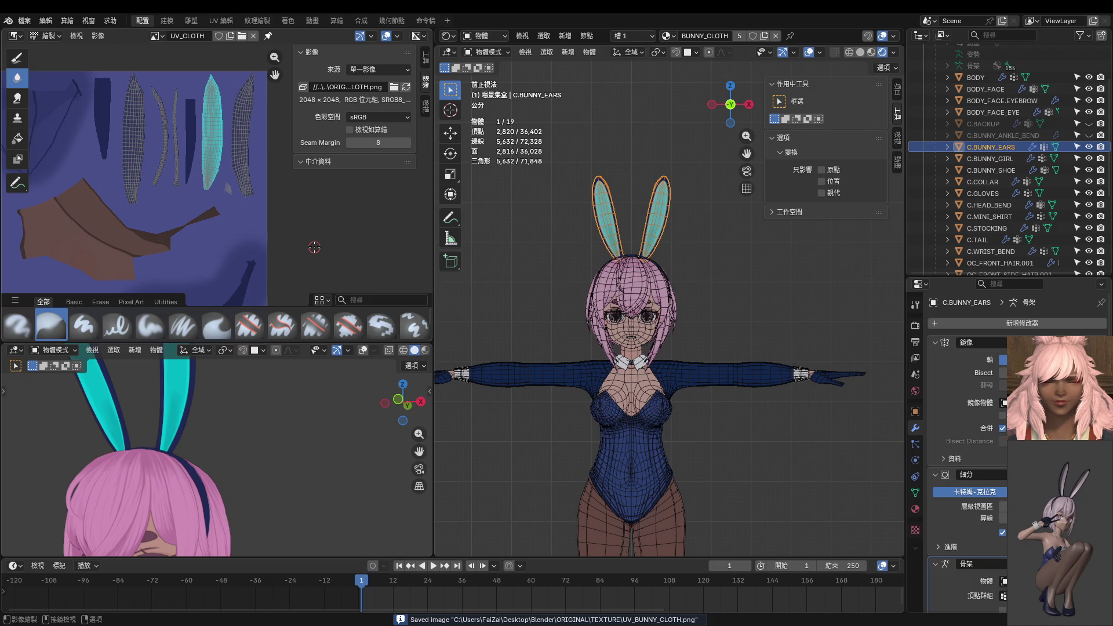
{"action": "left_click", "coordinate": [46, 35]}
{"action": "left_click", "coordinate": [47, 52]}
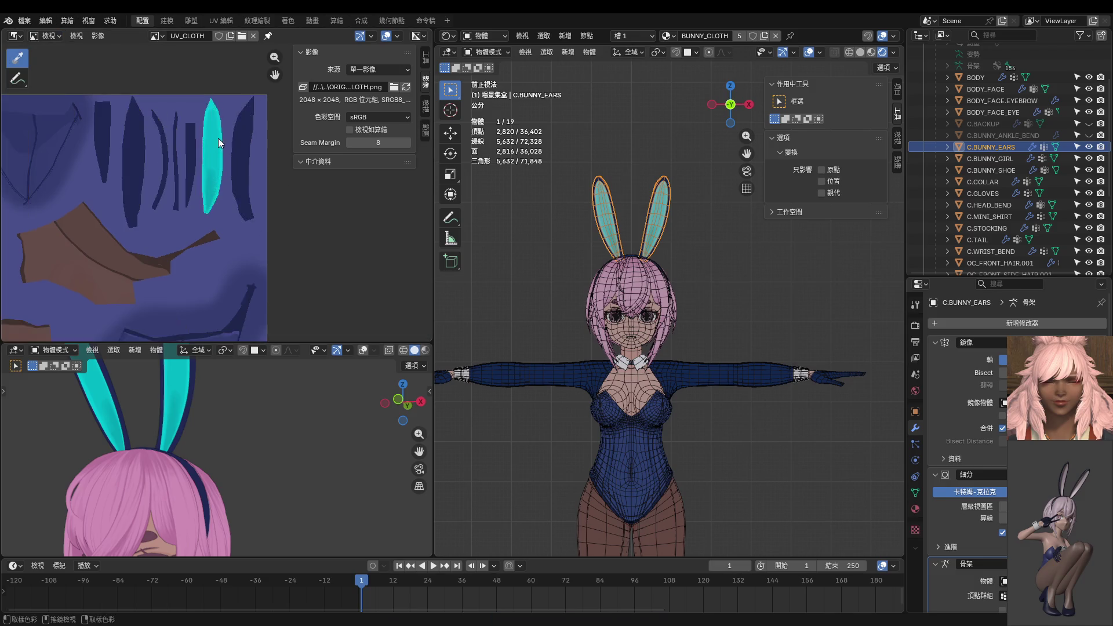
{"action": "scroll", "coordinate": [218, 138], "scroll_direction": "down", "scroll_amount": 3}
{"action": "middle_click_drag", "start_coordinate": [263, 234], "coordinate": [270, 173]}
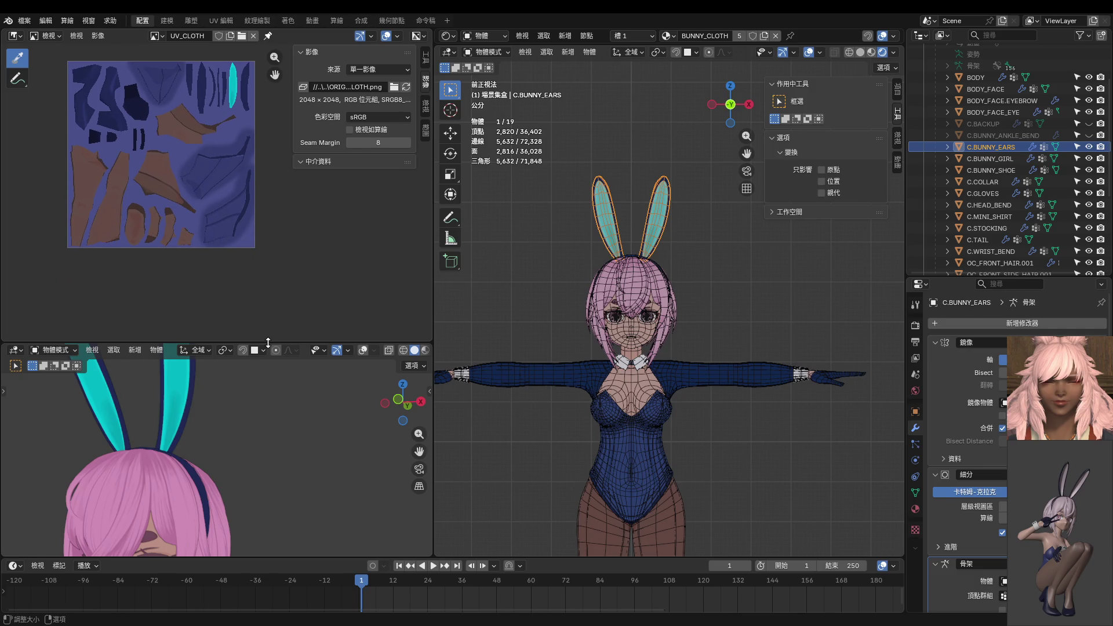
Enlarge the lower 3D view, deselect the bunny ears and zoom out on the character.
{"action": "left_click_drag", "start_coordinate": [268, 342], "coordinate": [267, 239]}
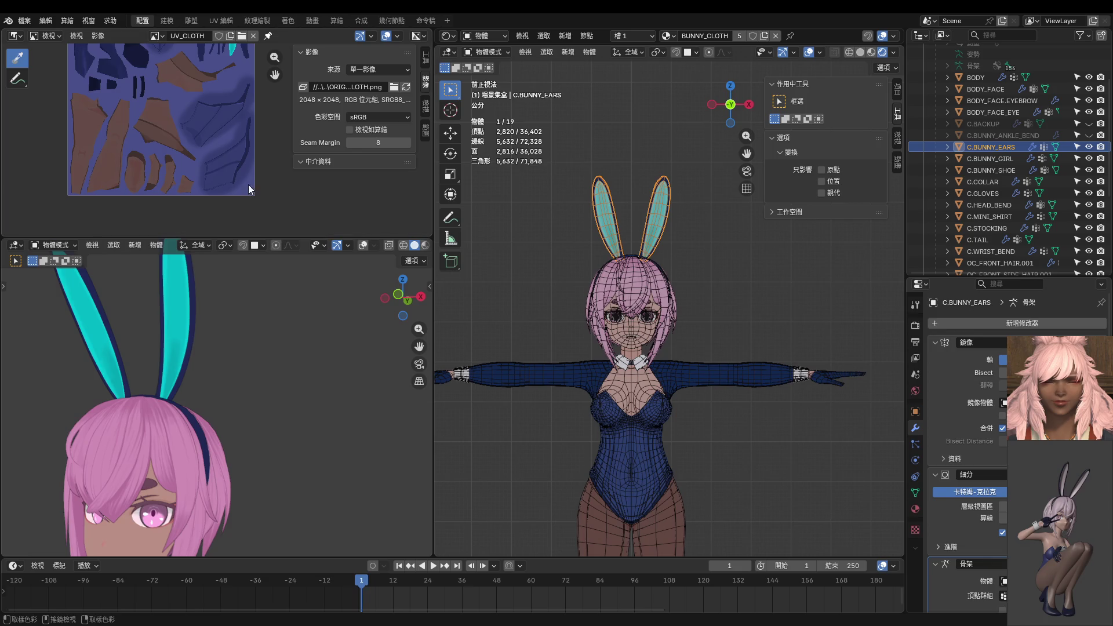
{"action": "scroll", "coordinate": [249, 389], "scroll_direction": "down", "scroll_amount": 10}
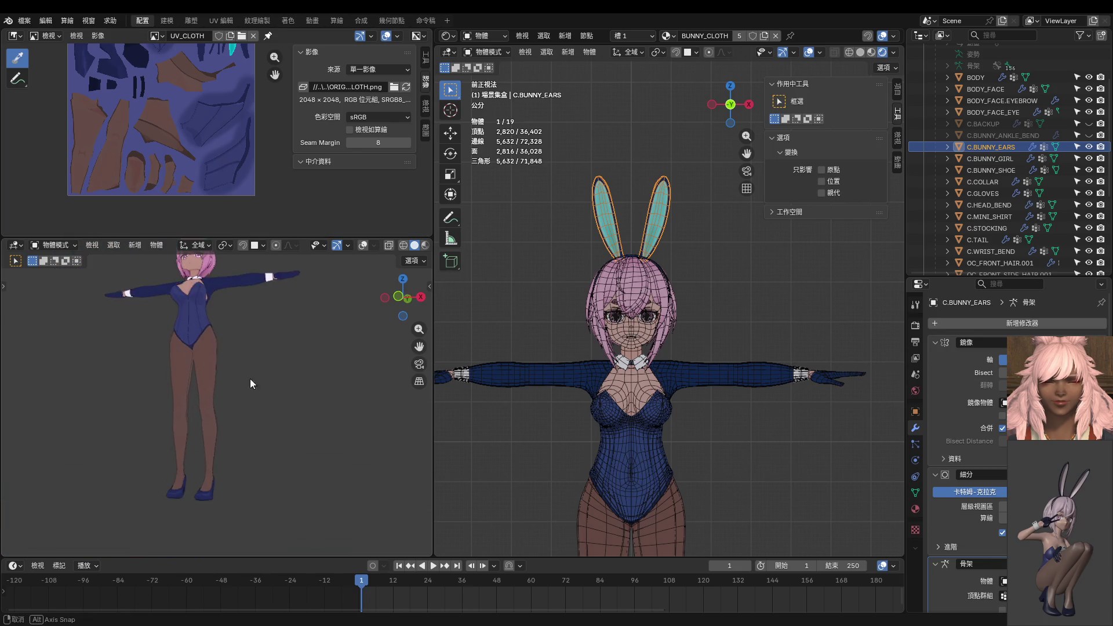
{"action": "mouse_move", "coordinate": [252, 415]}
{"action": "middle_mouse_down"}
{"action": "mouse_move", "coordinate": [245, 399]}
{"action": "mouse_move", "coordinate": [259, 453]}
{"action": "middle_mouse_up"}
{"action": "scroll", "coordinate": [409, 248], "scroll_direction": "down", "scroll_amount": 2}
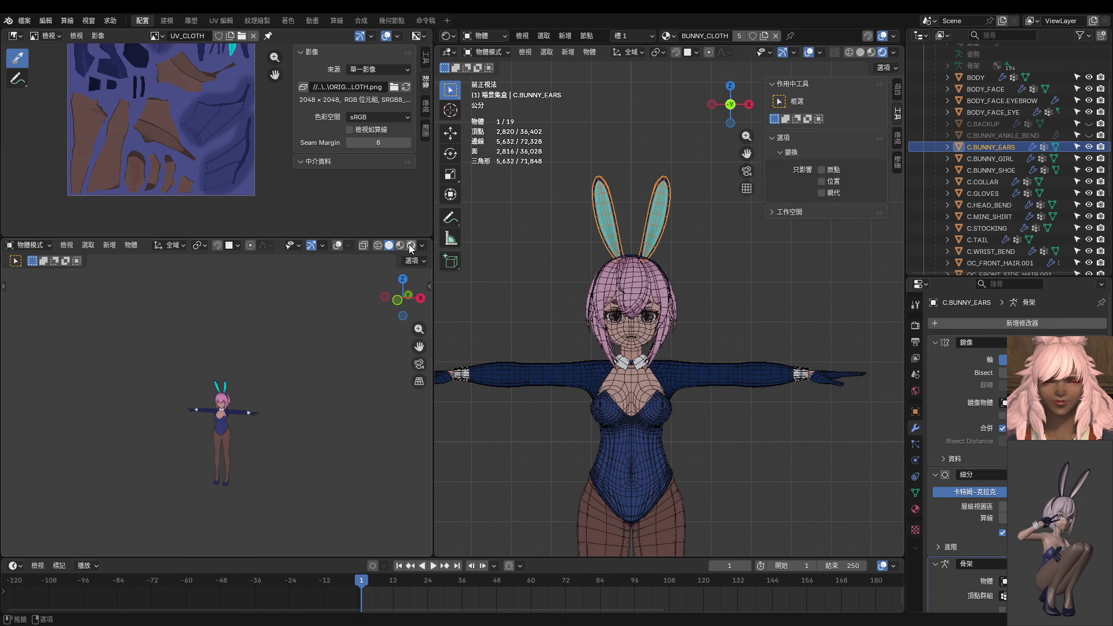
{"action": "left_click", "coordinate": [284, 434]}
{"action": "scroll", "coordinate": [255, 420], "scroll_direction": "up", "scroll_amount": 5}
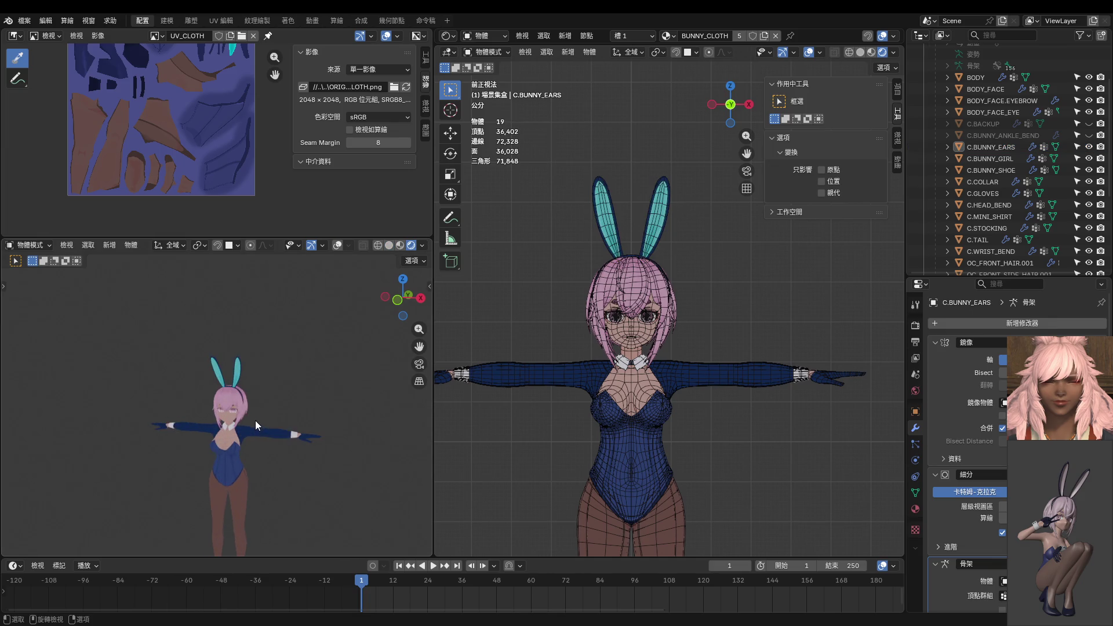
{"action": "scroll", "coordinate": [264, 407], "scroll_direction": "down", "scroll_amount": 5}
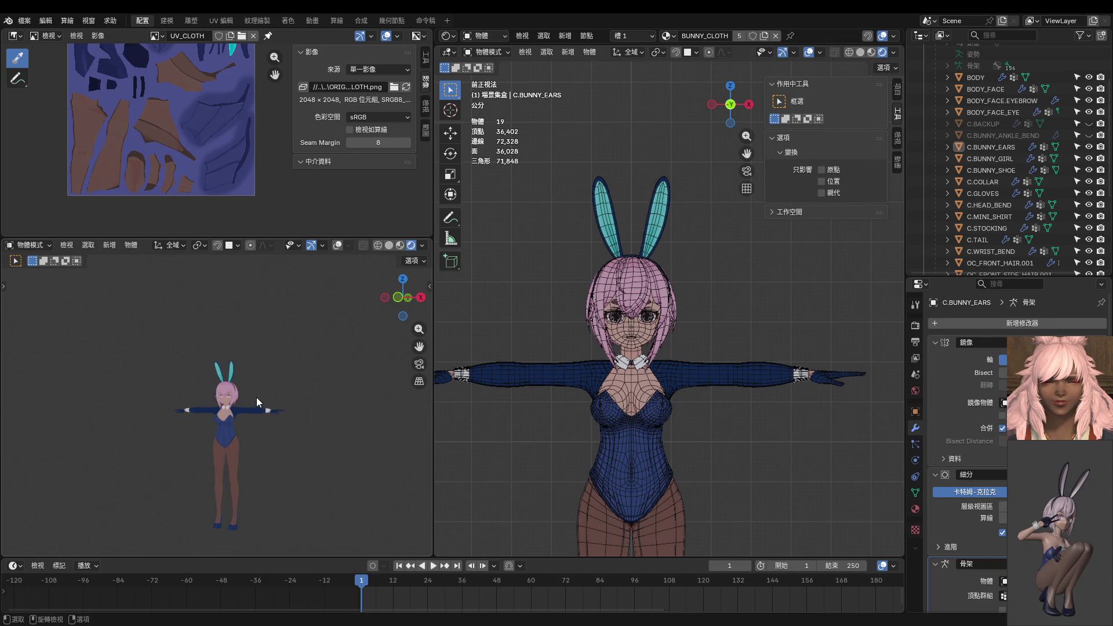
{"action": "mouse_move", "coordinate": [257, 398]}
{"action": "middle_mouse_down"}
{"action": "mouse_move", "coordinate": [226, 429]}
{"action": "mouse_move", "coordinate": [309, 400]}
{"action": "mouse_move", "coordinate": [217, 412]}
{"action": "mouse_move", "coordinate": [208, 388]}
{"action": "mouse_move", "coordinate": [339, 374]}
{"action": "mouse_move", "coordinate": [40, 501]}
{"action": "mouse_move", "coordinate": [197, 519]}
{"action": "mouse_move", "coordinate": [35, 495]}
{"action": "mouse_move", "coordinate": [42, 350]}
{"action": "mouse_move", "coordinate": [87, 436]}
{"action": "mouse_move", "coordinate": [225, 434]}
{"action": "mouse_move", "coordinate": [306, 409]}
{"action": "mouse_move", "coordinate": [256, 378]}
{"action": "middle_mouse_up"}
Select C.MINI_SHIRT and show the UV_CLOTH_EXTRA texture in the image panel.
{"action": "left_click", "coordinate": [640, 413]}
{"action": "middle_click_drag", "start_coordinate": [640, 413], "coordinate": [557, 406]}
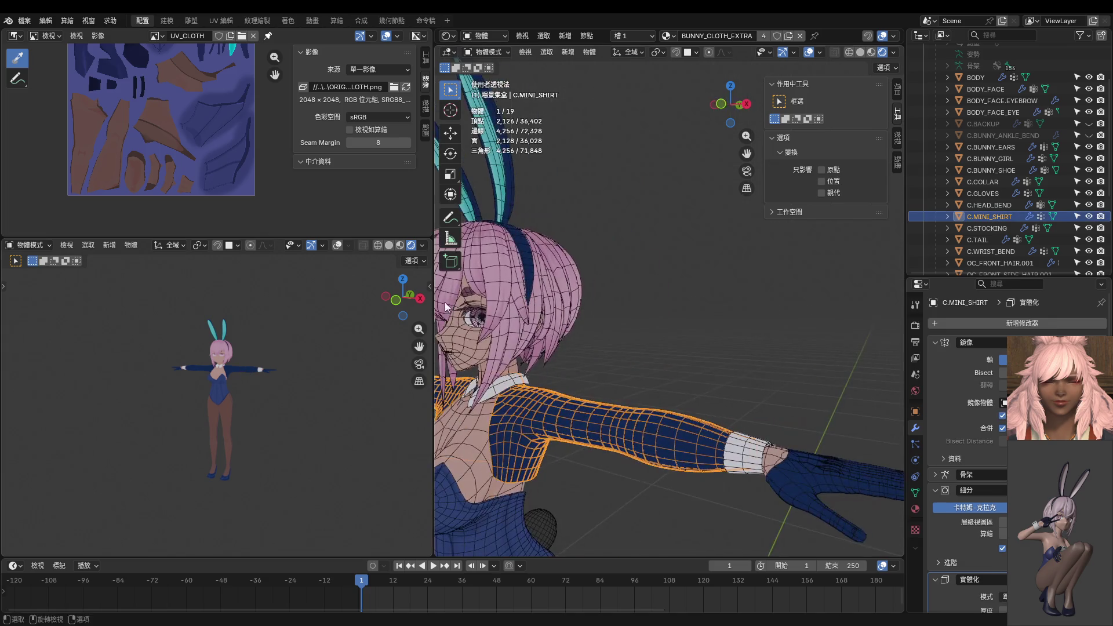
{"action": "left_click", "coordinate": [156, 35]}
{"action": "left_click", "coordinate": [177, 124]}
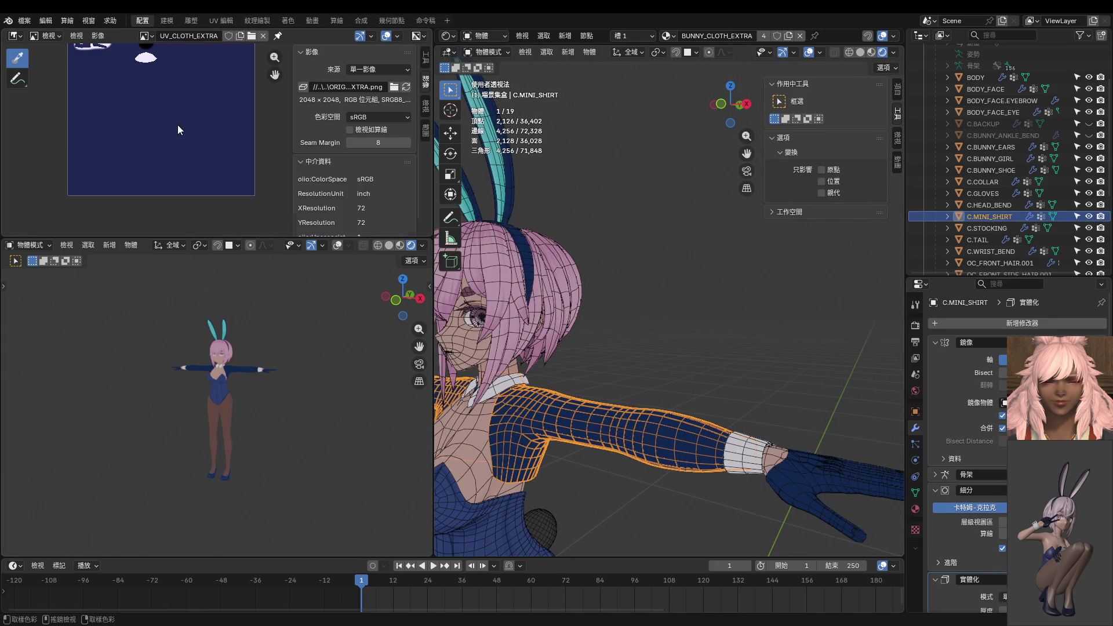
{"action": "middle_click_drag", "start_coordinate": [238, 201], "coordinate": [199, 166]}
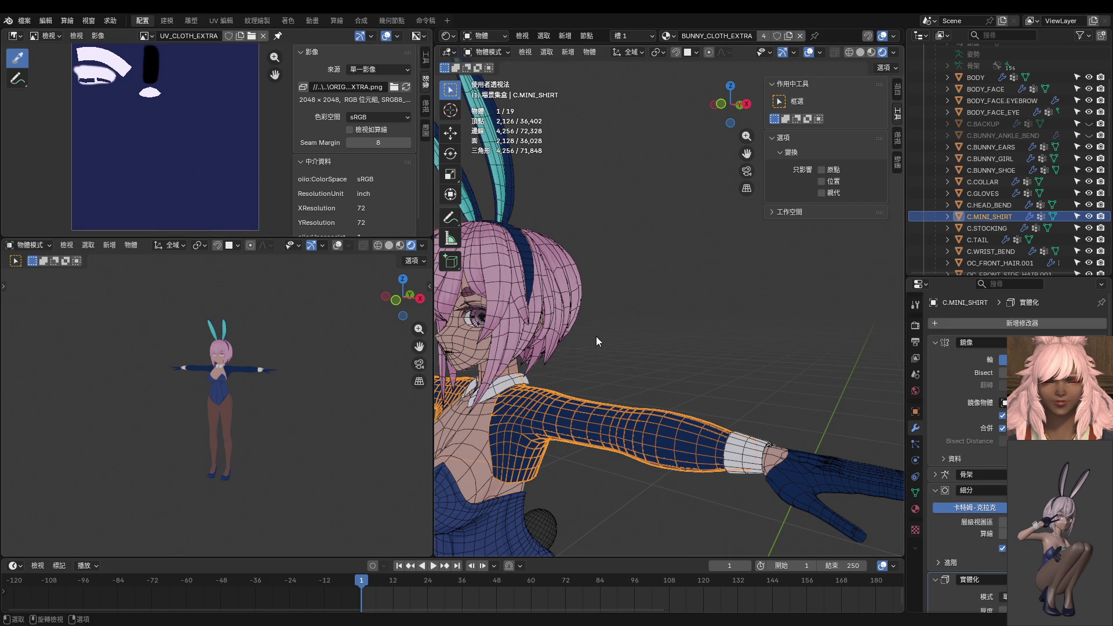
Enter Edit Mode and select everything linked to a sleeve face with Ctrl+L.
{"action": "key", "text": "ctrl+Tab"}
{"action": "left_click", "coordinate": [669, 408]}
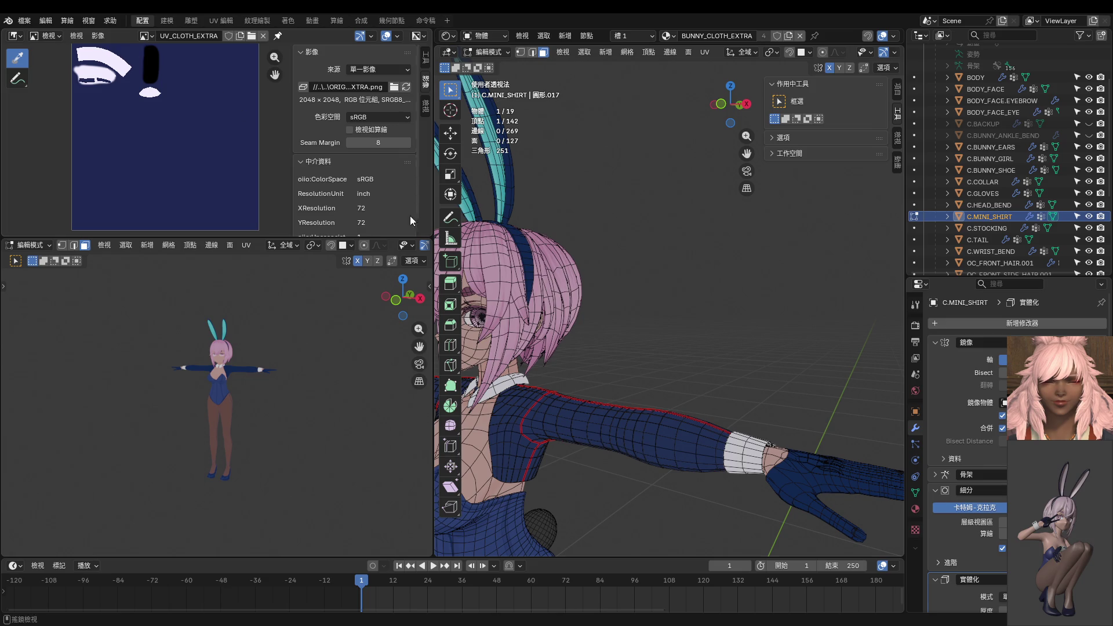
{"action": "mouse_move", "coordinate": [554, 308]}
{"action": "middle_mouse_down"}
{"action": "mouse_move", "coordinate": [558, 264]}
{"action": "mouse_move", "coordinate": [566, 308]}
{"action": "middle_mouse_up"}
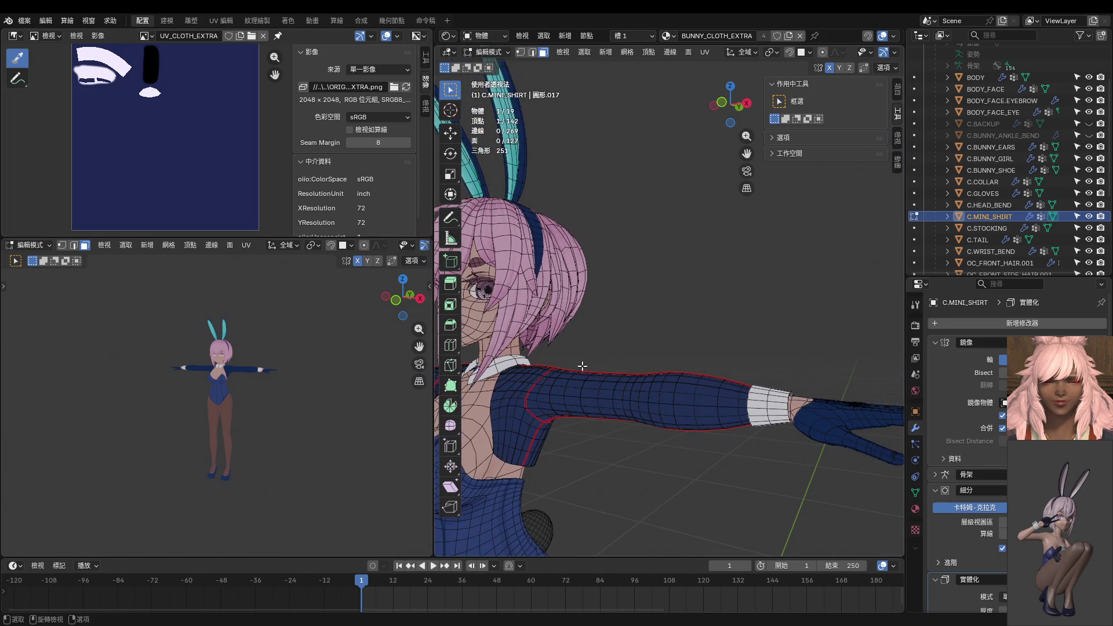
{"action": "left_click", "coordinate": [587, 387]}
{"action": "key", "text": "ctrl+l"}
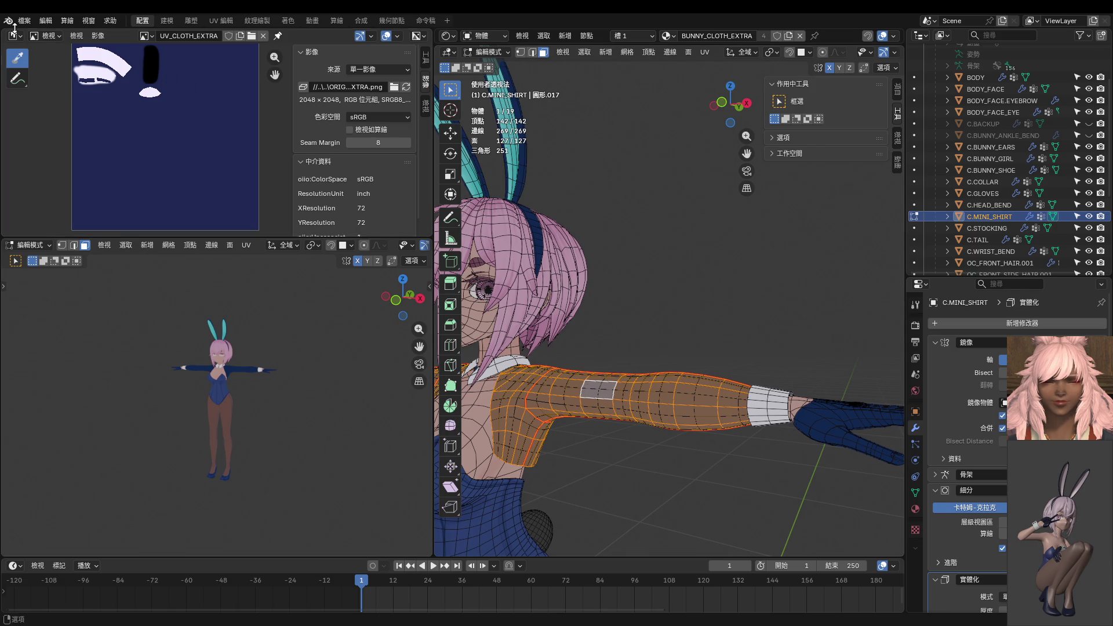
Check the sleeve's UVs in the UV Editor, switch back to Image Editor, and return to Object Mode.
{"action": "left_click", "coordinate": [15, 35]}
{"action": "left_click", "coordinate": [37, 96]}
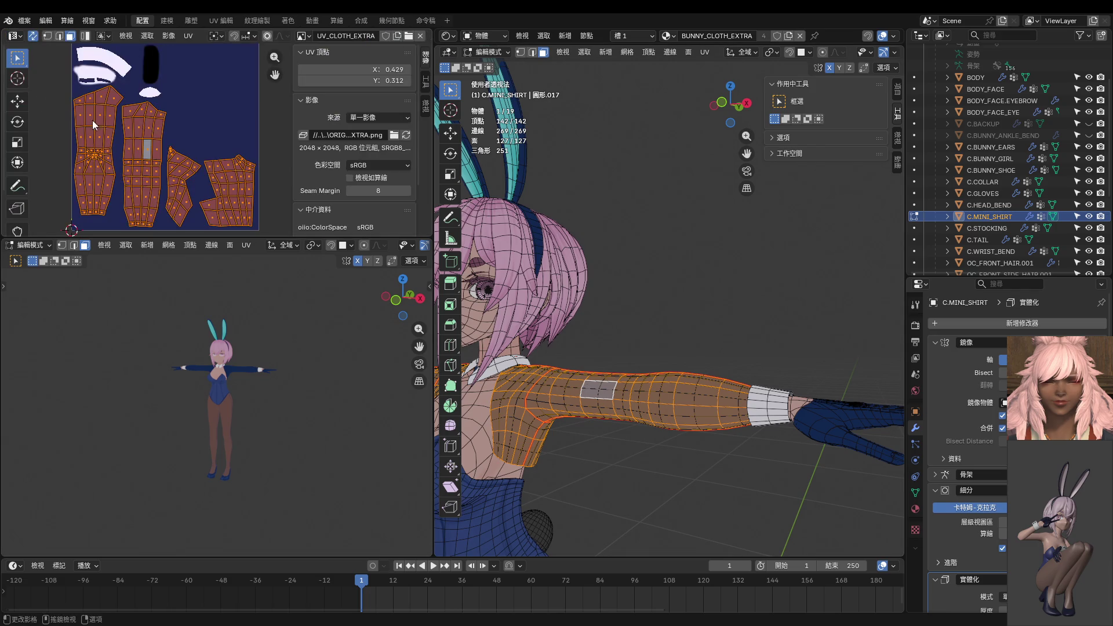
{"action": "scroll", "coordinate": [131, 134], "scroll_direction": "down", "scroll_amount": 2}
{"action": "left_click", "coordinate": [15, 36]}
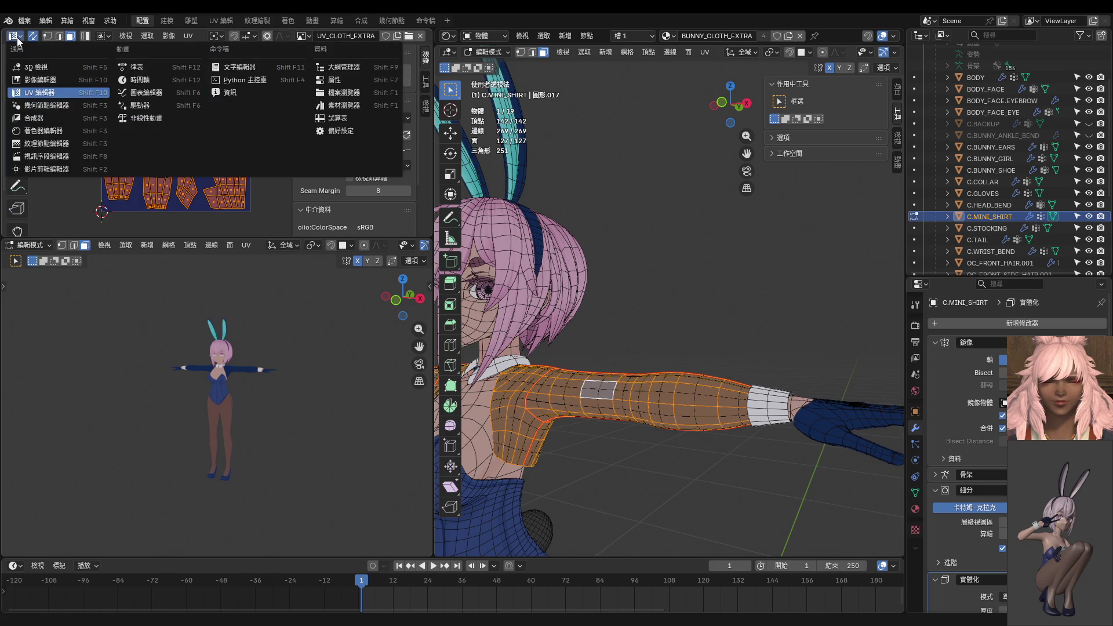
{"action": "left_click", "coordinate": [30, 81]}
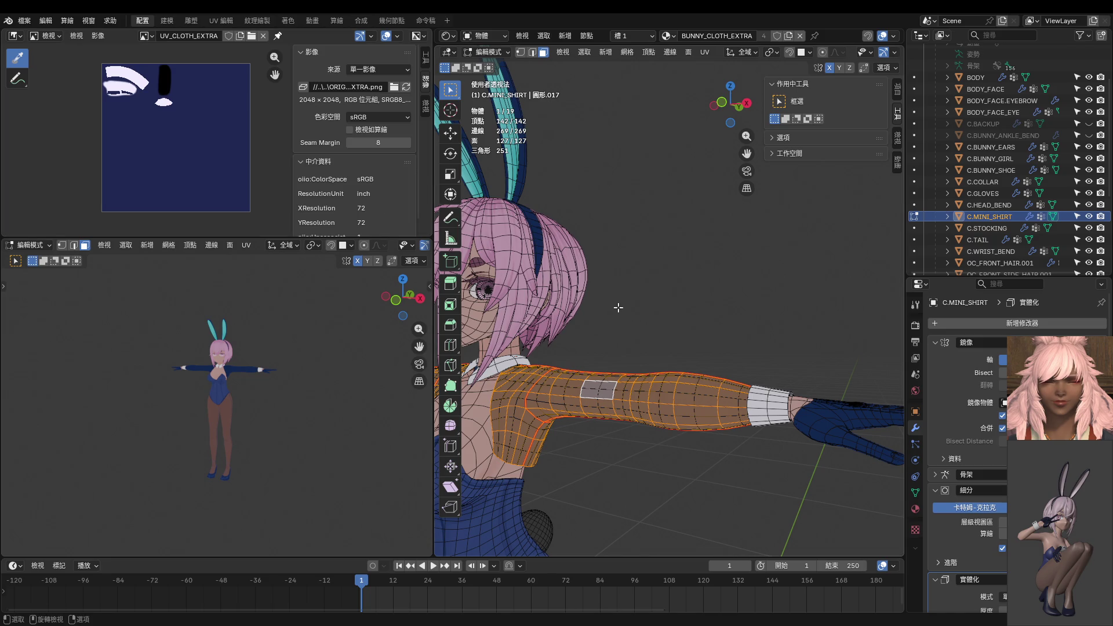
{"action": "left_click", "coordinate": [640, 393]}
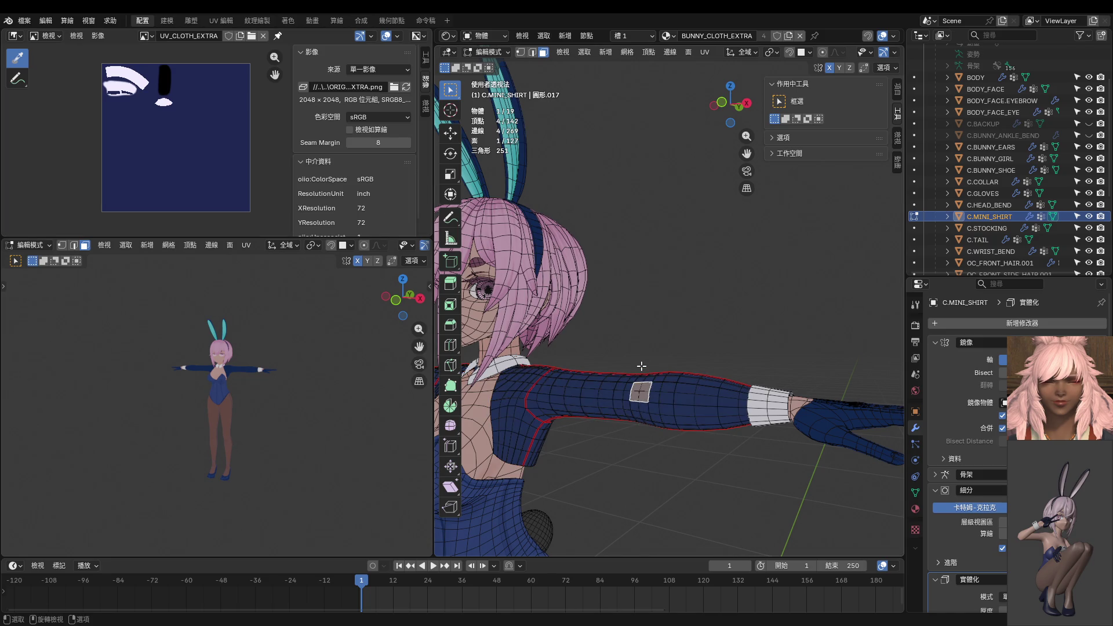
{"action": "key", "text": "Tab"}
{"action": "left_click", "coordinate": [623, 377]}
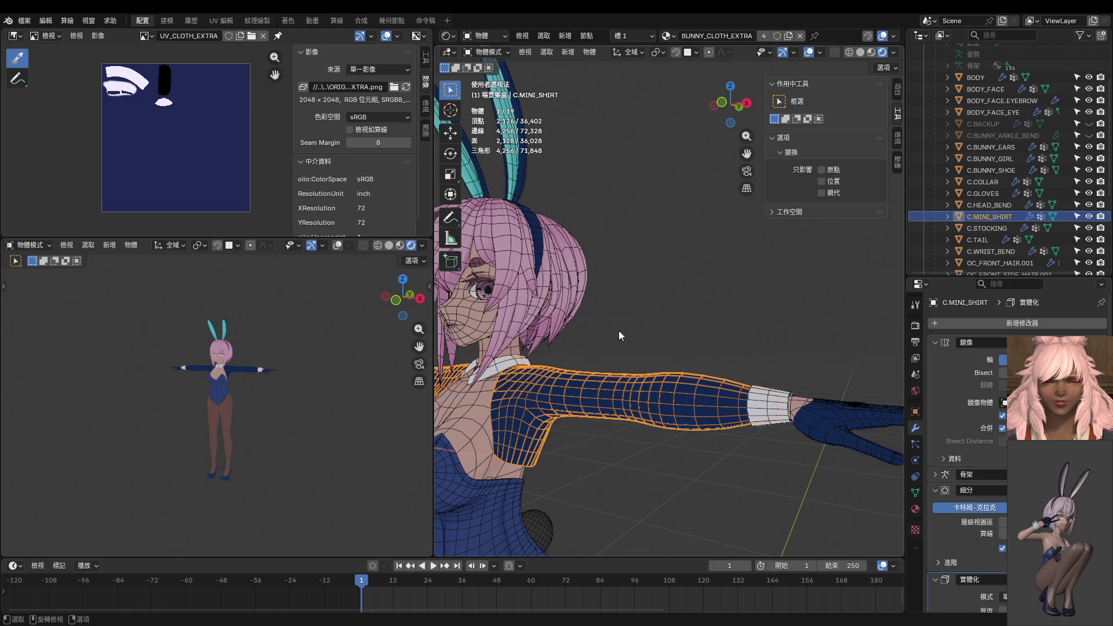
Switch the image panel from View to Paint and select C.MINI_SHIRT, orbiting to a higher angle.
{"action": "left_click", "coordinate": [518, 364]}
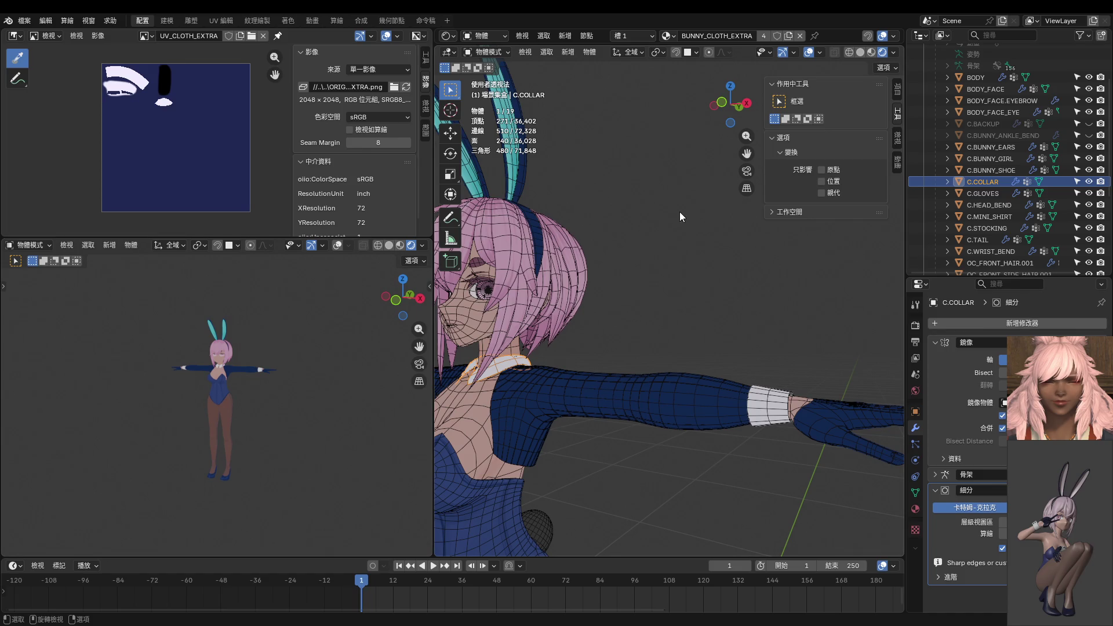
{"action": "scroll", "coordinate": [735, 370], "scroll_direction": "down", "scroll_amount": 10}
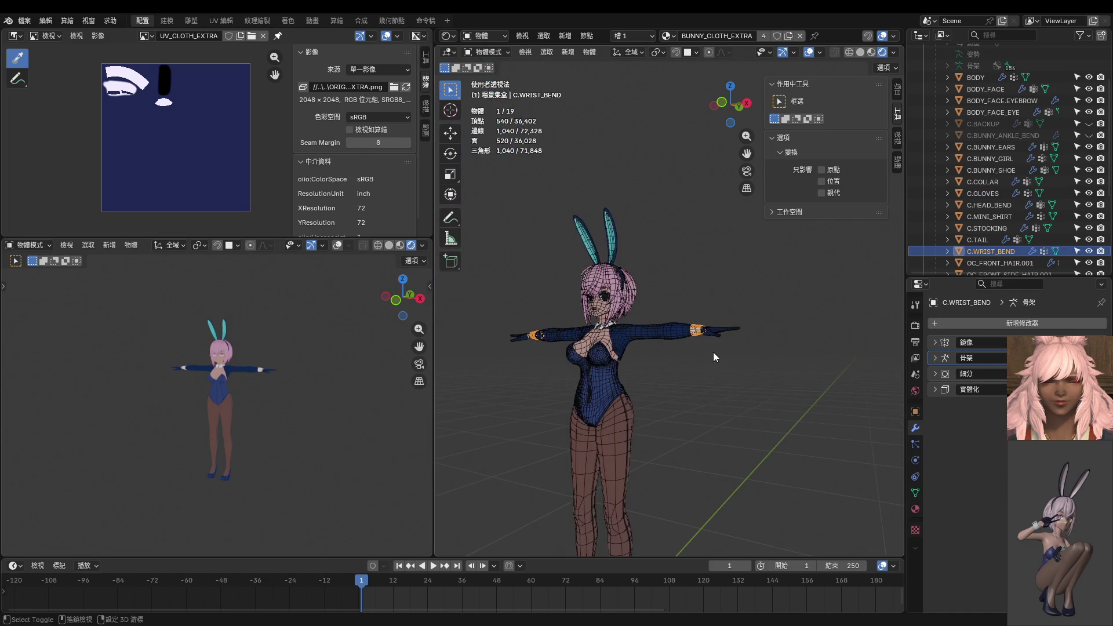
{"action": "left_click", "coordinate": [711, 333]}
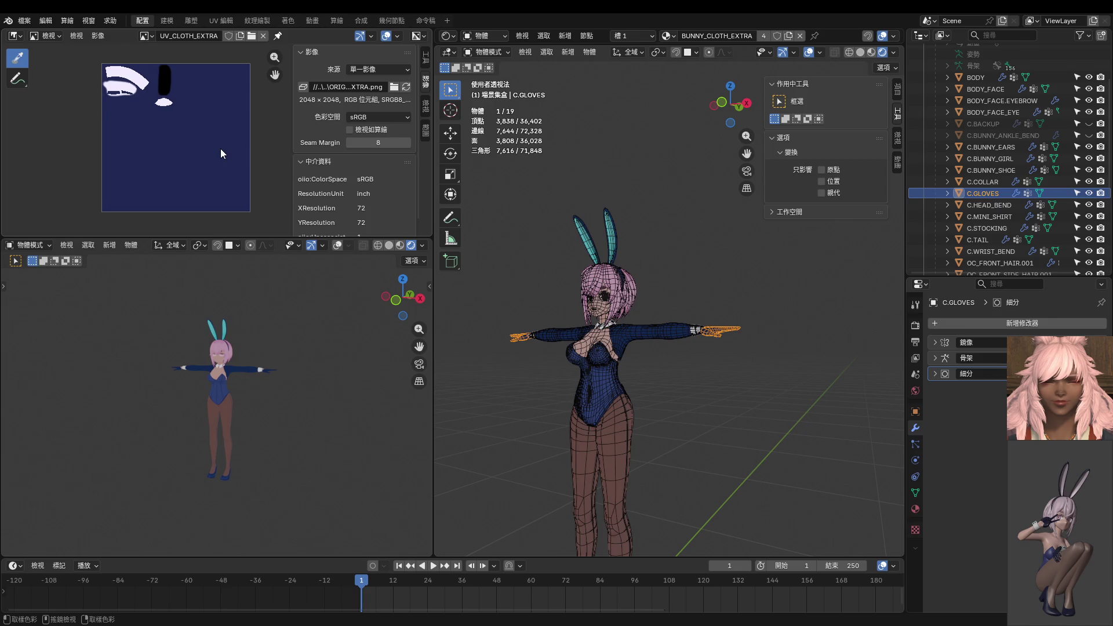
{"action": "left_click", "coordinate": [44, 35]}
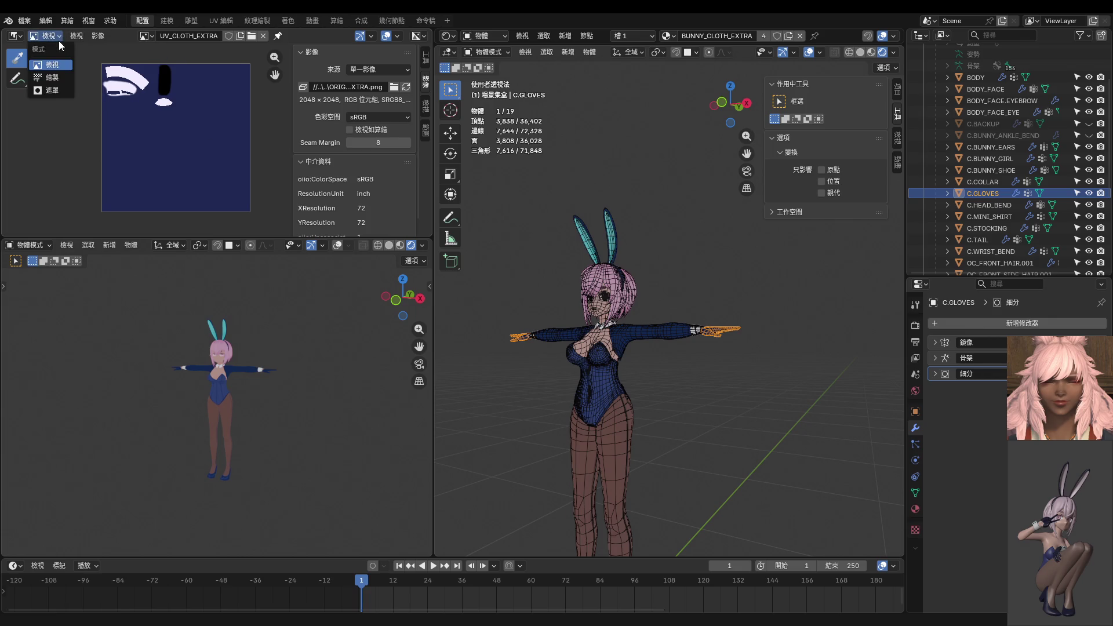
{"action": "left_click", "coordinate": [50, 76]}
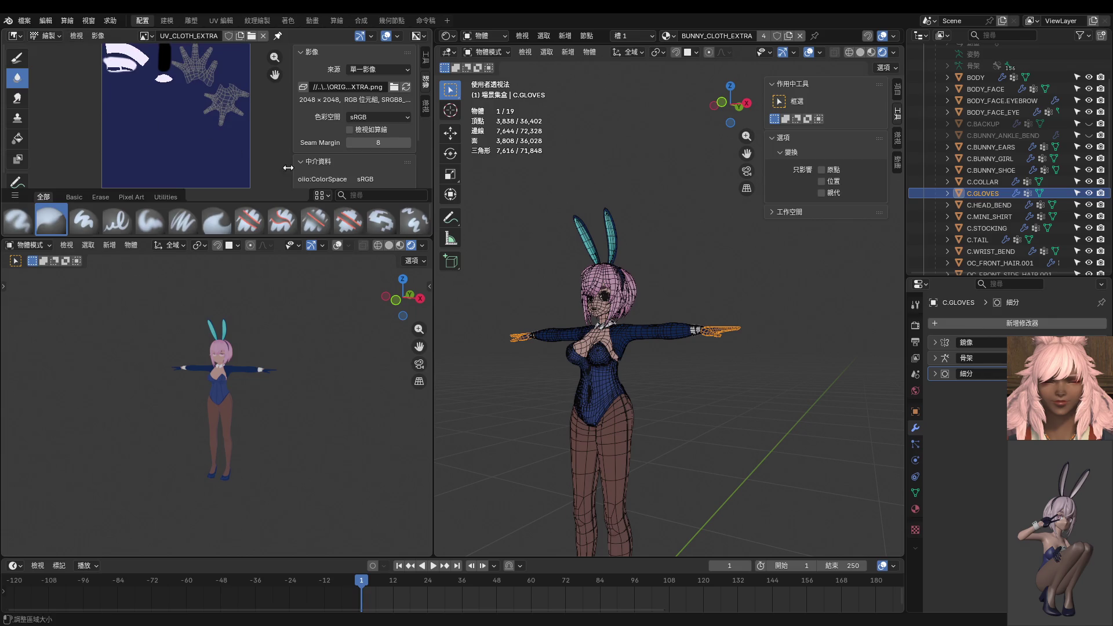
{"action": "left_click", "coordinate": [627, 347]}
{"action": "mouse_move", "coordinate": [626, 327]}
{"action": "middle_mouse_down"}
{"action": "mouse_move", "coordinate": [640, 388]}
{"action": "mouse_move", "coordinate": [600, 345]}
{"action": "middle_mouse_up"}
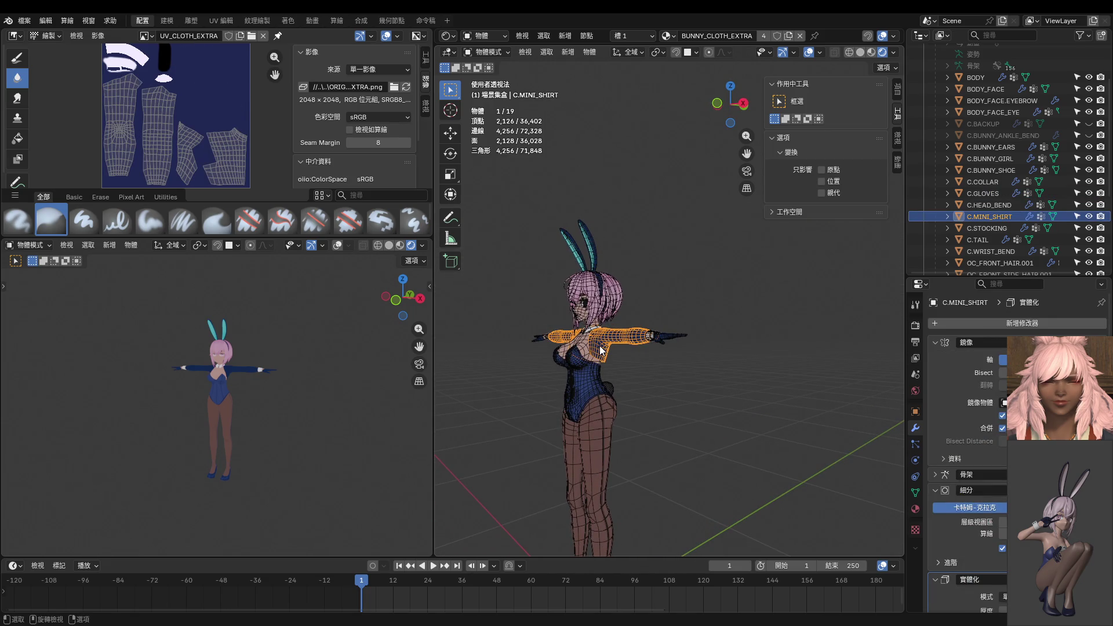
Isolate the mini shirt in local view and select all its seam islands with L in Edit Mode.
{"action": "key", "text": "KP_Divide"}
{"action": "mouse_move", "coordinate": [679, 277]}
{"action": "middle_mouse_down"}
{"action": "mouse_move", "coordinate": [670, 309]}
{"action": "mouse_move", "coordinate": [671, 268]}
{"action": "mouse_move", "coordinate": [645, 318]}
{"action": "middle_mouse_up"}
{"action": "key", "text": "Tab"}
{"action": "scroll", "coordinate": [673, 301], "scroll_direction": "up", "scroll_amount": 3}
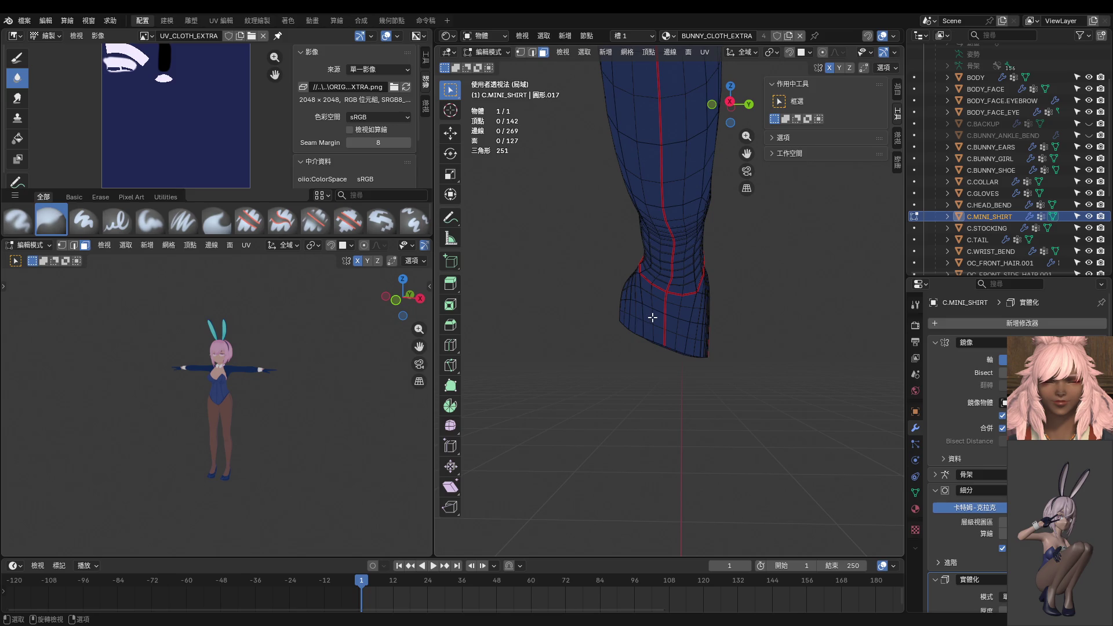
{"action": "key", "text": "l"}
{"action": "key", "text": "l"}
{"action": "scroll", "coordinate": [668, 317], "scroll_direction": "down", "scroll_amount": 5}
{"action": "mouse_move", "coordinate": [668, 316]}
{"action": "middle_mouse_down"}
{"action": "mouse_move", "coordinate": [785, 376]}
{"action": "mouse_move", "coordinate": [811, 365]}
{"action": "mouse_move", "coordinate": [829, 383]}
{"action": "mouse_move", "coordinate": [856, 345]}
{"action": "middle_mouse_up"}
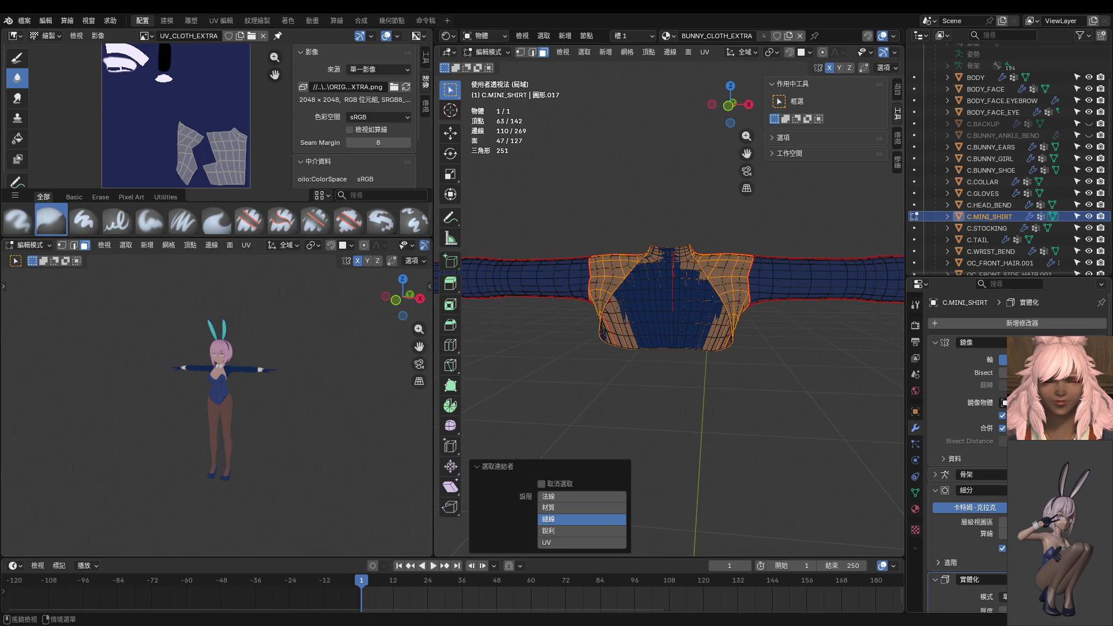
{"action": "key", "text": "l"}
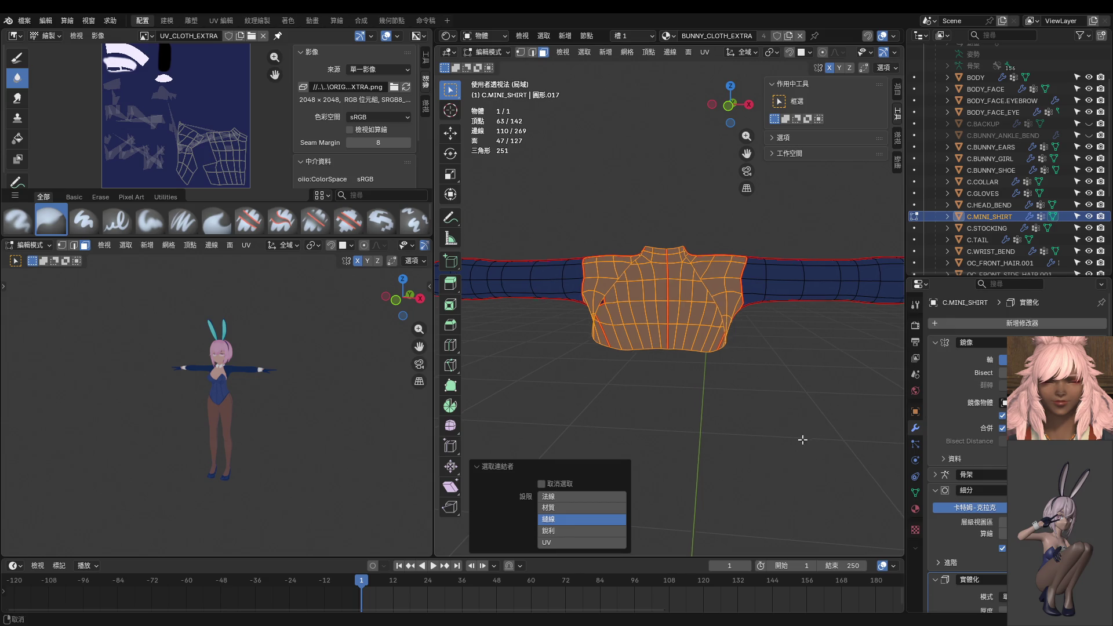
{"action": "key", "text": "KP_1"}
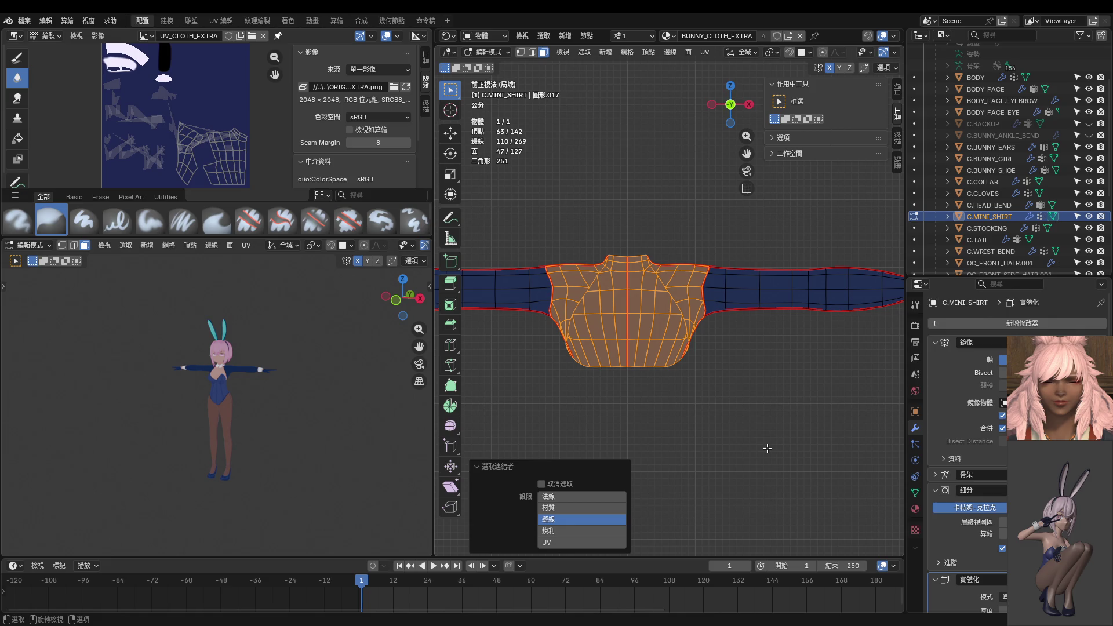
Orbit to a perspective view and enter Texture Paint mode on the shirt.
{"action": "mouse_move", "coordinate": [726, 399]}
{"action": "middle_mouse_down"}
{"action": "mouse_move", "coordinate": [606, 312]}
{"action": "mouse_move", "coordinate": [682, 456]}
{"action": "middle_mouse_up"}
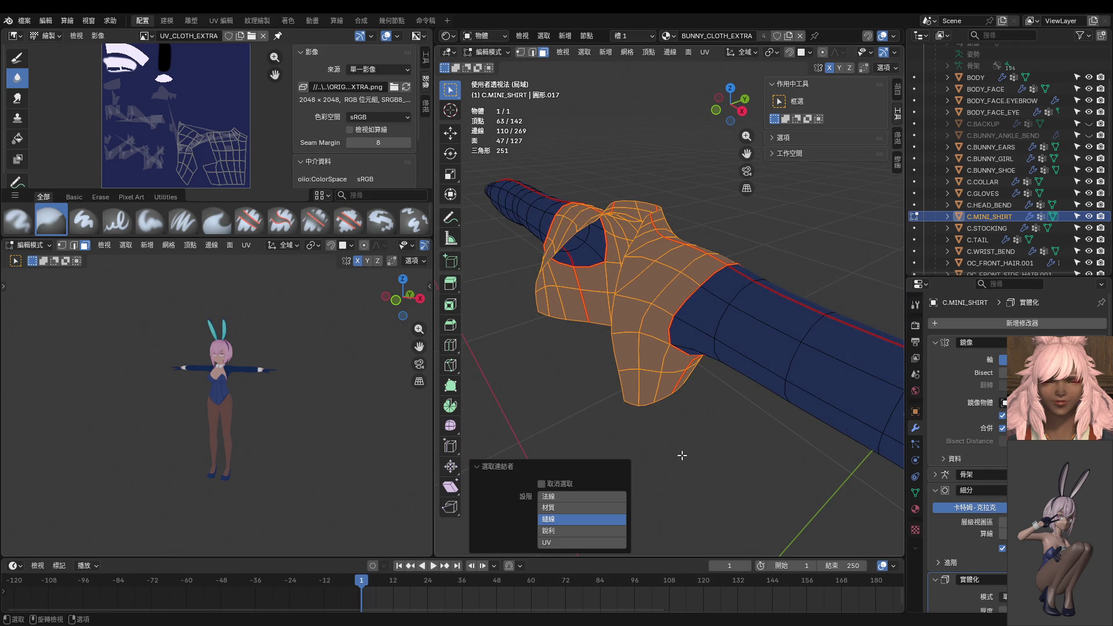
{"action": "key", "text": "ctrl+Tab"}
{"action": "left_click", "coordinate": [760, 414]}
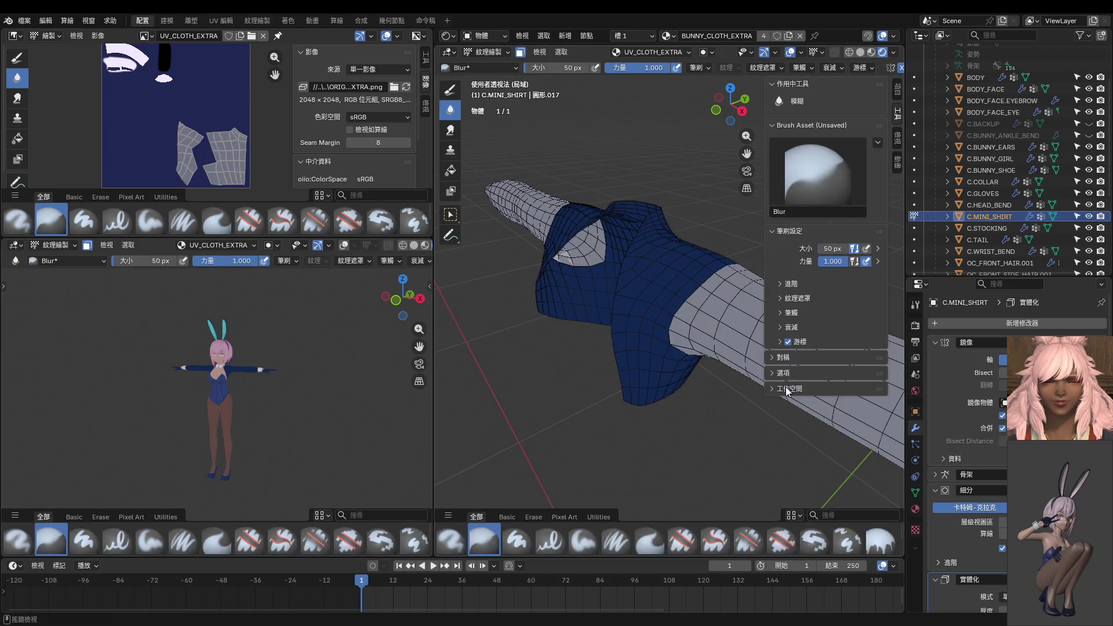
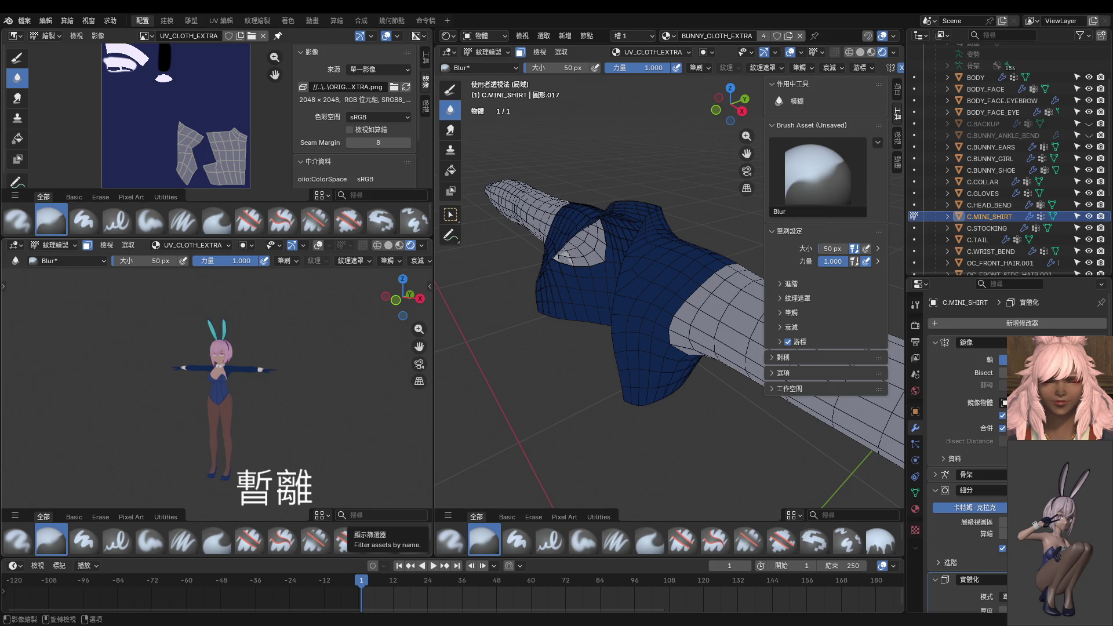
Orbit and zoom around the navy shirt to inspect the sleeve, cuff and shoulder.
{"action": "mouse_move", "coordinate": [615, 366]}
{"action": "middle_mouse_down"}
{"action": "mouse_move", "coordinate": [570, 282]}
{"action": "mouse_move", "coordinate": [591, 308]}
{"action": "middle_mouse_up"}
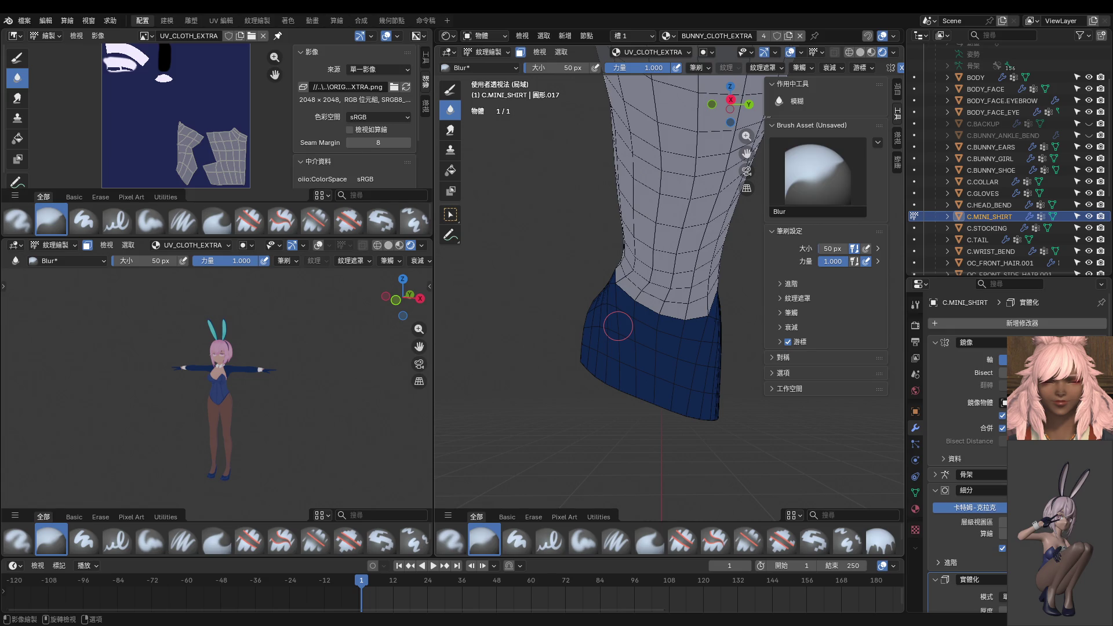
{"action": "middle_click_drag", "start_coordinate": [637, 376], "coordinate": [616, 311]}
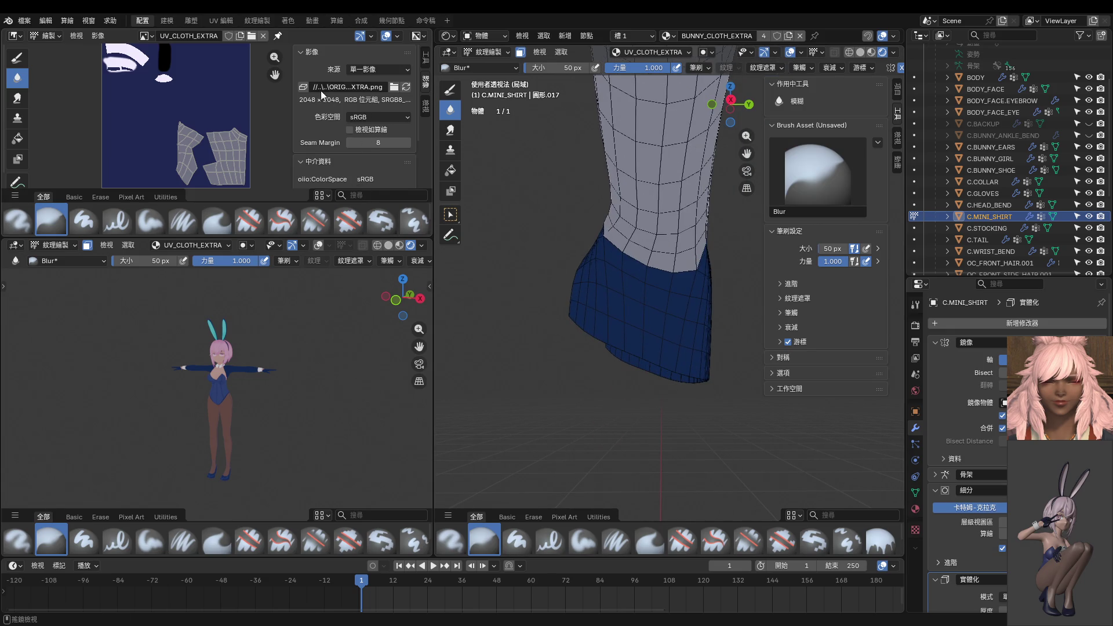
{"action": "mouse_move", "coordinate": [667, 151]}
{"action": "middle_mouse_down"}
{"action": "mouse_move", "coordinate": [704, 240]}
{"action": "mouse_move", "coordinate": [672, 247]}
{"action": "mouse_move", "coordinate": [681, 333]}
{"action": "mouse_move", "coordinate": [683, 261]}
{"action": "mouse_move", "coordinate": [644, 255]}
{"action": "middle_mouse_up"}
{"action": "scroll", "coordinate": [289, 369], "scroll_direction": "up", "scroll_amount": 5}
{"action": "scroll", "coordinate": [290, 370], "scroll_direction": "up", "scroll_amount": 8}
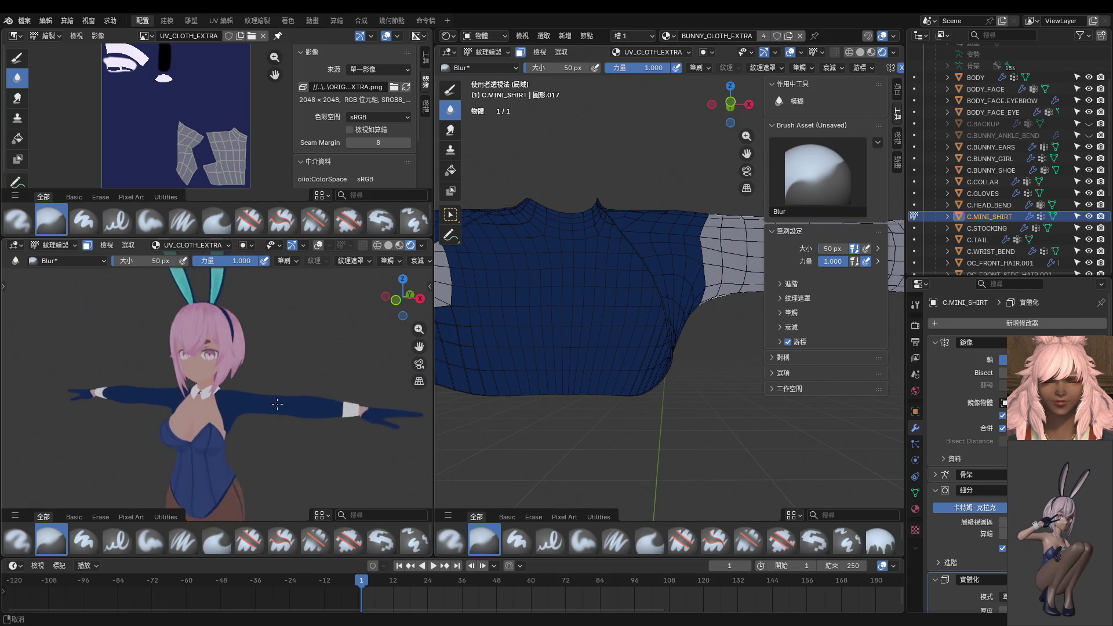
{"action": "mouse_move", "coordinate": [626, 279]}
{"action": "middle_mouse_down"}
{"action": "mouse_move", "coordinate": [659, 328]}
{"action": "mouse_move", "coordinate": [565, 280]}
{"action": "middle_mouse_up"}
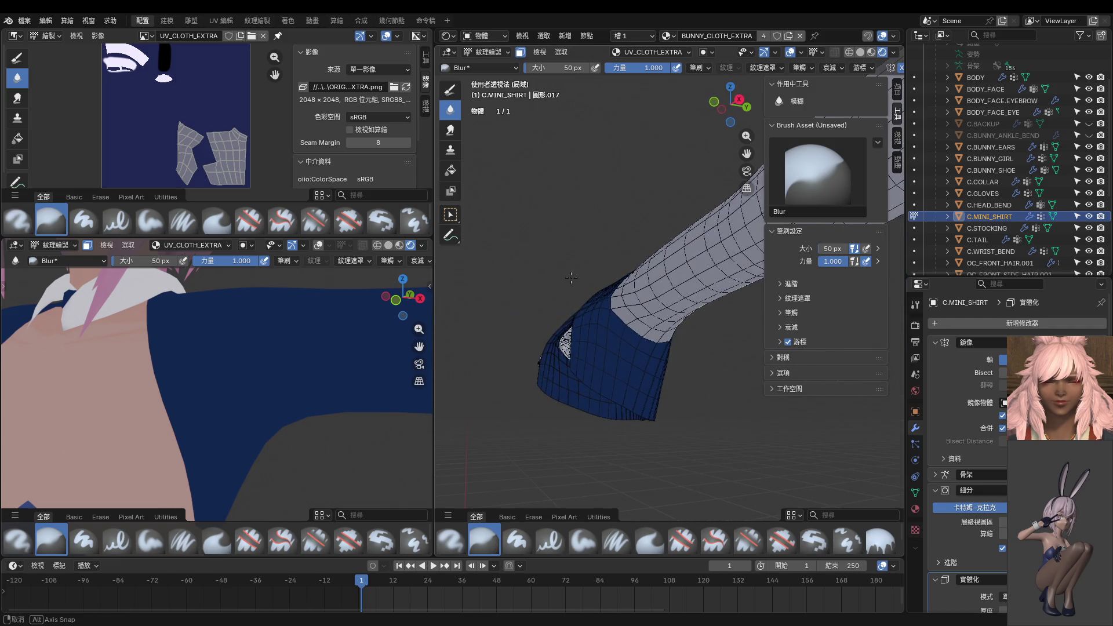
Switch to the Paint Hard brush in right-side view, darken the colour and set radius 14 px.
{"action": "left_click", "coordinate": [451, 91]}
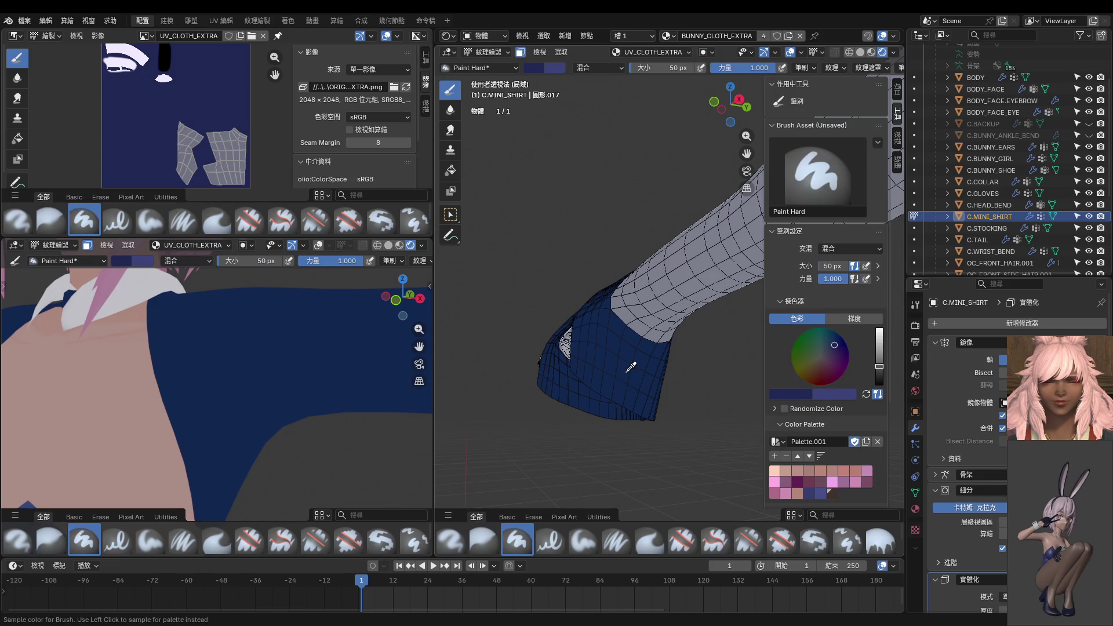
{"action": "key", "text": "KP_3"}
{"action": "scroll", "coordinate": [628, 363], "scroll_direction": "up", "scroll_amount": 4}
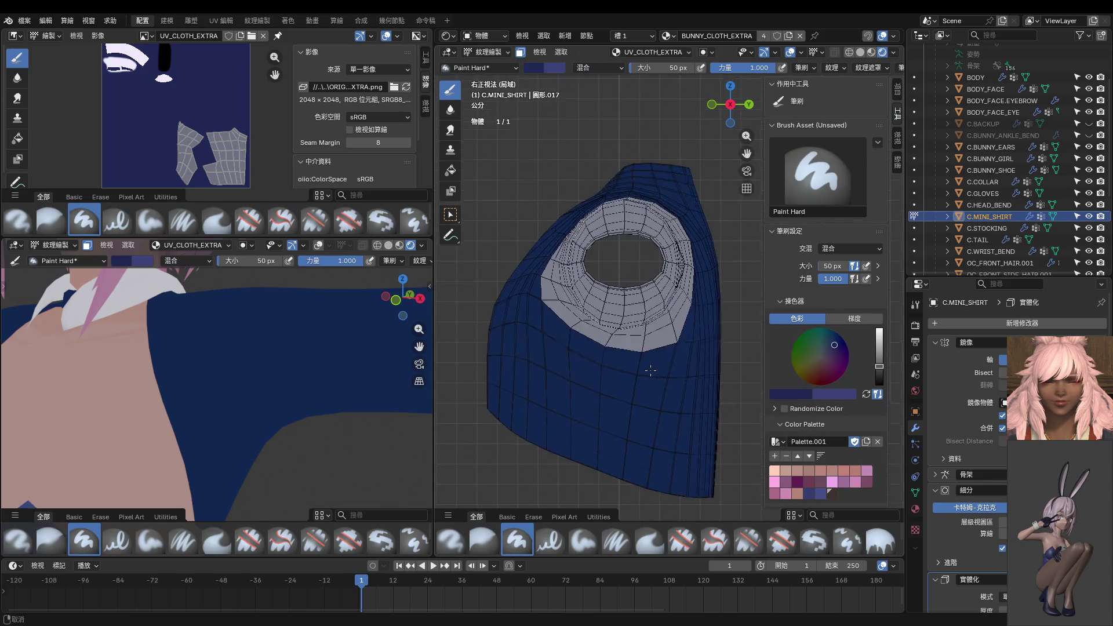
{"action": "left_click", "coordinate": [878, 371]}
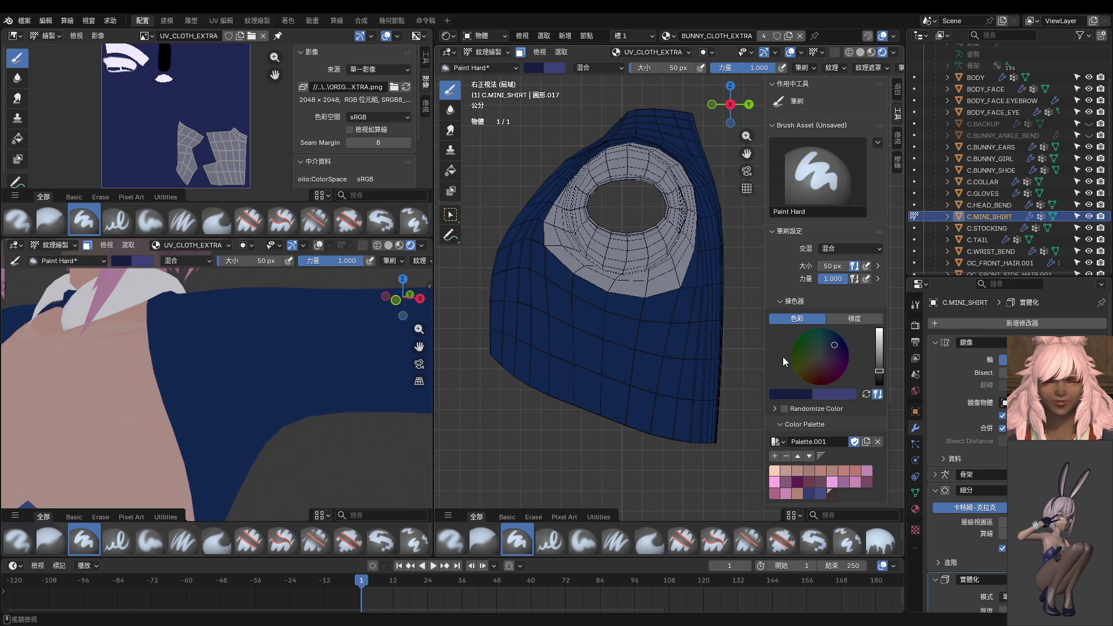
{"action": "key", "text": "f"}
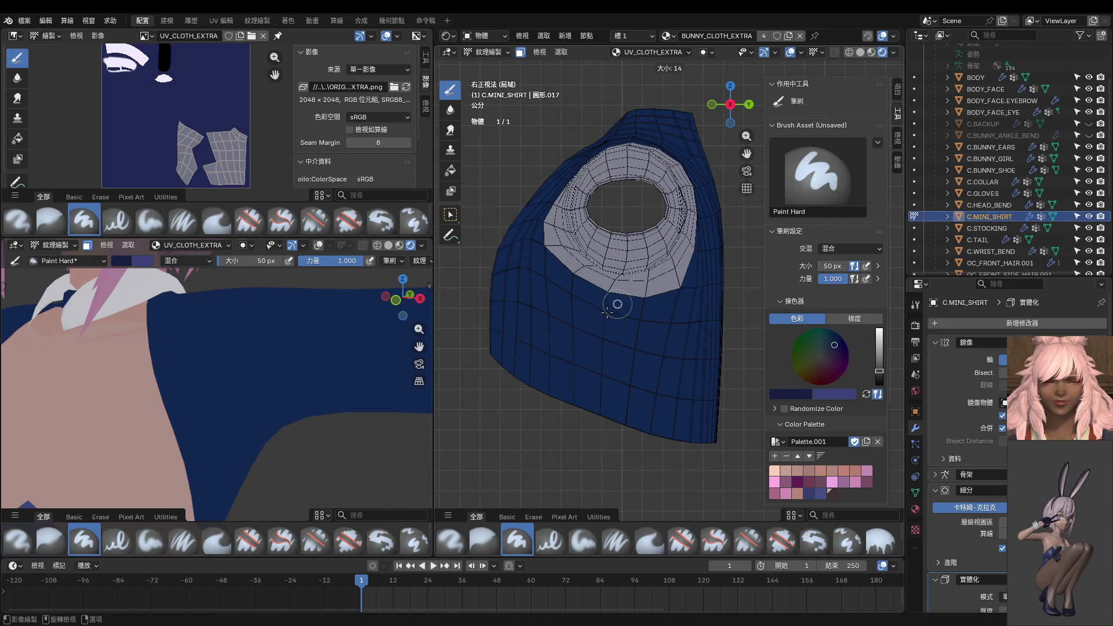
{"action": "left_click", "coordinate": [607, 312]}
Paint a thin darker seam line down the shirt and bring up the Stroke smoothing settings.
{"action": "left_click_drag", "start_coordinate": [608, 294], "coordinate": [602, 439]}
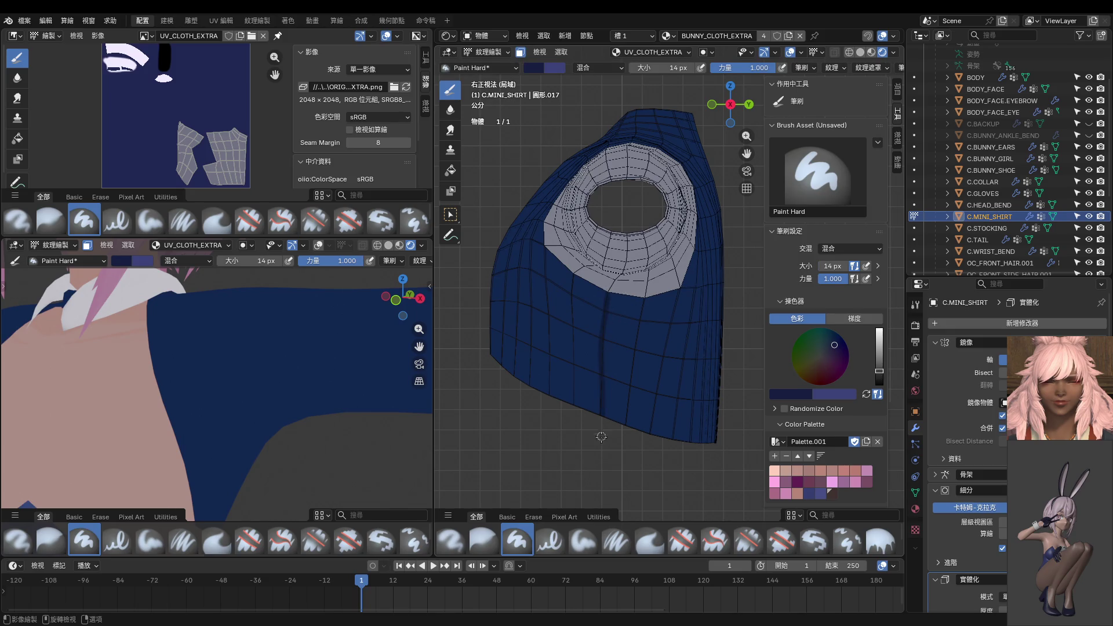
{"action": "scroll", "coordinate": [284, 424], "scroll_direction": "up", "scroll_amount": 5}
{"action": "scroll", "coordinate": [284, 424], "scroll_direction": "down", "scroll_amount": 5}
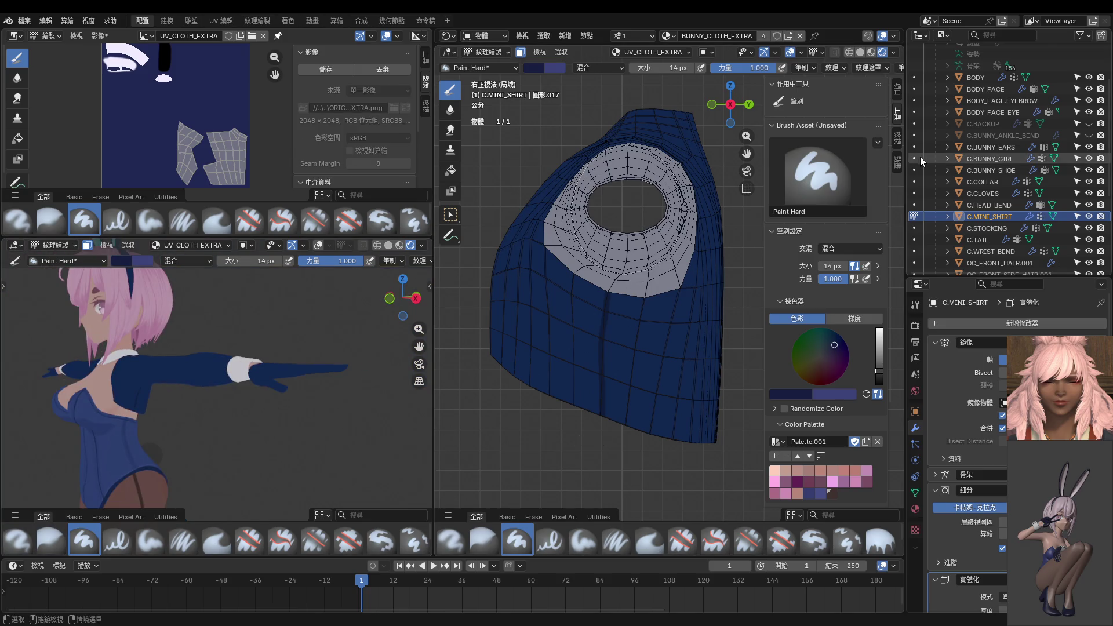
{"action": "scroll", "coordinate": [859, 65], "scroll_direction": "down", "scroll_amount": 3}
{"action": "left_click", "coordinate": [842, 67]}
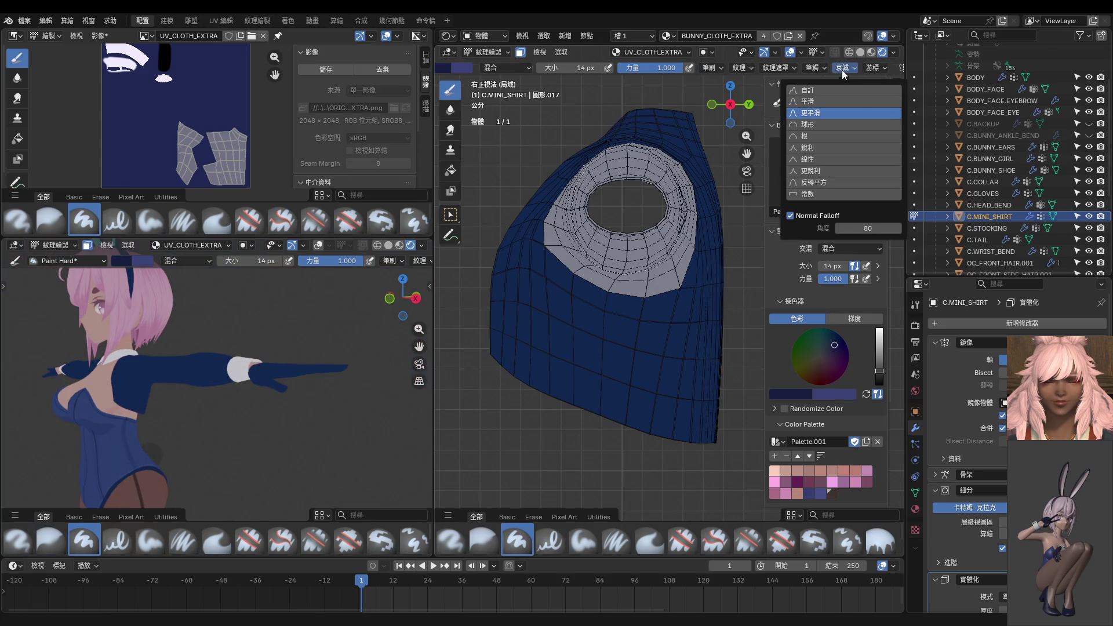
{"action": "mouse_move", "coordinate": [812, 67]}
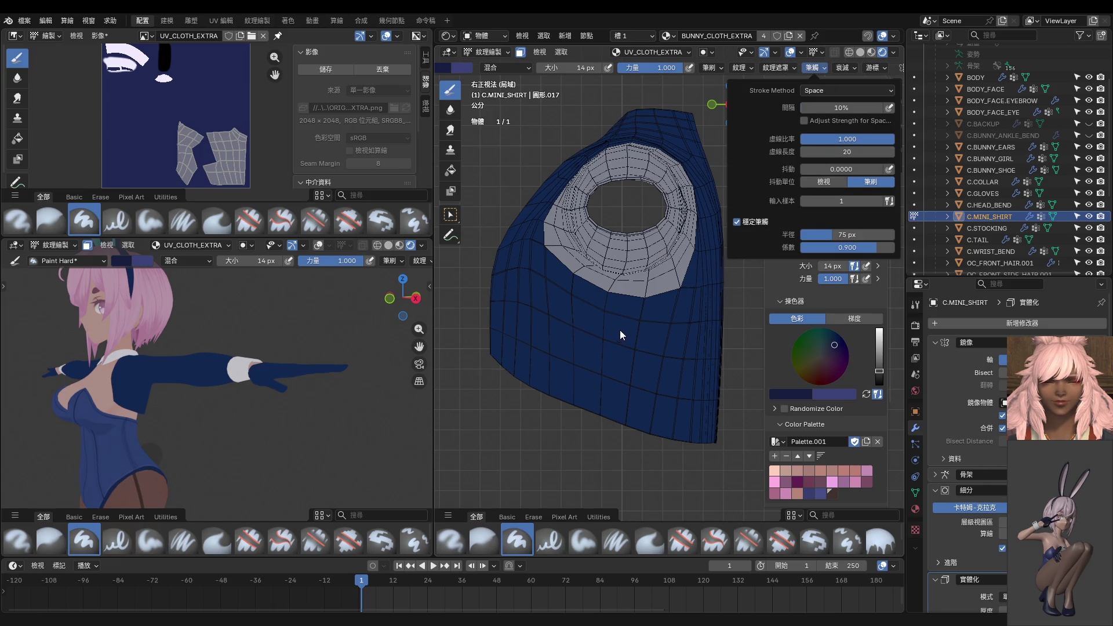
Paint a seam down the shirt and along the sleeve's boundary up from the armpit.
{"action": "mouse_move", "coordinate": [608, 292]}
{"action": "left_mouse_down"}
{"action": "mouse_move", "coordinate": [600, 457]}
{"action": "mouse_move", "coordinate": [606, 446]}
{"action": "left_mouse_up"}
{"action": "mouse_move", "coordinate": [606, 447]}
{"action": "middle_mouse_down"}
{"action": "mouse_move", "coordinate": [570, 317]}
{"action": "mouse_move", "coordinate": [520, 360]}
{"action": "mouse_move", "coordinate": [691, 315]}
{"action": "mouse_move", "coordinate": [661, 367]}
{"action": "mouse_move", "coordinate": [649, 357]}
{"action": "middle_mouse_up"}
{"action": "mouse_move", "coordinate": [620, 336]}
{"action": "left_mouse_down"}
{"action": "mouse_move", "coordinate": [582, 310]}
{"action": "mouse_move", "coordinate": [559, 262]}
{"action": "left_mouse_up"}
{"action": "middle_click_drag", "start_coordinate": [559, 262], "coordinate": [640, 325]}
{"action": "mouse_move", "coordinate": [651, 354]}
{"action": "left_mouse_down"}
{"action": "mouse_move", "coordinate": [612, 265]}
{"action": "mouse_move", "coordinate": [618, 224]}
{"action": "mouse_move", "coordinate": [657, 160]}
{"action": "left_mouse_up"}
{"action": "mouse_move", "coordinate": [656, 159]}
{"action": "middle_mouse_down"}
{"action": "mouse_move", "coordinate": [633, 294]}
{"action": "mouse_move", "coordinate": [670, 247]}
{"action": "middle_mouse_up"}
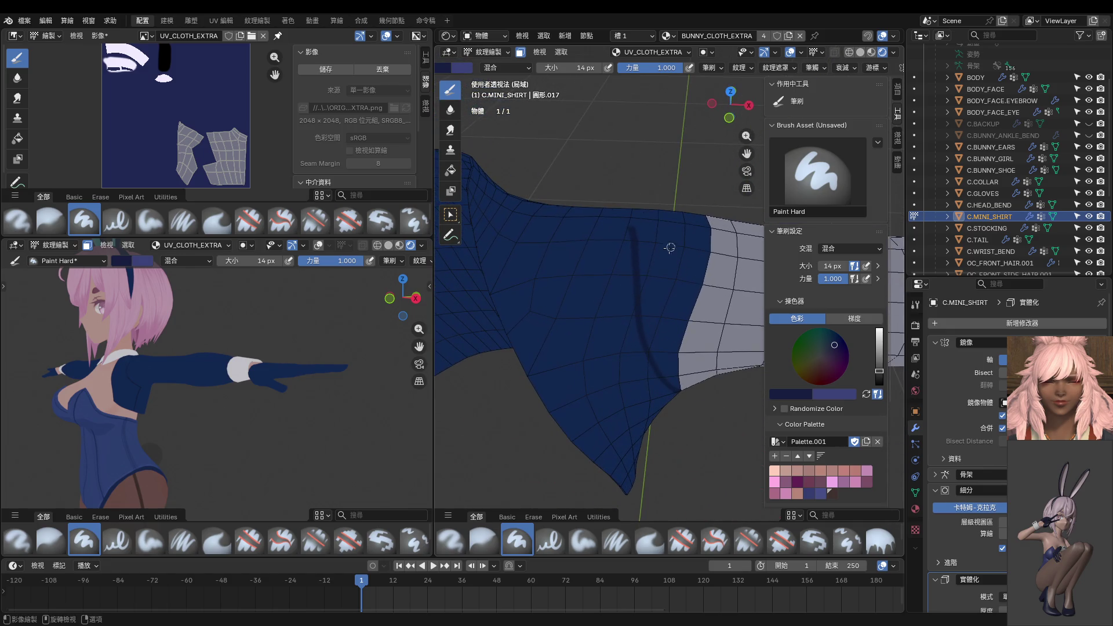
Paint more seam strokes up the sleeve, enlarging the brush to 16 px.
{"action": "left_click_drag", "start_coordinate": [638, 294], "coordinate": [641, 210]}
{"action": "middle_click_drag", "start_coordinate": [656, 308], "coordinate": [636, 287]}
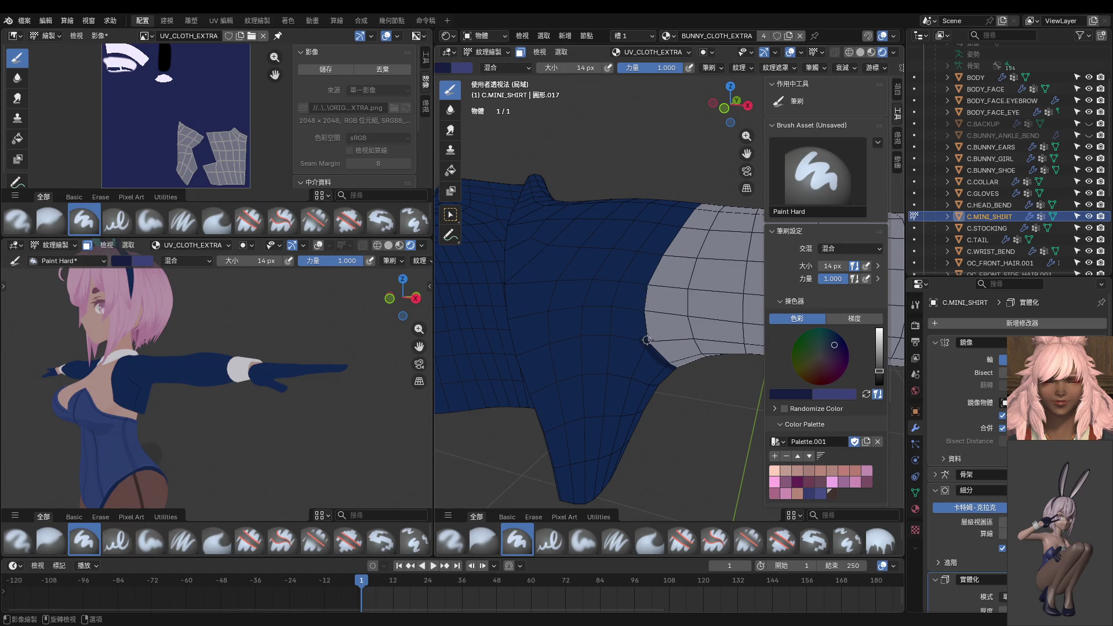
{"action": "mouse_move", "coordinate": [645, 343]}
{"action": "left_mouse_down"}
{"action": "mouse_move", "coordinate": [620, 274]}
{"action": "mouse_move", "coordinate": [647, 170]}
{"action": "left_mouse_up"}
{"action": "middle_click_drag", "start_coordinate": [647, 169], "coordinate": [658, 278]}
{"action": "left_click_drag", "start_coordinate": [629, 318], "coordinate": [645, 239]}
{"action": "key", "text": "f"}
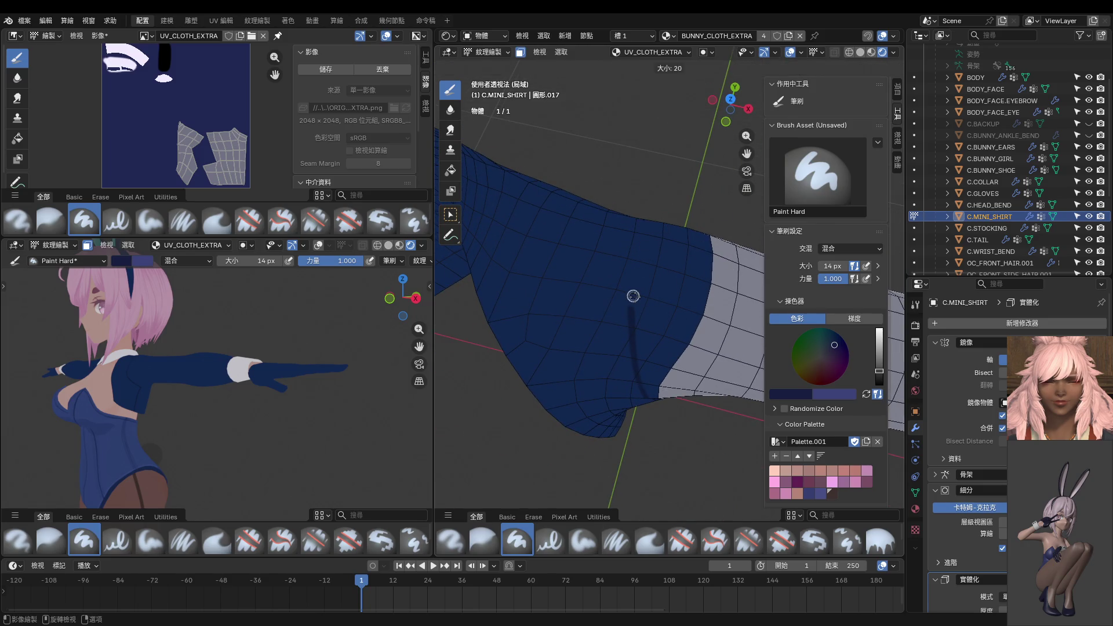
{"action": "left_click", "coordinate": [635, 297]}
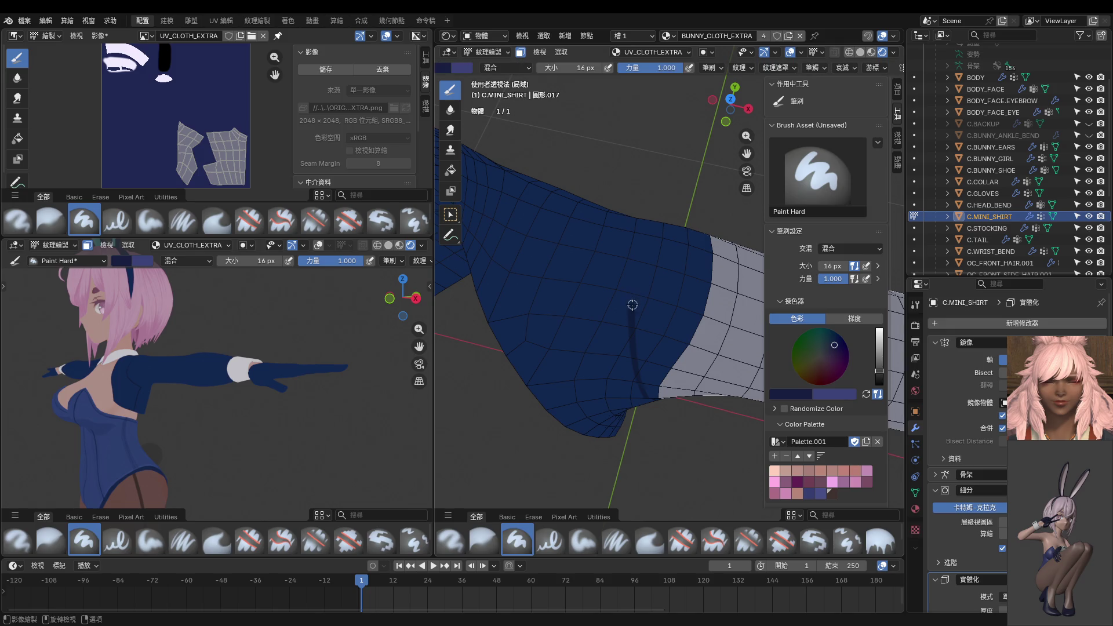
{"action": "mouse_move", "coordinate": [632, 320]}
{"action": "left_mouse_down"}
{"action": "mouse_move", "coordinate": [629, 277]}
{"action": "mouse_move", "coordinate": [687, 169]}
{"action": "left_mouse_up"}
Extend the sleeve seam and paint a dark line along the shirt's lower edge.
{"action": "middle_click_drag", "start_coordinate": [687, 168], "coordinate": [471, 145]}
{"action": "middle_click_drag", "start_coordinate": [668, 278], "coordinate": [687, 238]}
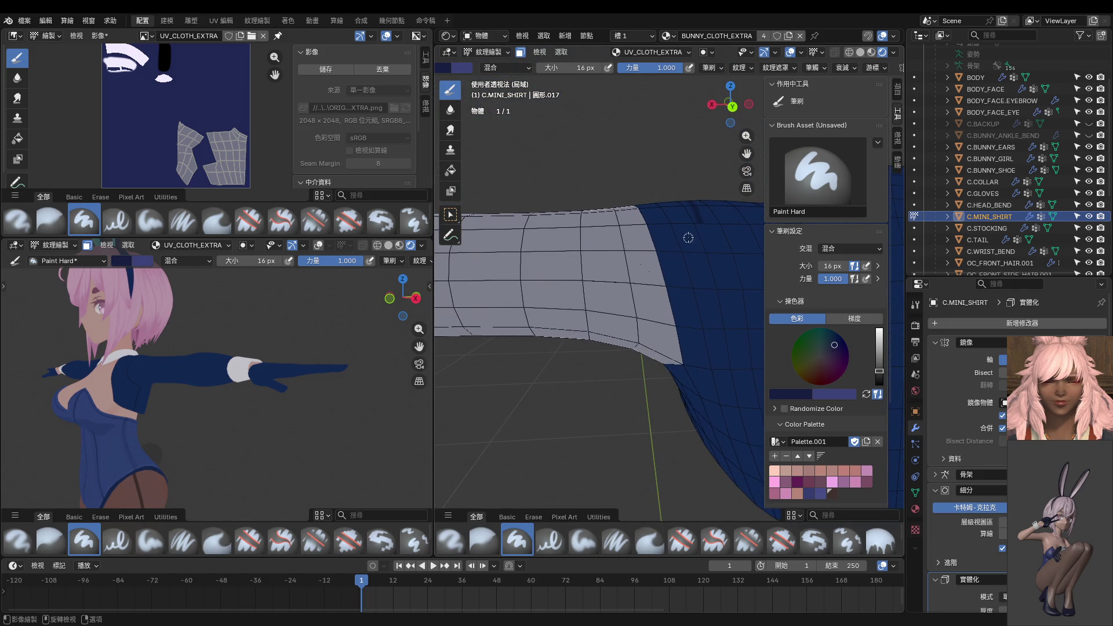
{"action": "mouse_move", "coordinate": [700, 217]}
{"action": "left_mouse_down"}
{"action": "mouse_move", "coordinate": [706, 319]}
{"action": "mouse_move", "coordinate": [676, 420]}
{"action": "left_mouse_up"}
{"action": "middle_click_drag", "start_coordinate": [676, 420], "coordinate": [636, 347]}
{"action": "mouse_move", "coordinate": [636, 346]}
{"action": "left_mouse_down"}
{"action": "mouse_move", "coordinate": [711, 343]}
{"action": "mouse_move", "coordinate": [764, 316]}
{"action": "left_mouse_up"}
{"action": "mouse_move", "coordinate": [764, 316]}
{"action": "middle_mouse_down"}
{"action": "mouse_move", "coordinate": [690, 326]}
{"action": "mouse_move", "coordinate": [727, 332]}
{"action": "mouse_move", "coordinate": [716, 347]}
{"action": "middle_mouse_up"}
Lighten the paint colour and add several seam strokes along the shirt edge.
{"action": "mouse_move", "coordinate": [717, 342]}
{"action": "left_mouse_down"}
{"action": "mouse_move", "coordinate": [732, 272]}
{"action": "mouse_move", "coordinate": [701, 377]}
{"action": "mouse_move", "coordinate": [679, 400]}
{"action": "mouse_move", "coordinate": [753, 317]}
{"action": "mouse_move", "coordinate": [722, 345]}
{"action": "mouse_move", "coordinate": [679, 473]}
{"action": "left_mouse_up"}
{"action": "key", "text": "s"}
{"action": "middle_click_drag", "start_coordinate": [698, 455], "coordinate": [735, 385]}
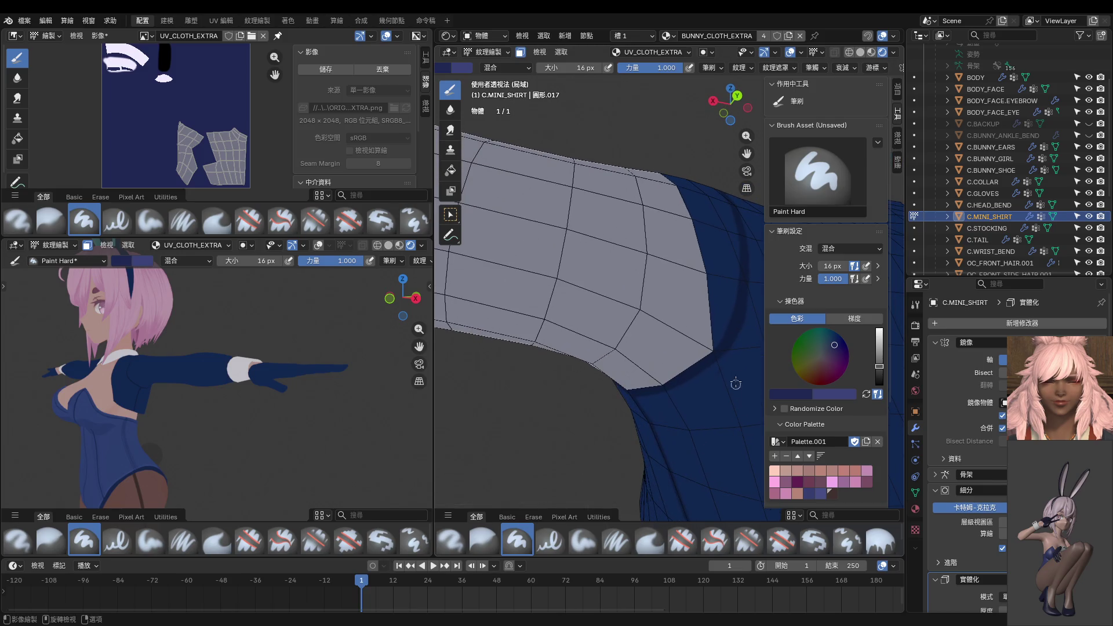
{"action": "left_click_drag", "start_coordinate": [733, 362], "coordinate": [688, 412]}
{"action": "middle_click_drag", "start_coordinate": [688, 412], "coordinate": [719, 327]}
{"action": "left_click_drag", "start_coordinate": [719, 328], "coordinate": [685, 436]}
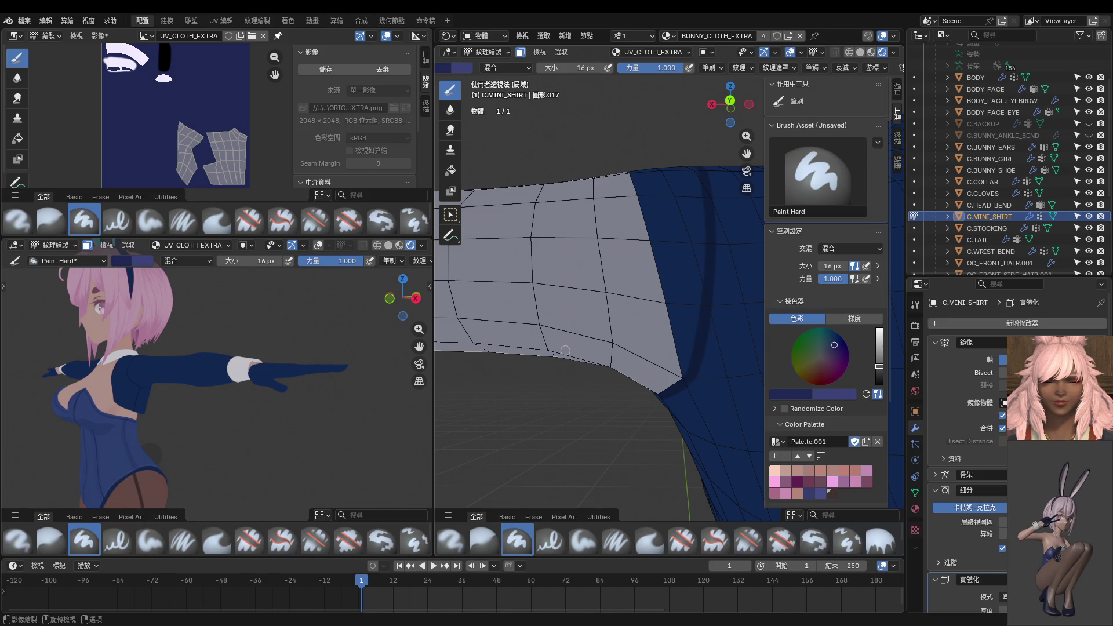
Check the character from front and back, then enter Edit Mode on the shirt in front view.
{"action": "mouse_move", "coordinate": [406, 379]}
{"action": "middle_mouse_down", "text": "ctrl"}
{"action": "mouse_move", "coordinate": [279, 400]}
{"action": "mouse_move", "coordinate": [203, 392]}
{"action": "mouse_move", "coordinate": [146, 361]}
{"action": "mouse_move", "coordinate": [128, 410]}
{"action": "mouse_move", "coordinate": [127, 388]}
{"action": "middle_mouse_up", "text": "ctrl"}
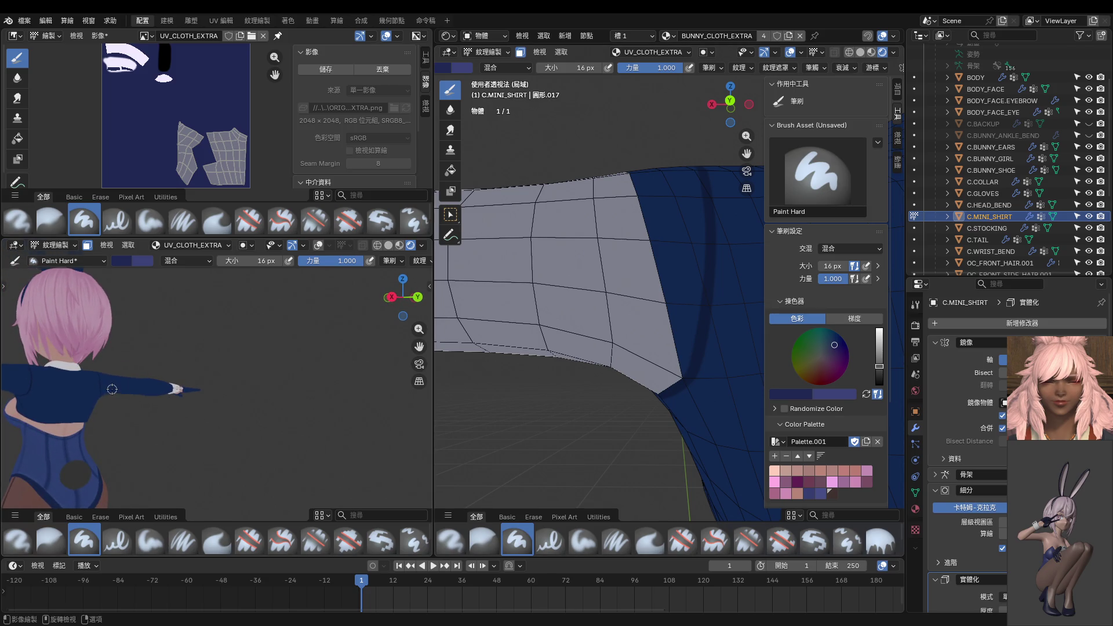
{"action": "mouse_move", "coordinate": [112, 389]}
{"action": "middle_mouse_down"}
{"action": "mouse_move", "coordinate": [209, 378]}
{"action": "mouse_move", "coordinate": [333, 431]}
{"action": "mouse_move", "coordinate": [395, 423]}
{"action": "middle_mouse_up"}
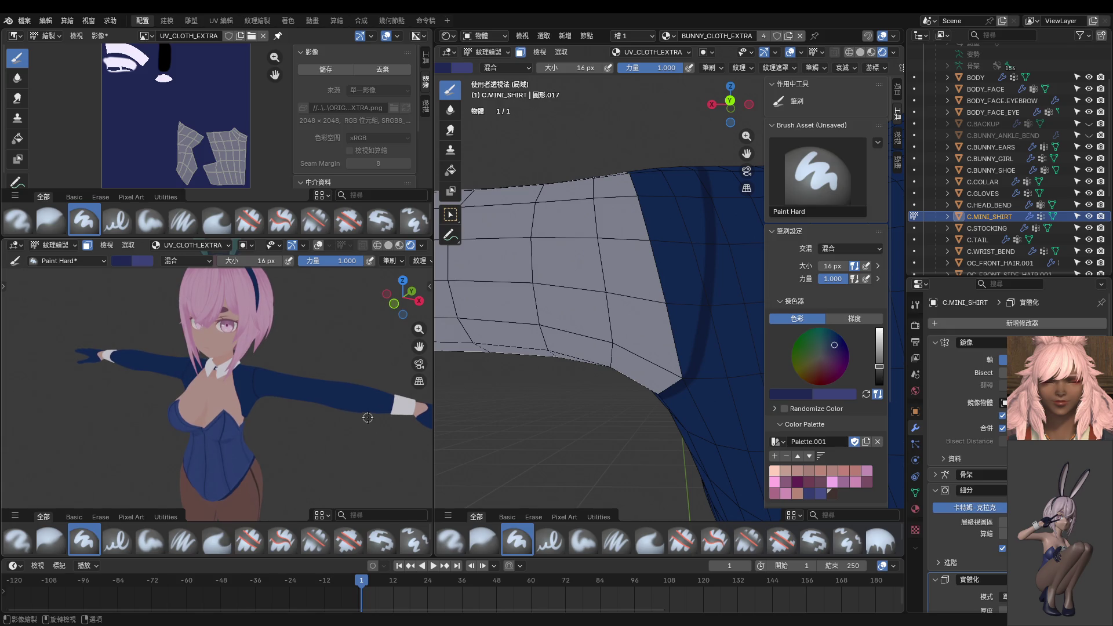
{"action": "scroll", "coordinate": [510, 387], "scroll_direction": "down", "scroll_amount": 5}
{"action": "mouse_move", "coordinate": [524, 392]}
{"action": "middle_mouse_down"}
{"action": "mouse_move", "coordinate": [710, 411]}
{"action": "mouse_move", "coordinate": [638, 405]}
{"action": "middle_mouse_up"}
{"action": "middle_click_drag", "start_coordinate": [325, 400], "coordinate": [360, 400]}
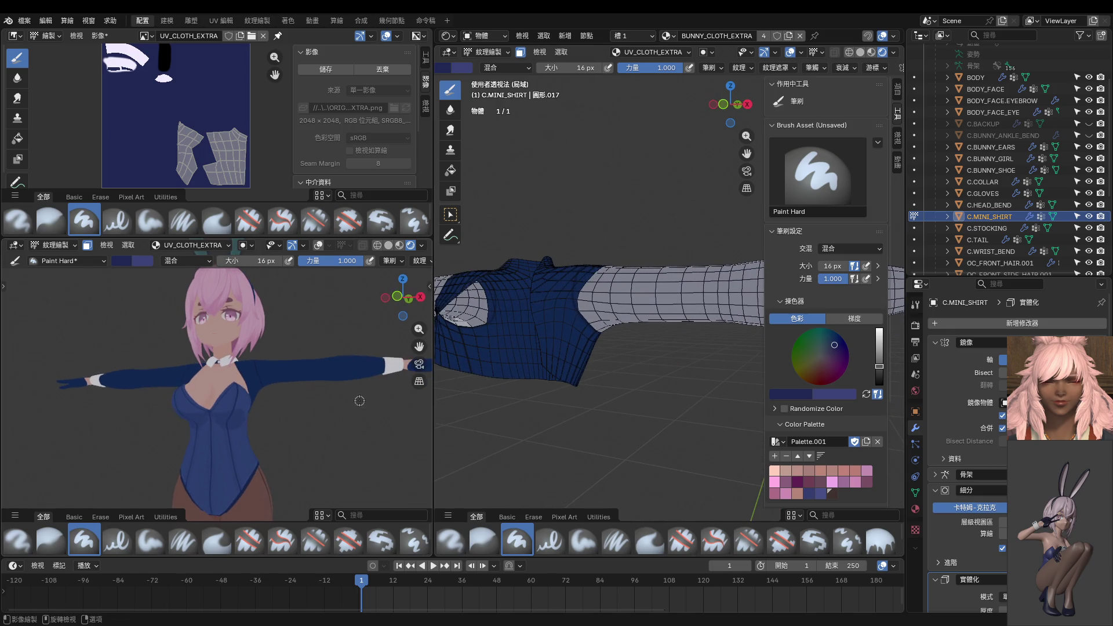
{"action": "key", "text": "KP_1"}
{"action": "middle_click_drag", "start_coordinate": [470, 389], "coordinate": [513, 413]}
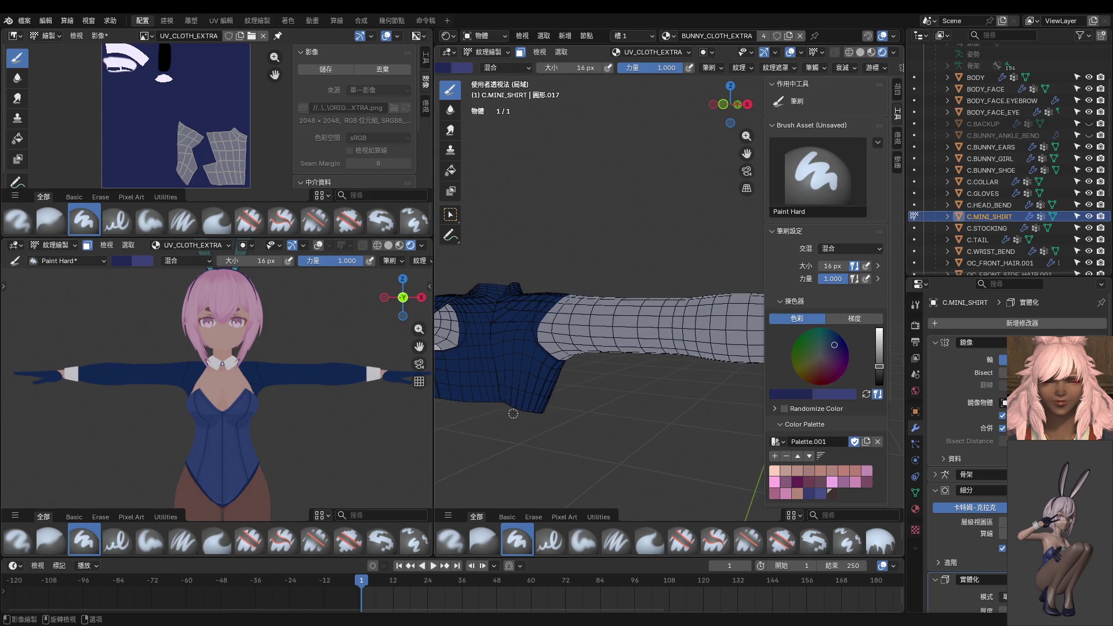
{"action": "key", "text": "KP_1"}
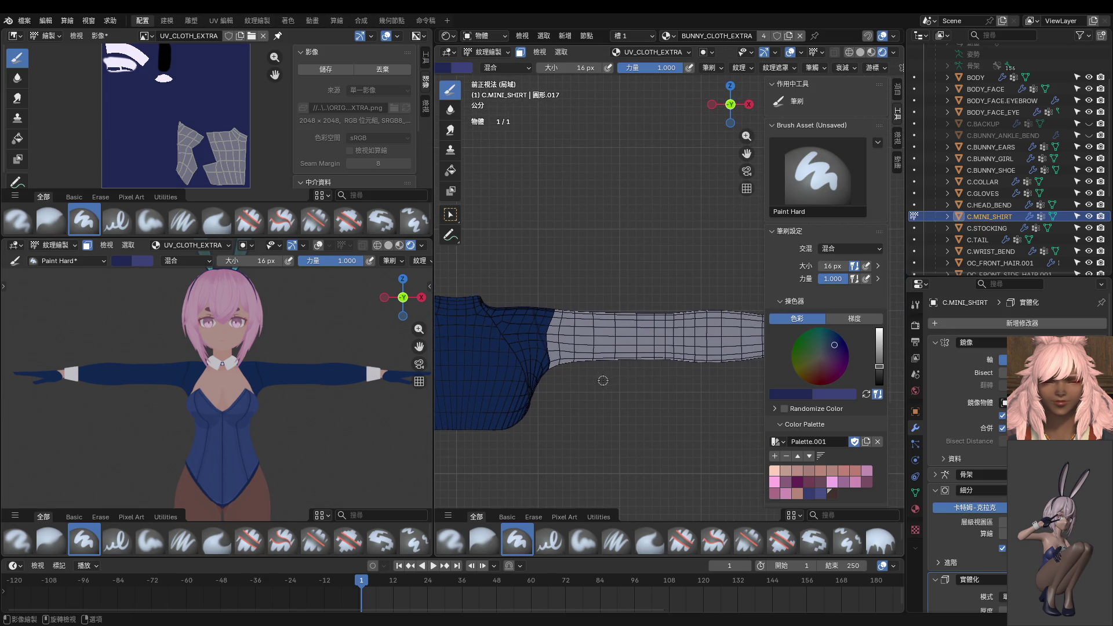
{"action": "key", "text": "Tab"}
{"action": "scroll", "coordinate": [662, 385], "scroll_direction": "up", "scroll_amount": 4}
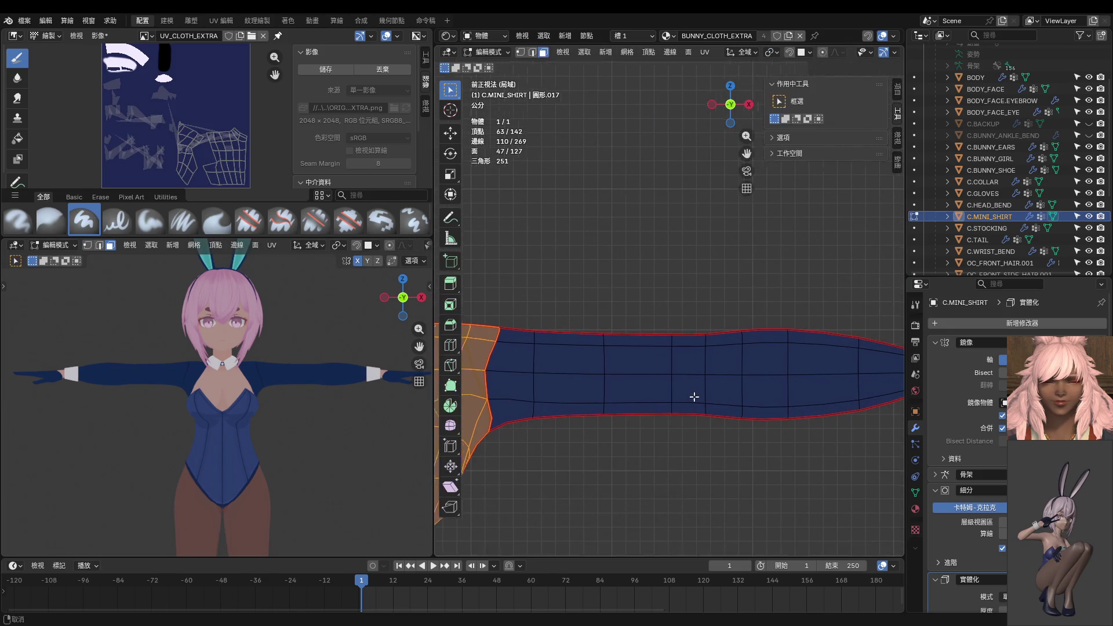
Nudge two vertices on the sleeve's top edge slightly along the Z axis.
{"action": "left_click", "coordinate": [622, 342]}
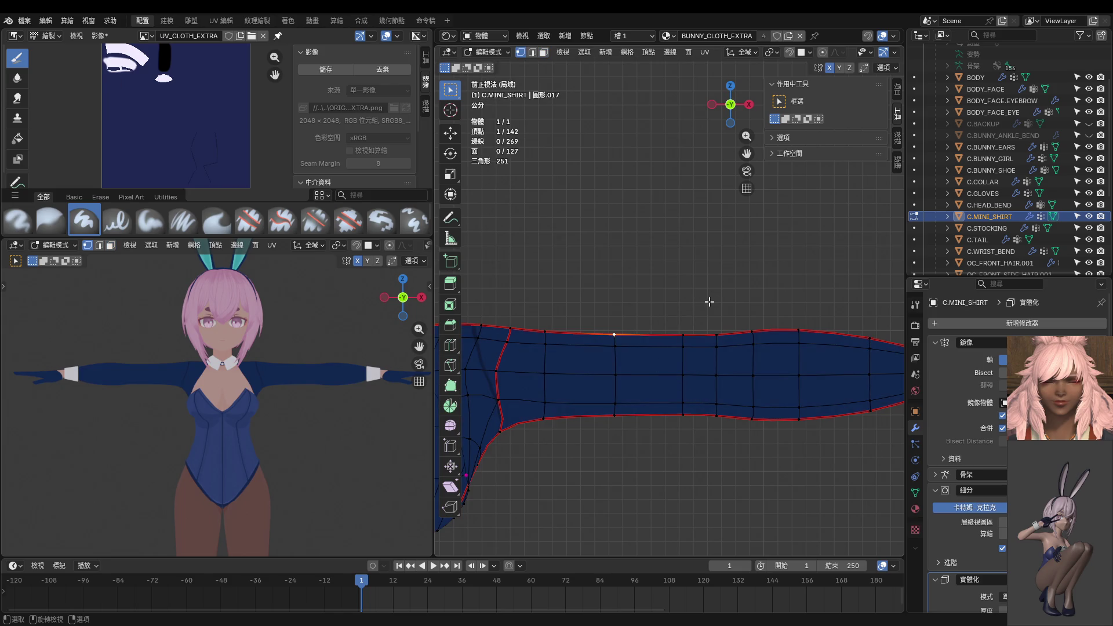
{"action": "key", "text": "g"}
{"action": "key", "text": "z"}
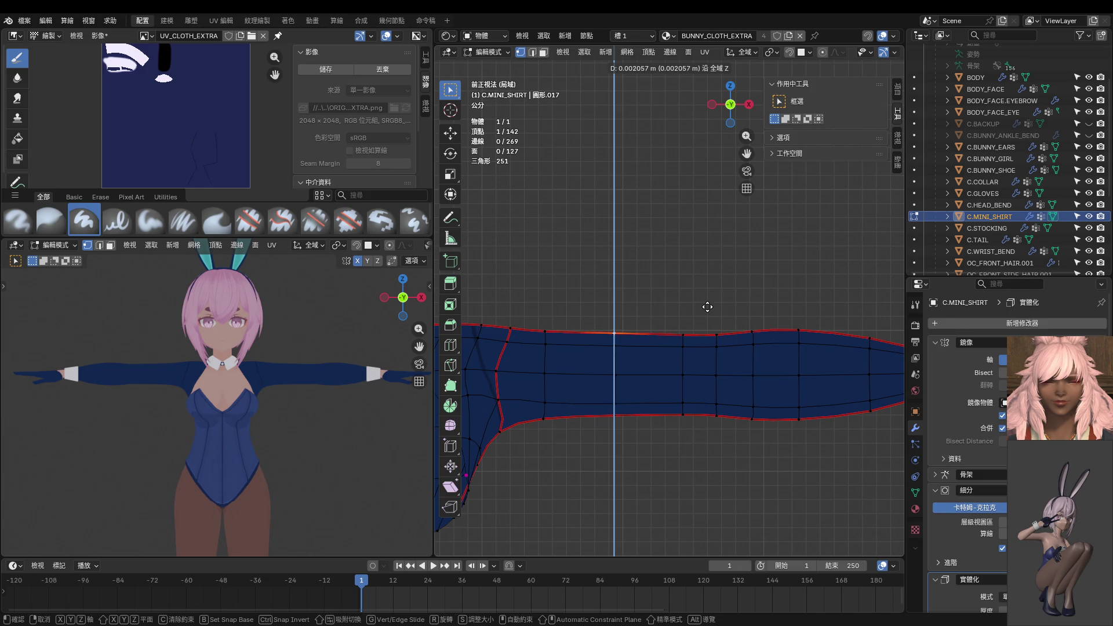
{"action": "left_click", "coordinate": [708, 306]}
{"action": "left_click", "coordinate": [687, 332]}
{"action": "key", "text": "g"}
{"action": "key", "text": "z"}
{"action": "left_click", "coordinate": [698, 318]}
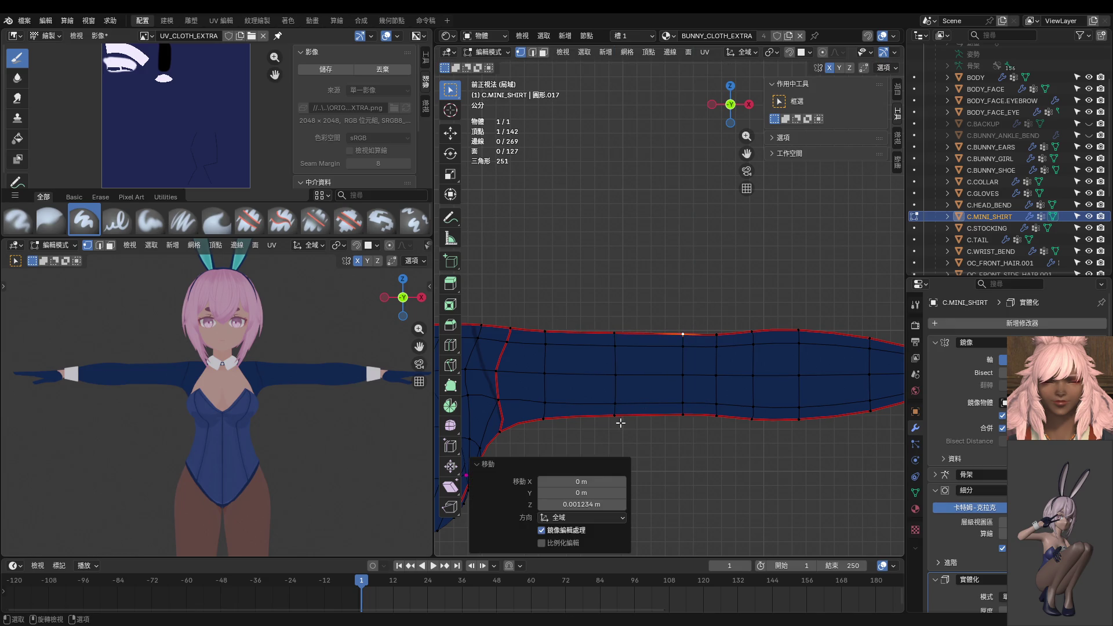
Lower several vertices along the sleeve's bottom edge slightly along Z.
{"action": "left_click", "coordinate": [621, 423]}
{"action": "key", "text": "g"}
{"action": "key", "text": "z"}
{"action": "left_click", "coordinate": [638, 423]}
{"action": "left_click", "coordinate": [673, 421]}
{"action": "key", "text": "g"}
{"action": "key", "text": "z"}
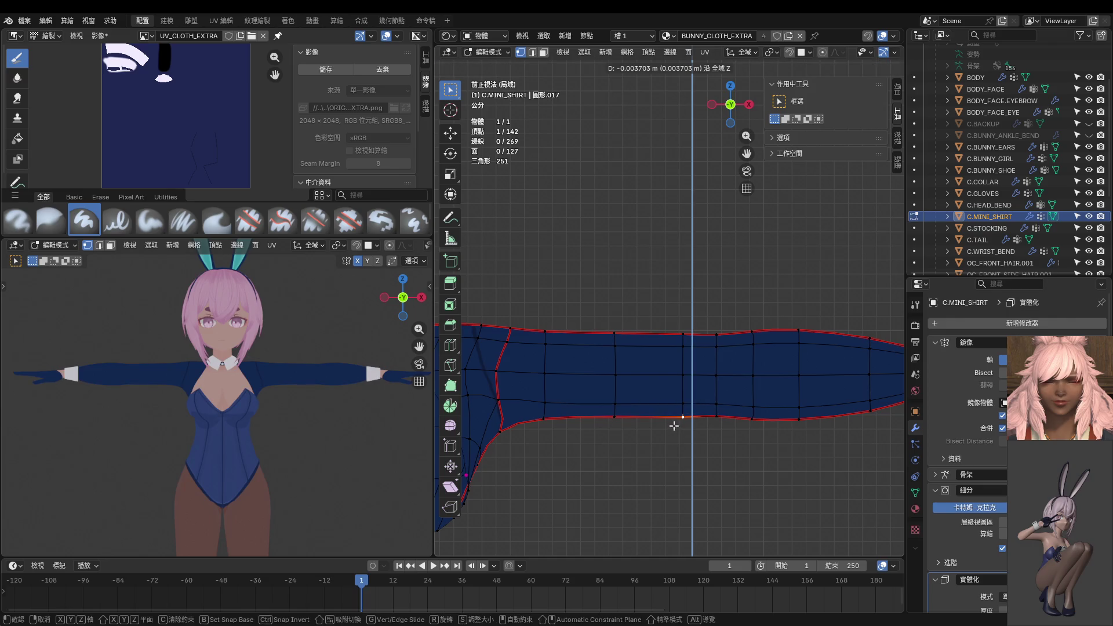
{"action": "left_click", "coordinate": [674, 425]}
{"action": "left_click", "coordinate": [713, 423]}
{"action": "key", "text": "g"}
{"action": "key", "text": "z"}
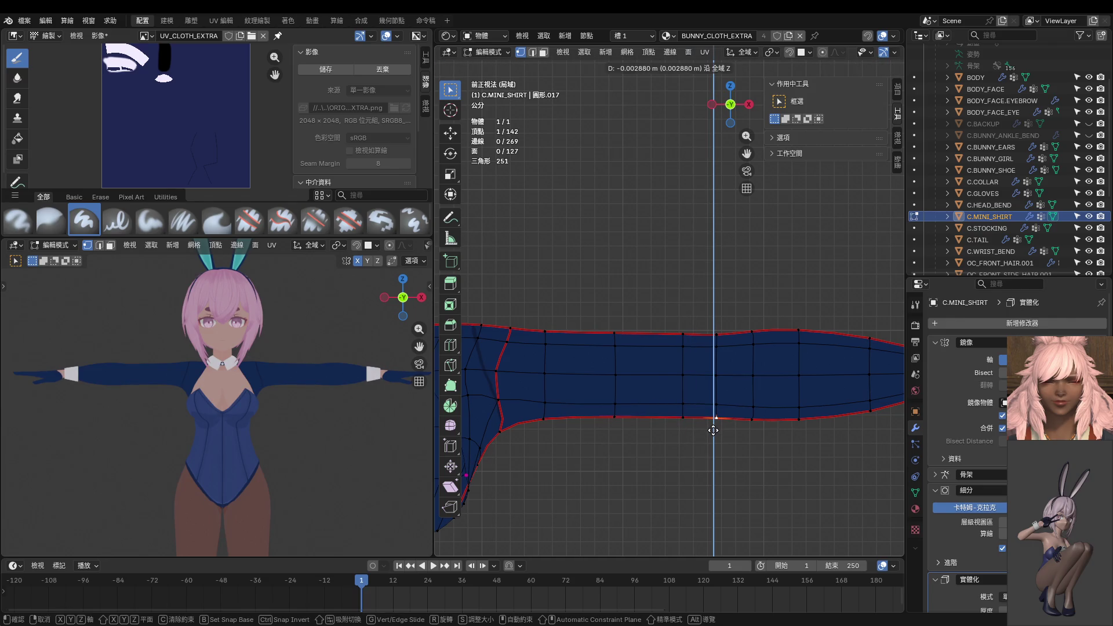
{"action": "left_click", "coordinate": [713, 430]}
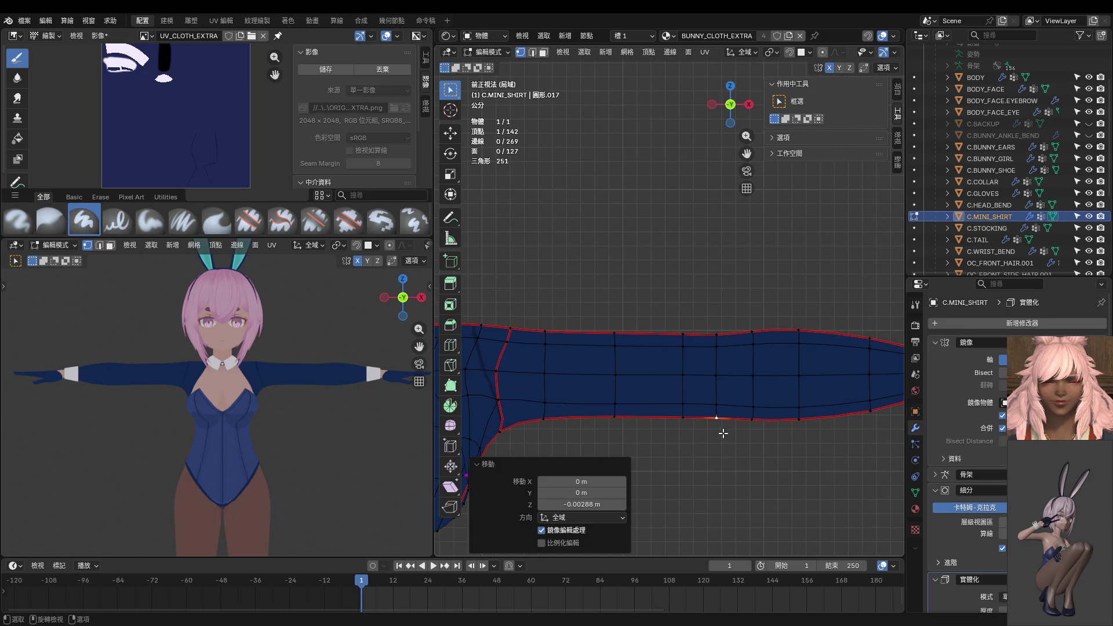
{"action": "key", "text": "g"}
{"action": "key", "text": "z"}
{"action": "left_click", "coordinate": [723, 434]}
{"action": "left_click", "coordinate": [693, 427]}
{"action": "key", "text": "g"}
{"action": "key", "text": "z"}
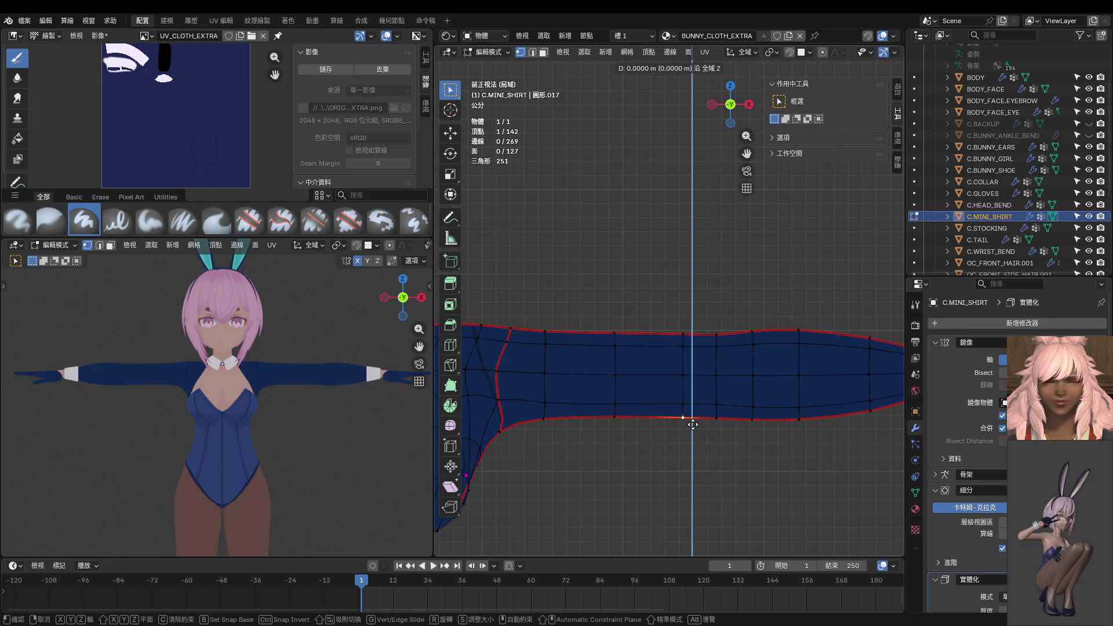
{"action": "left_click", "coordinate": [693, 426]}
Inspect the reshaped sleeve from several angles, then return the shirt to Object Mode.
{"action": "mouse_move", "coordinate": [379, 365]}
{"action": "middle_mouse_down"}
{"action": "mouse_move", "coordinate": [330, 443]}
{"action": "mouse_move", "coordinate": [261, 462]}
{"action": "middle_mouse_up"}
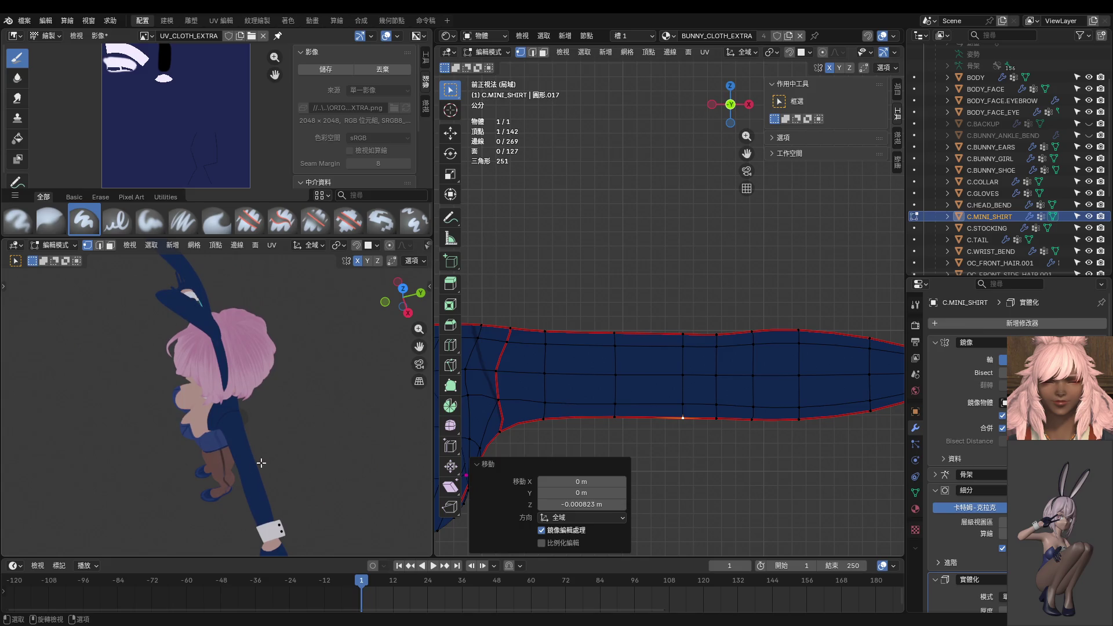
{"action": "mouse_move", "coordinate": [595, 395]}
{"action": "middle_mouse_down"}
{"action": "mouse_move", "coordinate": [568, 487]}
{"action": "mouse_move", "coordinate": [593, 512]}
{"action": "mouse_move", "coordinate": [696, 391]}
{"action": "mouse_move", "coordinate": [682, 371]}
{"action": "middle_mouse_up"}
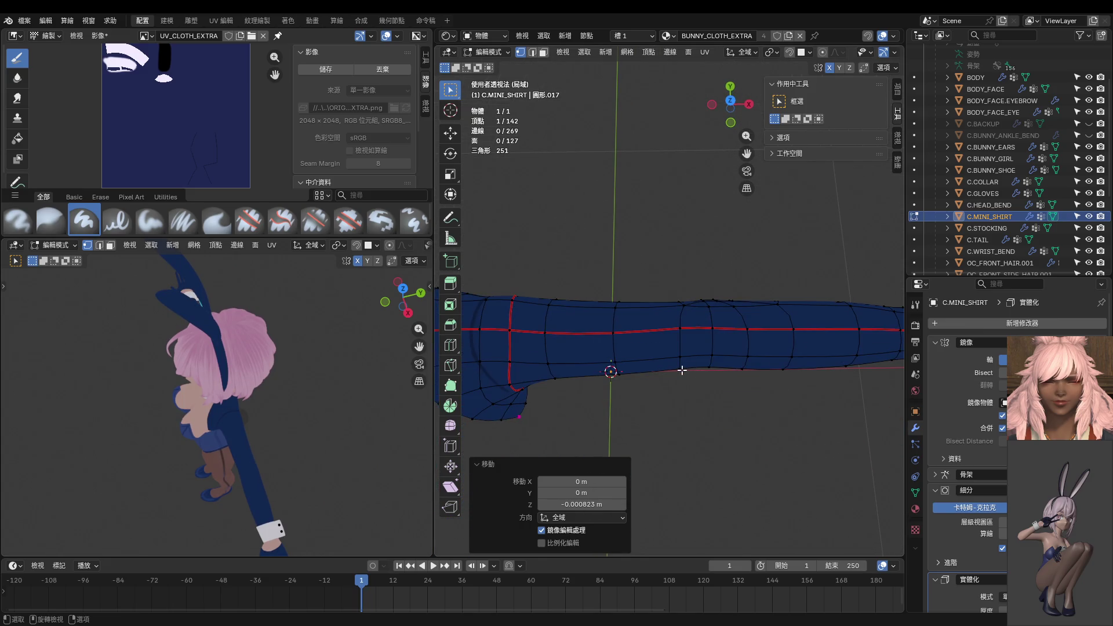
{"action": "key", "text": "KP_7"}
{"action": "key", "text": "KP_7"}
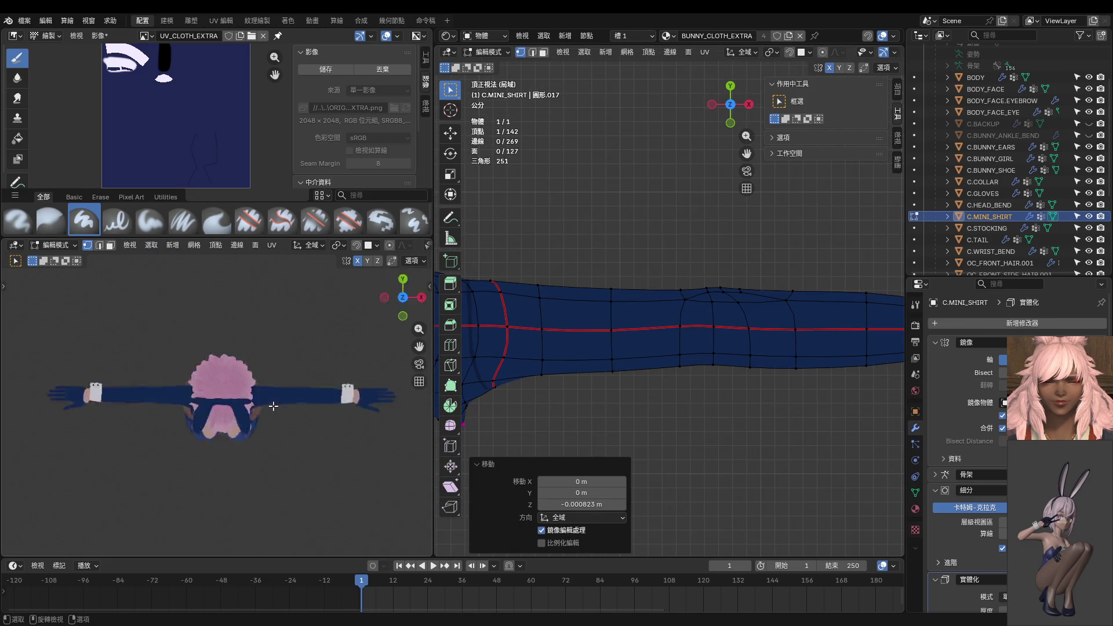
{"action": "scroll", "coordinate": [240, 428], "scroll_direction": "up", "scroll_amount": 3}
{"action": "mouse_move", "coordinate": [240, 428]}
{"action": "middle_mouse_down"}
{"action": "mouse_move", "coordinate": [194, 338]}
{"action": "mouse_move", "coordinate": [207, 371]}
{"action": "mouse_move", "coordinate": [284, 451]}
{"action": "mouse_move", "coordinate": [407, 455]}
{"action": "mouse_move", "coordinate": [277, 369]}
{"action": "mouse_move", "coordinate": [55, 342]}
{"action": "mouse_move", "coordinate": [8, 348]}
{"action": "mouse_move", "coordinate": [49, 344]}
{"action": "middle_mouse_up"}
{"action": "scroll", "coordinate": [480, 359], "scroll_direction": "down", "scroll_amount": 2}
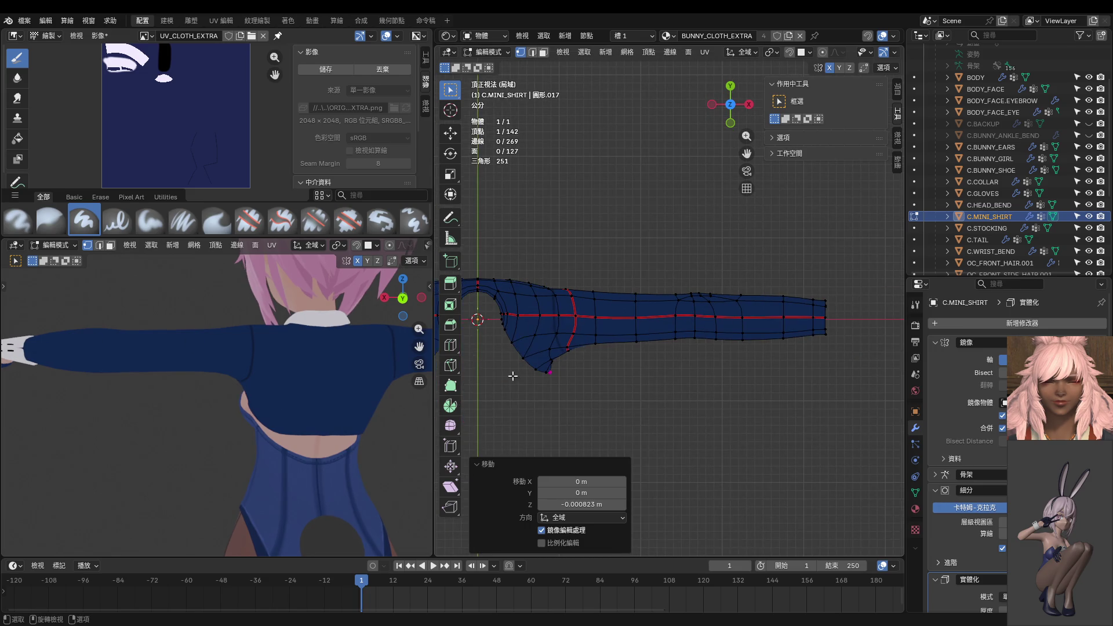
{"action": "mouse_move", "coordinate": [513, 376]}
{"action": "middle_mouse_down"}
{"action": "mouse_move", "coordinate": [537, 338]}
{"action": "mouse_move", "coordinate": [576, 318]}
{"action": "mouse_move", "coordinate": [582, 243]}
{"action": "mouse_move", "coordinate": [795, 280]}
{"action": "mouse_move", "coordinate": [576, 287]}
{"action": "middle_mouse_up"}
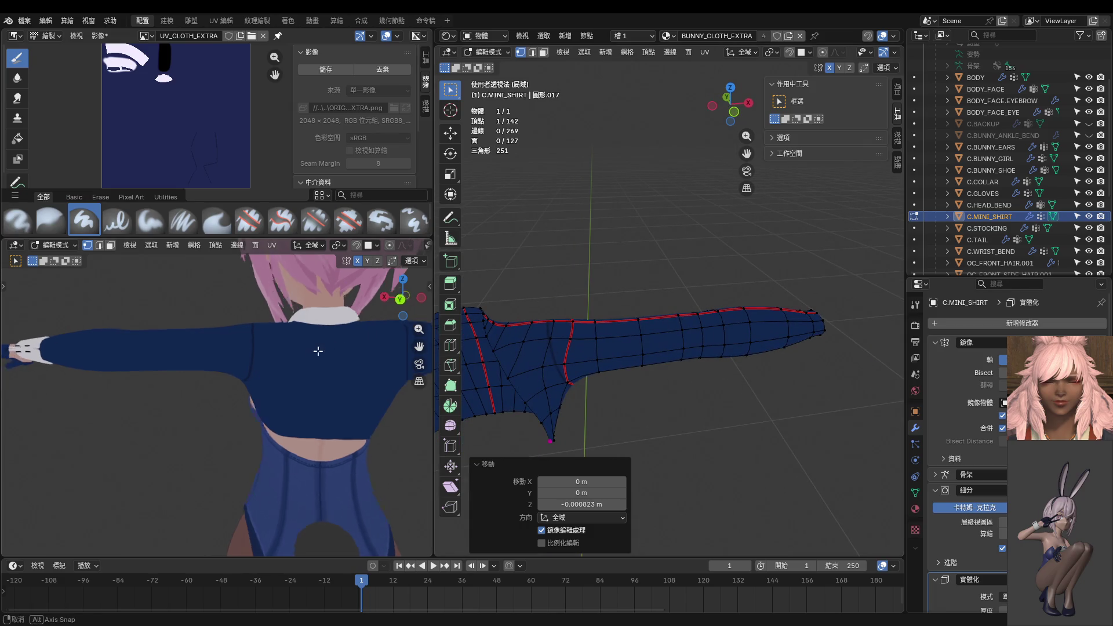
{"action": "middle_click_drag", "start_coordinate": [318, 350], "coordinate": [345, 350]}
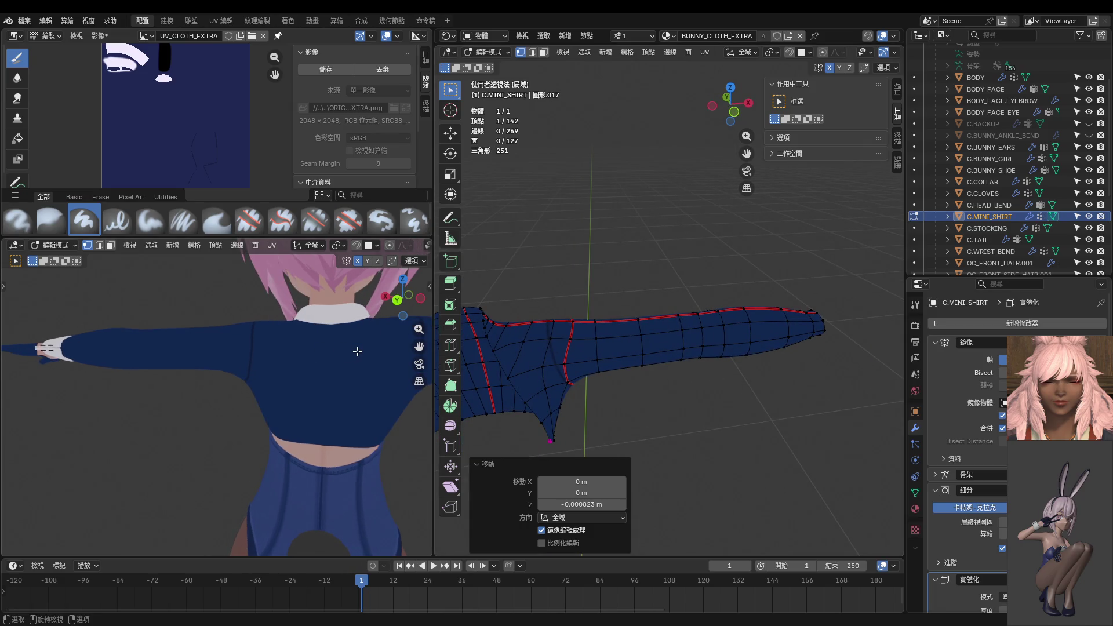
{"action": "key", "text": "KP_1"}
{"action": "scroll", "coordinate": [318, 363], "scroll_direction": "down", "scroll_amount": 3, "text": "ctrl"}
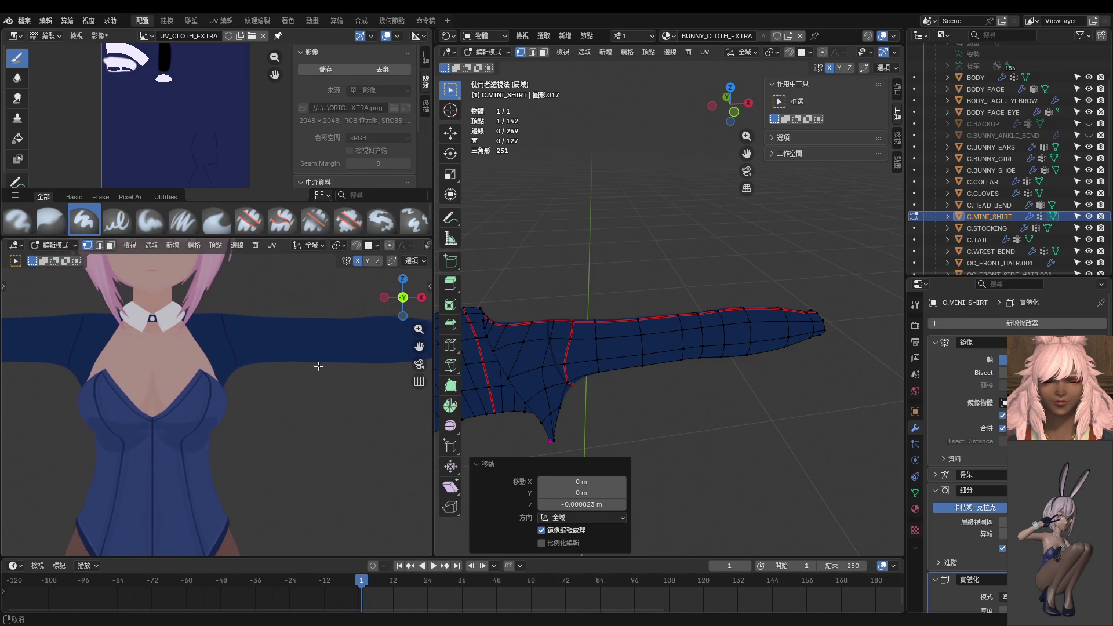
{"action": "scroll", "coordinate": [315, 359], "scroll_direction": "down", "scroll_amount": 3}
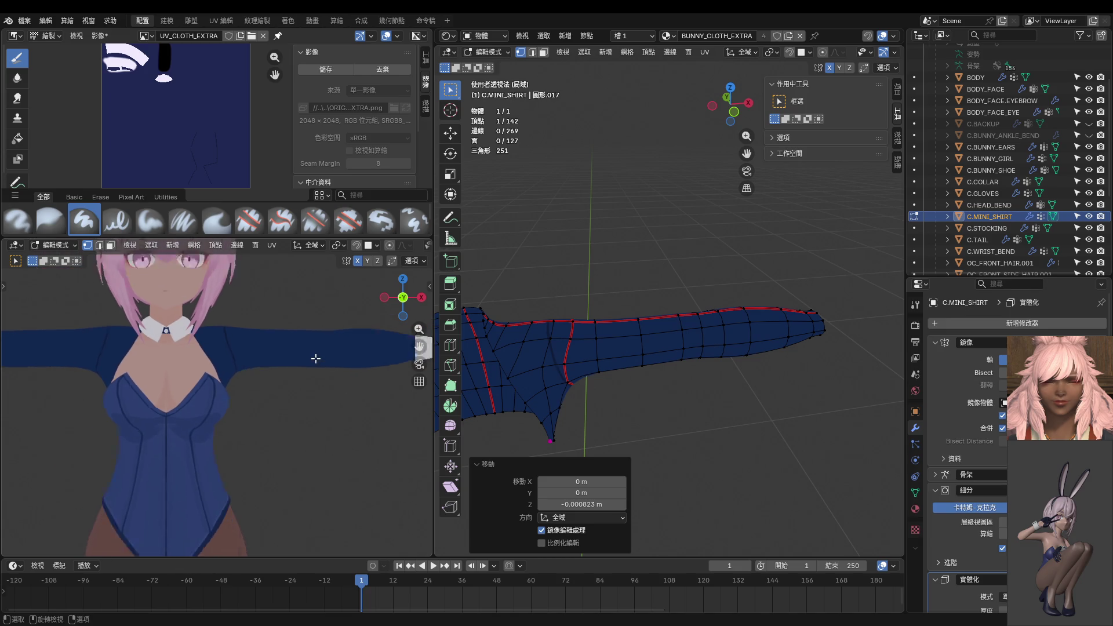
{"action": "key", "text": "Tab"}
Unhide the armature, exit local view and frame the full character from the front.
{"action": "scroll", "coordinate": [638, 372], "scroll_direction": "down", "scroll_amount": 2}
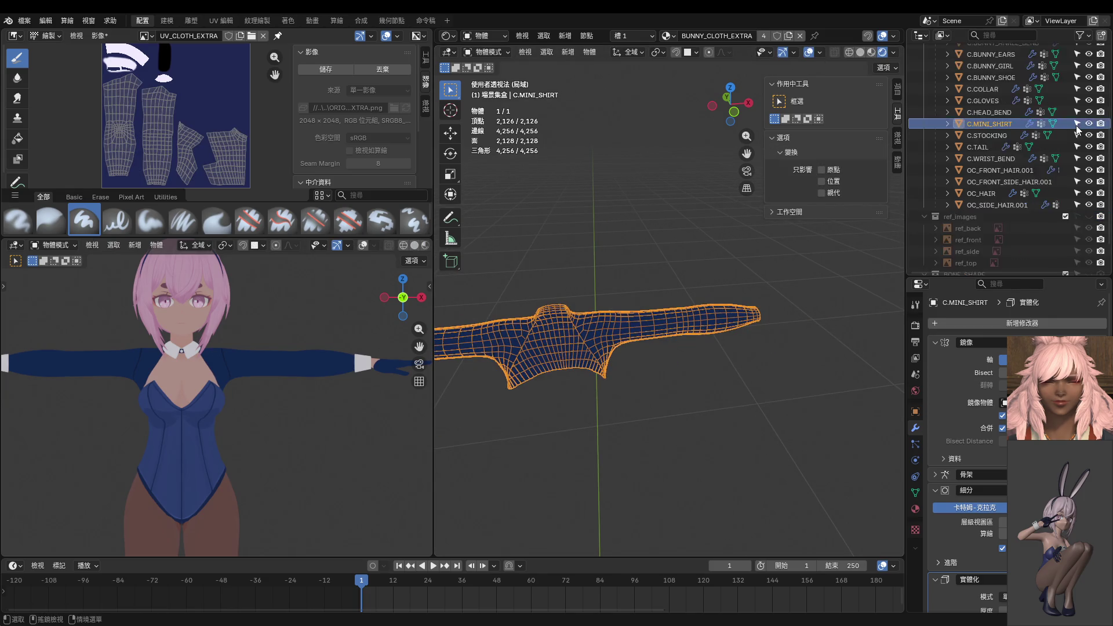
{"action": "scroll", "coordinate": [1077, 115], "scroll_direction": "up", "scroll_amount": 4}
{"action": "left_click", "coordinate": [1089, 77]}
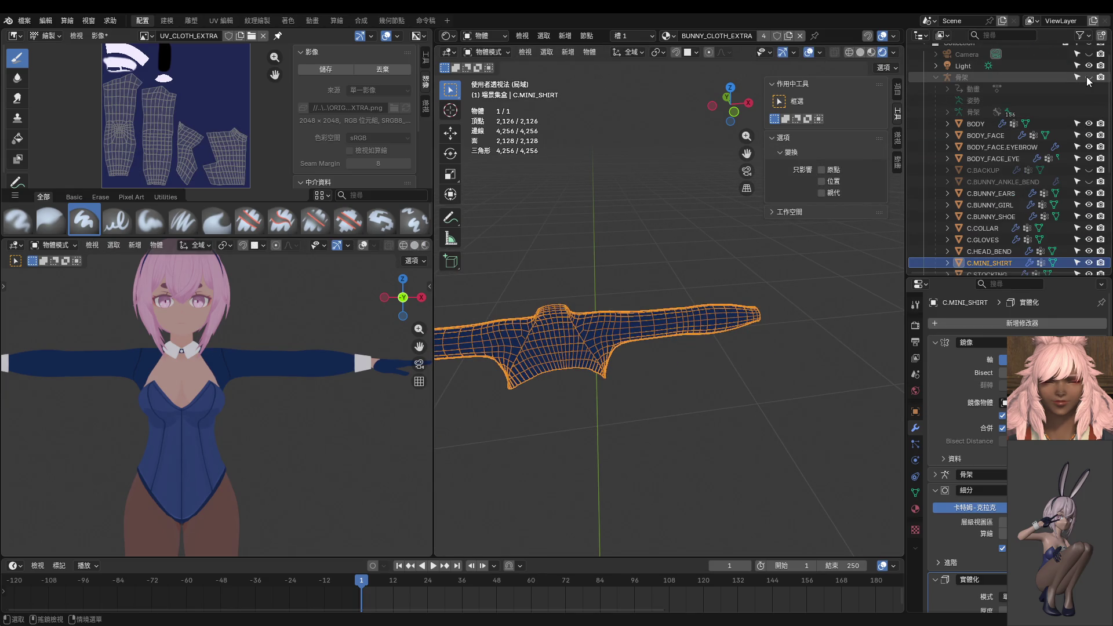
{"action": "key", "text": "KP_Divide"}
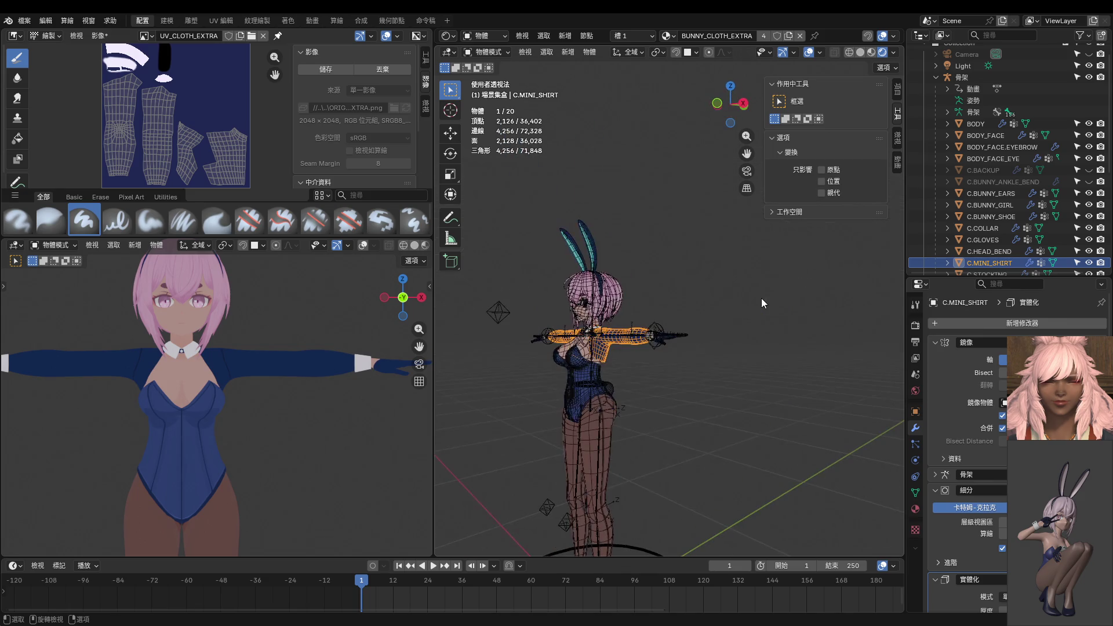
{"action": "key", "text": "KP_1"}
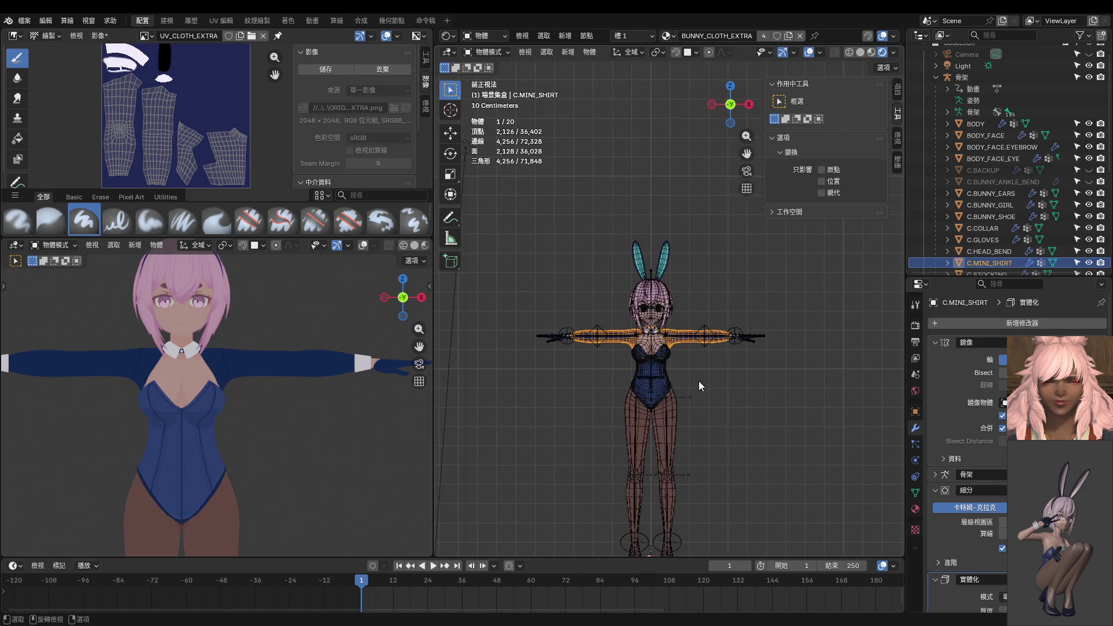
{"action": "scroll", "coordinate": [750, 366], "scroll_direction": "up", "scroll_amount": 3}
{"action": "key", "text": "alt+a"}
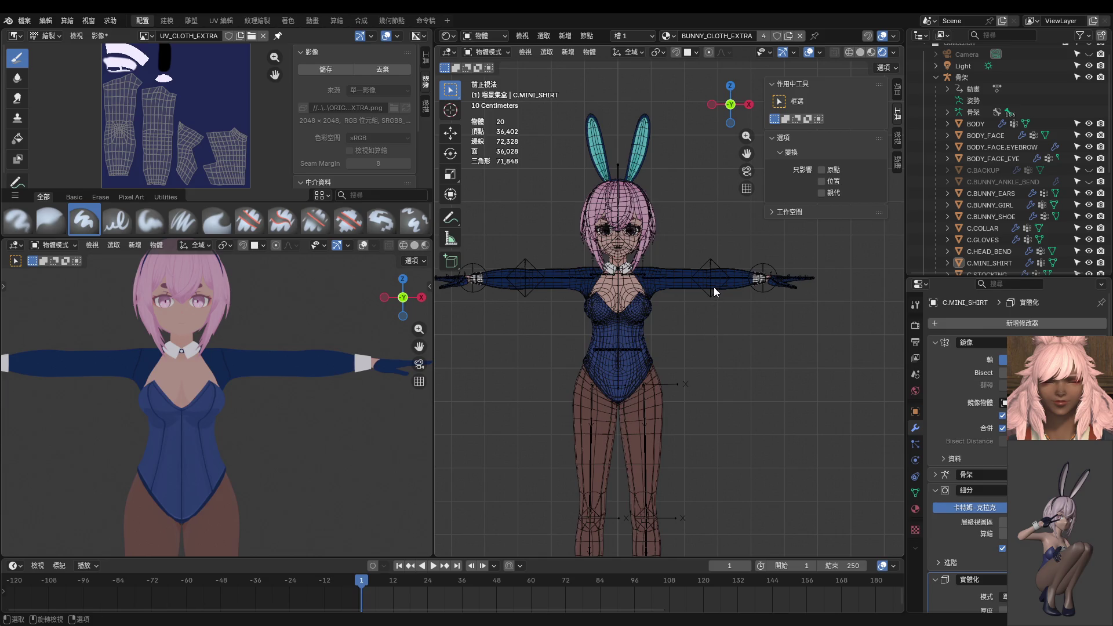
Enter Pose Mode and move the left elbow pole and hand IK controls down.
{"action": "left_click", "coordinate": [714, 287]}
{"action": "key", "text": "ctrl+Tab"}
{"action": "left_click", "coordinate": [715, 287]}
{"action": "left_click", "coordinate": [759, 293], "text": "shift"}
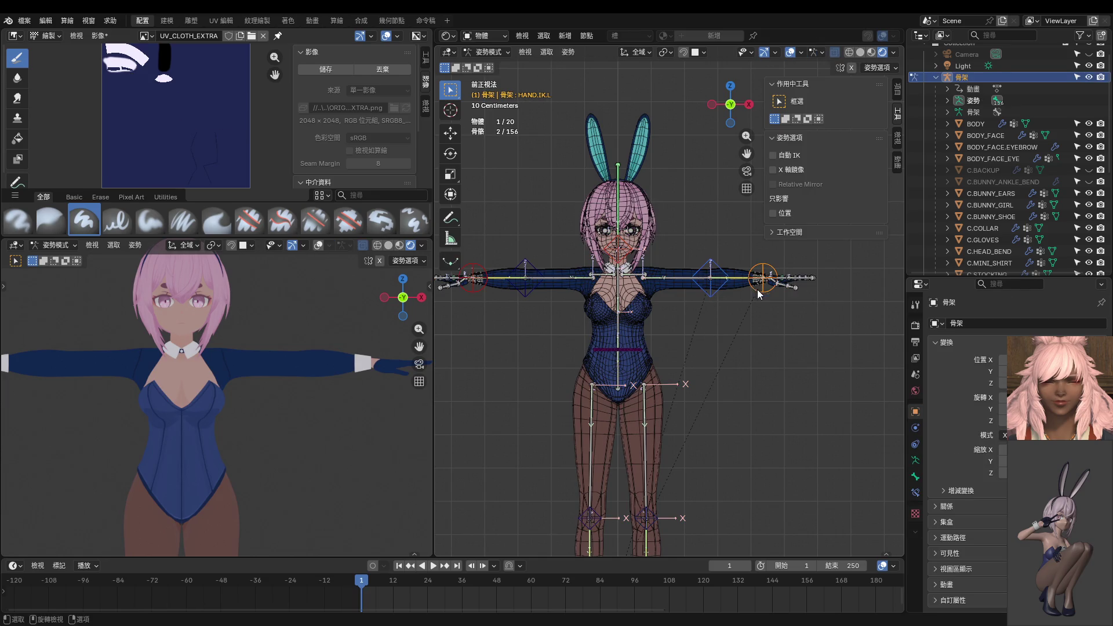
{"action": "key", "text": "g"}
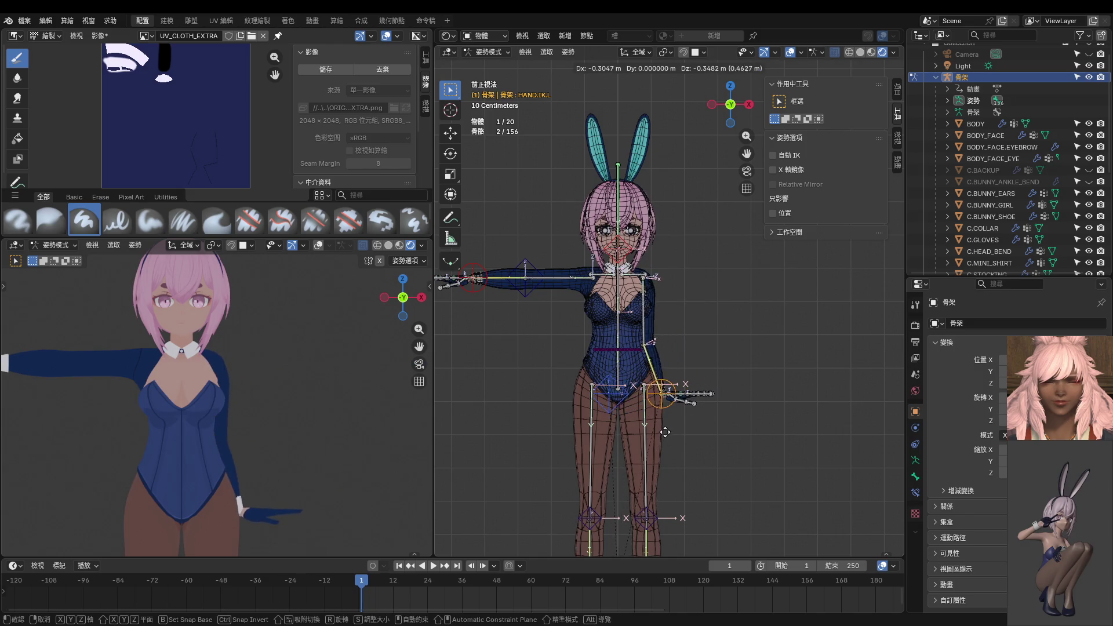
{"action": "left_click", "coordinate": [688, 438]}
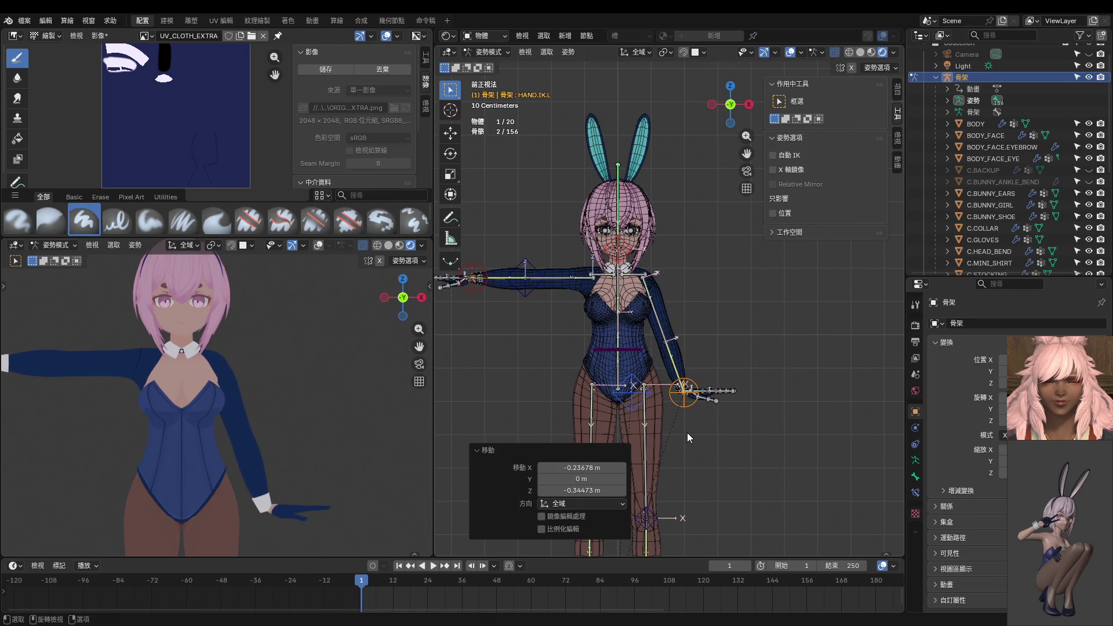
Reposition the left elbow pole target several times, checking from side and front.
{"action": "left_click", "coordinate": [632, 393]}
{"action": "mouse_move", "coordinate": [689, 390]}
{"action": "middle_mouse_down"}
{"action": "mouse_move", "coordinate": [656, 376]}
{"action": "mouse_move", "coordinate": [559, 382]}
{"action": "mouse_move", "coordinate": [507, 357]}
{"action": "mouse_move", "coordinate": [738, 394]}
{"action": "middle_mouse_up"}
{"action": "key", "text": "g"}
{"action": "left_click", "coordinate": [609, 377]}
{"action": "key", "text": "g"}
{"action": "left_click", "coordinate": [580, 308]}
{"action": "mouse_move", "coordinate": [580, 308]}
{"action": "middle_mouse_down"}
{"action": "mouse_move", "coordinate": [485, 388]}
{"action": "mouse_move", "coordinate": [895, 367]}
{"action": "middle_mouse_up"}
{"action": "key", "text": "g"}
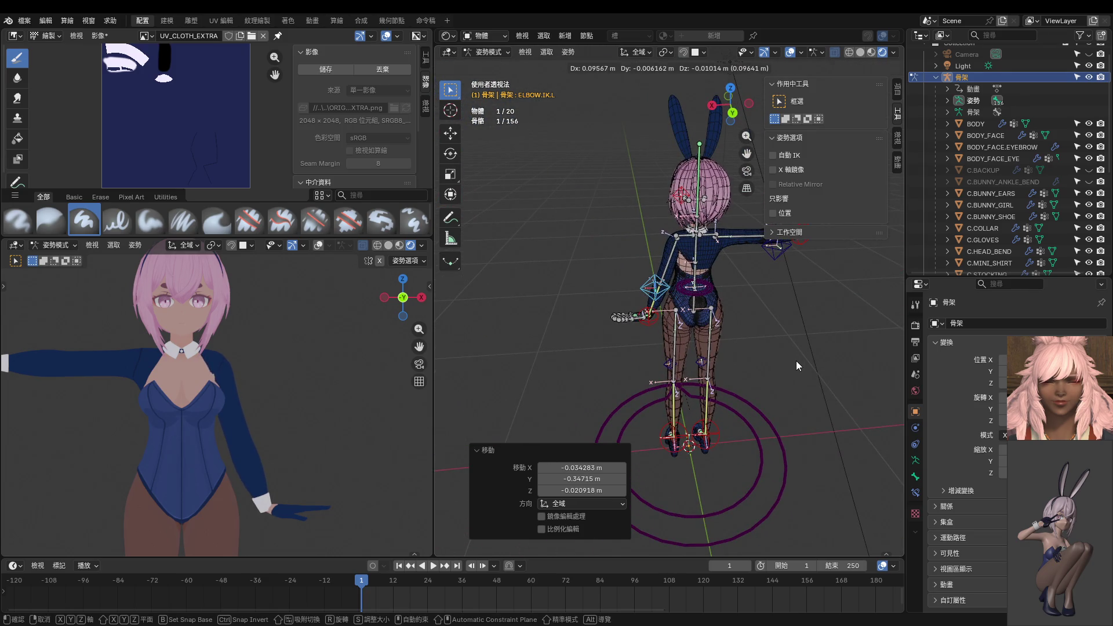
{"action": "left_click", "coordinate": [796, 360]}
{"action": "mouse_move", "coordinate": [796, 360]}
{"action": "middle_mouse_down"}
{"action": "mouse_move", "coordinate": [858, 345]}
{"action": "mouse_move", "coordinate": [712, 370]}
{"action": "mouse_move", "coordinate": [628, 346]}
{"action": "mouse_move", "coordinate": [639, 326]}
{"action": "middle_mouse_up"}
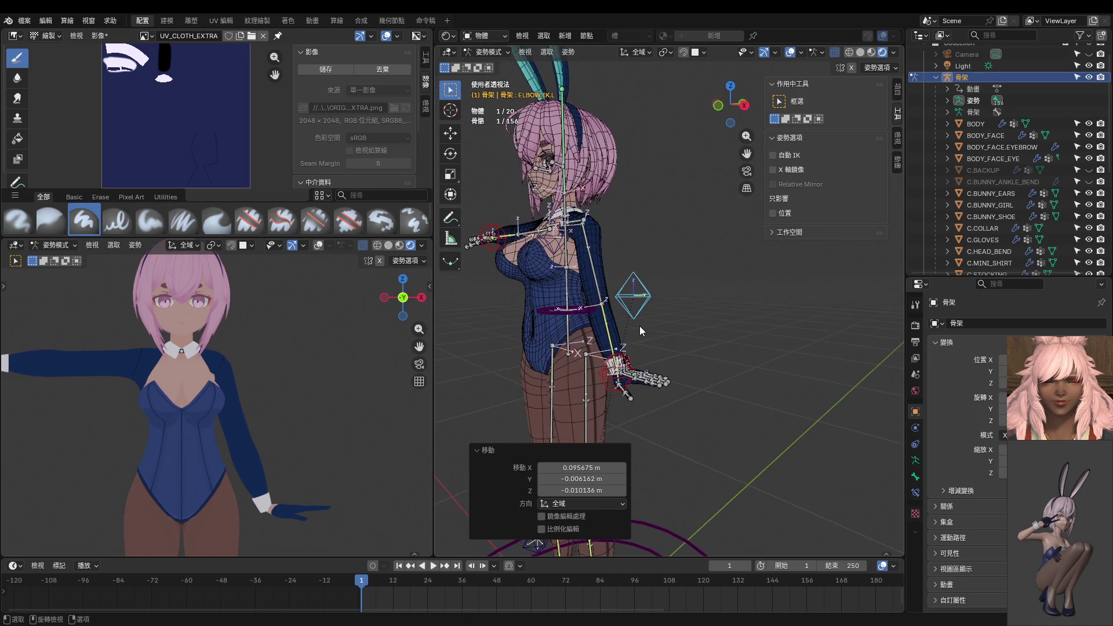
{"action": "key", "text": "KP_3"}
{"action": "key", "text": "KP_1"}
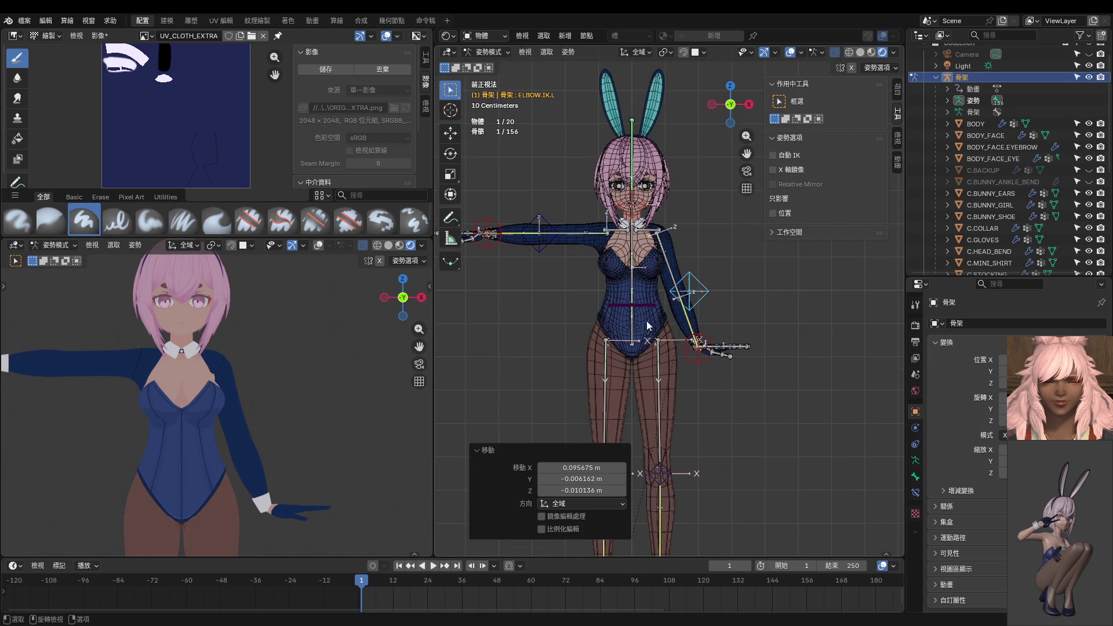
{"action": "scroll", "coordinate": [646, 321], "scroll_direction": "up", "scroll_amount": 4}
Rotate the left shoulder down and move and rotate the hand IK control 85.6°.
{"action": "left_click", "coordinate": [629, 249]}
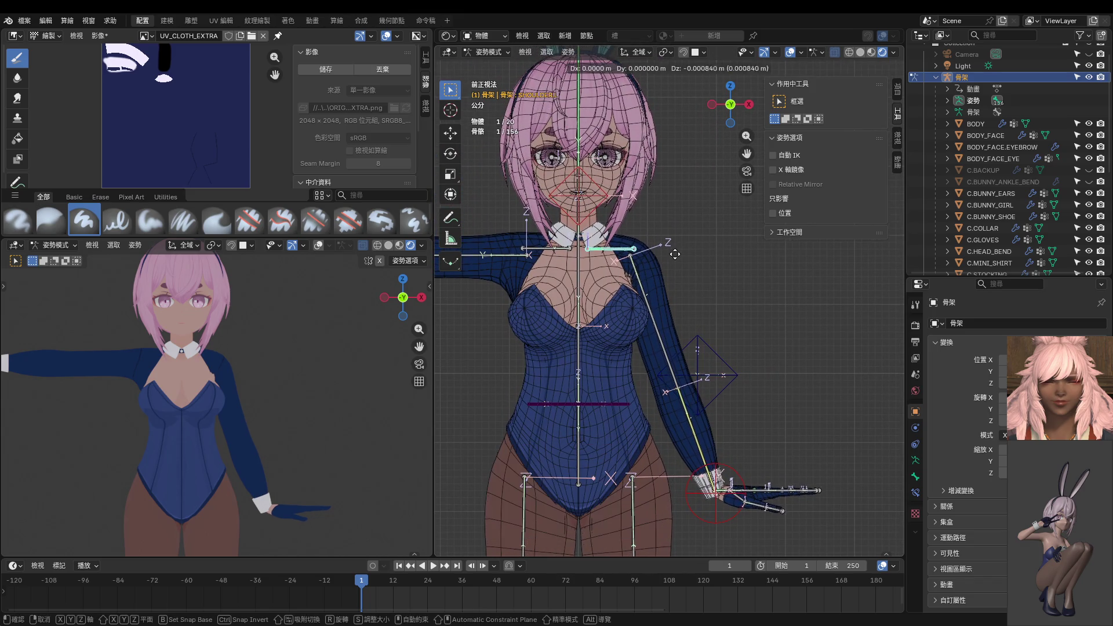
{"action": "key", "text": "g"}
{"action": "key", "text": "r"}
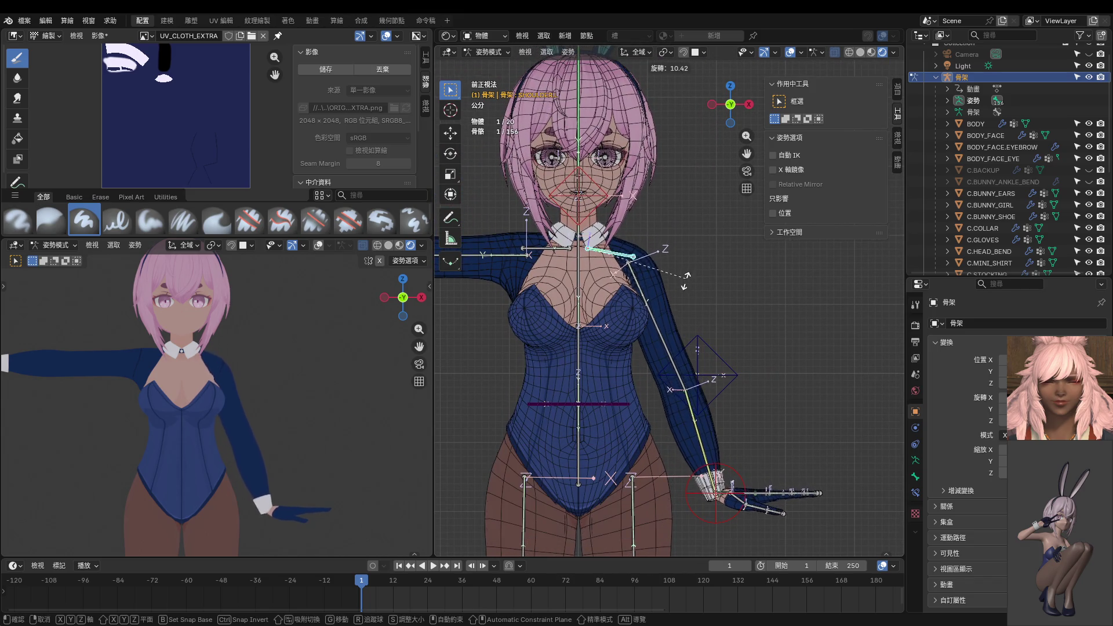
{"action": "left_click", "coordinate": [752, 461]}
{"action": "middle_click_drag", "start_coordinate": [752, 461], "coordinate": [766, 399], "text": "shift"}
{"action": "left_click", "coordinate": [728, 444]}
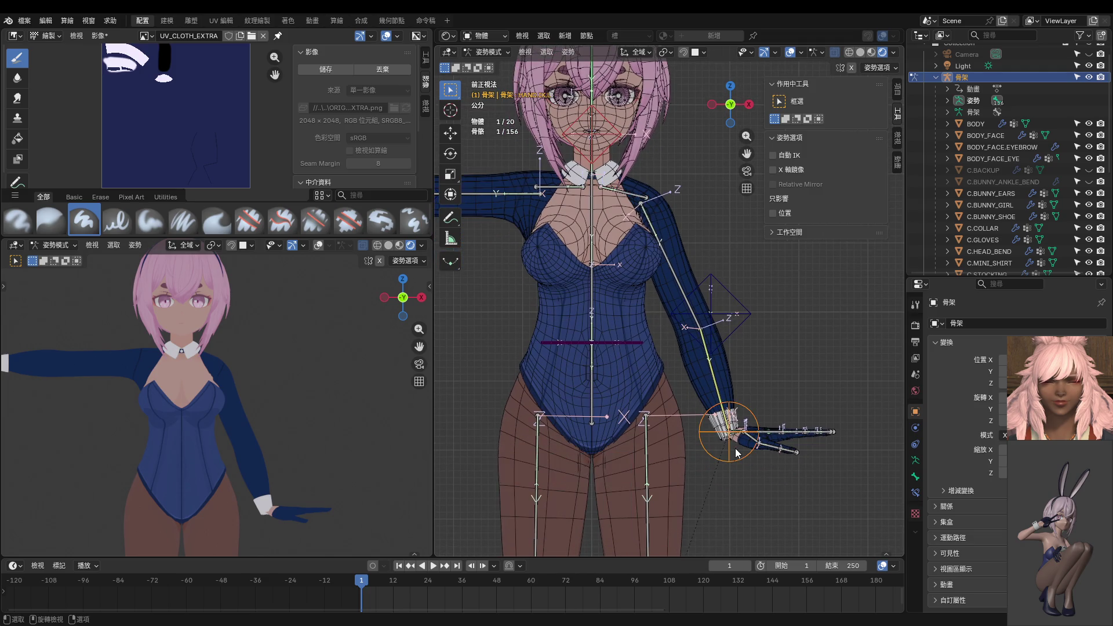
{"action": "key", "text": "g"}
{"action": "left_click", "coordinate": [725, 454]}
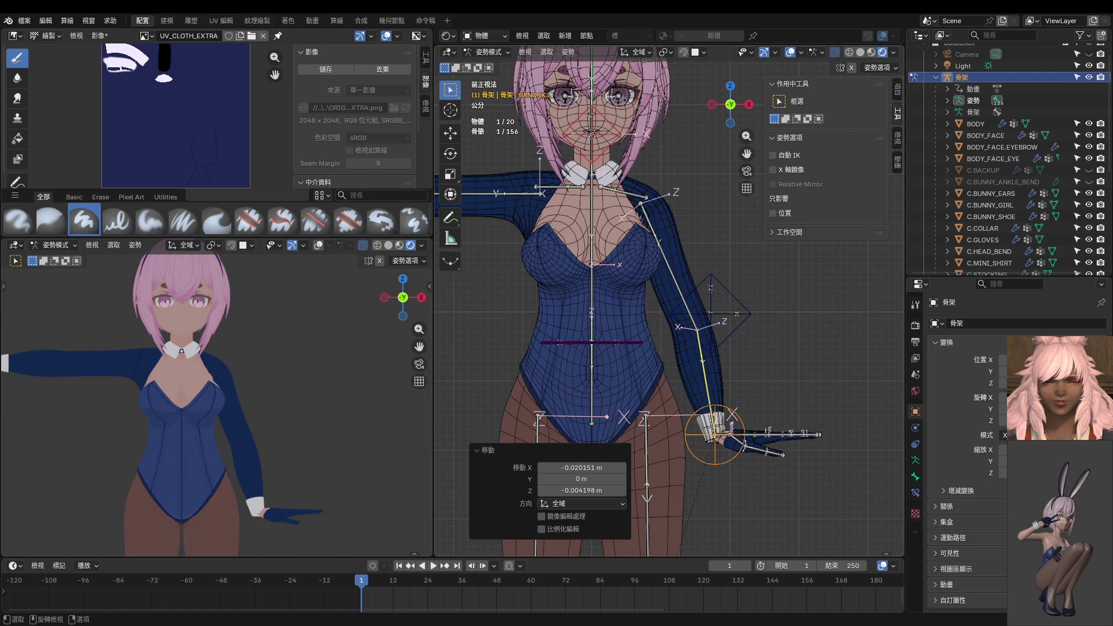
{"action": "key", "text": "r"}
{"action": "left_click", "coordinate": [763, 473]}
Check the shirt deformation from the back, leave Pose Mode and select the mini shirt.
{"action": "mouse_move", "coordinate": [763, 473]}
{"action": "middle_mouse_down"}
{"action": "mouse_move", "coordinate": [632, 454]}
{"action": "mouse_move", "coordinate": [612, 437]}
{"action": "middle_mouse_up"}
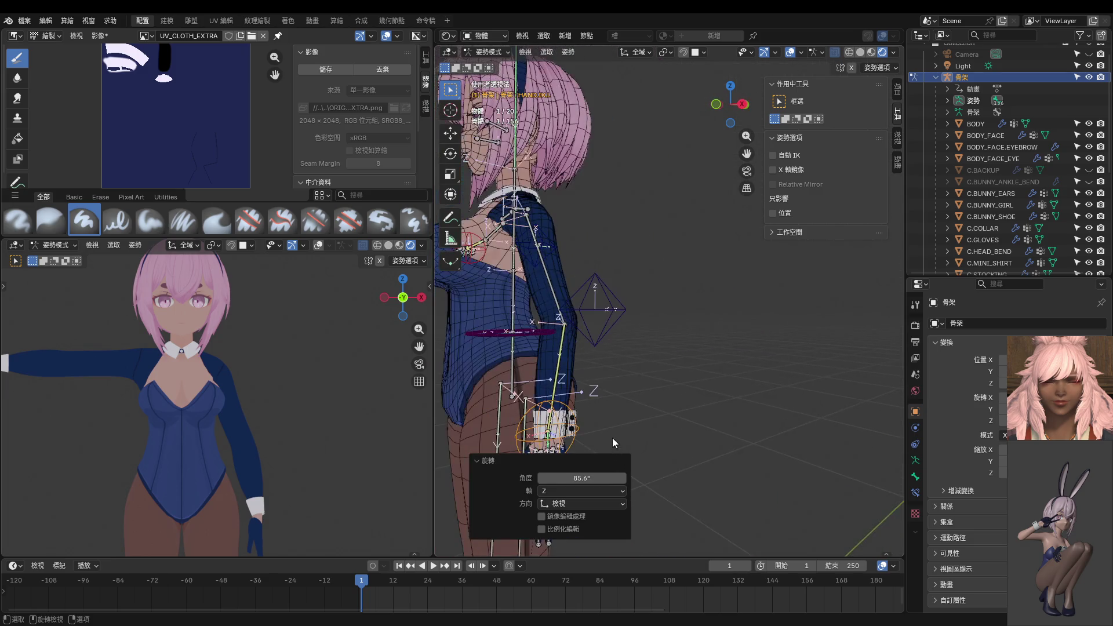
{"action": "mouse_move", "coordinate": [324, 365]}
{"action": "middle_mouse_down"}
{"action": "mouse_move", "coordinate": [132, 344]}
{"action": "mouse_move", "coordinate": [36, 360]}
{"action": "middle_mouse_up"}
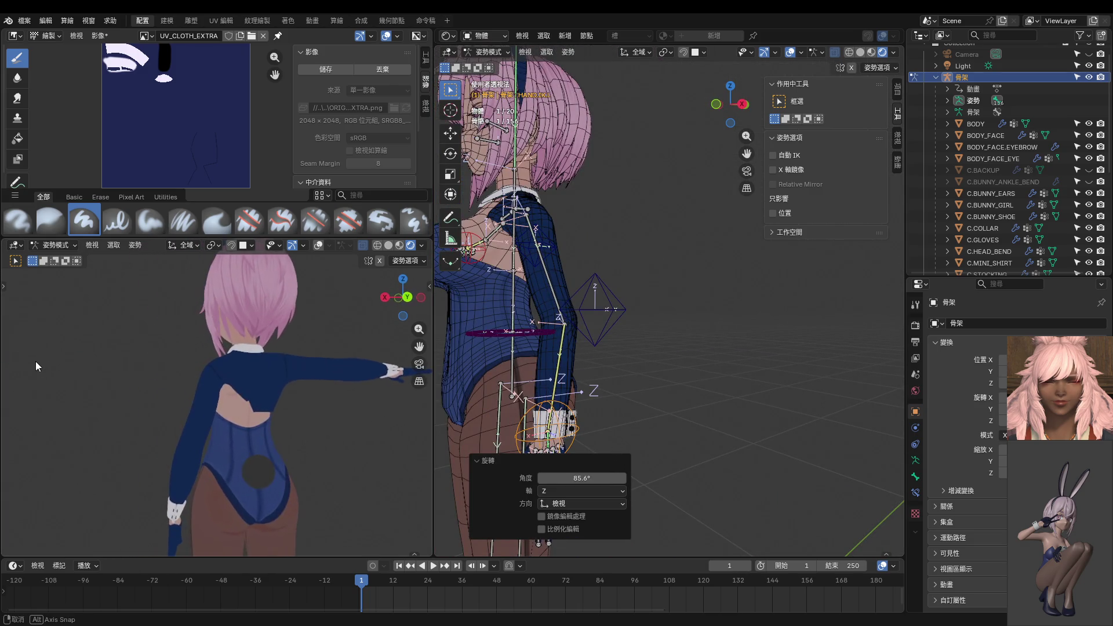
{"action": "middle_click_drag", "start_coordinate": [245, 367], "coordinate": [382, 361]}
{"action": "mouse_move", "coordinate": [541, 361]}
{"action": "middle_mouse_down"}
{"action": "mouse_move", "coordinate": [899, 359]}
{"action": "mouse_move", "coordinate": [681, 324]}
{"action": "mouse_move", "coordinate": [611, 356]}
{"action": "middle_mouse_up"}
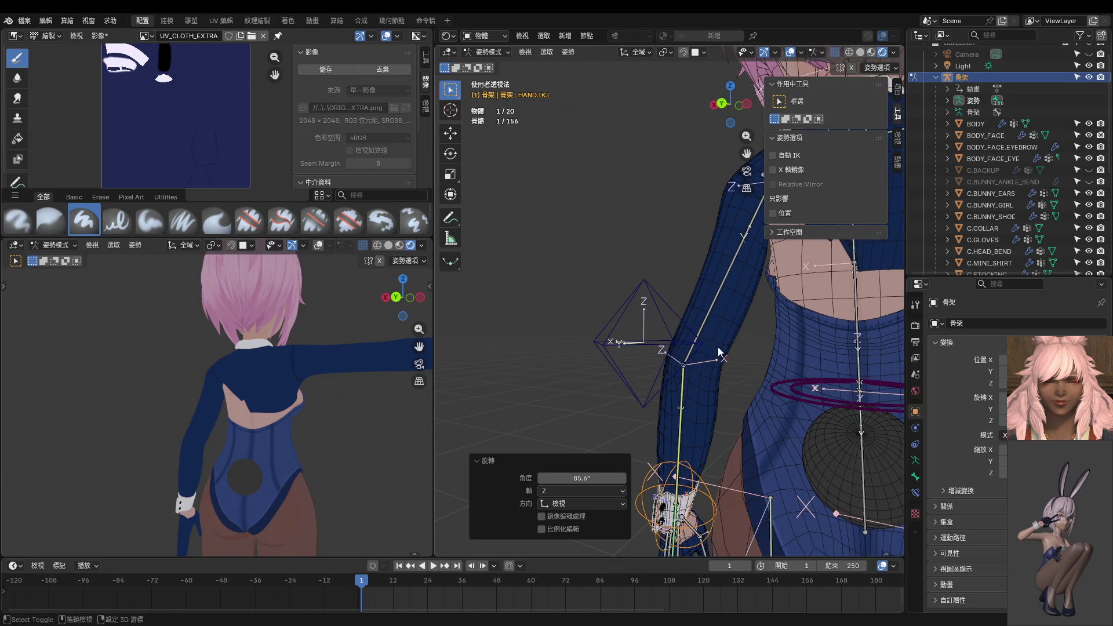
{"action": "key", "text": "KP_Decimal"}
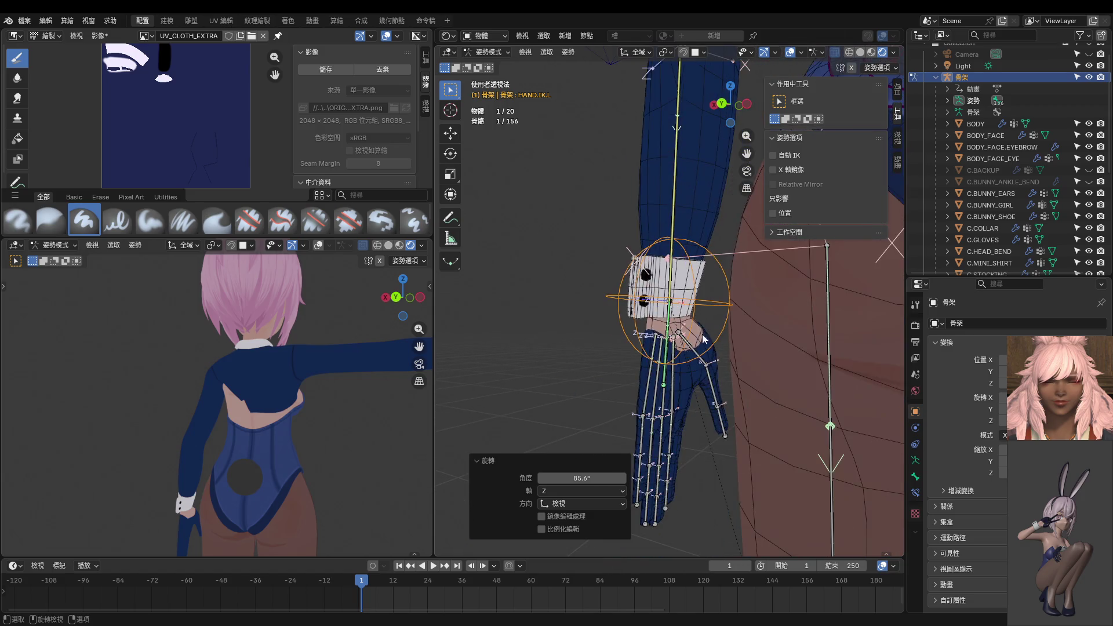
{"action": "key", "text": "ctrl+Tab"}
{"action": "key", "text": "KP_Decimal"}
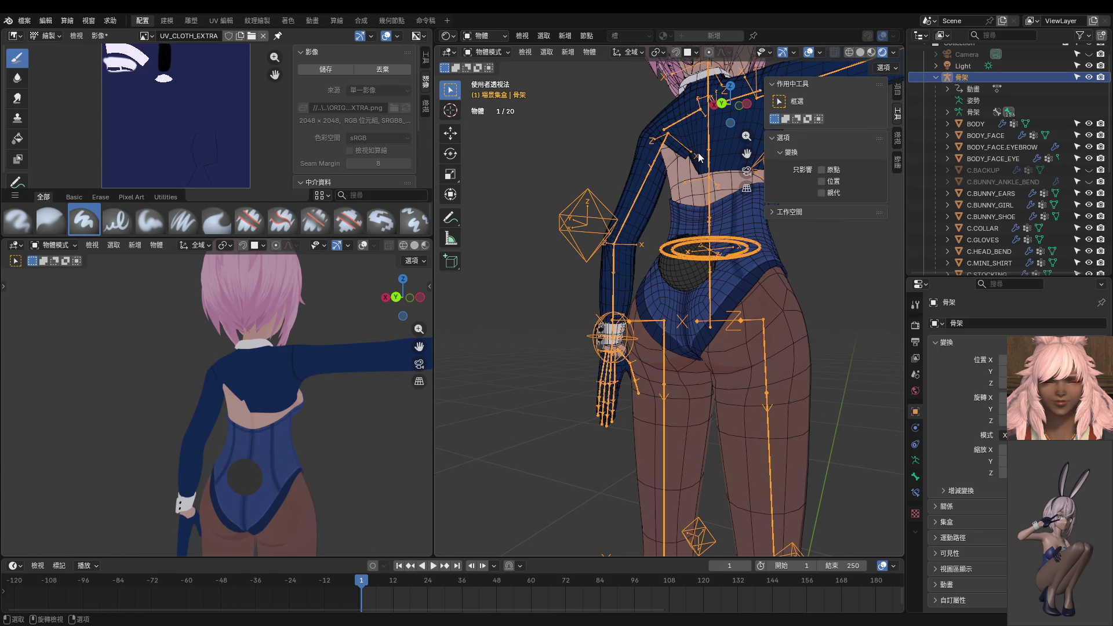
{"action": "left_click", "coordinate": [700, 157]}
Put C.MINI_SHIRT into Edit Mode and frame the view on the shirt.
{"action": "key", "text": "ctrl+Tab"}
{"action": "left_click", "coordinate": [723, 298]}
{"action": "key", "text": "KP_Decimal"}
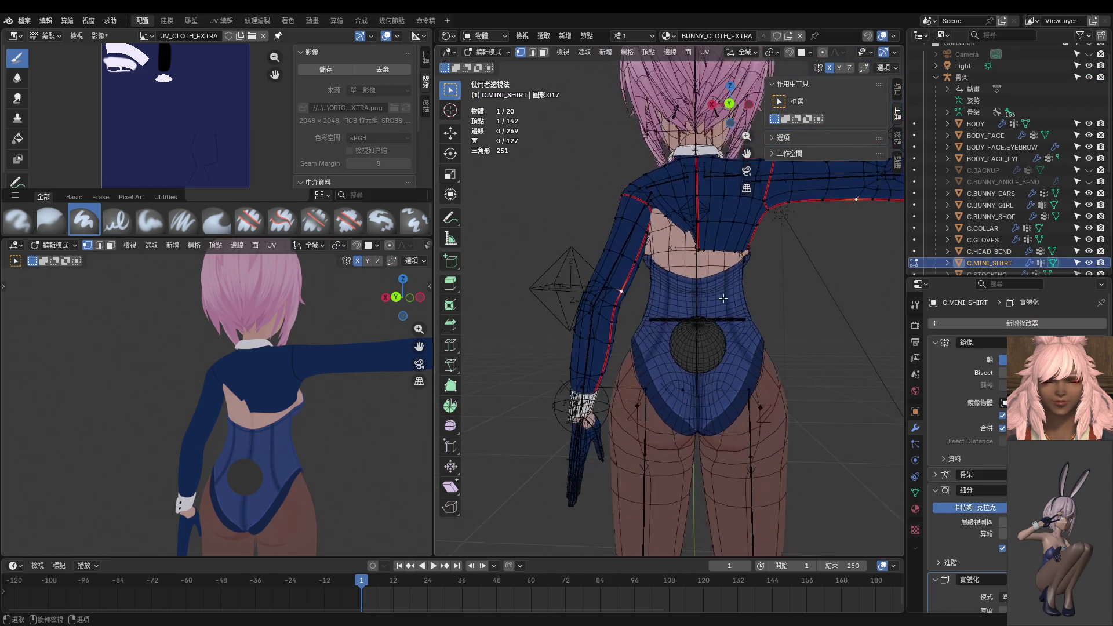
{"action": "key", "text": "KP_Decimal"}
{"action": "scroll", "coordinate": [734, 290], "scroll_direction": "down", "scroll_amount": 1}
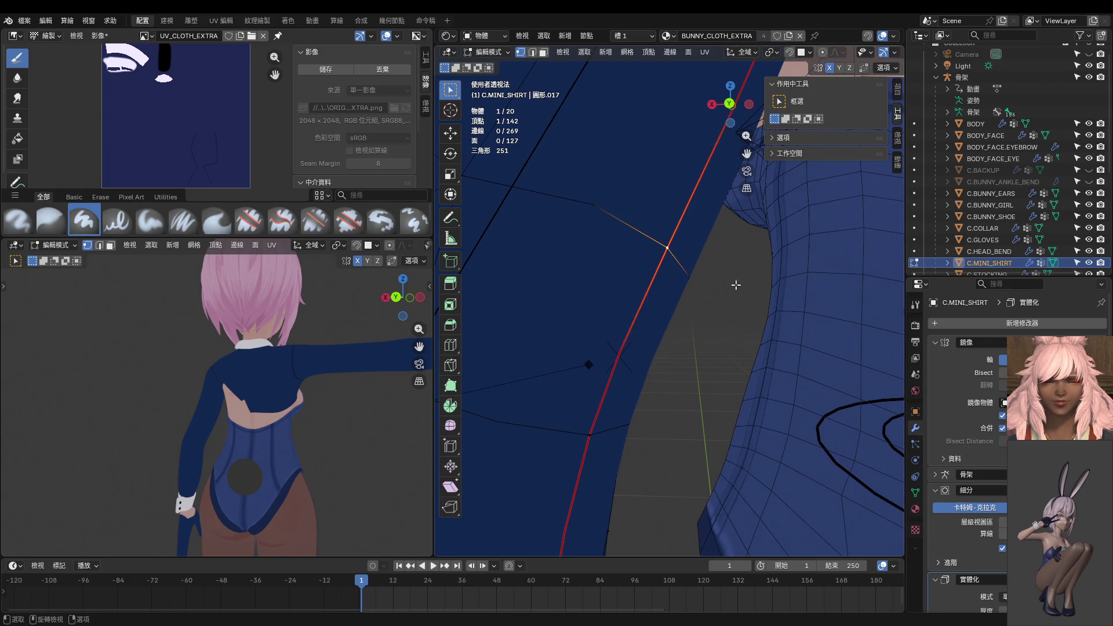
{"action": "scroll", "coordinate": [739, 285], "scroll_direction": "down", "scroll_amount": 5}
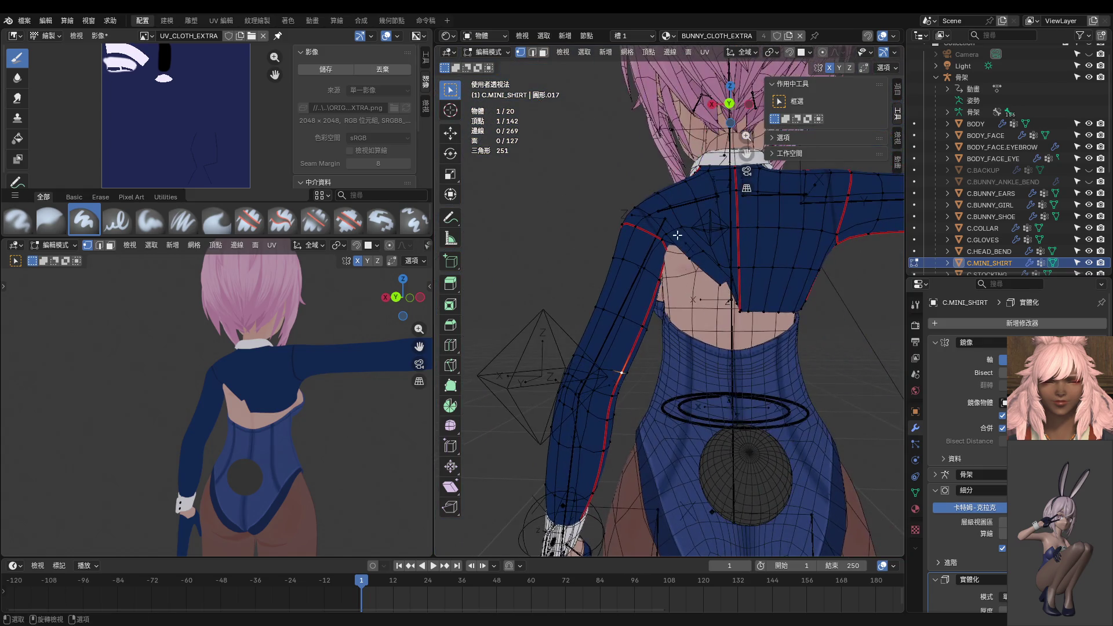
Select two back-hem vertices under the armpit and show their Vertex Weights in the Item panel.
{"action": "mouse_move", "coordinate": [670, 217]}
{"action": "left_mouse_down"}
{"action": "mouse_move", "coordinate": [755, 326]}
{"action": "mouse_move", "coordinate": [750, 348]}
{"action": "left_mouse_up"}
{"action": "key", "text": "KP_Decimal"}
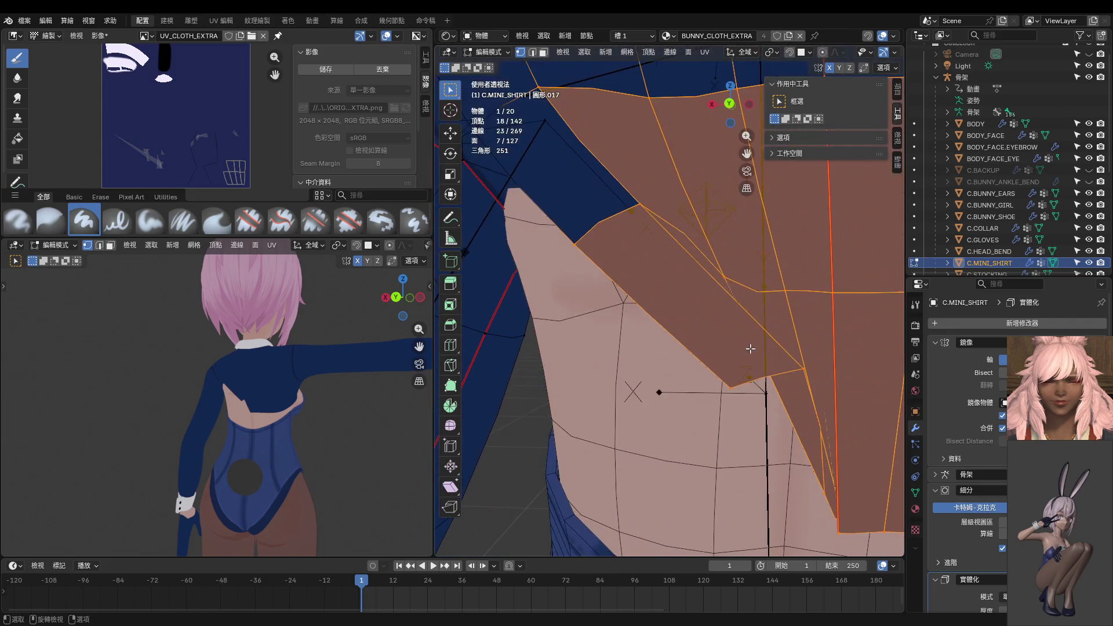
{"action": "scroll", "coordinate": [750, 347], "scroll_direction": "down", "scroll_amount": 2}
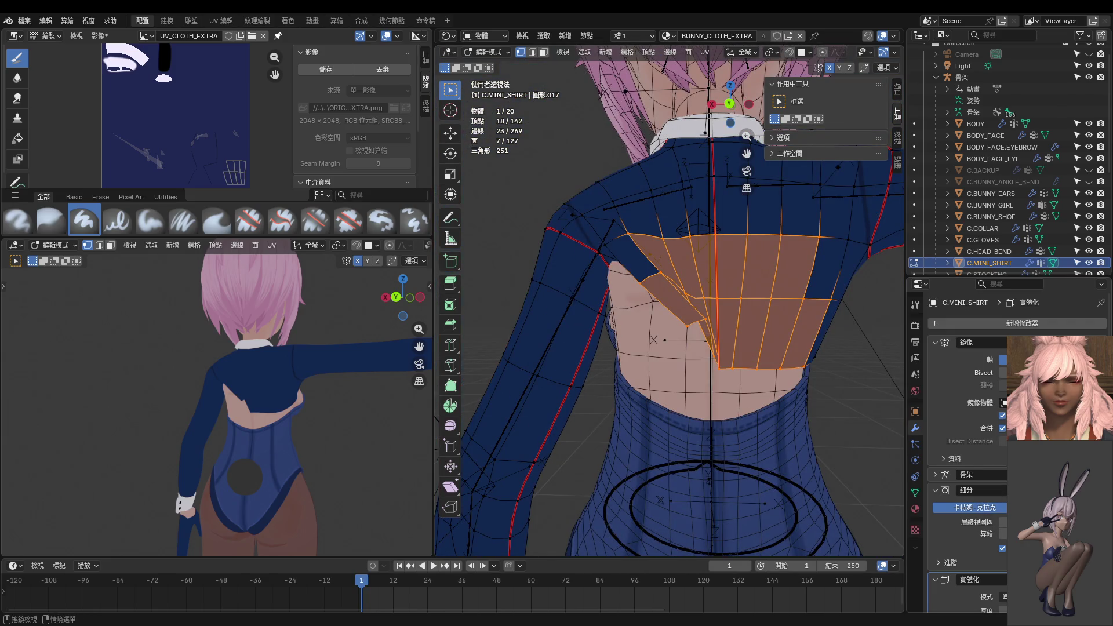
{"action": "mouse_move", "coordinate": [750, 347]}
{"action": "middle_mouse_down"}
{"action": "mouse_move", "coordinate": [700, 367]}
{"action": "mouse_move", "coordinate": [596, 342]}
{"action": "middle_mouse_up"}
{"action": "left_click", "coordinate": [580, 337]}
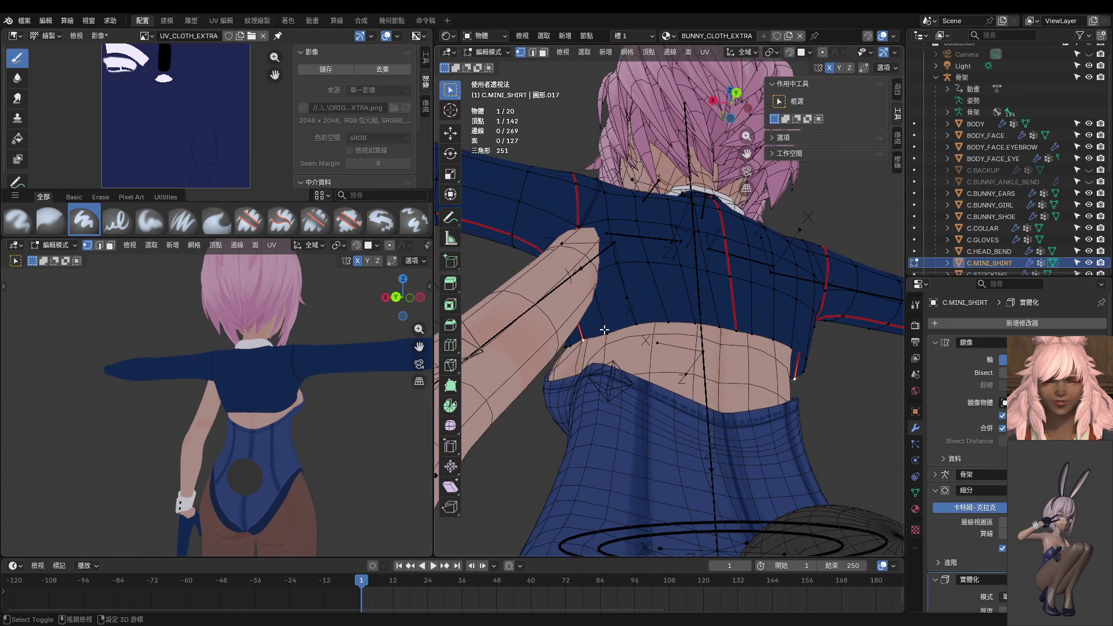
{"action": "left_click", "coordinate": [663, 321], "text": "shift"}
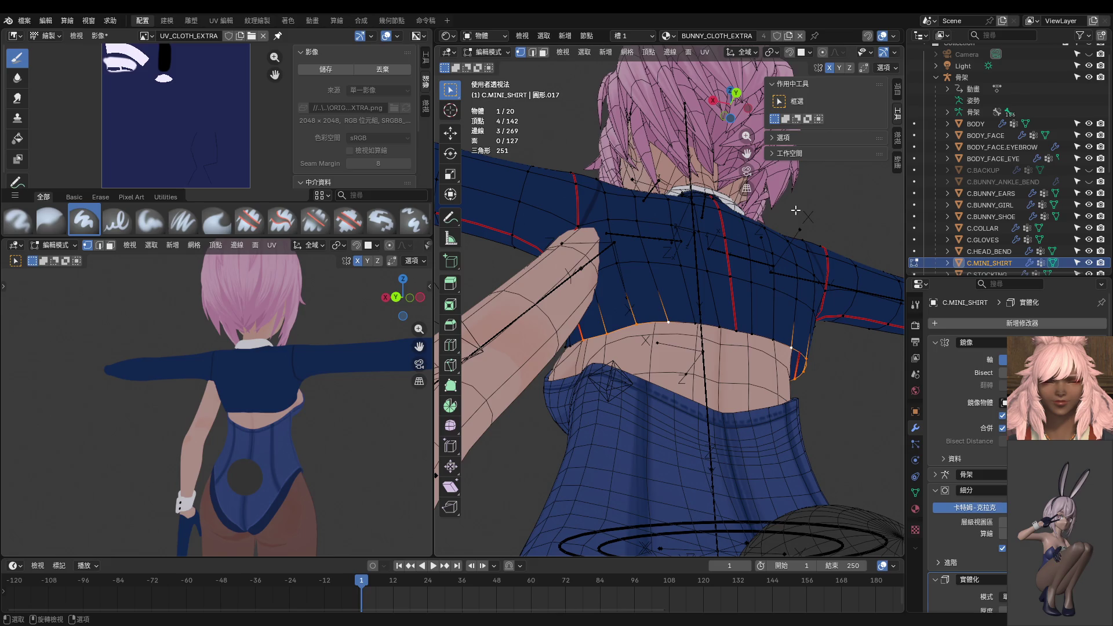
{"action": "left_click", "coordinate": [898, 92]}
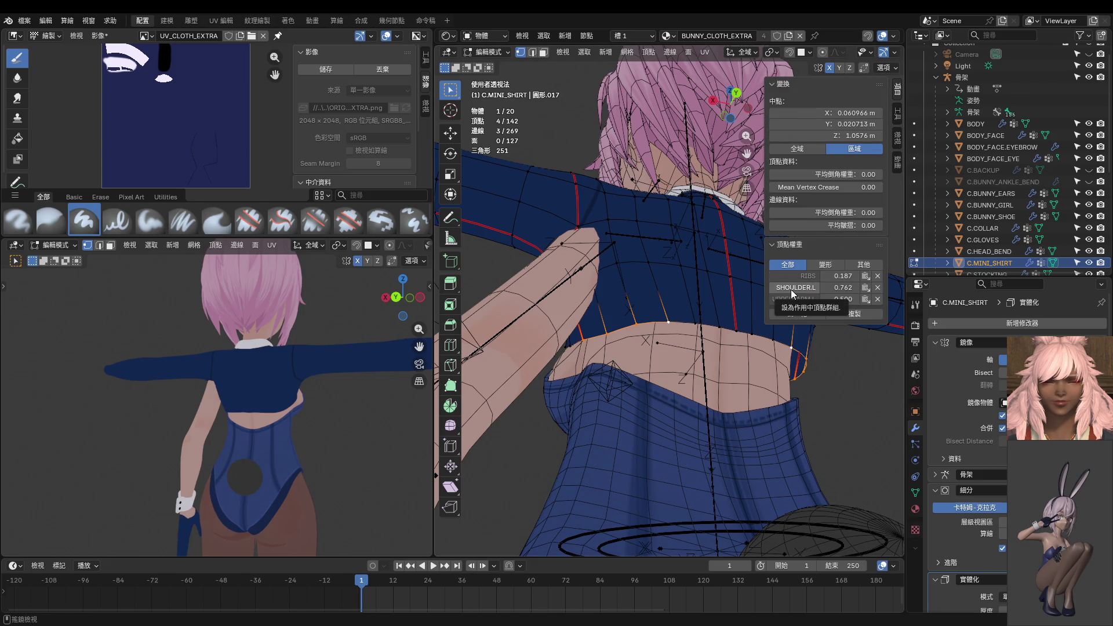
Orbit to the figure's front and undo back to the lowered-arm pose.
{"action": "middle_click_drag", "start_coordinate": [709, 347], "coordinate": [710, 387]}
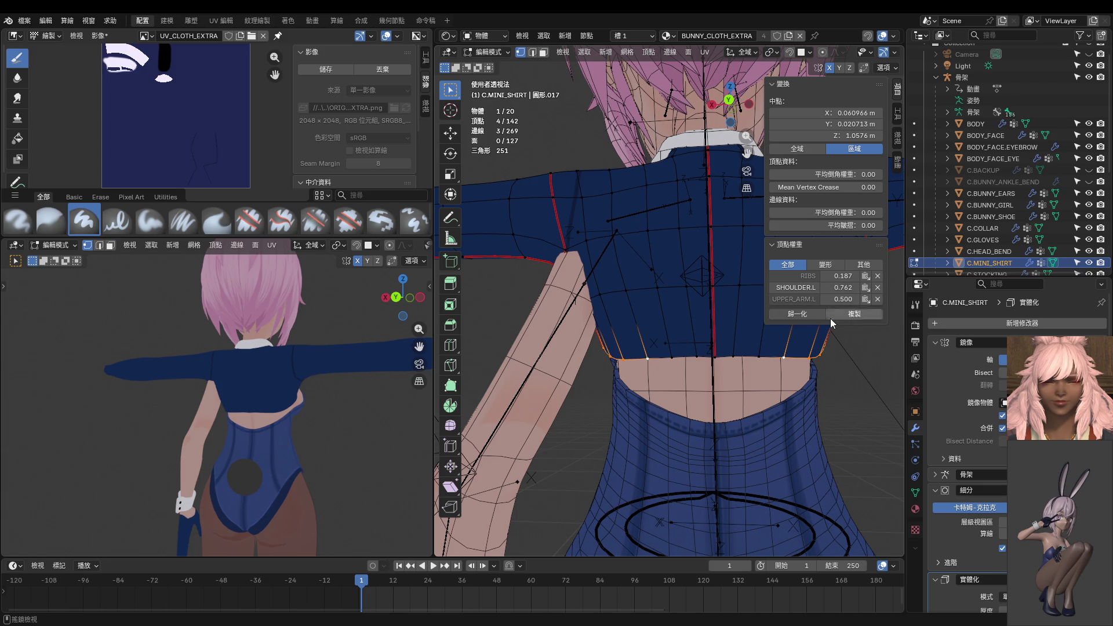
{"action": "scroll", "coordinate": [643, 326], "scroll_direction": "down", "scroll_amount": 1}
{"action": "mouse_move", "coordinate": [668, 363]}
{"action": "middle_mouse_down"}
{"action": "mouse_move", "coordinate": [759, 396]}
{"action": "mouse_move", "coordinate": [680, 372]}
{"action": "middle_mouse_up"}
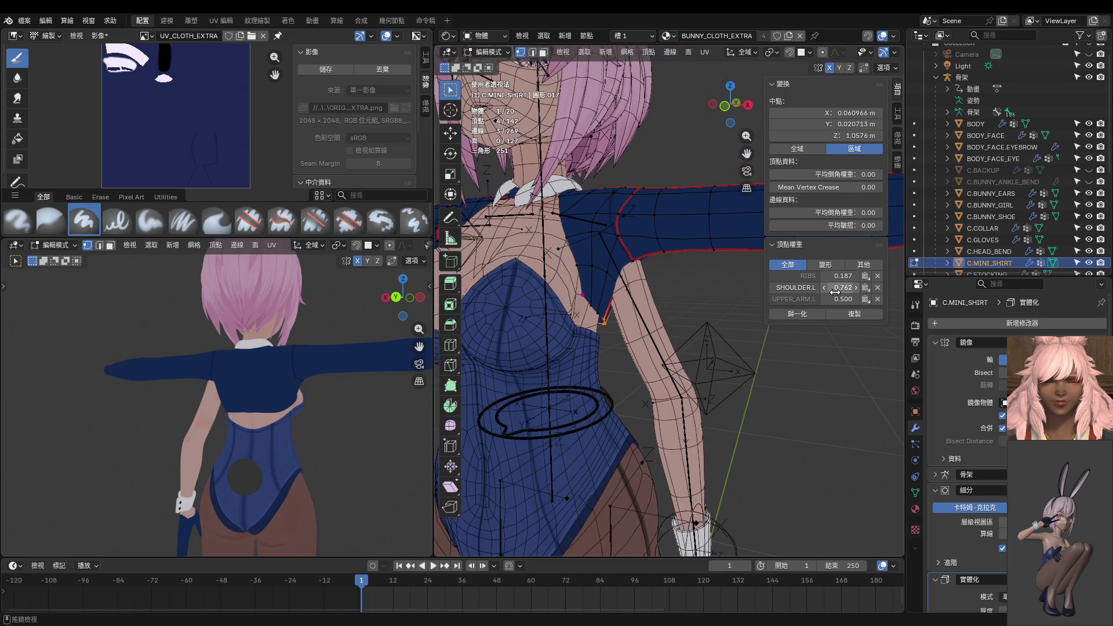
{"action": "middle_click_drag", "start_coordinate": [771, 313], "coordinate": [761, 346]}
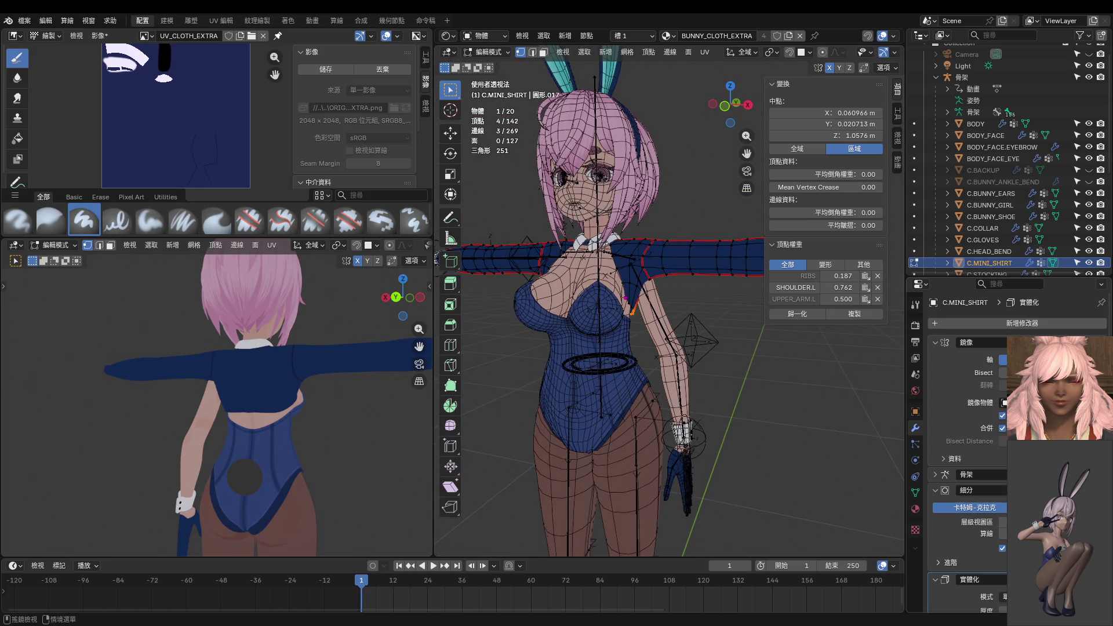
{"action": "key", "text": "ctrl+z"}
Switch to back orthographic view and zoom in on the shirt's back hem.
{"action": "mouse_move", "coordinate": [777, 412]}
{"action": "middle_mouse_down"}
{"action": "mouse_move", "coordinate": [522, 380]}
{"action": "mouse_move", "coordinate": [614, 348]}
{"action": "mouse_move", "coordinate": [794, 316]}
{"action": "middle_mouse_up"}
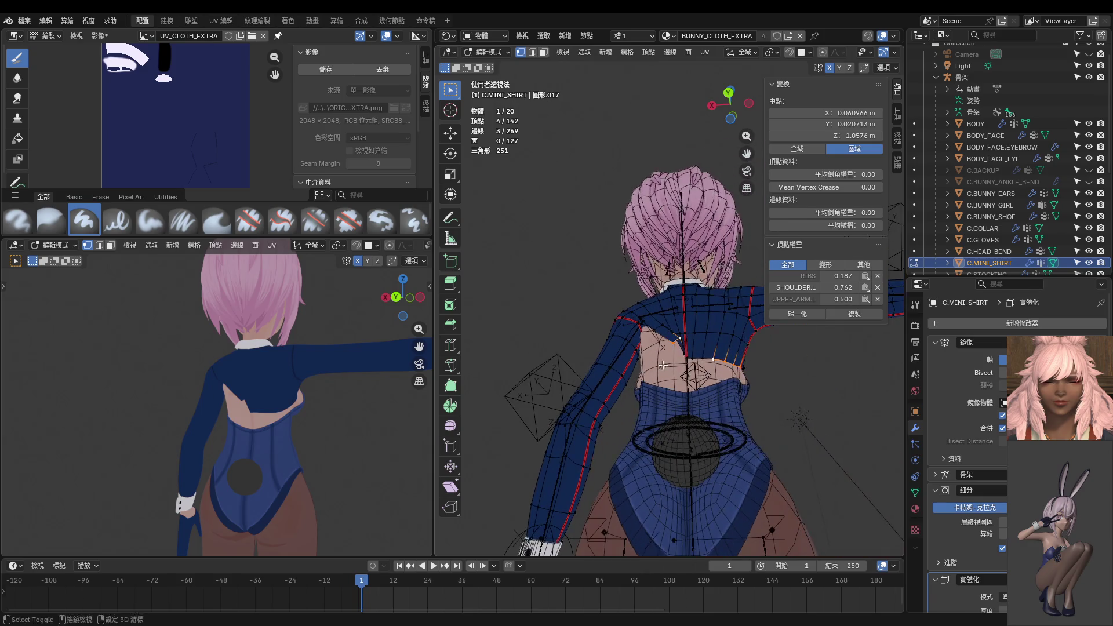
{"action": "middle_click_drag", "start_coordinate": [695, 323], "coordinate": [687, 403]}
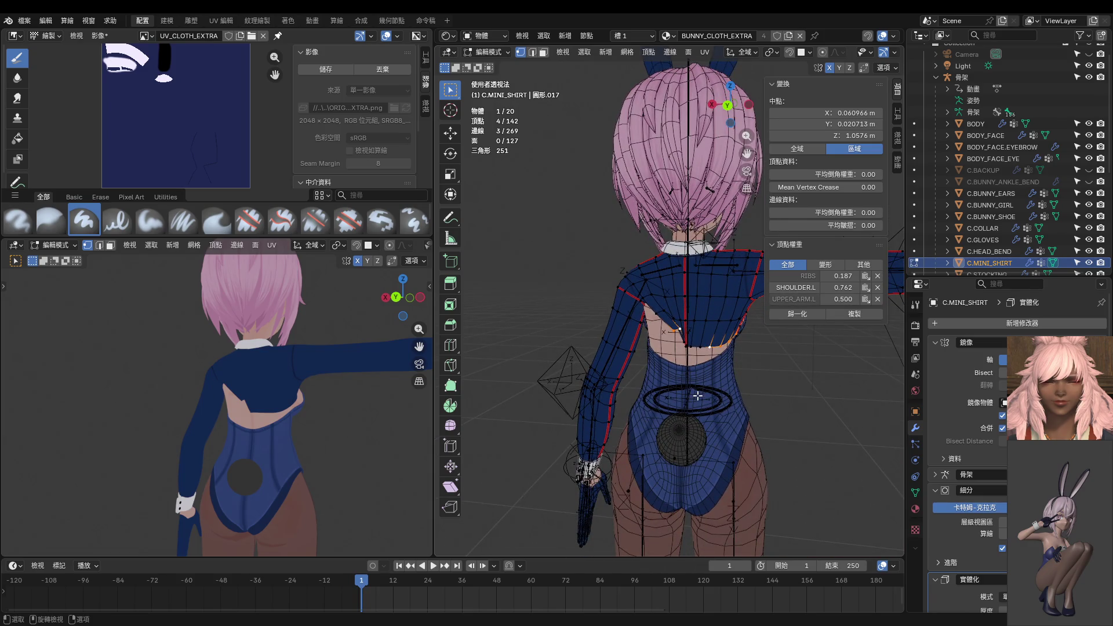
{"action": "key", "text": "KP_1"}
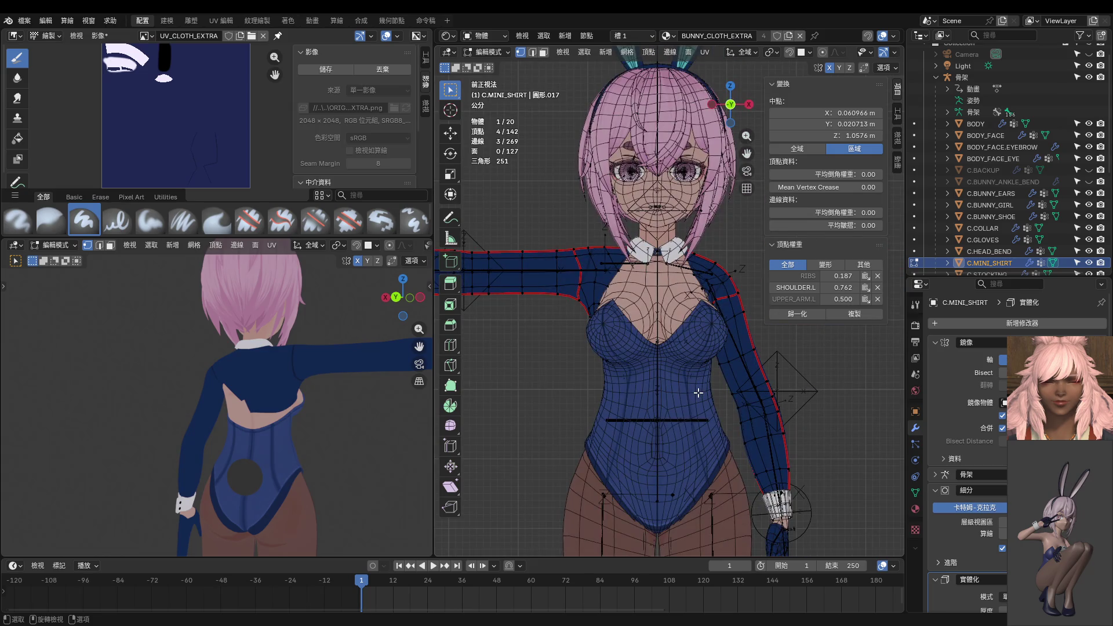
{"action": "scroll", "coordinate": [699, 393], "scroll_direction": "up", "scroll_amount": 2}
{"action": "key", "text": "ctrl+KP_1"}
{"action": "scroll", "coordinate": [667, 400], "scroll_direction": "up", "scroll_amount": 3}
{"action": "middle_click_drag", "start_coordinate": [661, 394], "coordinate": [648, 405], "text": "shift"}
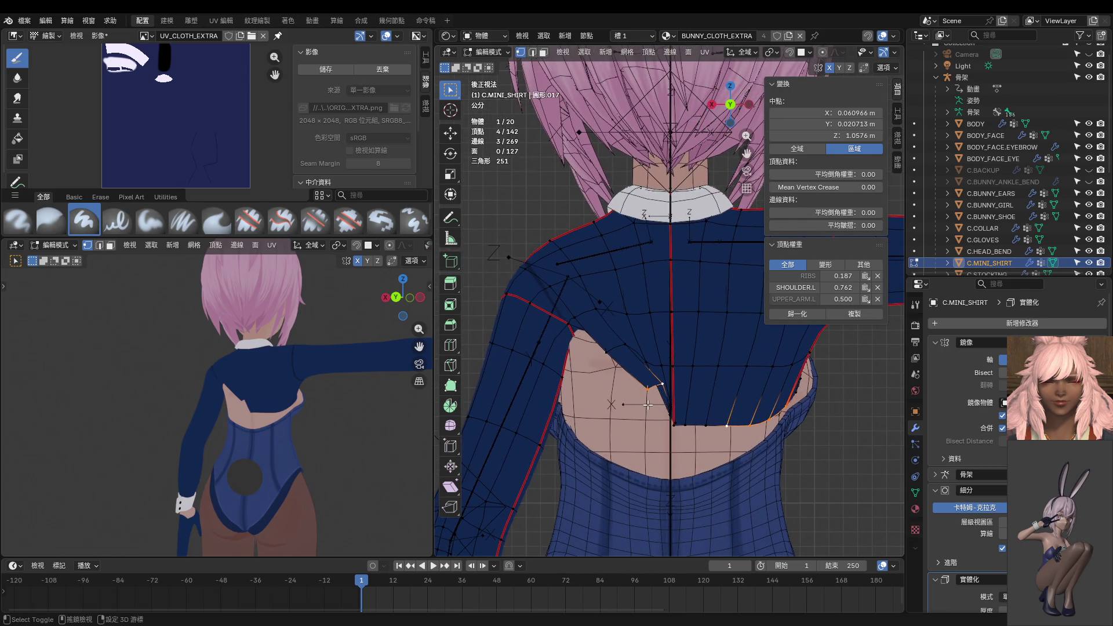
Set the hem vertices' RIBS weight to 0.5 and lower their SHOULDER.L weight.
{"action": "left_click", "coordinate": [840, 277]}
{"action": "type", "text": "..99"}
{"action": "key", "text": "Return"}
{"action": "left_click", "coordinate": [840, 277]}
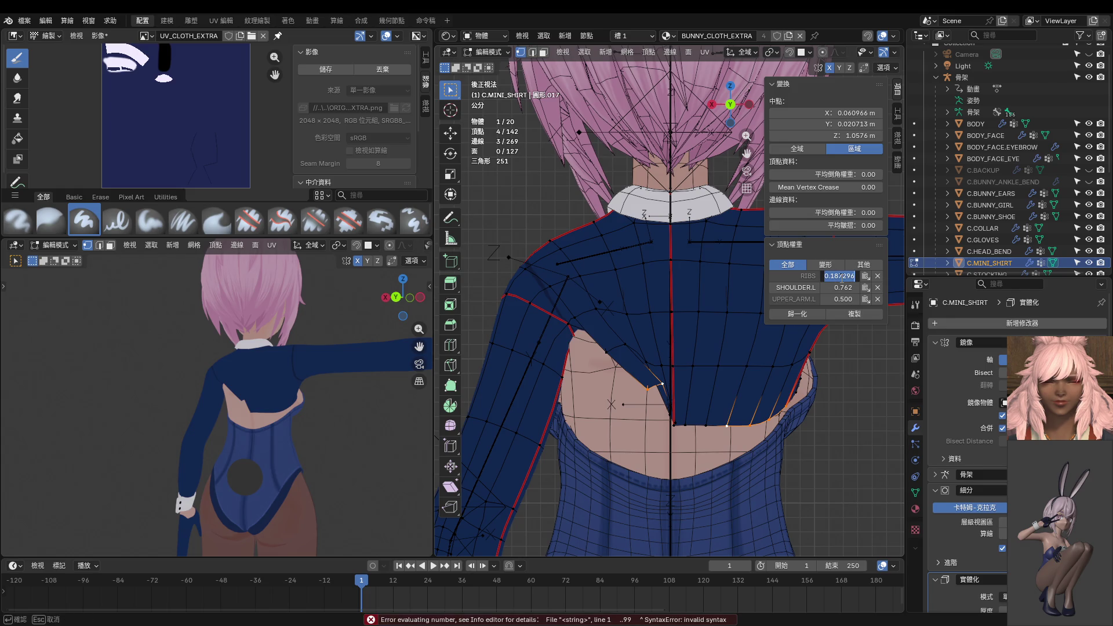
{"action": "type", "text": "0.5"}
{"action": "key", "text": "Return"}
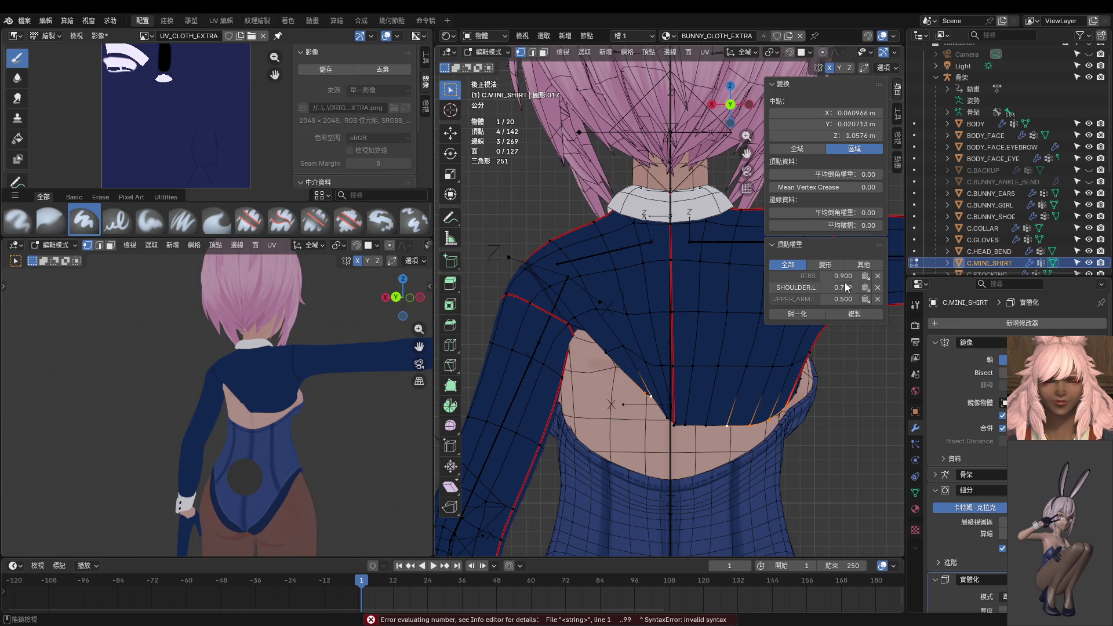
{"action": "left_click", "coordinate": [846, 288]}
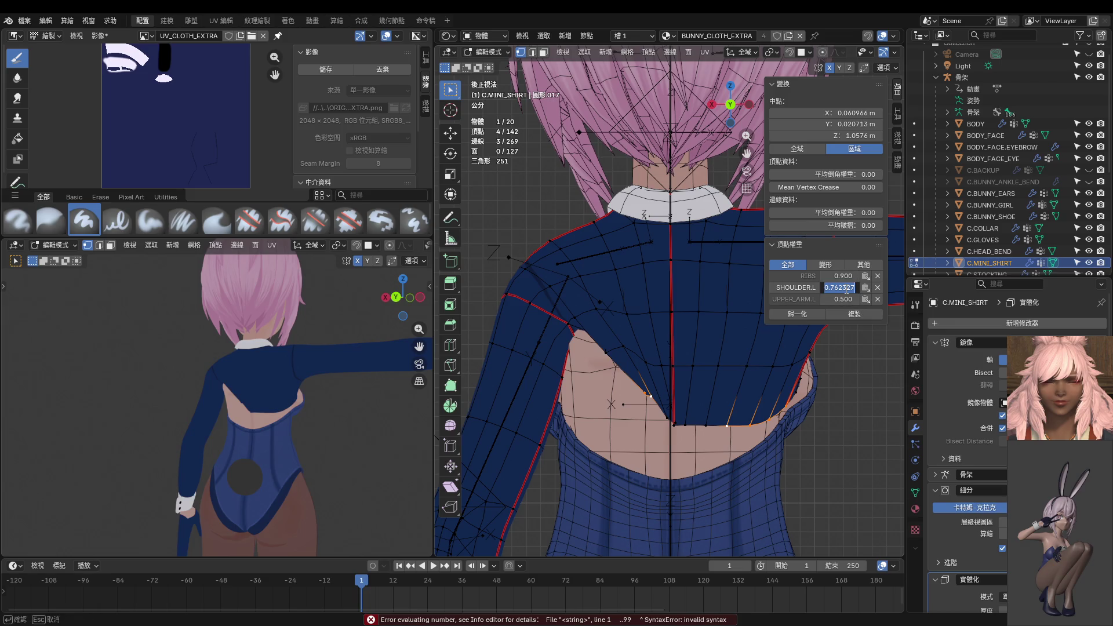
{"action": "type", "text": "0.100"}
{"action": "key", "text": "Return"}
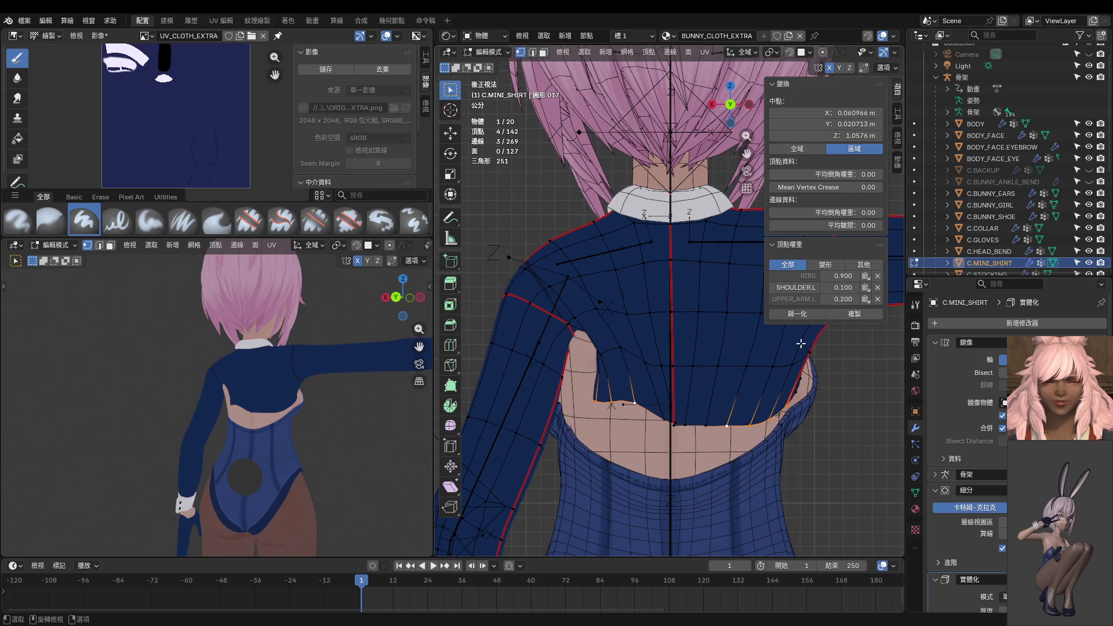
Zero the SHOULDER.L and UPPER_ARM.L weights and raise RIBS to 1.000.
{"action": "mouse_move", "coordinate": [699, 375]}
{"action": "middle_mouse_down", "text": "shift"}
{"action": "mouse_move", "coordinate": [704, 331]}
{"action": "mouse_move", "coordinate": [704, 341]}
{"action": "mouse_move", "coordinate": [789, 341]}
{"action": "mouse_move", "coordinate": [682, 337]}
{"action": "middle_mouse_up", "text": "shift"}
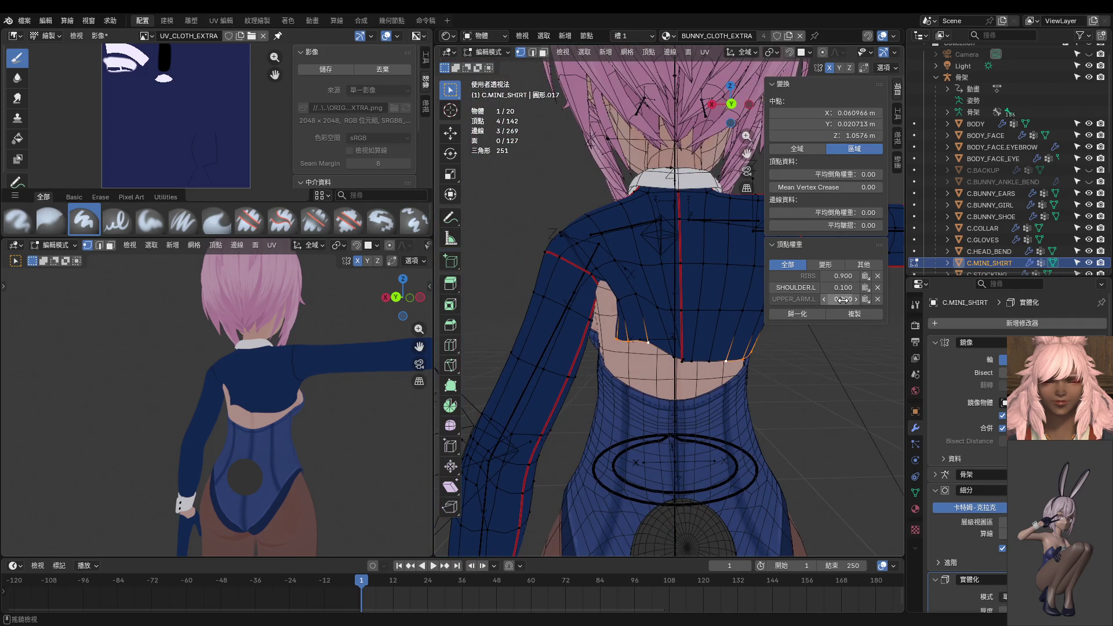
{"action": "left_click", "coordinate": [842, 299]}
{"action": "type", "text": "0.1"}
{"action": "key", "text": "Return"}
{"action": "left_click", "coordinate": [848, 288]}
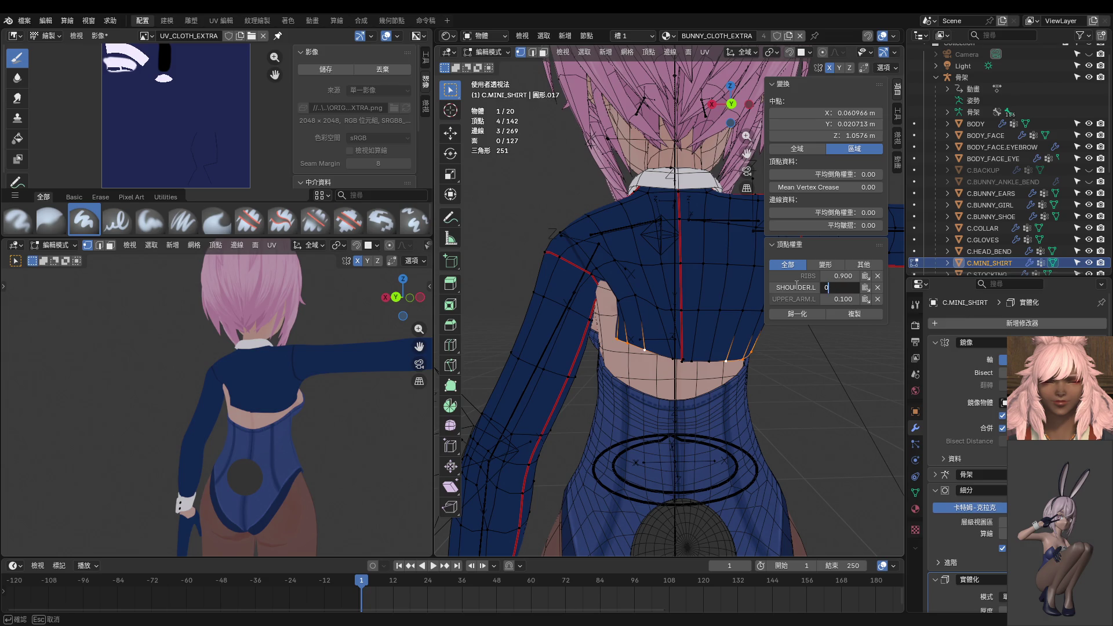
{"action": "key", "text": "Return"}
{"action": "left_click", "coordinate": [842, 299]}
{"action": "type", "text": "0"}
{"action": "key", "text": "Return"}
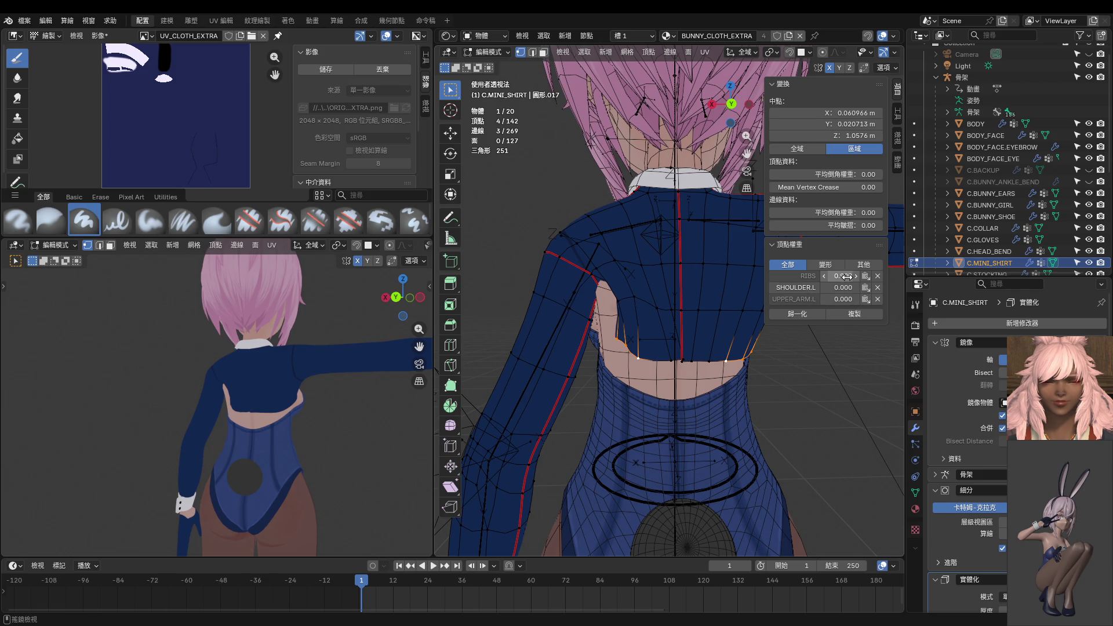
{"action": "left_click_drag", "start_coordinate": [847, 276], "coordinate": [848, 277]}
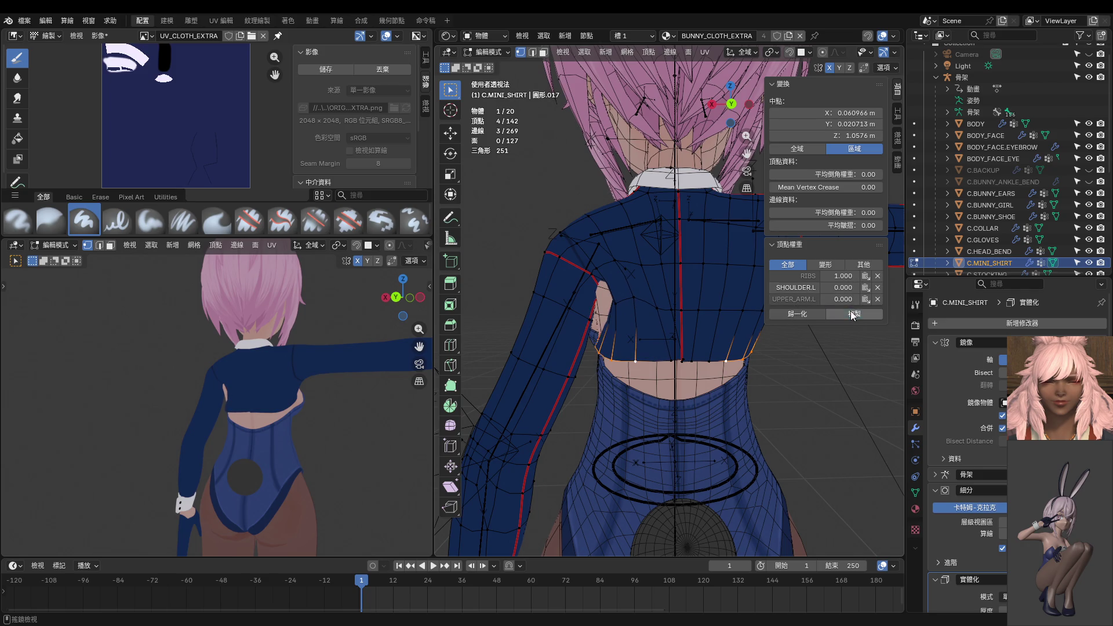
{"action": "scroll", "coordinate": [642, 328], "scroll_direction": "up", "scroll_amount": 2}
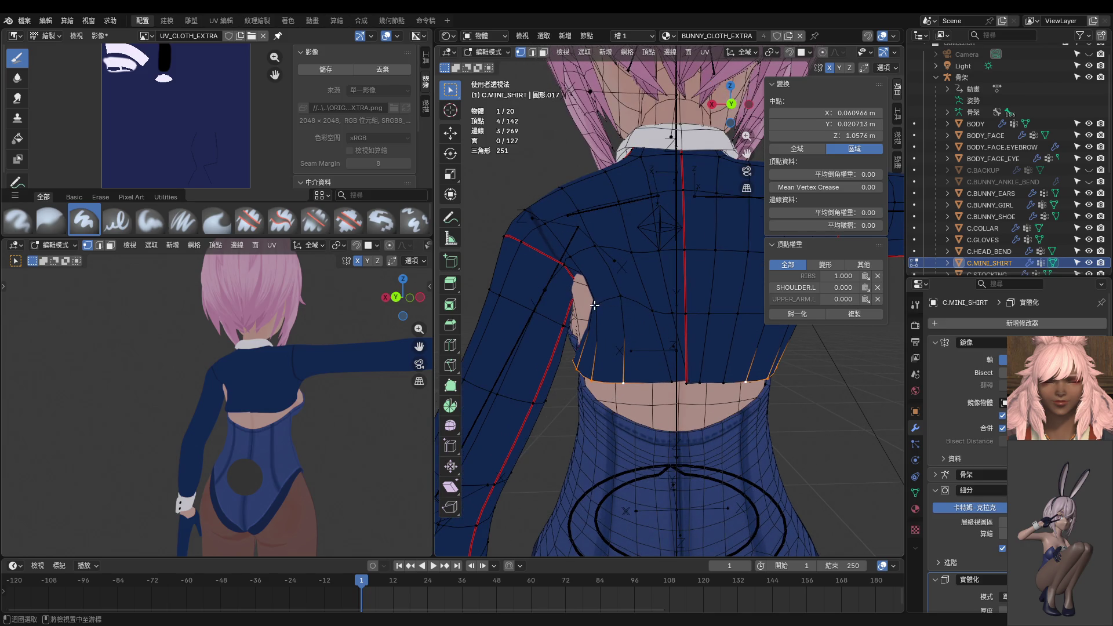
Select a back vertex with a hem vertex active and copy its rib-only weights to it.
{"action": "left_click", "coordinate": [596, 307], "text": "alt"}
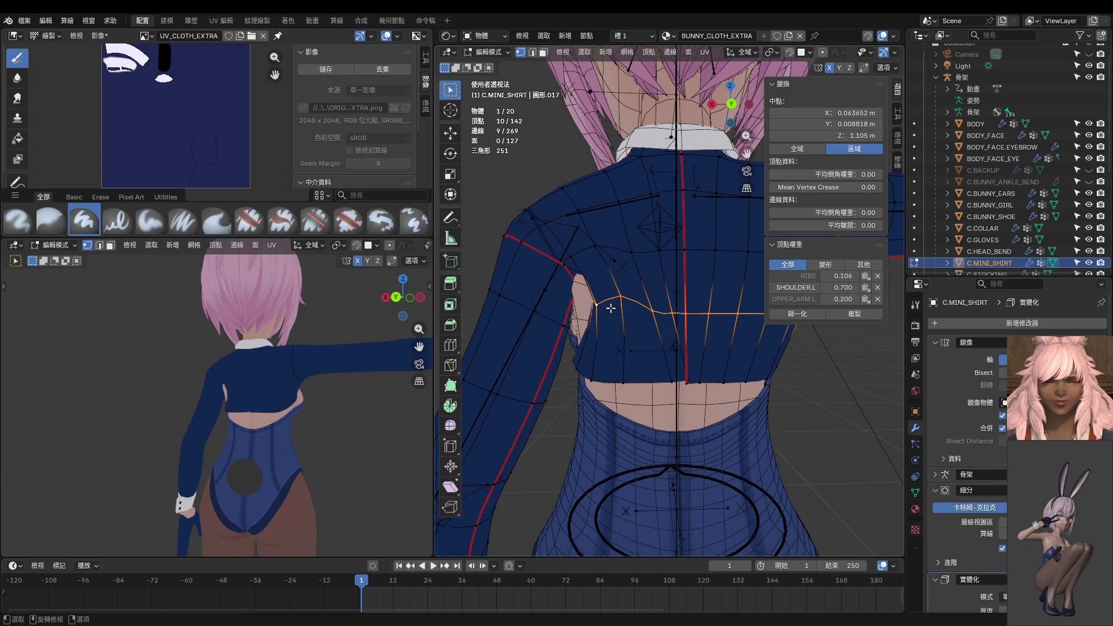
{"action": "left_click", "coordinate": [597, 305]}
{"action": "mouse_move", "coordinate": [597, 305]}
{"action": "middle_mouse_down"}
{"action": "mouse_move", "coordinate": [565, 341]}
{"action": "mouse_move", "coordinate": [615, 330]}
{"action": "mouse_move", "coordinate": [684, 339]}
{"action": "mouse_move", "coordinate": [670, 330]}
{"action": "middle_mouse_up"}
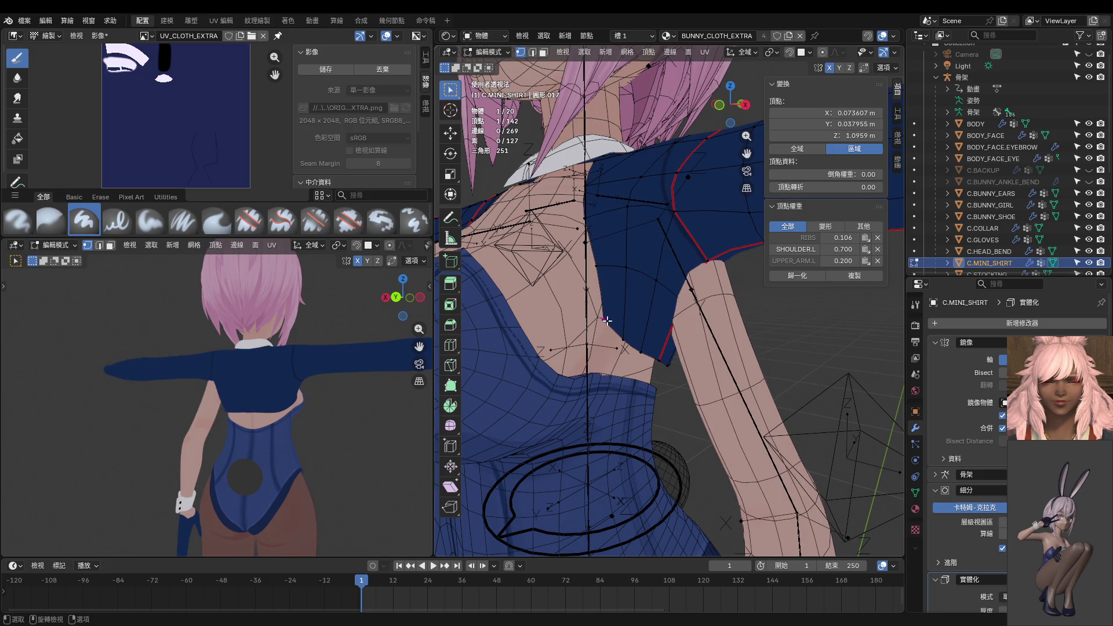
{"action": "middle_click_drag", "start_coordinate": [768, 308], "coordinate": [792, 381]}
{"action": "left_click", "coordinate": [689, 358], "text": "shift"}
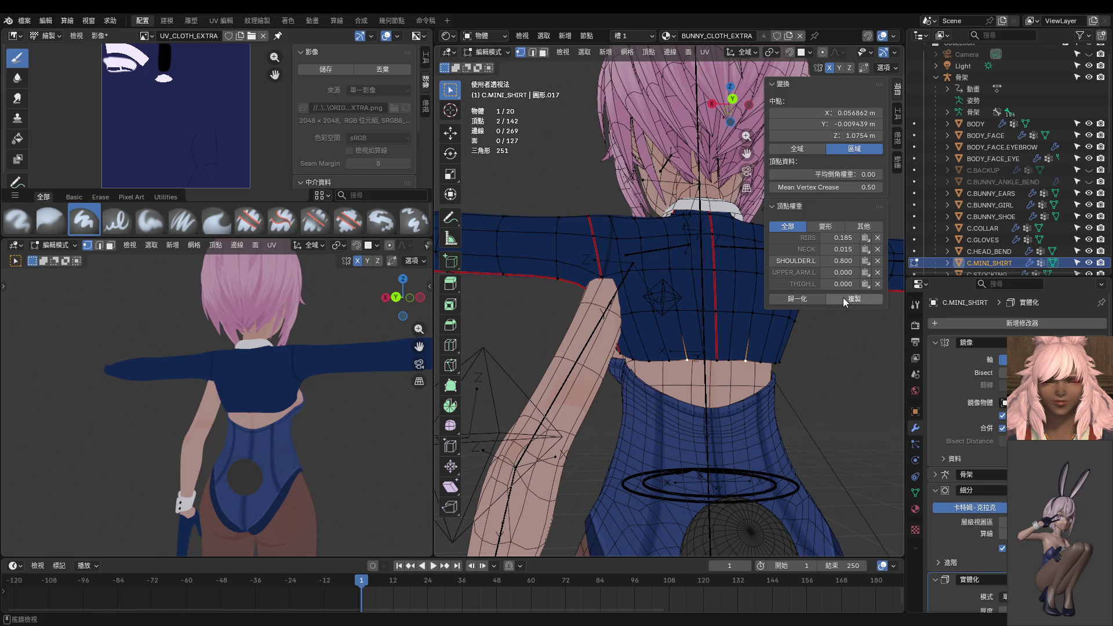
{"action": "left_click", "coordinate": [675, 362]}
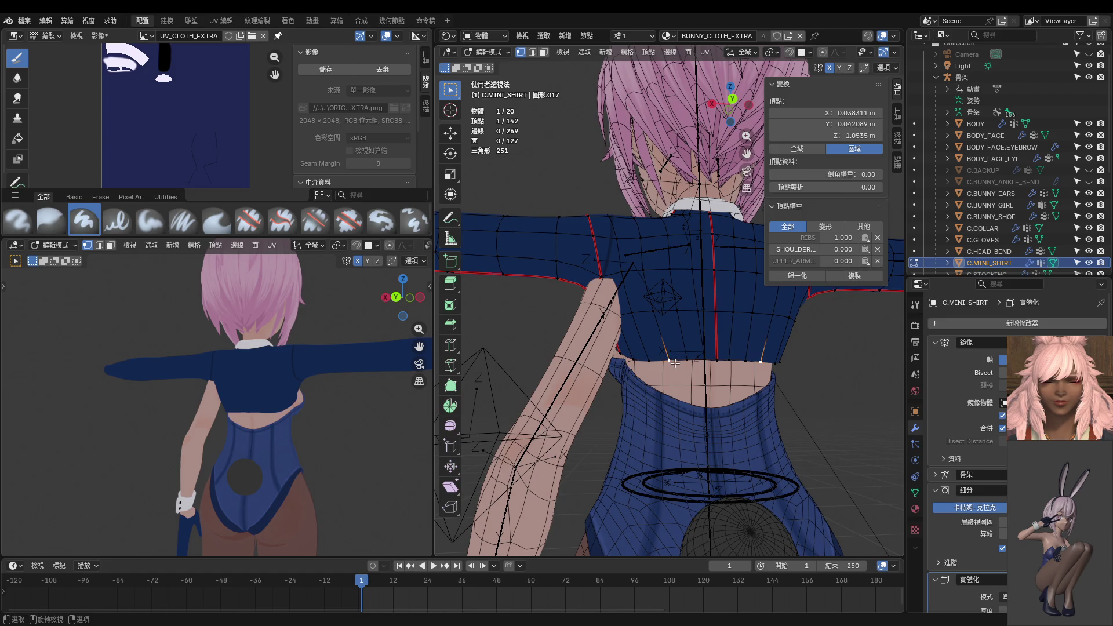
{"action": "mouse_move", "coordinate": [675, 362]}
{"action": "middle_mouse_down"}
{"action": "mouse_move", "coordinate": [778, 385]}
{"action": "mouse_move", "coordinate": [588, 307]}
{"action": "mouse_move", "coordinate": [617, 352]}
{"action": "middle_mouse_up"}
{"action": "left_click", "coordinate": [549, 308], "text": "shift"}
{"action": "left_click", "coordinate": [667, 359], "text": "shift"}
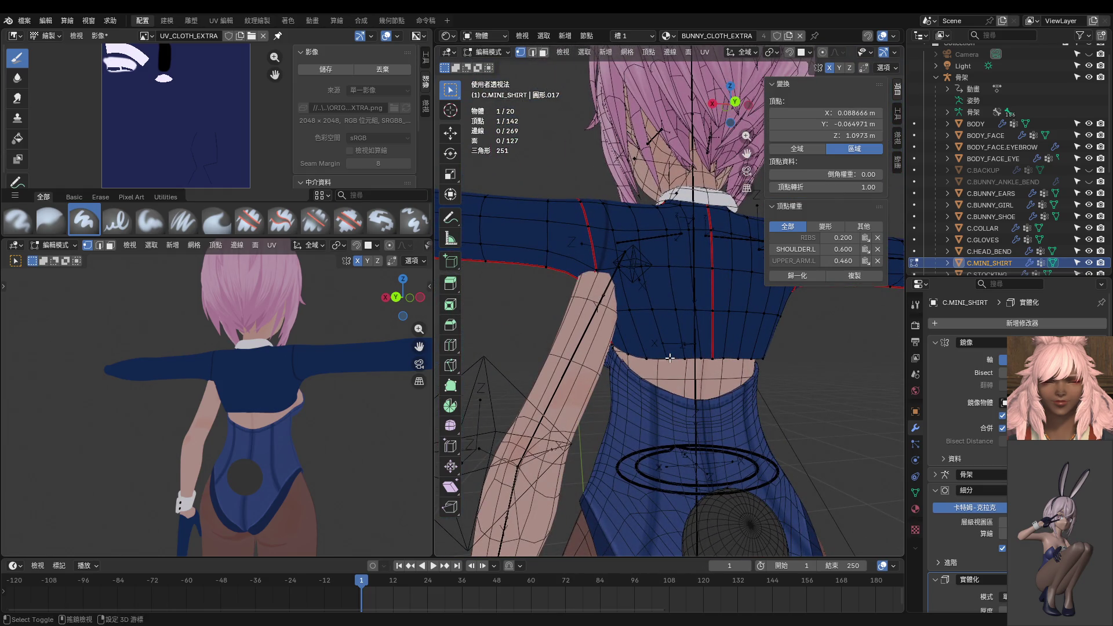
{"action": "left_click", "coordinate": [667, 360], "text": "shift"}
{"action": "left_click", "coordinate": [856, 276]}
Undo and redo repeatedly to compare the sleeve before and after the weight copy.
{"action": "middle_click_drag", "start_coordinate": [622, 345], "coordinate": [883, 395]}
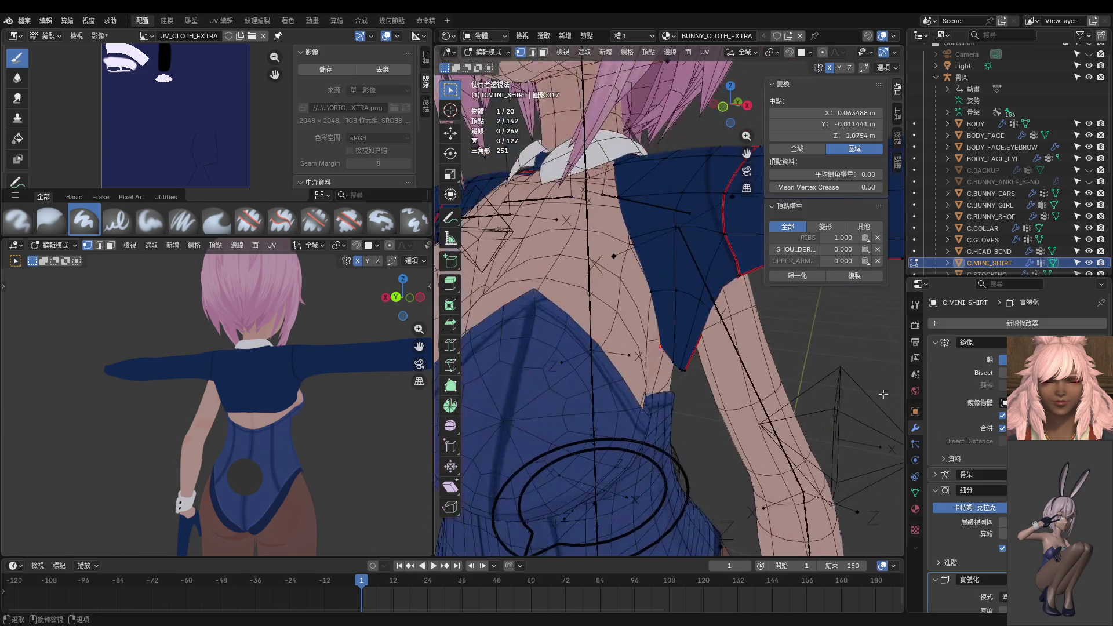
{"action": "key", "text": "ctrl+z"}
{"action": "key", "text": "ctrl+shift+z"}
{"action": "key", "text": "ctrl+z"}
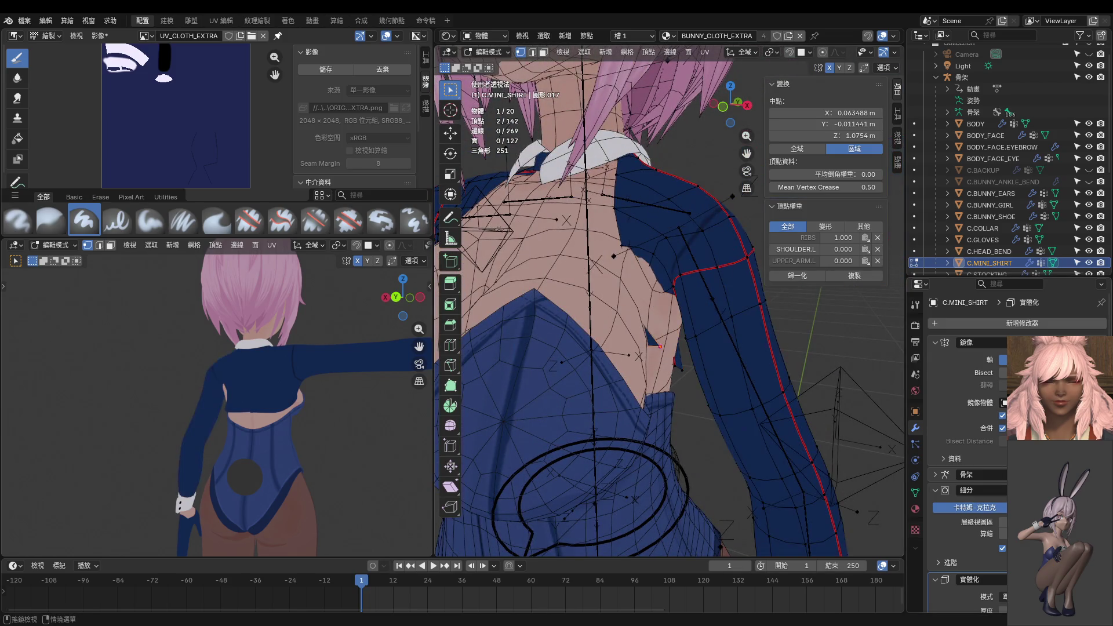
{"action": "key", "text": "ctrl+shift+z"}
{"action": "key", "text": "ctrl+z"}
{"action": "key", "text": "ctrl+shift+z"}
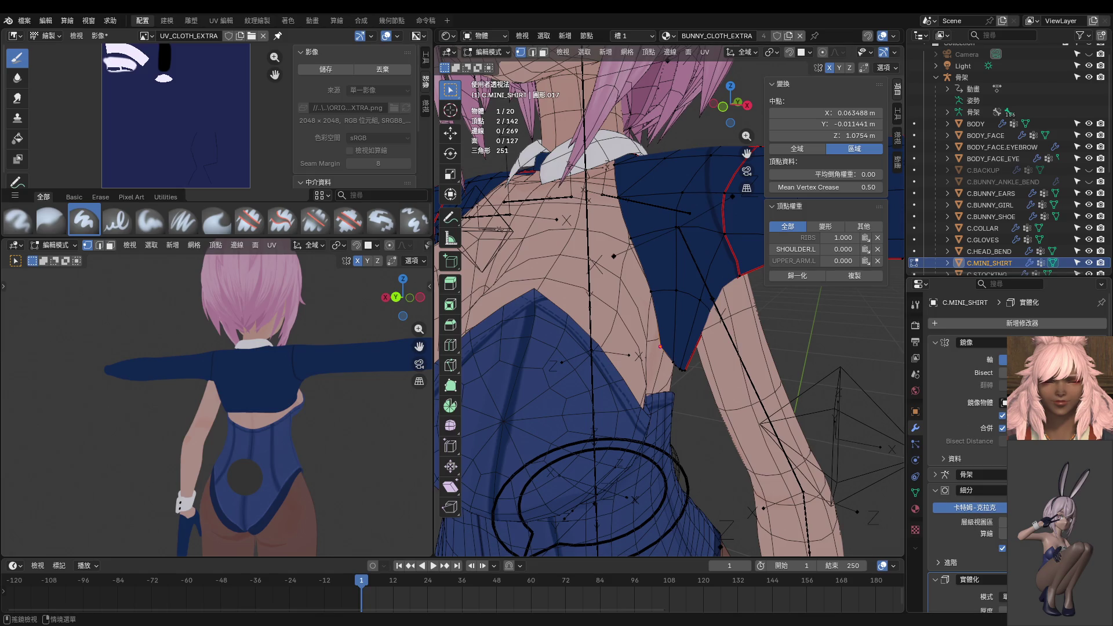
{"action": "key", "text": "ctrl+z"}
{"action": "key", "text": "ctrl+shift+z"}
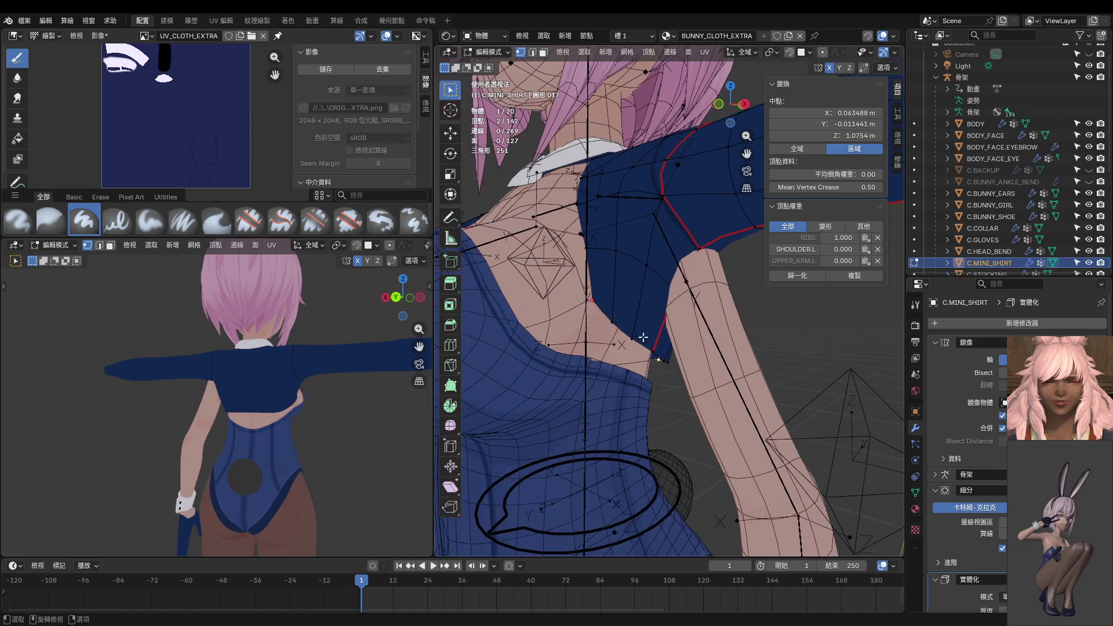
Add more armpit vertices and test the sleeve in lowered and extended arm poses.
{"action": "left_click", "coordinate": [618, 326], "text": "shift"}
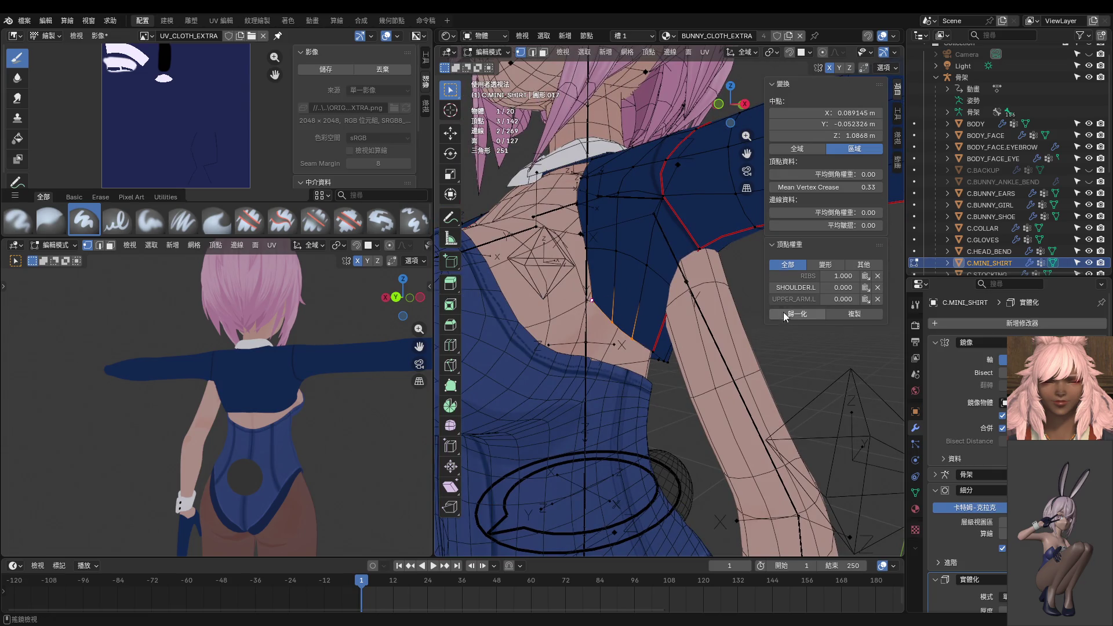
{"action": "left_click", "coordinate": [845, 318]}
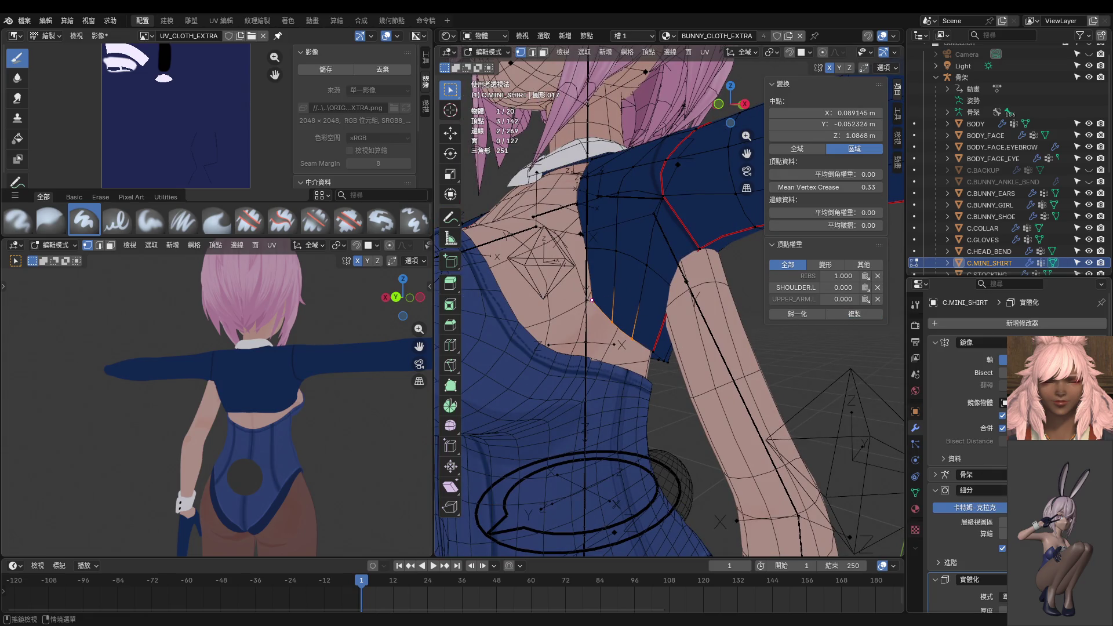
{"action": "key", "text": "ctrl+z"}
{"action": "mouse_move", "coordinate": [655, 415]}
{"action": "middle_mouse_down"}
{"action": "mouse_move", "coordinate": [678, 436]}
{"action": "mouse_move", "coordinate": [686, 429]}
{"action": "middle_mouse_up"}
{"action": "key", "text": "ctrl+shift+z"}
{"action": "key", "text": "ctrl+z"}
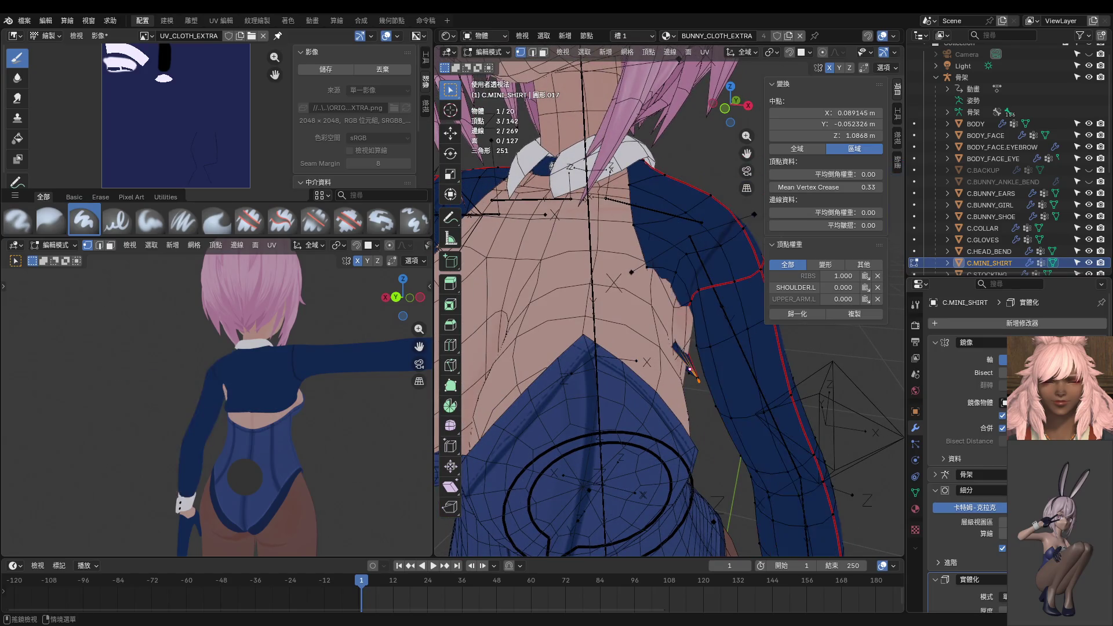
{"action": "key", "text": "ctrl+shift+z"}
{"action": "middle_click_drag", "start_coordinate": [617, 318], "coordinate": [624, 315]}
Select vertices near the shoulder seam and copy the rib-only weights to them.
{"action": "left_click", "coordinate": [590, 283]}
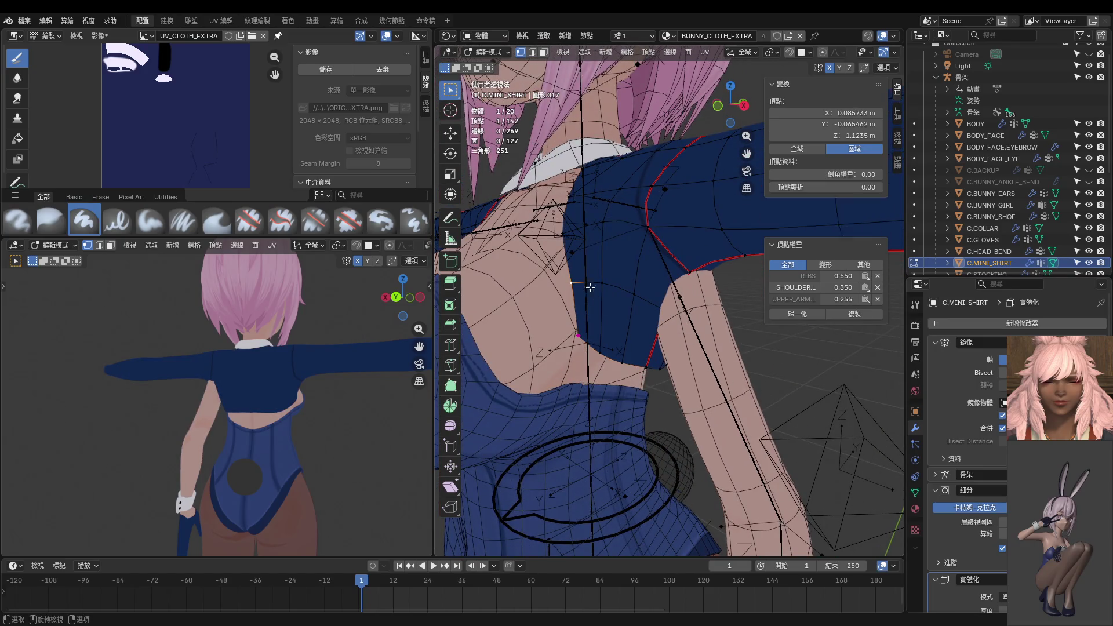
{"action": "left_click", "coordinate": [631, 293], "text": "shift"}
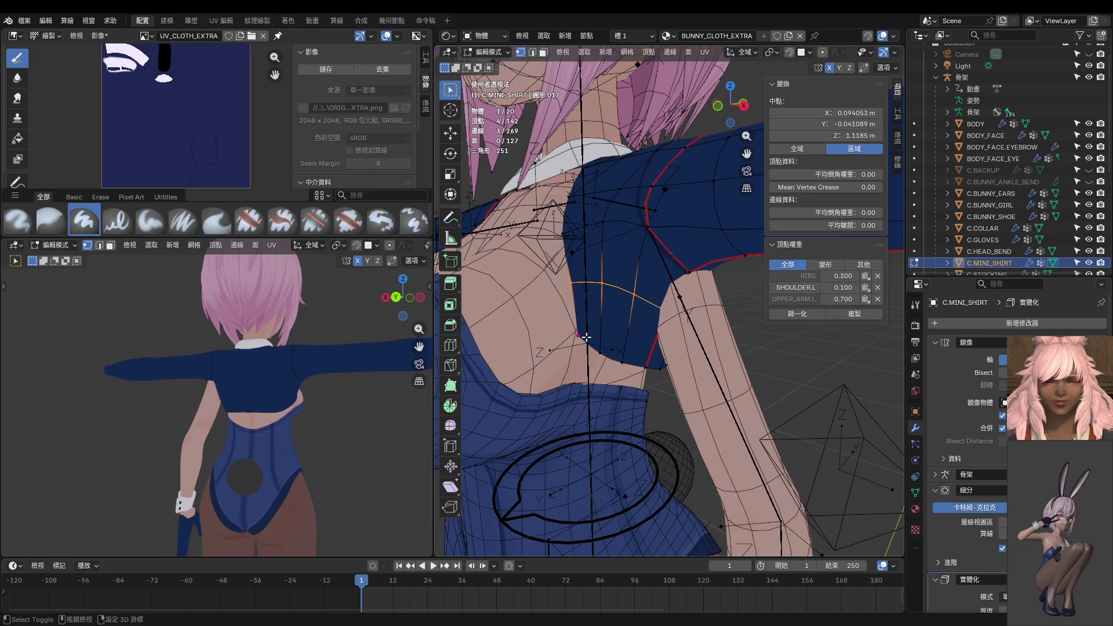
{"action": "left_click", "coordinate": [586, 337], "text": "shift"}
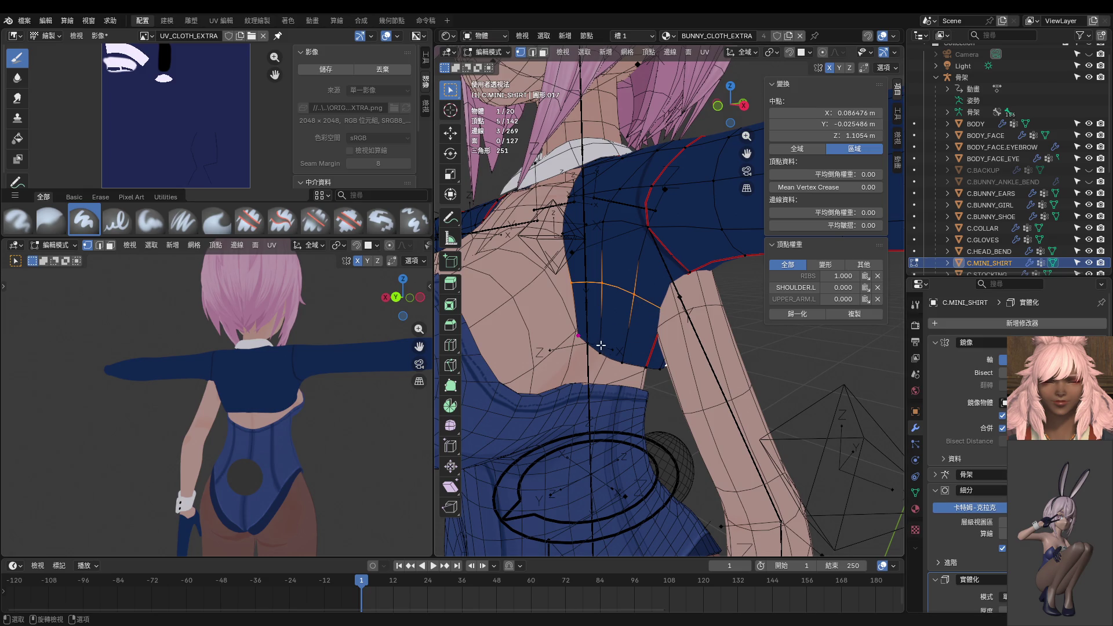
{"action": "left_click", "coordinate": [600, 286], "text": "shift"}
{"action": "left_click", "coordinate": [655, 304], "text": "shift"}
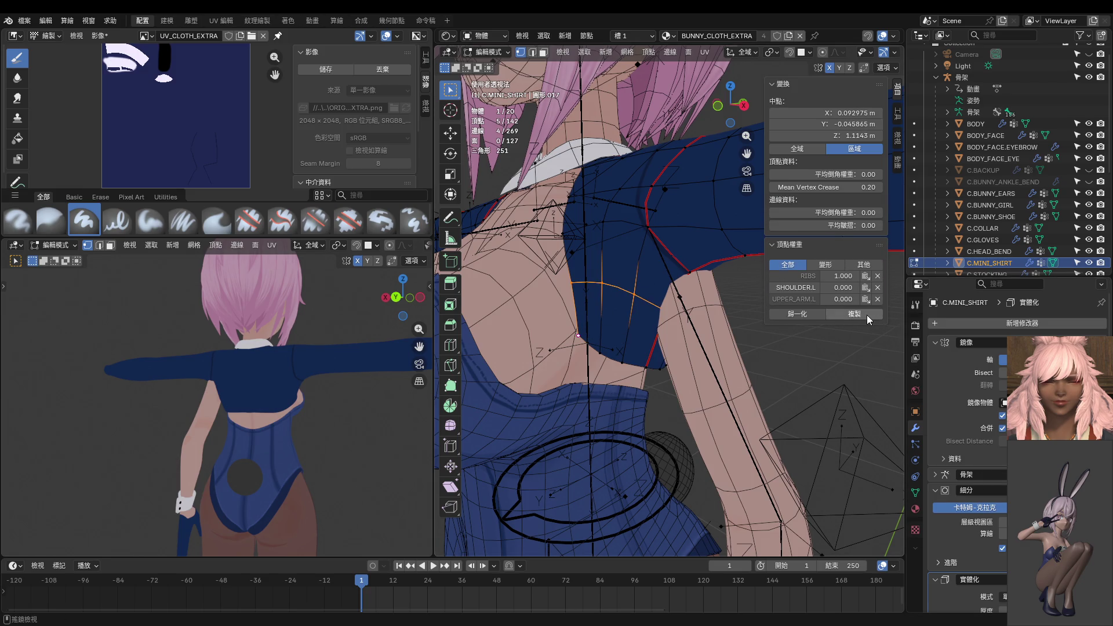
{"action": "left_click", "coordinate": [854, 314]}
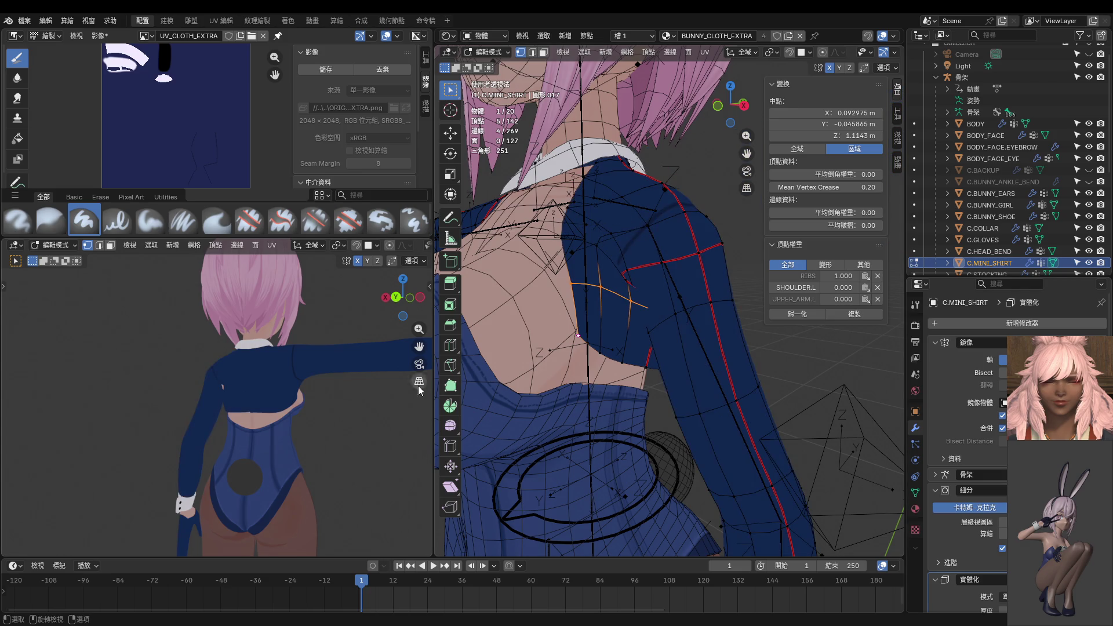
Hide and unhide the shirt to check the arm underneath.
{"action": "middle_click_drag", "start_coordinate": [405, 380], "coordinate": [257, 404]}
{"action": "mouse_move", "coordinate": [586, 348]}
{"action": "middle_mouse_down"}
{"action": "mouse_move", "coordinate": [596, 336]}
{"action": "mouse_move", "coordinate": [574, 355]}
{"action": "mouse_move", "coordinate": [564, 320]}
{"action": "mouse_move", "coordinate": [655, 384]}
{"action": "middle_mouse_up"}
{"action": "key", "text": "h"}
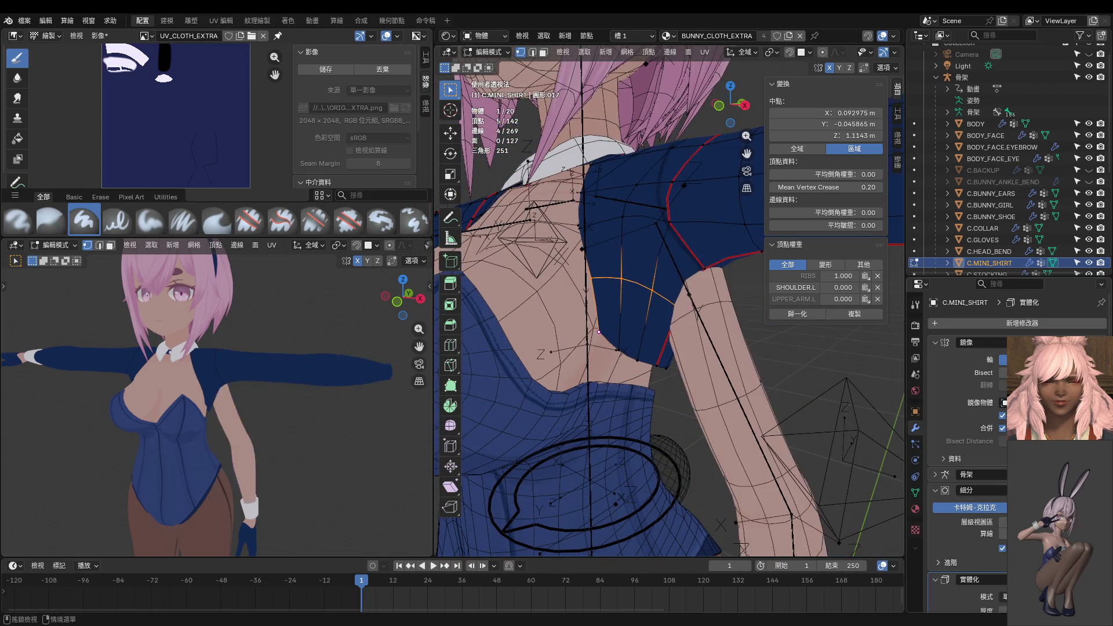
{"action": "key", "text": "alt+h"}
{"action": "key", "text": "h"}
{"action": "scroll", "coordinate": [710, 358], "scroll_direction": "down", "scroll_amount": 5}
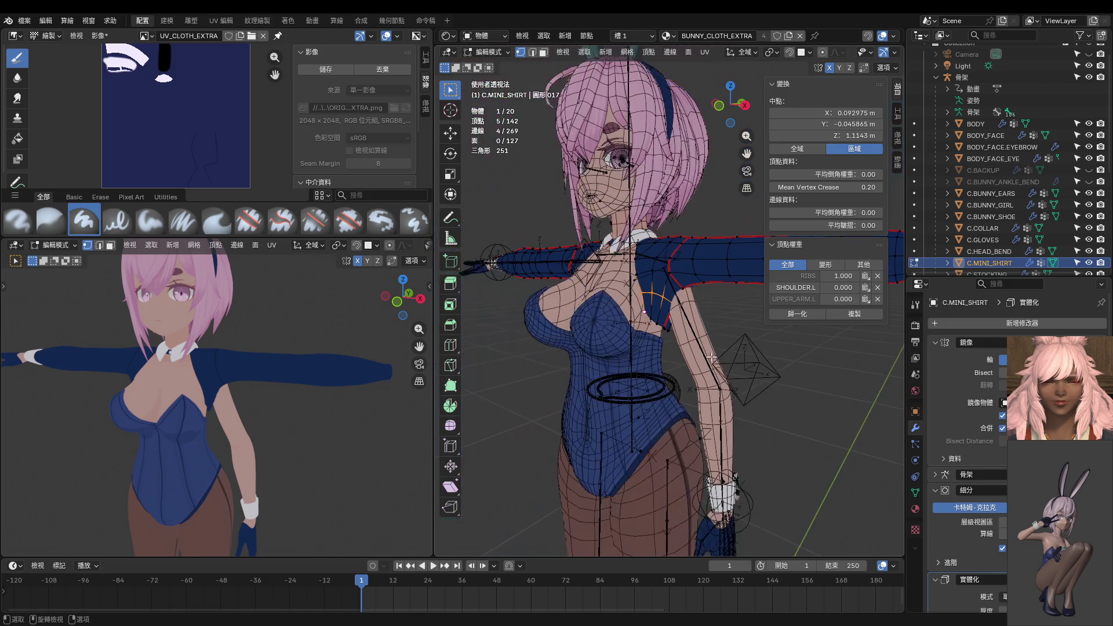
Check the character in Object Mode, then return to Edit Mode and isolate the shirt in local view.
{"action": "key", "text": "Tab"}
{"action": "mouse_move", "coordinate": [714, 359]}
{"action": "middle_mouse_down"}
{"action": "mouse_move", "coordinate": [690, 355]}
{"action": "mouse_move", "coordinate": [771, 402]}
{"action": "mouse_move", "coordinate": [715, 341]}
{"action": "middle_mouse_up"}
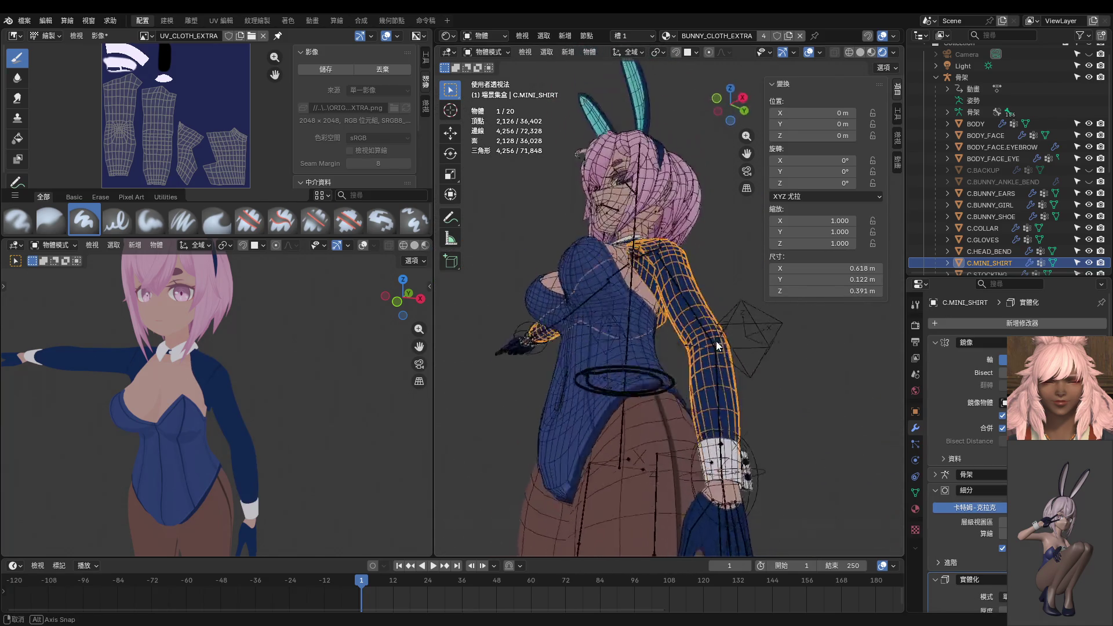
{"action": "scroll", "coordinate": [678, 348], "scroll_direction": "up", "scroll_amount": 8}
{"action": "mouse_move", "coordinate": [678, 406]}
{"action": "middle_mouse_down"}
{"action": "mouse_move", "coordinate": [662, 360]}
{"action": "mouse_move", "coordinate": [667, 440]}
{"action": "mouse_move", "coordinate": [694, 440]}
{"action": "mouse_move", "coordinate": [676, 404]}
{"action": "mouse_move", "coordinate": [713, 383]}
{"action": "middle_mouse_up"}
{"action": "key", "text": "Tab"}
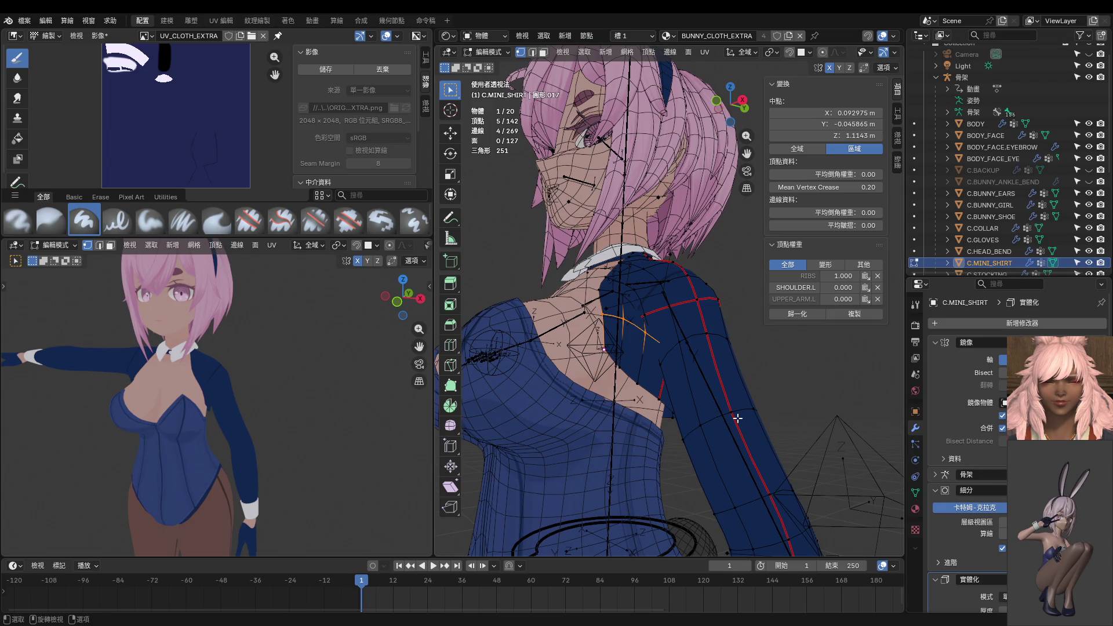
{"action": "key", "text": "KP_Divide"}
{"action": "scroll", "coordinate": [696, 342], "scroll_direction": "up", "scroll_amount": 4}
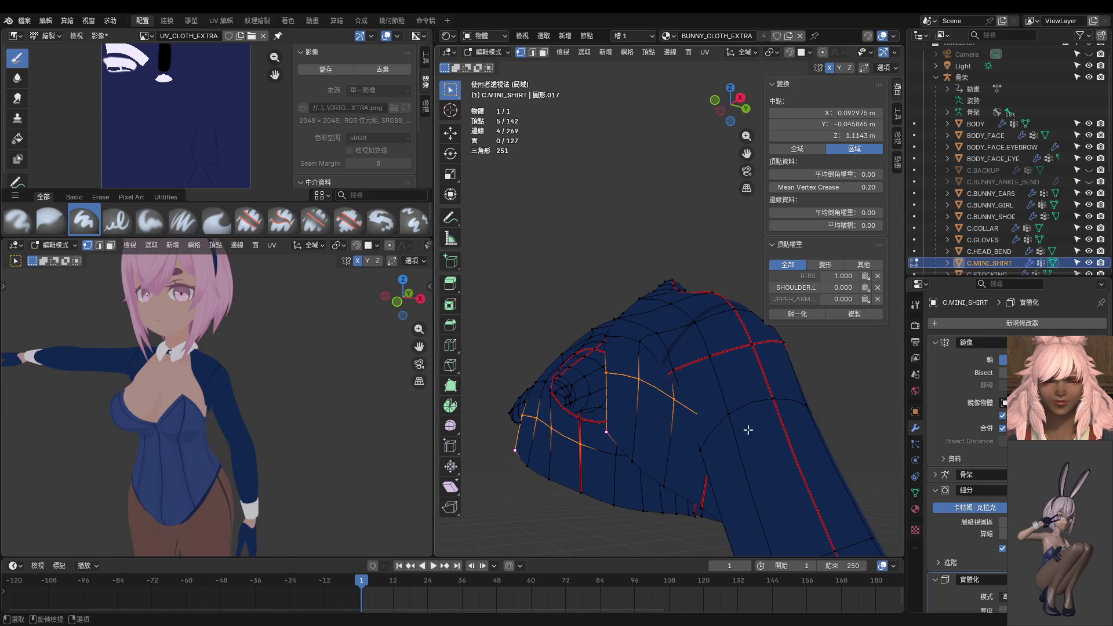
Weight one armpit vertex to UPPER_ARM.L 0.100 and RIBS 0.900, then copy it to the selection.
{"action": "mouse_move", "coordinate": [696, 371]}
{"action": "middle_mouse_down"}
{"action": "mouse_move", "coordinate": [710, 411]}
{"action": "mouse_move", "coordinate": [703, 455]}
{"action": "middle_mouse_up"}
{"action": "left_click", "coordinate": [655, 449]}
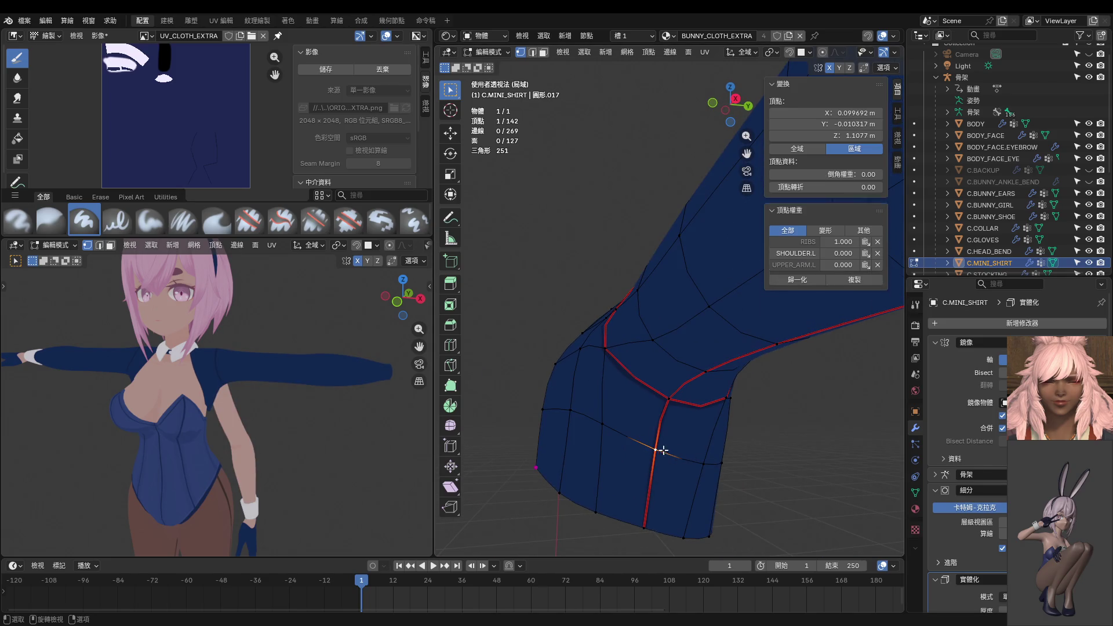
{"action": "left_click", "coordinate": [843, 262]}
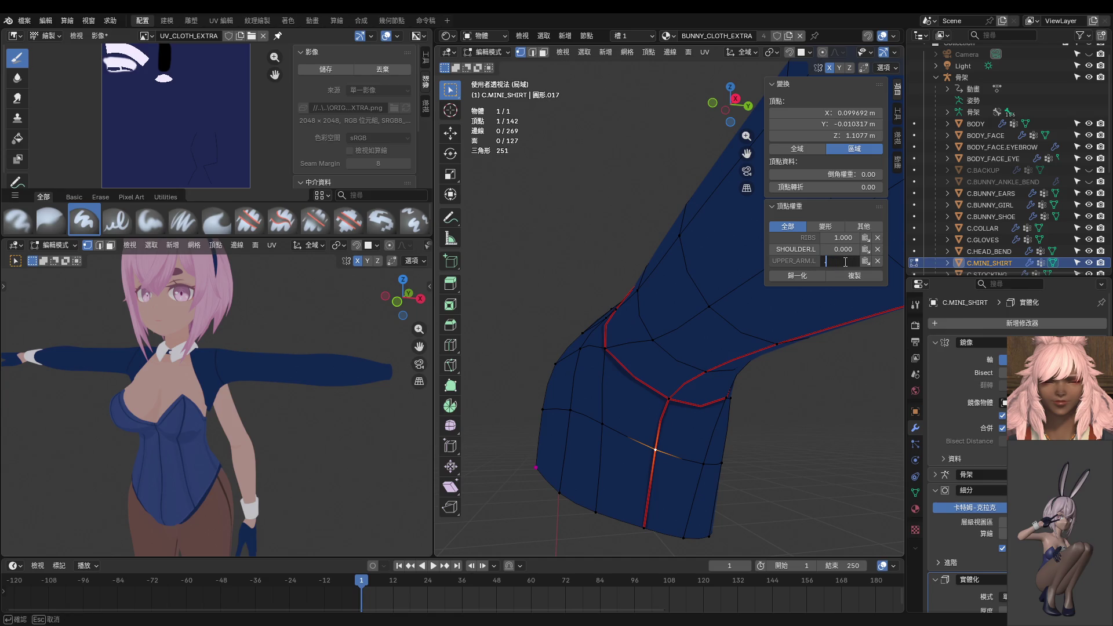
{"action": "type", "text": "1"}
{"action": "key", "text": "Return"}
{"action": "left_click", "coordinate": [843, 238]}
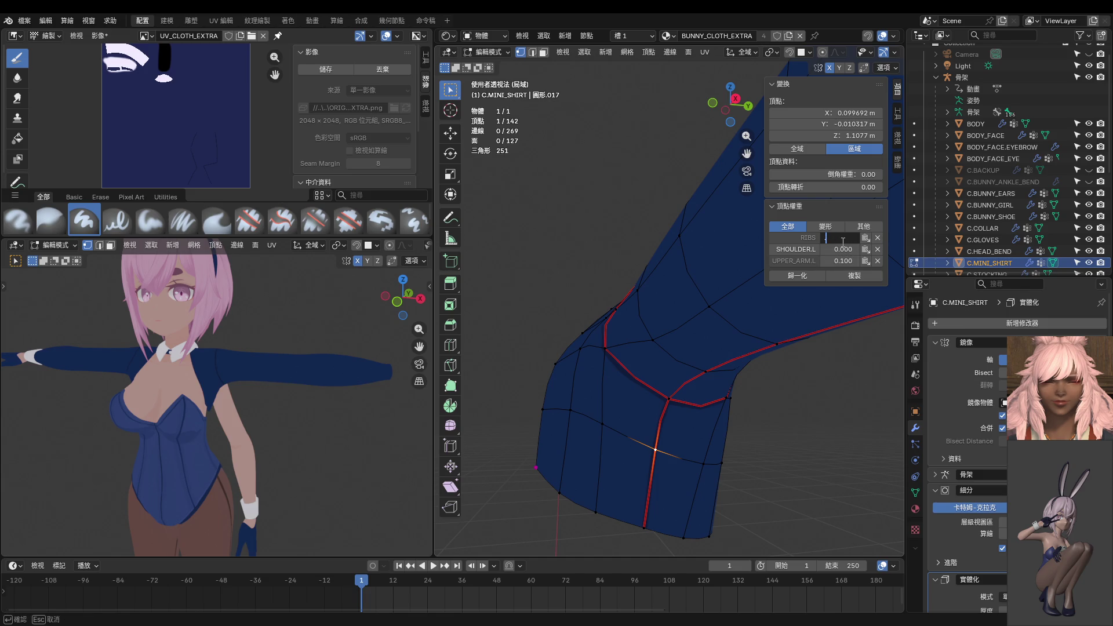
{"action": "type", "text": "0.9"}
{"action": "key", "text": "Return"}
{"action": "left_click", "coordinate": [839, 277]}
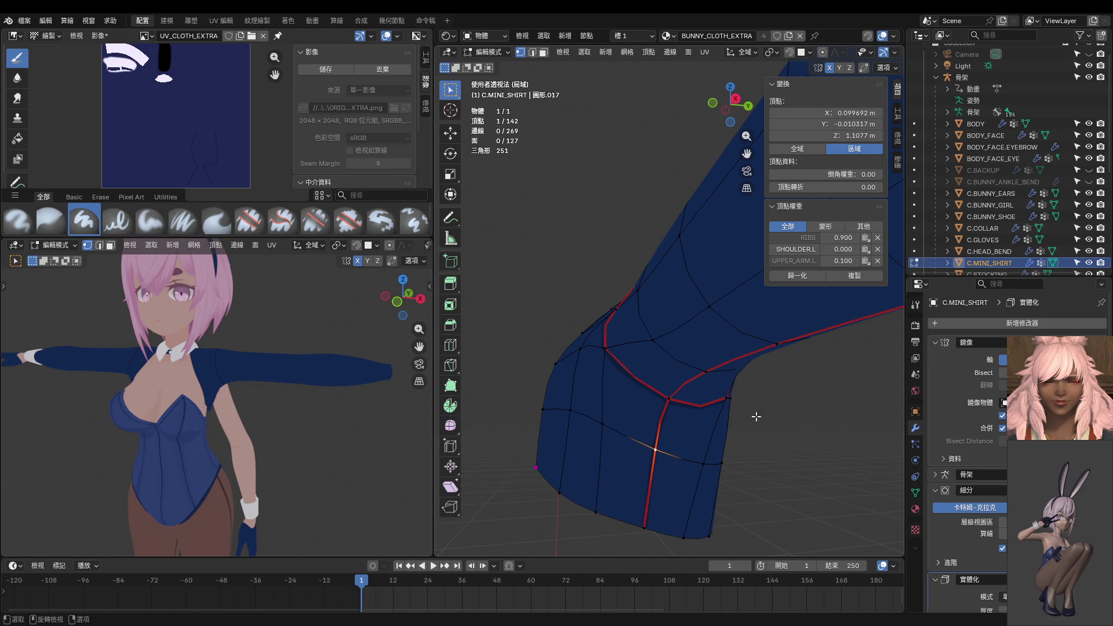
Orbit around the sleeve and select the neighbouring armpit vertices.
{"action": "middle_click_drag", "start_coordinate": [870, 406], "coordinate": [1005, 477]}
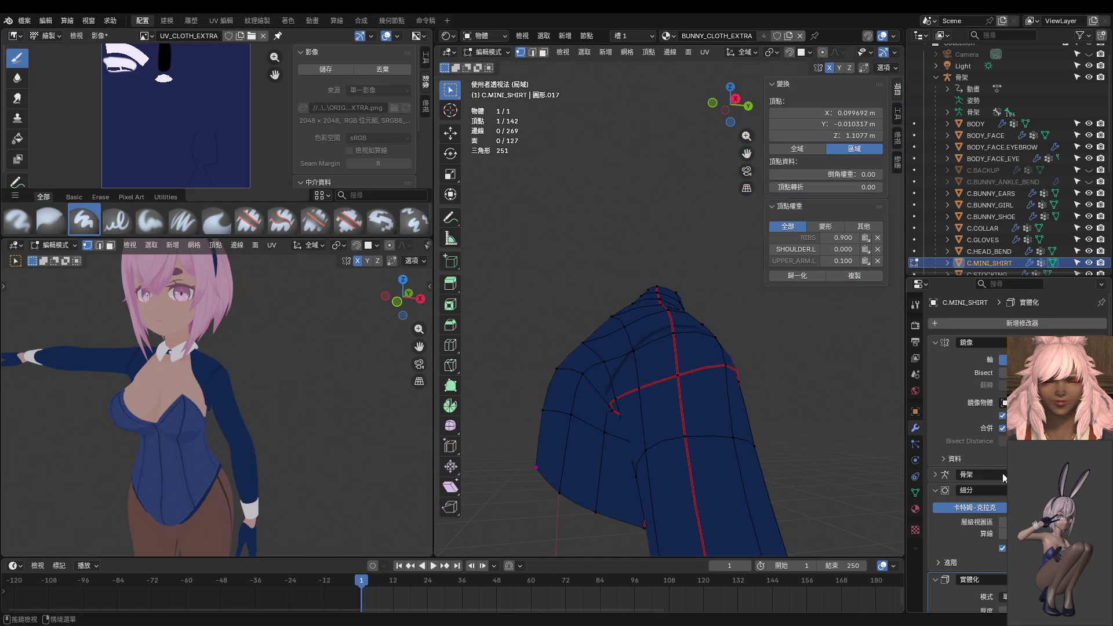
{"action": "mouse_move", "coordinate": [704, 451]}
{"action": "middle_mouse_down"}
{"action": "mouse_move", "coordinate": [748, 461]}
{"action": "mouse_move", "coordinate": [745, 400]}
{"action": "mouse_move", "coordinate": [736, 409]}
{"action": "mouse_move", "coordinate": [679, 400]}
{"action": "middle_mouse_up"}
{"action": "left_click", "coordinate": [597, 355]}
{"action": "left_click", "coordinate": [499, 371], "text": "shift"}
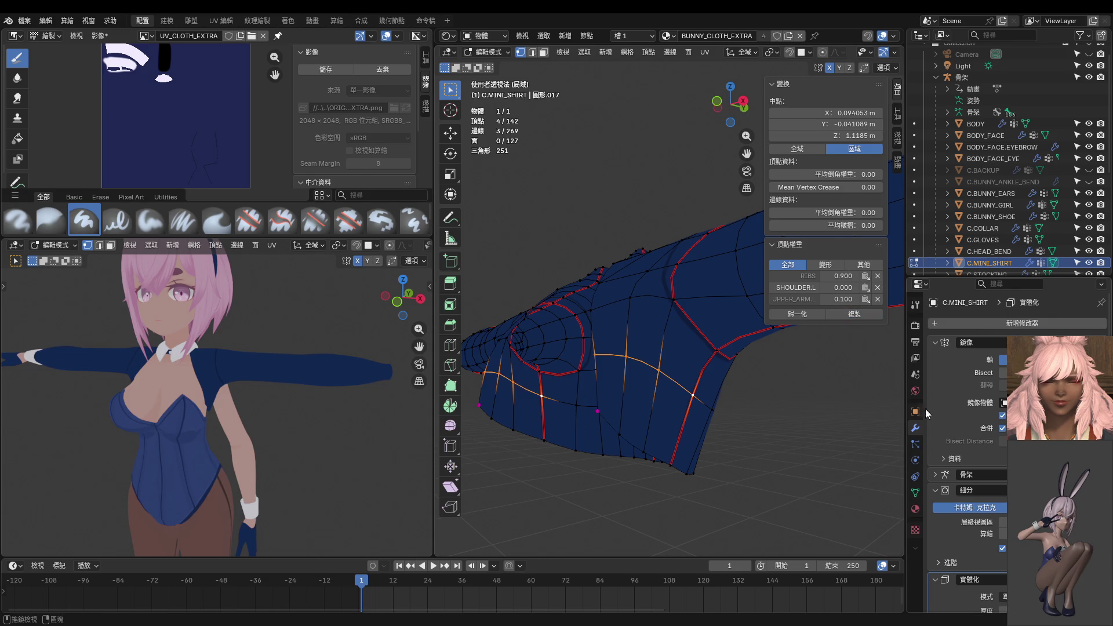
{"action": "middle_click_drag", "start_coordinate": [667, 348], "coordinate": [551, 348]}
{"action": "scroll", "coordinate": [194, 344], "scroll_direction": "up", "scroll_amount": 5}
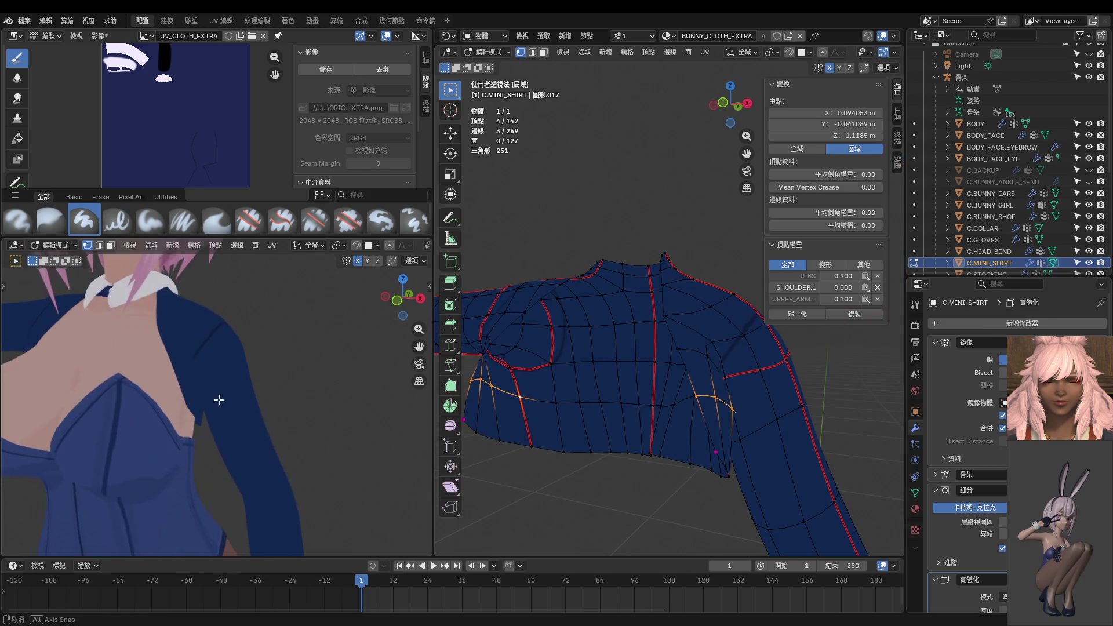
{"action": "mouse_move", "coordinate": [198, 325]}
{"action": "middle_mouse_down"}
{"action": "mouse_move", "coordinate": [196, 423]}
{"action": "mouse_move", "coordinate": [186, 404]}
{"action": "mouse_move", "coordinate": [81, 406]}
{"action": "mouse_move", "coordinate": [347, 406]}
{"action": "mouse_move", "coordinate": [302, 406]}
{"action": "middle_mouse_up"}
{"action": "middle_click_drag", "start_coordinate": [697, 405], "coordinate": [495, 367]}
{"action": "scroll", "coordinate": [529, 391], "scroll_direction": "up", "scroll_amount": 5}
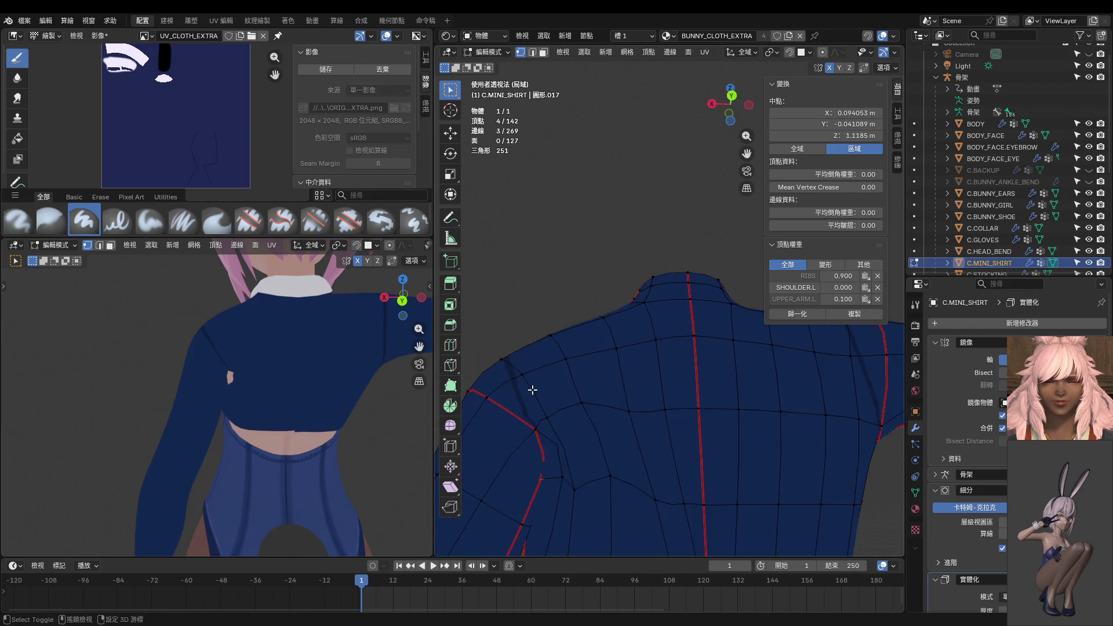
{"action": "left_click", "coordinate": [588, 429]}
{"action": "mouse_move", "coordinate": [587, 429]}
{"action": "middle_mouse_down"}
{"action": "mouse_move", "coordinate": [696, 443]}
{"action": "mouse_move", "coordinate": [629, 427]}
{"action": "middle_mouse_up"}
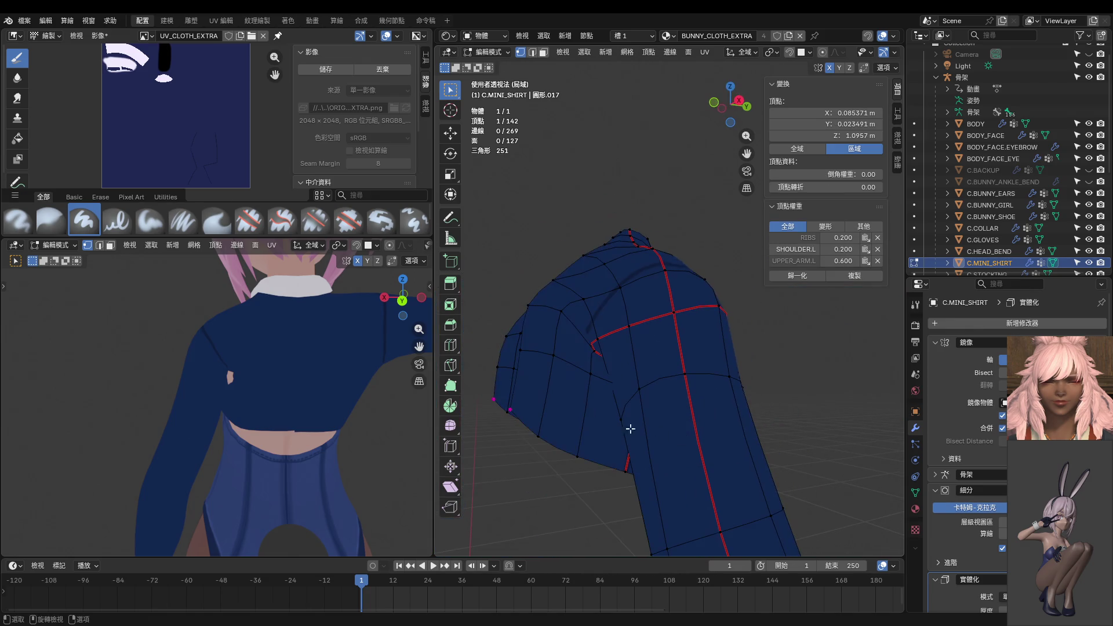
{"action": "mouse_move", "coordinate": [589, 373]}
{"action": "middle_mouse_down"}
{"action": "mouse_move", "coordinate": [597, 367]}
{"action": "mouse_move", "coordinate": [594, 387]}
{"action": "mouse_move", "coordinate": [609, 373]}
{"action": "middle_mouse_up"}
{"action": "left_click", "coordinate": [623, 384], "text": "shift"}
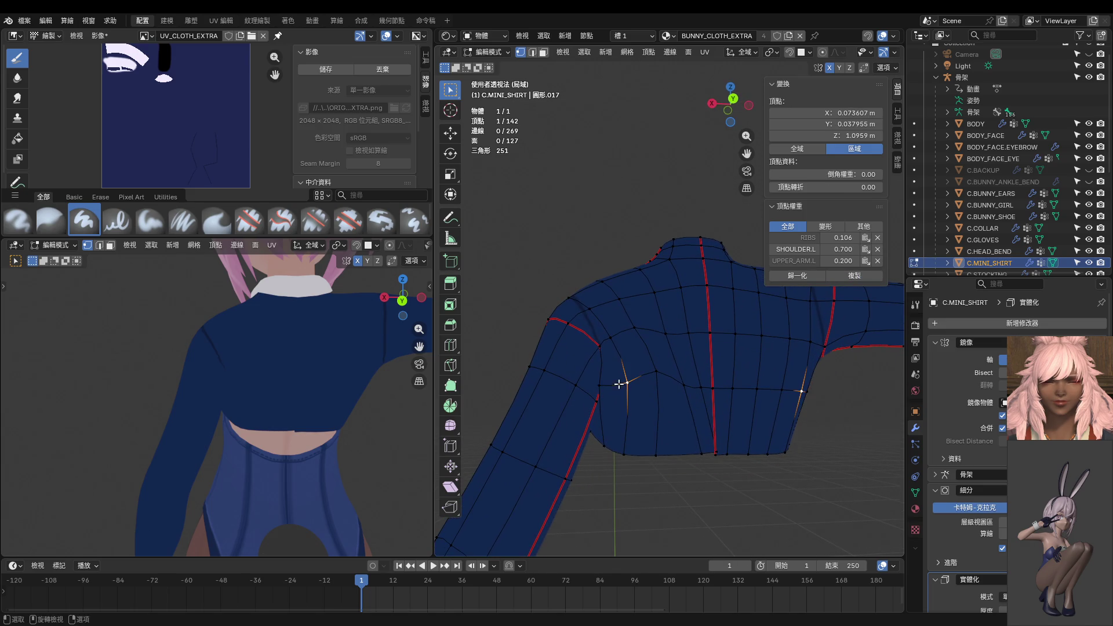
{"action": "left_click", "coordinate": [802, 392]}
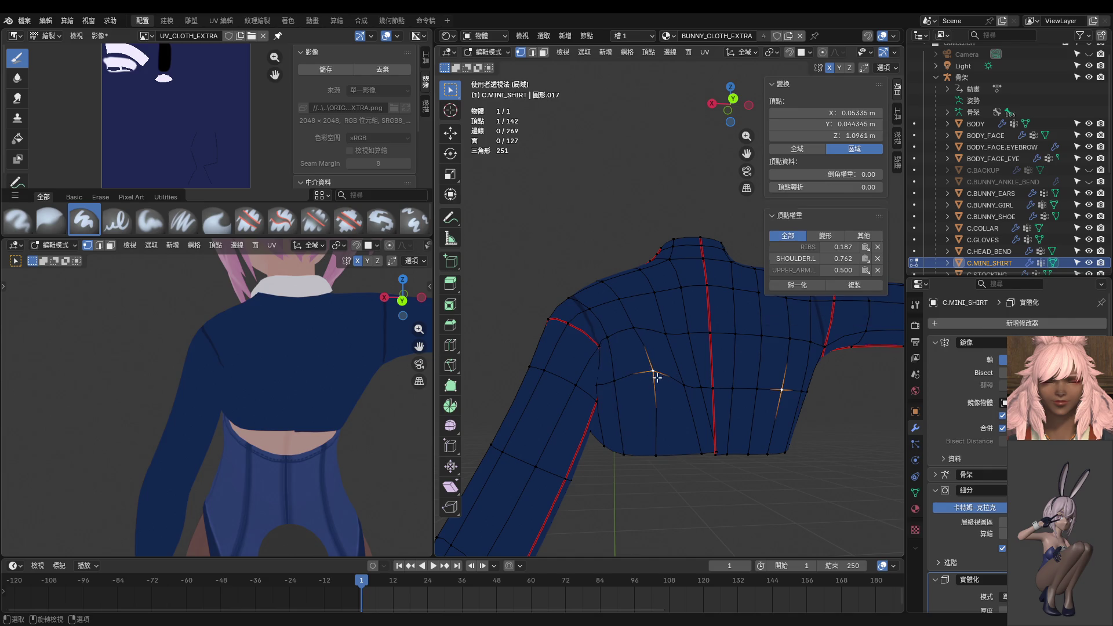
{"action": "left_click", "coordinate": [614, 381], "text": "shift"}
{"action": "left_click", "coordinate": [783, 390]}
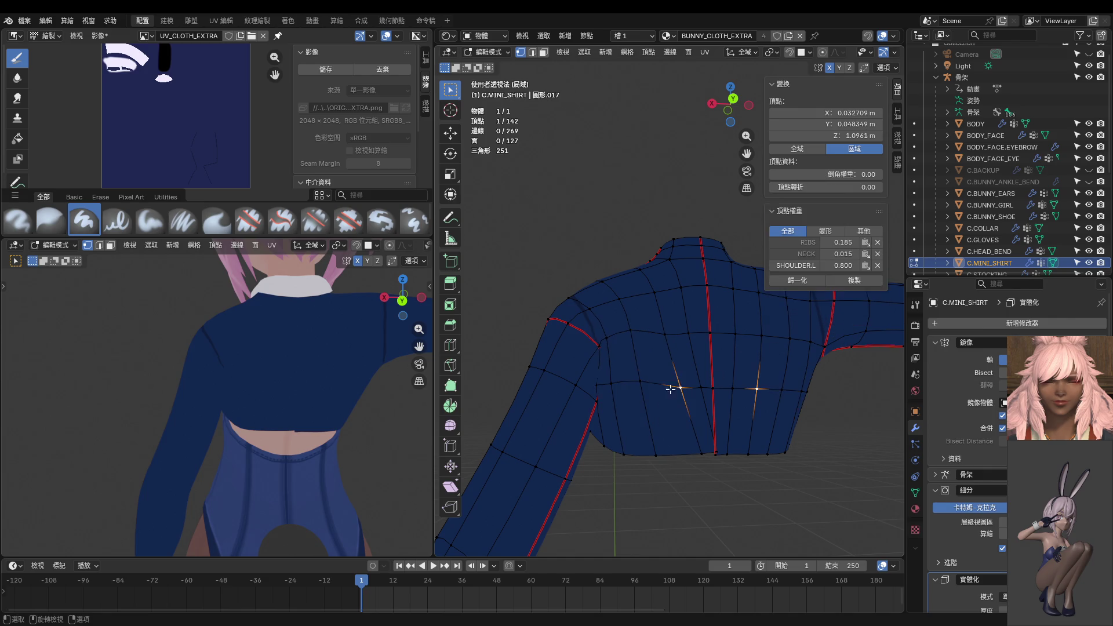
{"action": "left_click", "coordinate": [640, 381], "text": "shift"}
{"action": "left_click", "coordinate": [844, 323]}
{"action": "left_click", "coordinate": [757, 389]}
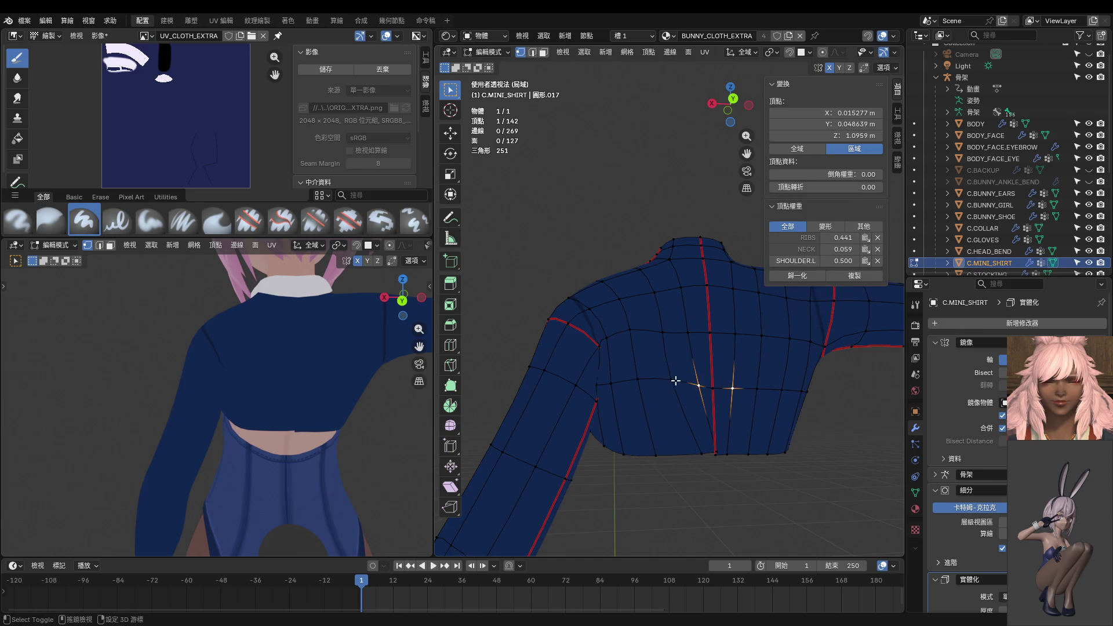
{"action": "left_click", "coordinate": [669, 378], "text": "shift"}
{"action": "left_click", "coordinate": [767, 454]}
{"action": "left_click", "coordinate": [650, 456], "text": "shift"}
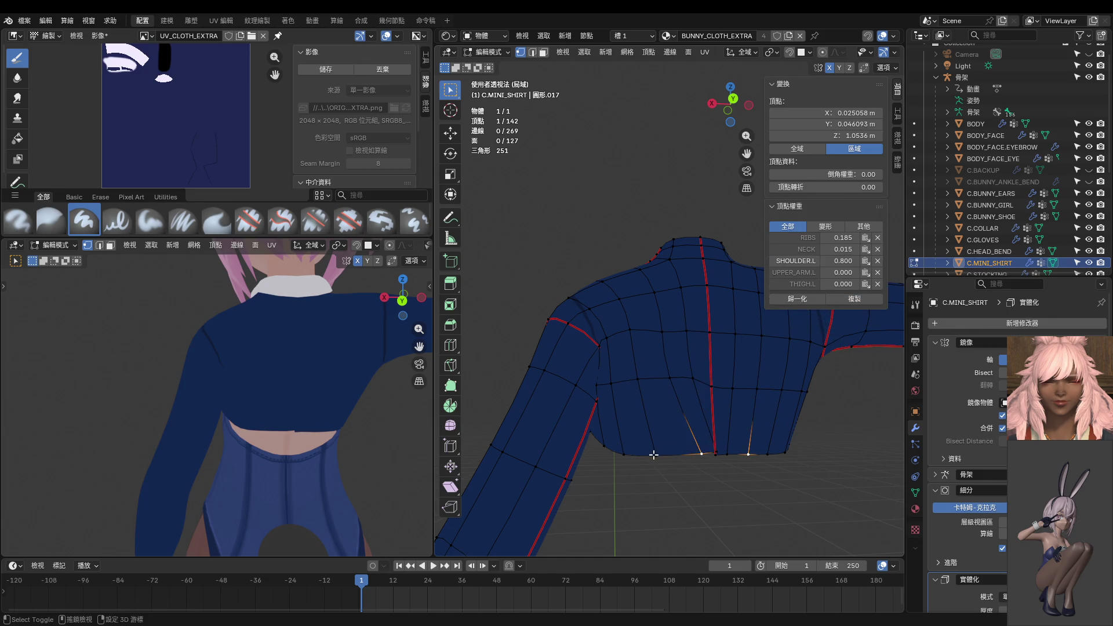
{"action": "left_click", "coordinate": [855, 313]}
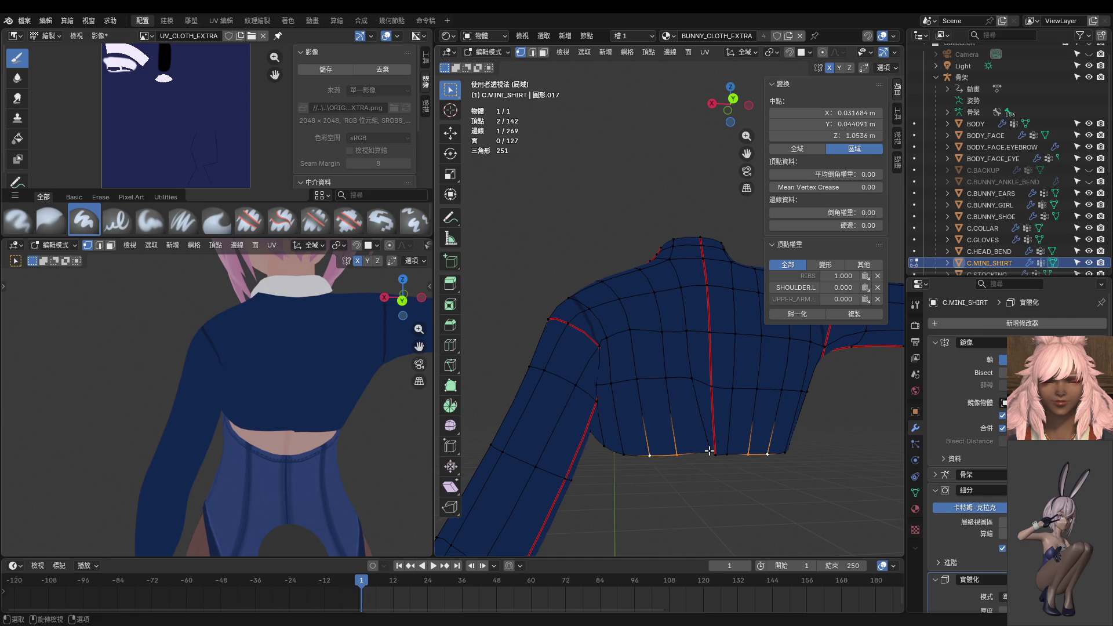
{"action": "left_click", "coordinate": [748, 454]}
{"action": "left_click", "coordinate": [673, 456], "text": "shift"}
{"action": "left_click", "coordinate": [846, 337]}
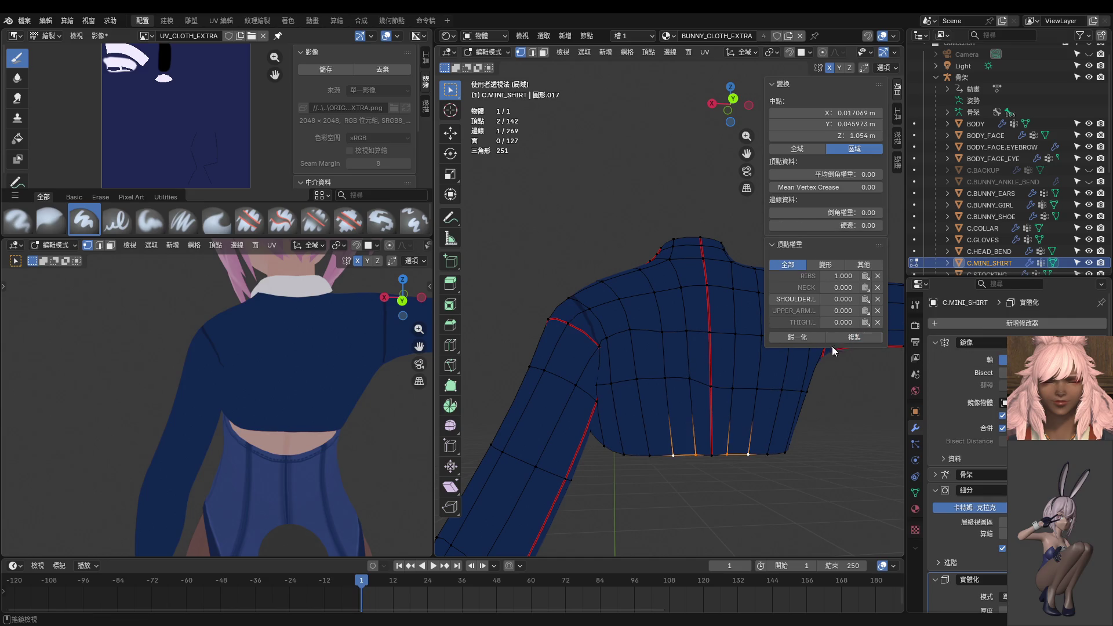
{"action": "mouse_move", "coordinate": [833, 351]}
{"action": "middle_mouse_down"}
{"action": "mouse_move", "coordinate": [689, 440]}
{"action": "mouse_move", "coordinate": [700, 452]}
{"action": "middle_mouse_up"}
{"action": "left_click", "coordinate": [699, 447]}
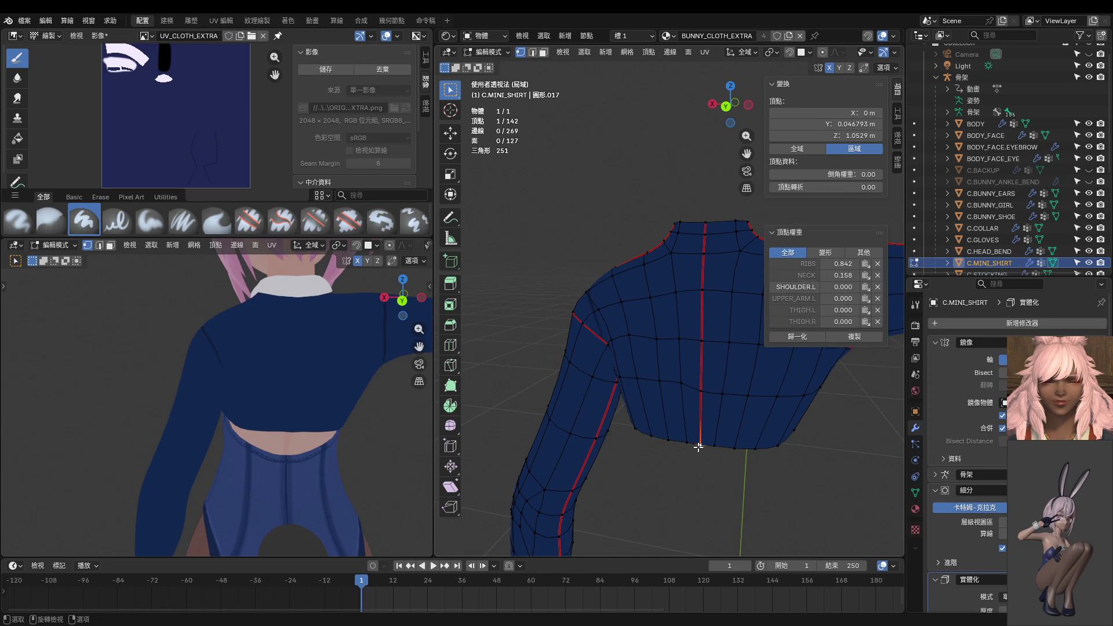
{"action": "key", "text": "alt+a"}
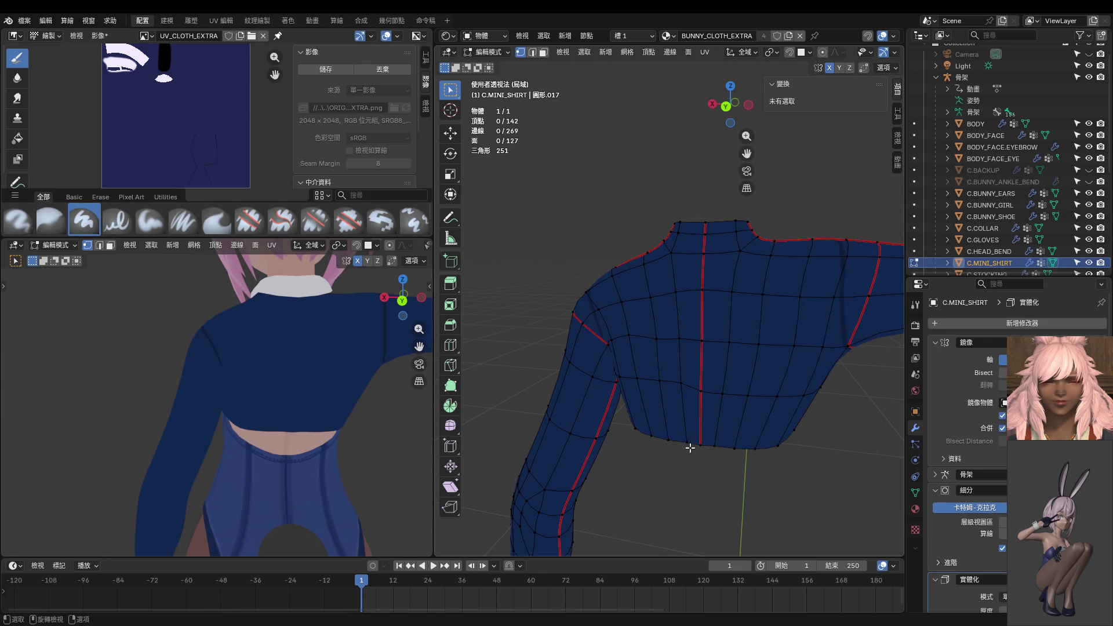
{"action": "left_click", "coordinate": [700, 445]}
{"action": "left_click", "coordinate": [687, 443], "text": "shift"}
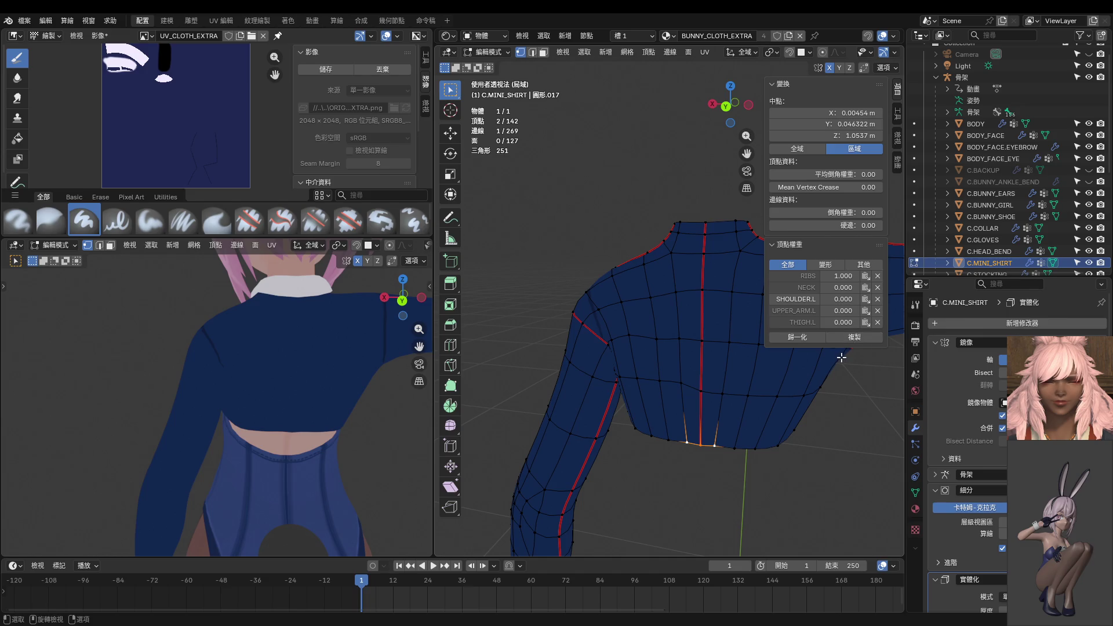
{"action": "key", "text": "ctrl+z"}
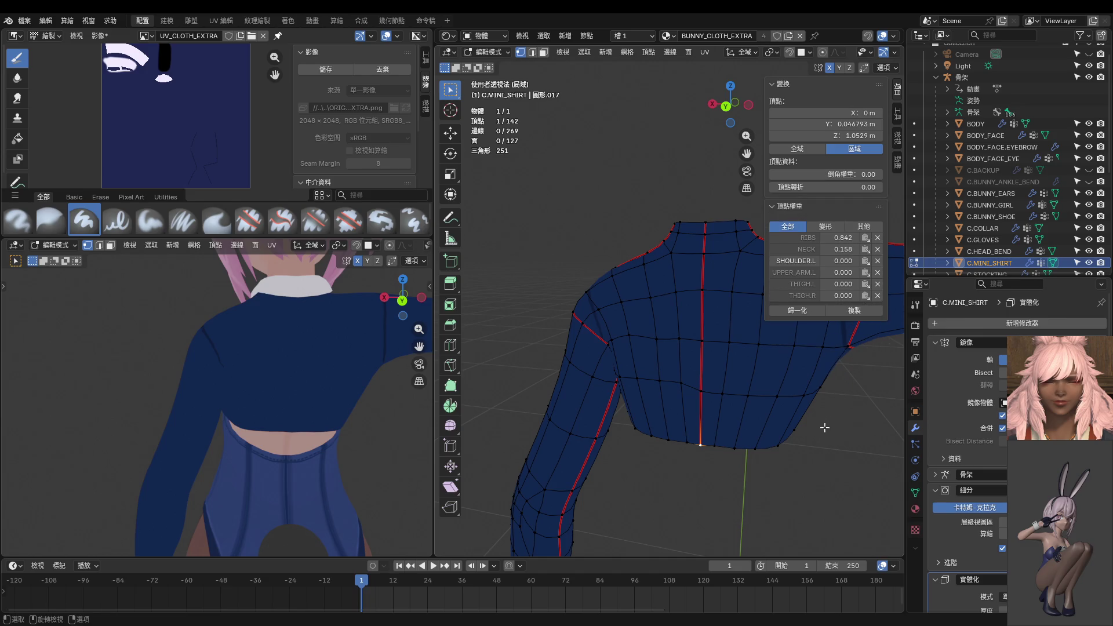
{"action": "middle_click_drag", "start_coordinate": [825, 428], "coordinate": [809, 437]}
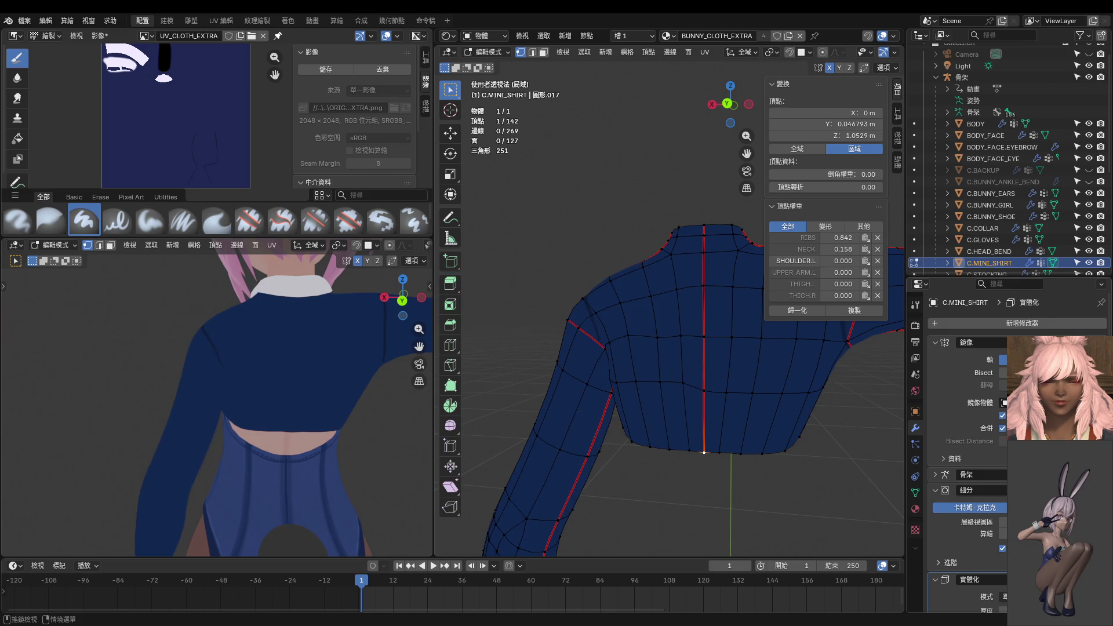
{"action": "key", "text": "ctrl+z"}
{"action": "key", "text": "ctrl+shift+z"}
{"action": "key", "text": "ctrl+z"}
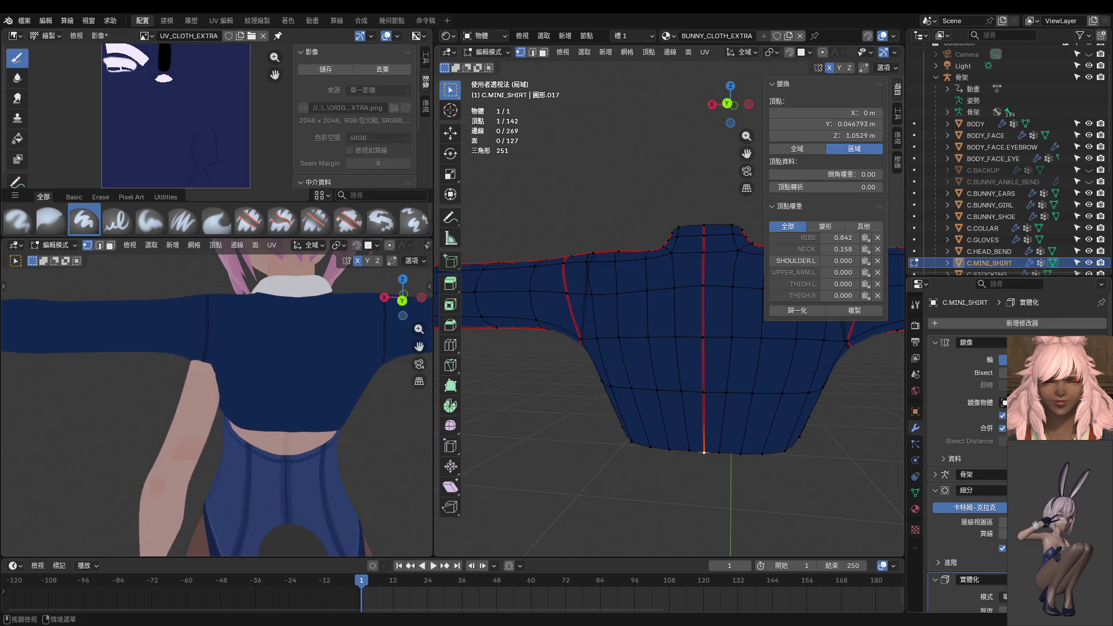
{"action": "key", "text": "ctrl+shift+z"}
{"action": "mouse_move", "coordinate": [379, 416]}
{"action": "middle_mouse_down"}
{"action": "mouse_move", "coordinate": [138, 408]}
{"action": "mouse_move", "coordinate": [40, 418]}
{"action": "mouse_move", "coordinate": [191, 423]}
{"action": "middle_mouse_up"}
Select an armpit vertex and set its UPPER_ARM.L weight to 0.
{"action": "mouse_move", "coordinate": [522, 437]}
{"action": "middle_mouse_down"}
{"action": "mouse_move", "coordinate": [703, 427]}
{"action": "mouse_move", "coordinate": [569, 420]}
{"action": "middle_mouse_up"}
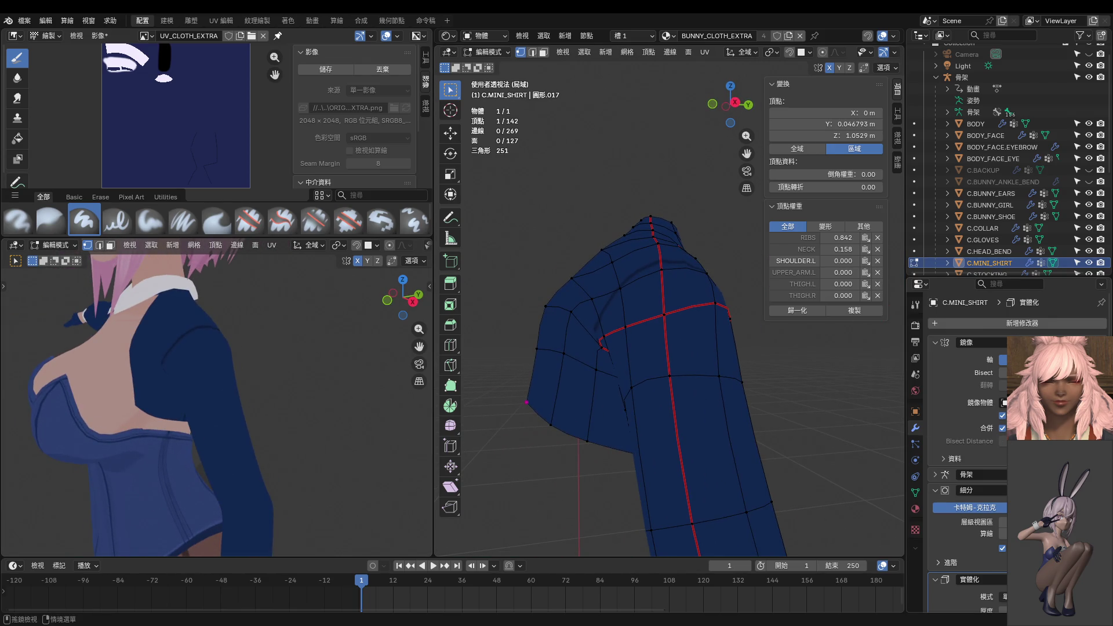
{"action": "left_click", "coordinate": [1078, 474]}
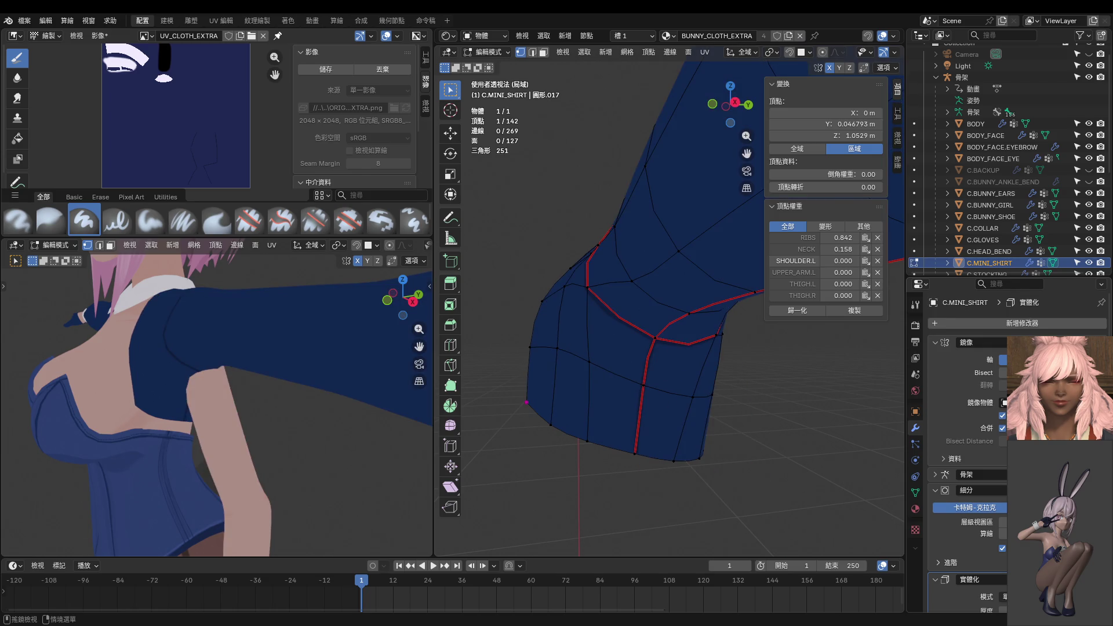
{"action": "left_click", "coordinate": [533, 356]}
{"action": "left_click", "coordinate": [531, 330]}
{"action": "middle_click_drag", "start_coordinate": [531, 330], "coordinate": [550, 337]}
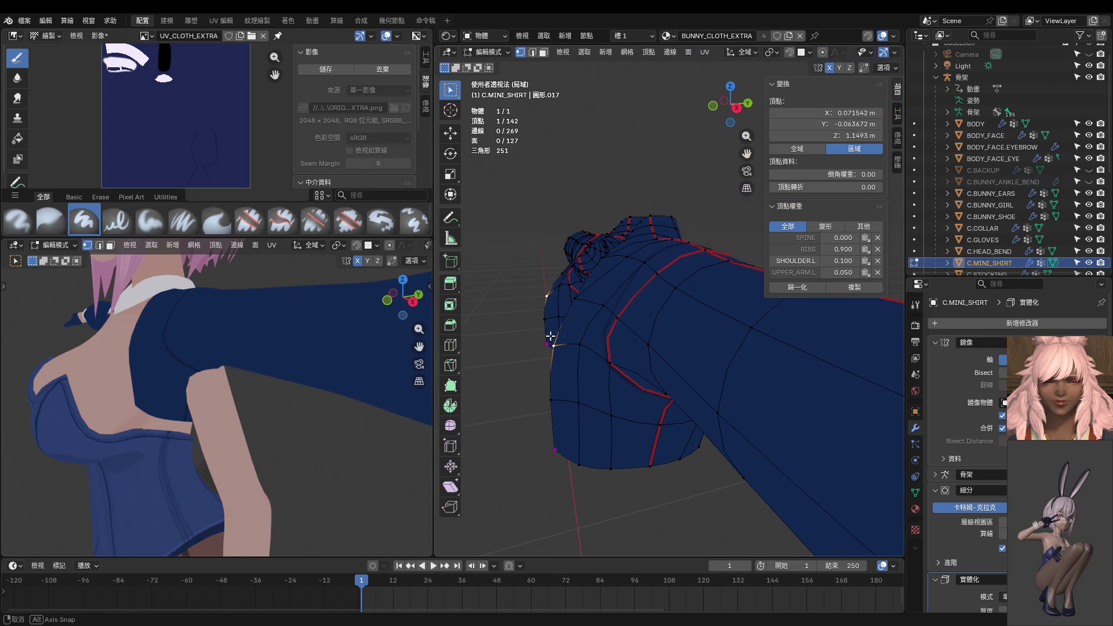
{"action": "left_click", "coordinate": [557, 401]}
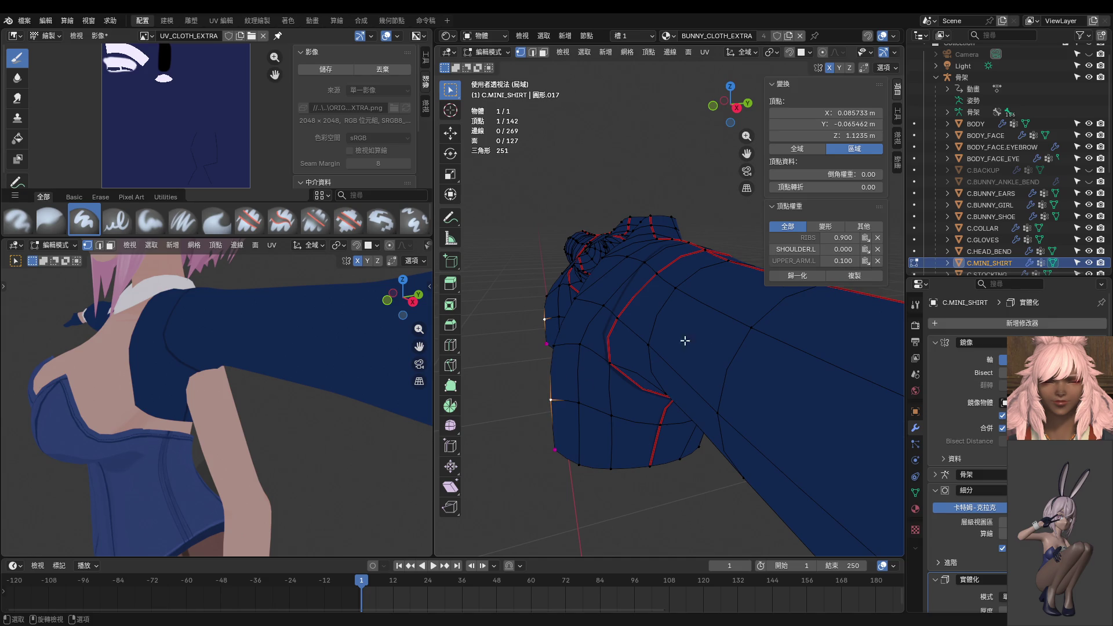
{"action": "middle_click_drag", "start_coordinate": [621, 394], "coordinate": [632, 383]}
{"action": "left_click_drag", "start_coordinate": [834, 263], "coordinate": [820, 262]}
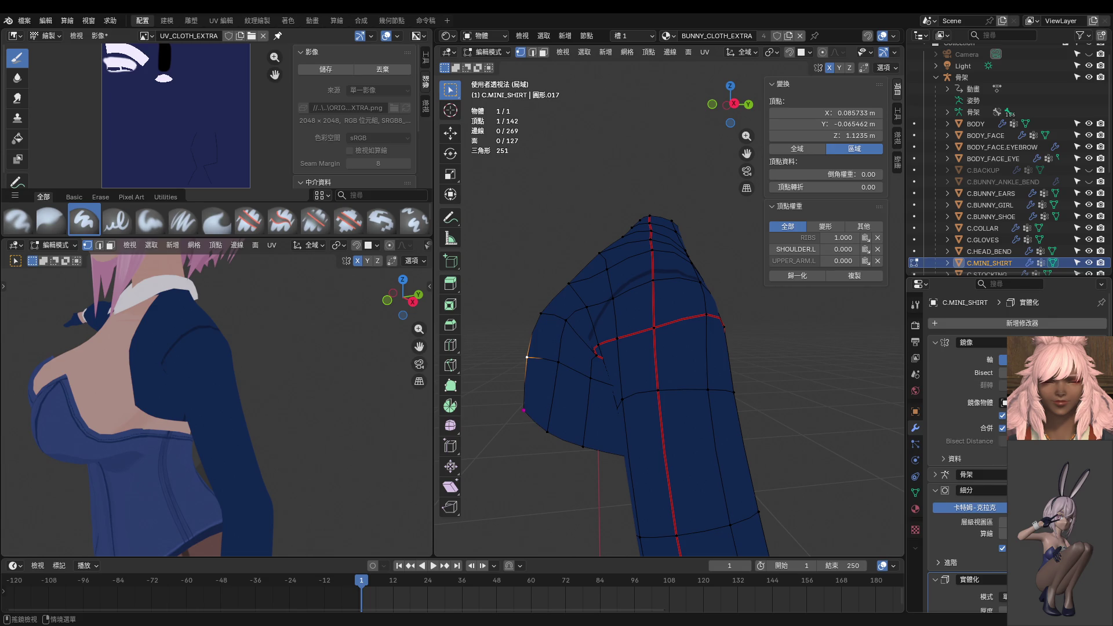
Undo and redo repeatedly to compare the sleeve before and after the UPPER_ARM.L change.
{"action": "key", "text": "ctrl+z"}
{"action": "key", "text": "ctrl+shift+z"}
{"action": "key", "text": "ctrl+z"}
{"action": "key", "text": "ctrl+shift+z"}
{"action": "key", "text": "ctrl+z"}
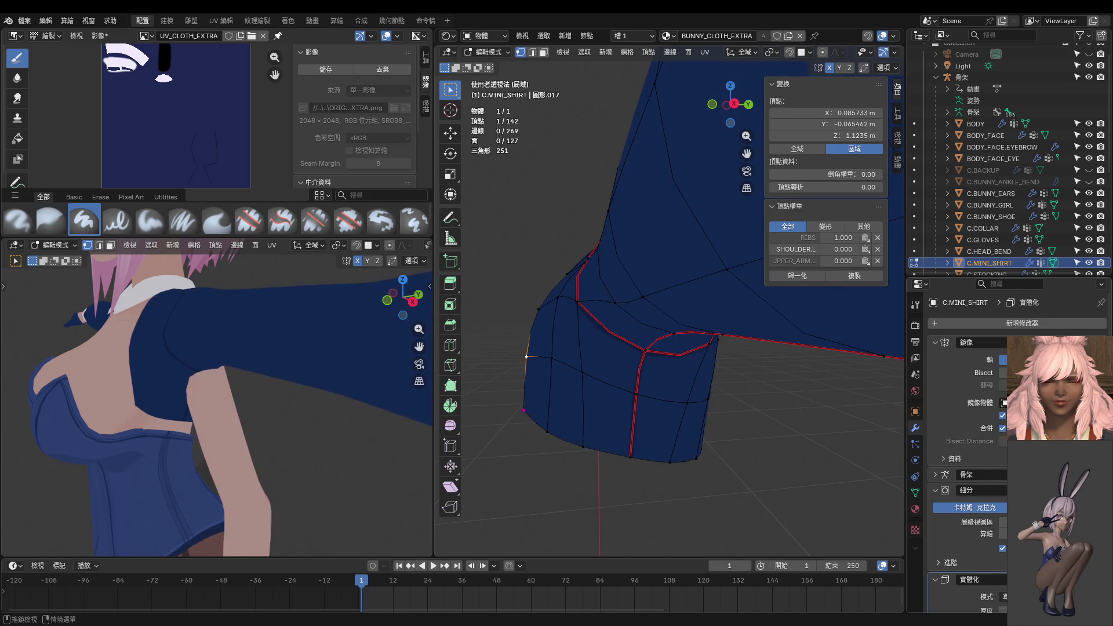
{"action": "key", "text": "ctrl+shift+z"}
{"action": "key", "text": "ctrl+z"}
{"action": "middle_click_drag", "start_coordinate": [615, 408], "coordinate": [741, 414]}
{"action": "middle_click_drag", "start_coordinate": [229, 351], "coordinate": [282, 351]}
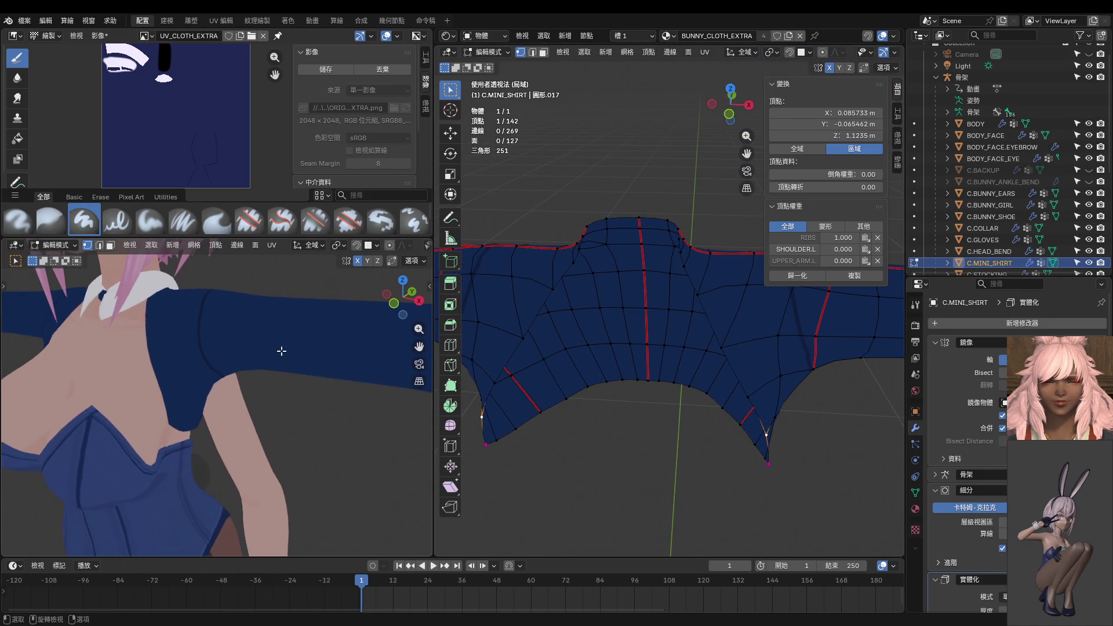
{"action": "key", "text": "ctrl+shift+z"}
{"action": "key", "text": "ctrl+z"}
{"action": "key", "text": "ctrl+shift+z"}
{"action": "mouse_move", "coordinate": [889, 466]}
{"action": "middle_mouse_down"}
{"action": "mouse_move", "coordinate": [552, 405]}
{"action": "mouse_move", "coordinate": [791, 378]}
{"action": "mouse_move", "coordinate": [765, 347]}
{"action": "mouse_move", "coordinate": [753, 350]}
{"action": "mouse_move", "coordinate": [887, 403]}
{"action": "middle_mouse_up"}
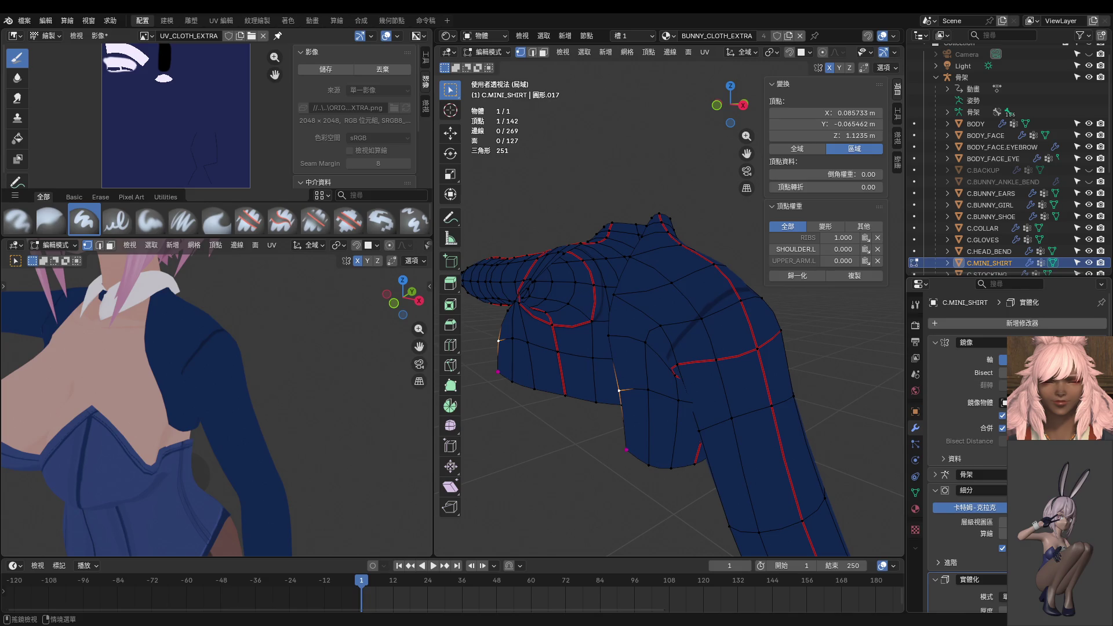
{"action": "key", "text": "ctrl+z"}
{"action": "key", "text": "ctrl+shift+z"}
{"action": "key", "text": "ctrl+z"}
{"action": "key", "text": "ctrl+shift+z"}
{"action": "key", "text": "ctrl+z"}
{"action": "key", "text": "ctrl+shift+z"}
{"action": "key", "text": "ctrl+z"}
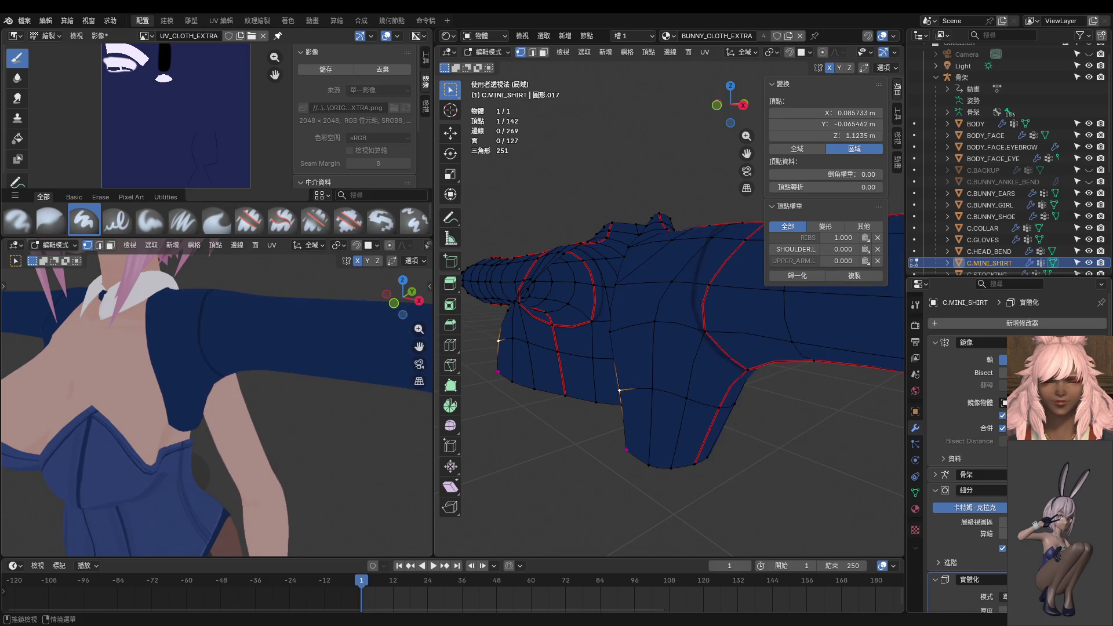
{"action": "key", "text": "ctrl+shift+z"}
{"action": "key", "text": "ctrl+z"}
Select a shoulder vertex near the neck and raise its SHOULDER.L weight to 1.000.
{"action": "left_click", "coordinate": [638, 249]}
{"action": "middle_click_drag", "start_coordinate": [637, 249], "coordinate": [649, 258]}
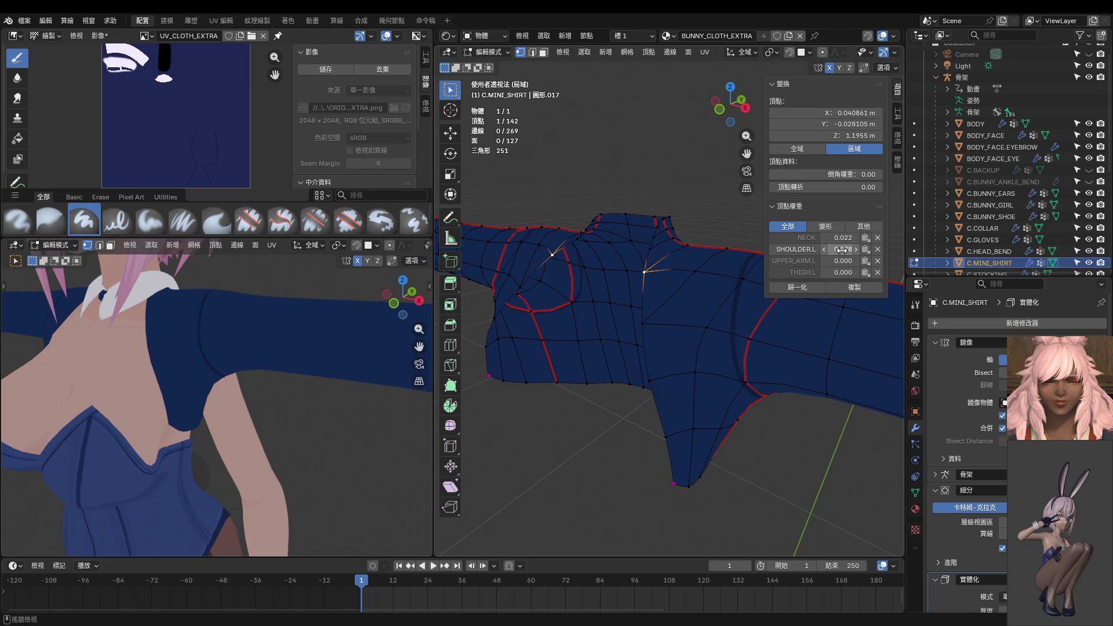
{"action": "left_click_drag", "start_coordinate": [842, 250], "coordinate": [859, 249]}
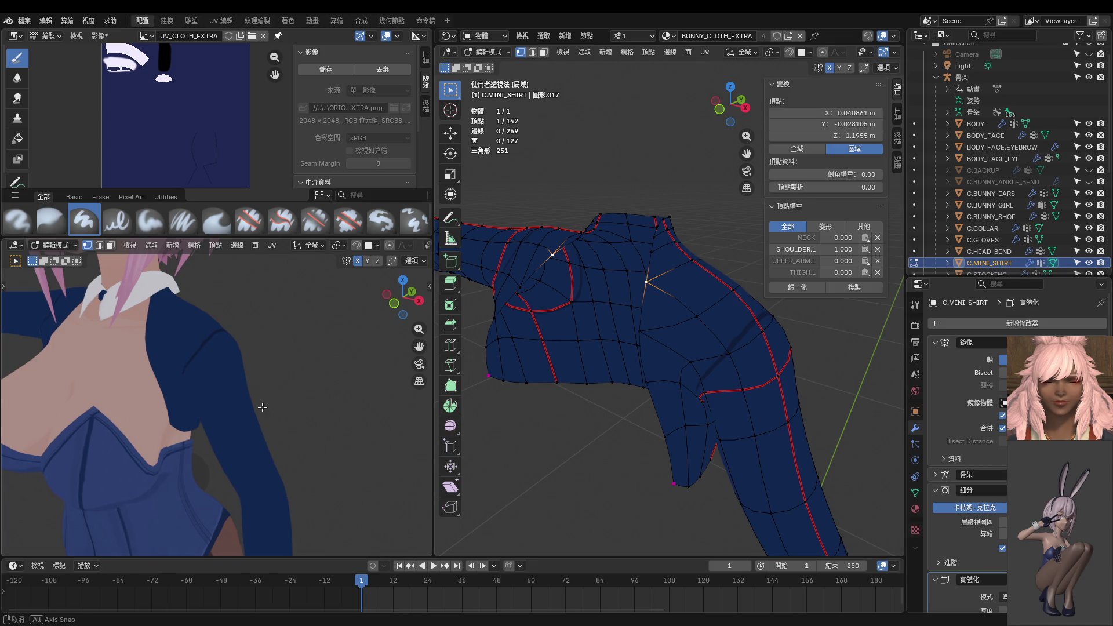
{"action": "mouse_move", "coordinate": [313, 406]}
{"action": "middle_mouse_down"}
{"action": "mouse_move", "coordinate": [325, 405]}
{"action": "mouse_move", "coordinate": [308, 405]}
{"action": "middle_mouse_up"}
{"action": "scroll", "coordinate": [308, 406], "scroll_direction": "down", "scroll_amount": 2}
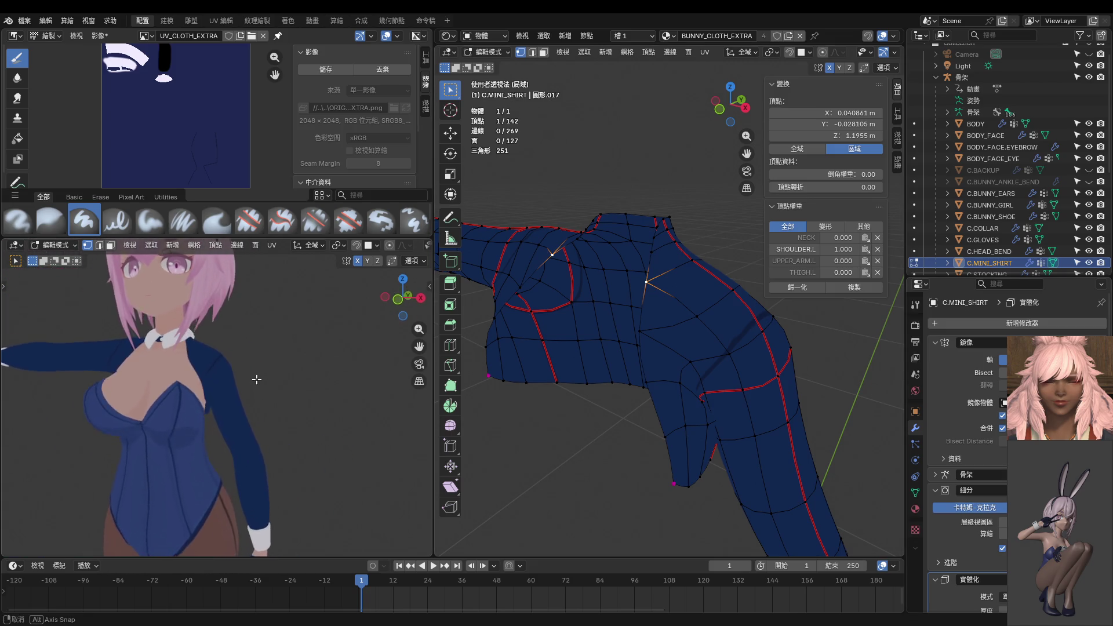
Return to Object Mode and zoom out to see the whole shirt.
{"action": "key", "text": "Tab"}
{"action": "middle_click_drag", "start_coordinate": [281, 380], "coordinate": [276, 362], "text": "shift"}
{"action": "mouse_move", "coordinate": [579, 395]}
{"action": "middle_mouse_down"}
{"action": "mouse_move", "coordinate": [690, 396]}
{"action": "mouse_move", "coordinate": [857, 328]}
{"action": "middle_mouse_up"}
{"action": "scroll", "coordinate": [857, 329], "scroll_direction": "down", "scroll_amount": 2}
Exit local view, pose the character's armature, and mirror the left arm's pose onto the right arm.
{"action": "key", "text": "KP_Divide"}
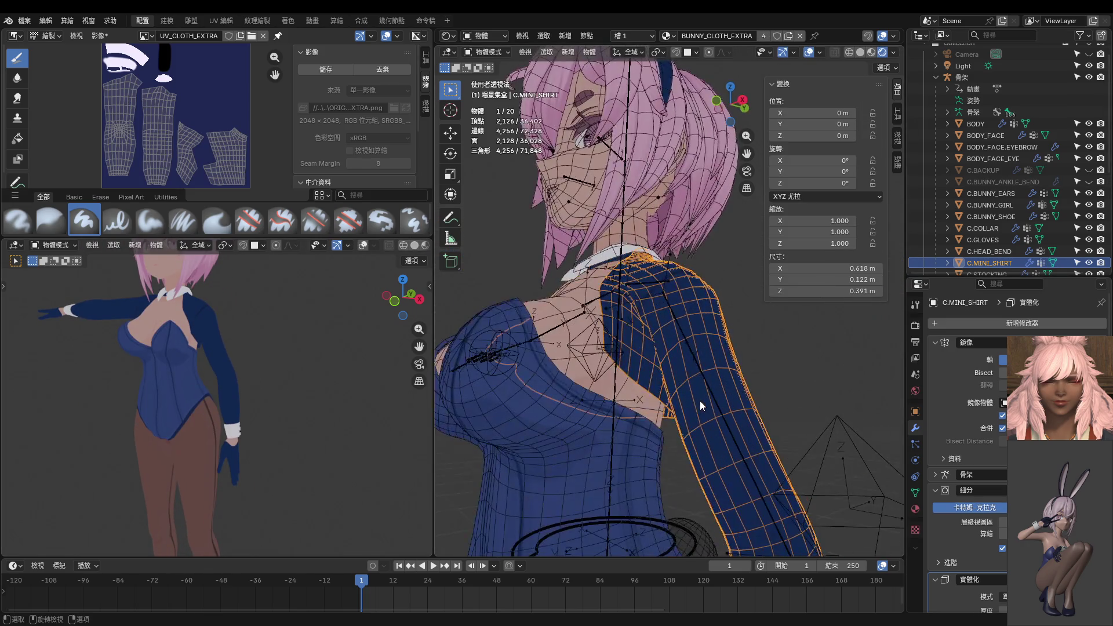
{"action": "scroll", "coordinate": [701, 401], "scroll_direction": "down", "scroll_amount": 3}
{"action": "left_click", "coordinate": [711, 412]}
{"action": "key", "text": "ctrl+Tab"}
{"action": "middle_click_drag", "start_coordinate": [708, 347], "coordinate": [740, 373]}
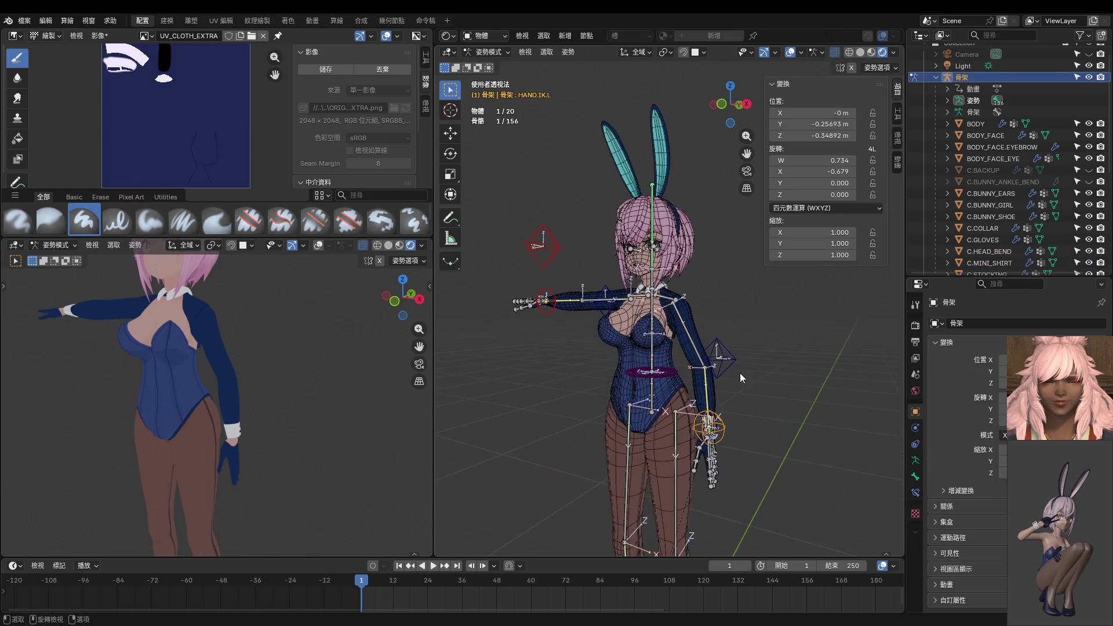
{"action": "left_click", "coordinate": [729, 375], "text": "shift"}
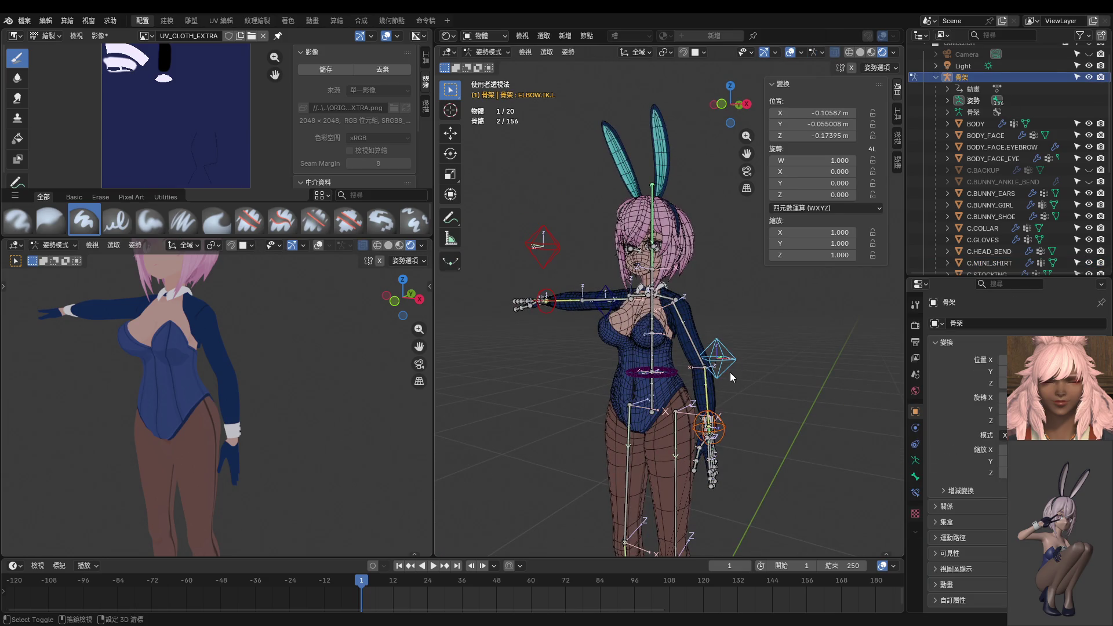
{"action": "key", "text": "ctrl+c"}
{"action": "key", "text": "ctrl+shift+v"}
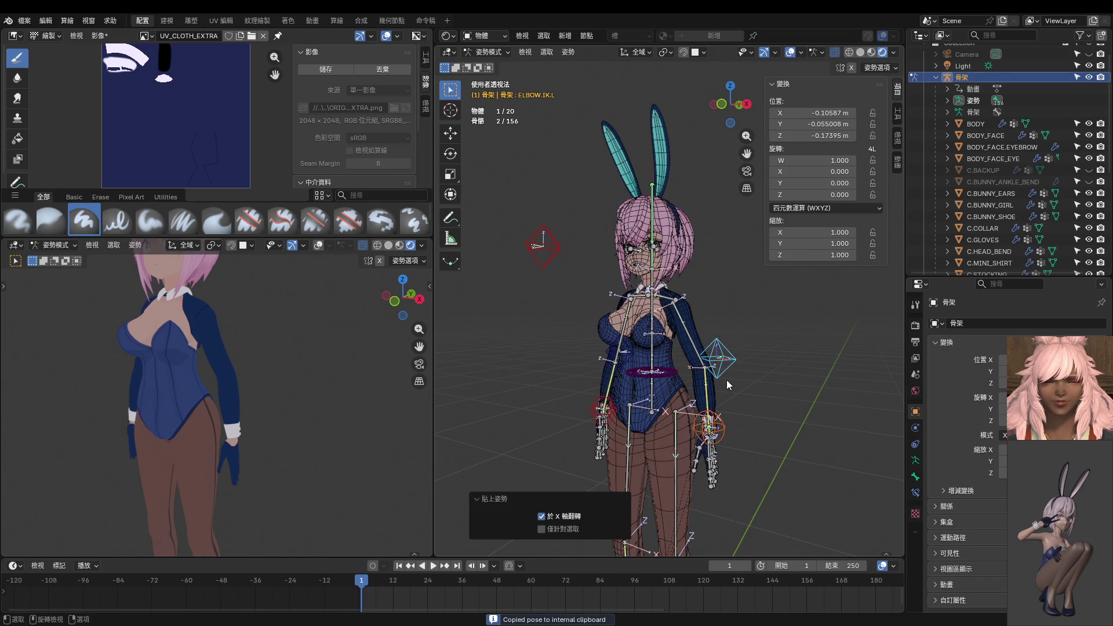
In right orthographic view, move HAND.IK.L in front of the hip and tilt it 19.1°.
{"action": "middle_click_drag", "start_coordinate": [258, 391], "coordinate": [133, 384]}
{"action": "middle_click_drag", "start_coordinate": [269, 387], "coordinate": [302, 374]}
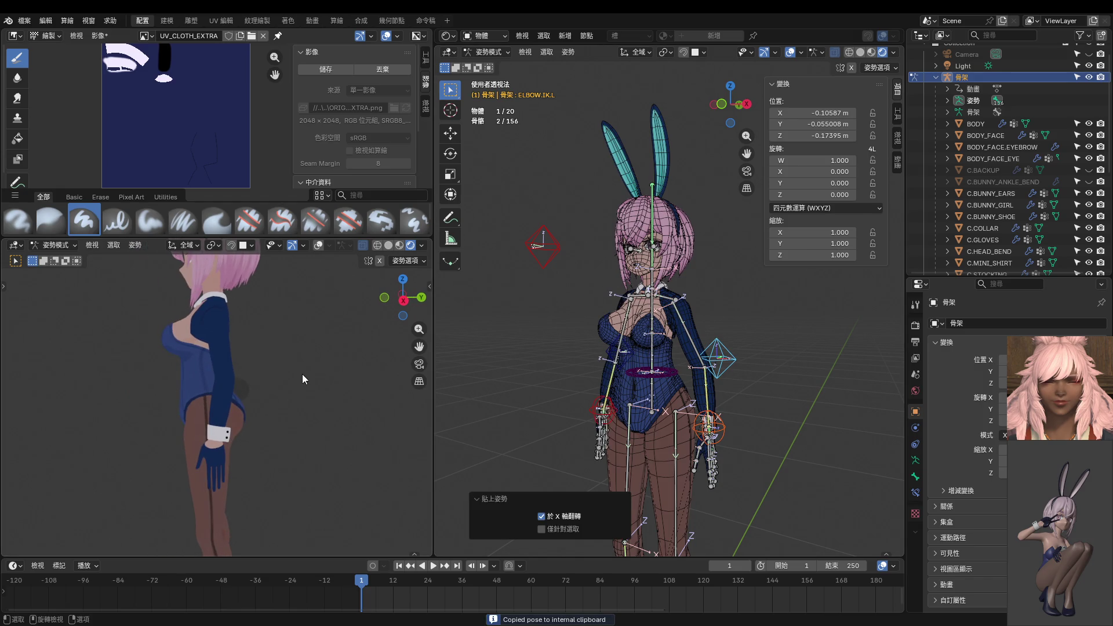
{"action": "key", "text": "KP_3"}
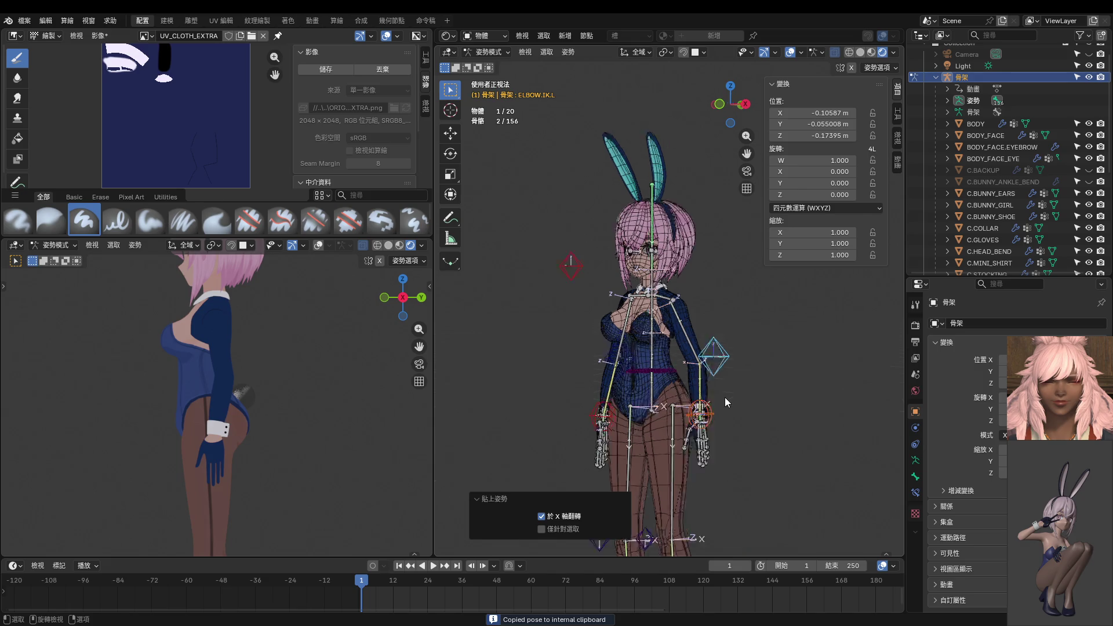
{"action": "mouse_move", "coordinate": [724, 397]}
{"action": "middle_mouse_down"}
{"action": "mouse_move", "coordinate": [716, 347]}
{"action": "mouse_move", "coordinate": [721, 397]}
{"action": "middle_mouse_up"}
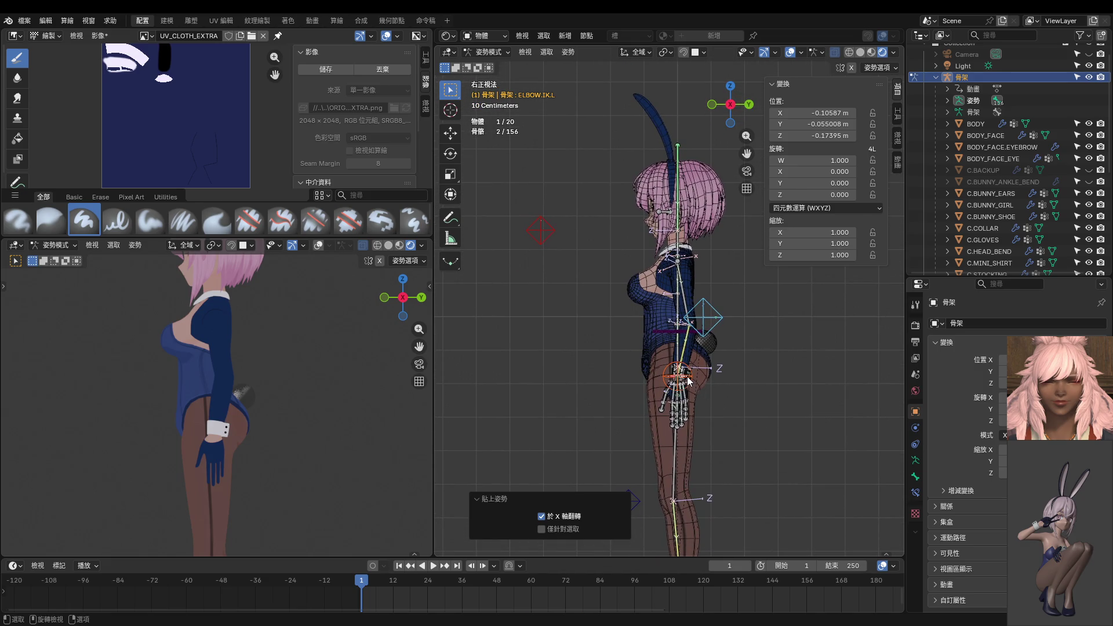
{"action": "left_click", "coordinate": [697, 378]}
{"action": "scroll", "coordinate": [693, 387], "scroll_direction": "up", "scroll_amount": 2}
{"action": "key", "text": "g"}
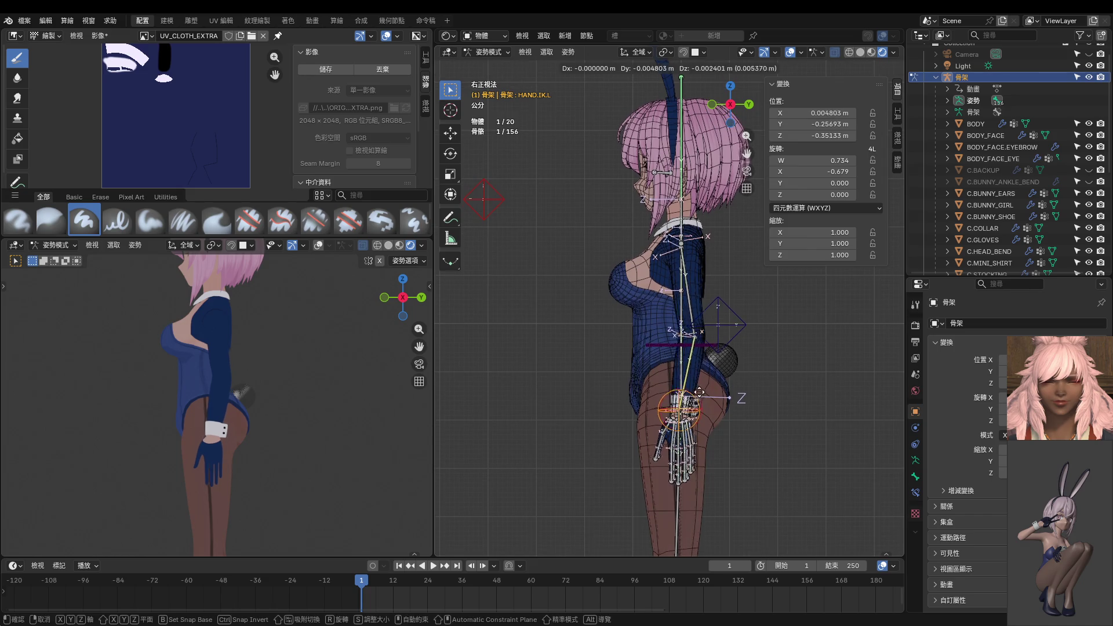
{"action": "left_click", "coordinate": [669, 382]}
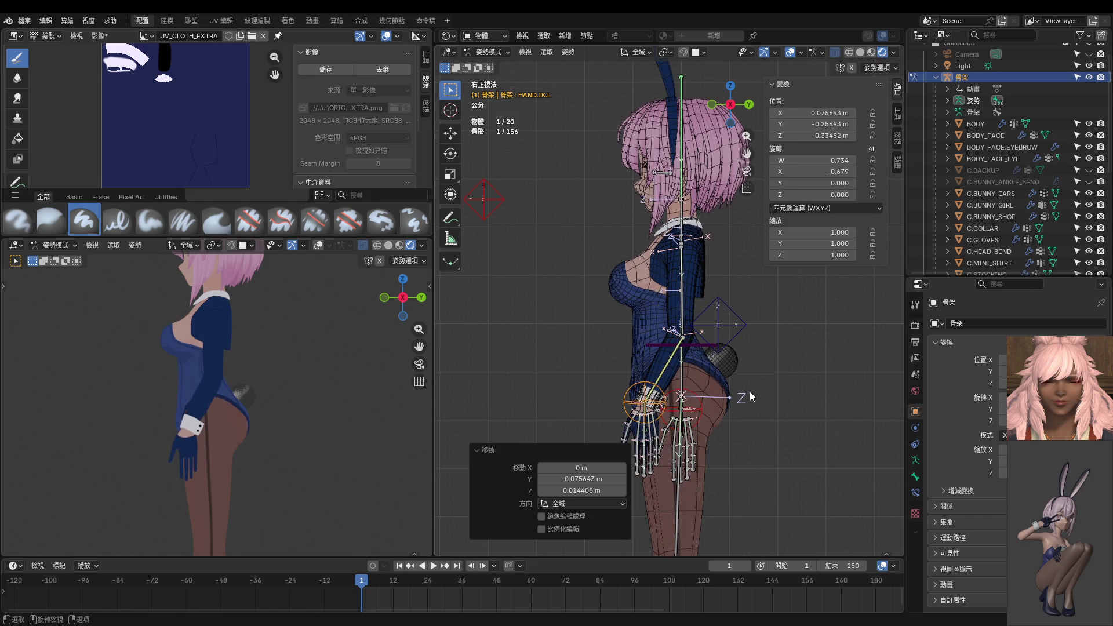
{"action": "key", "text": "r"}
{"action": "left_click", "coordinate": [750, 432]}
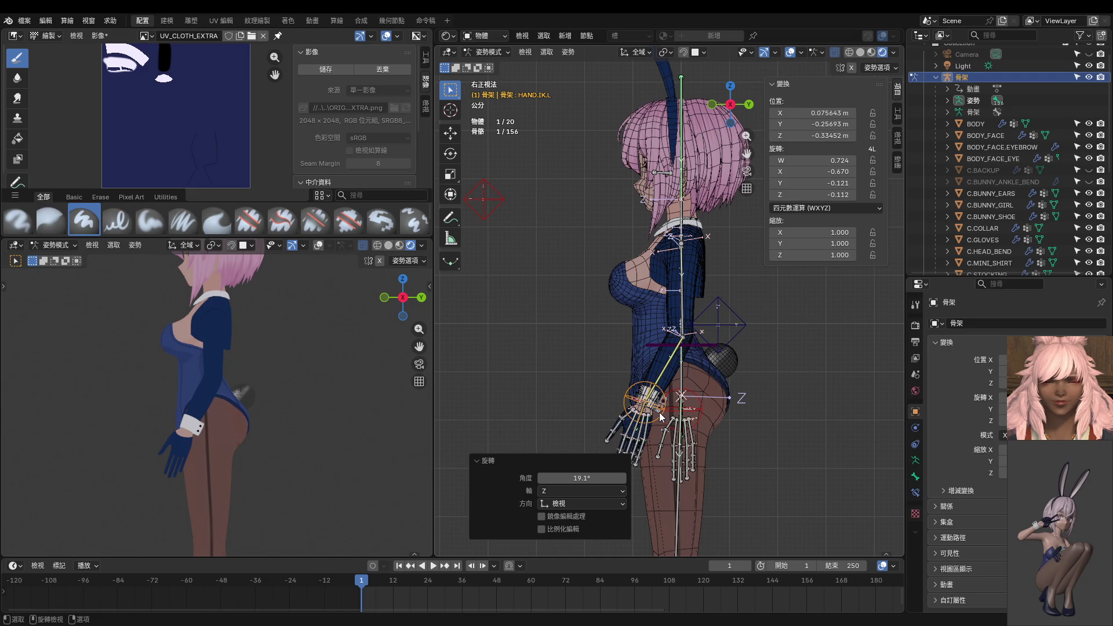
Reposition HAND.IK.L beside the hip twice and rotate it -18.9°.
{"action": "key", "text": "g"}
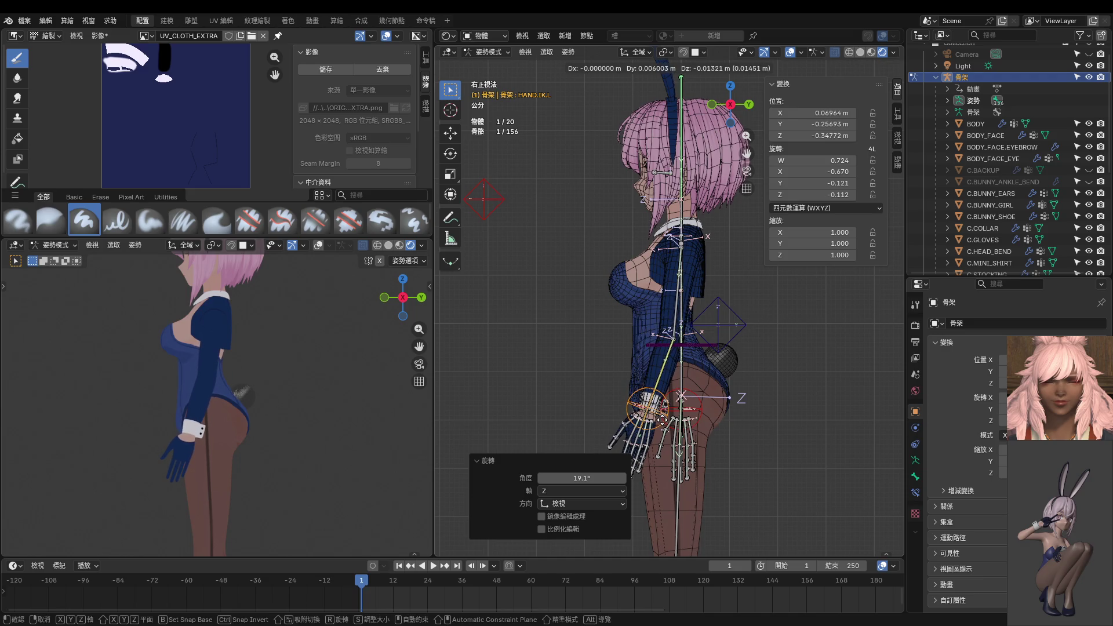
{"action": "left_click", "coordinate": [664, 424]}
{"action": "key", "text": "g"}
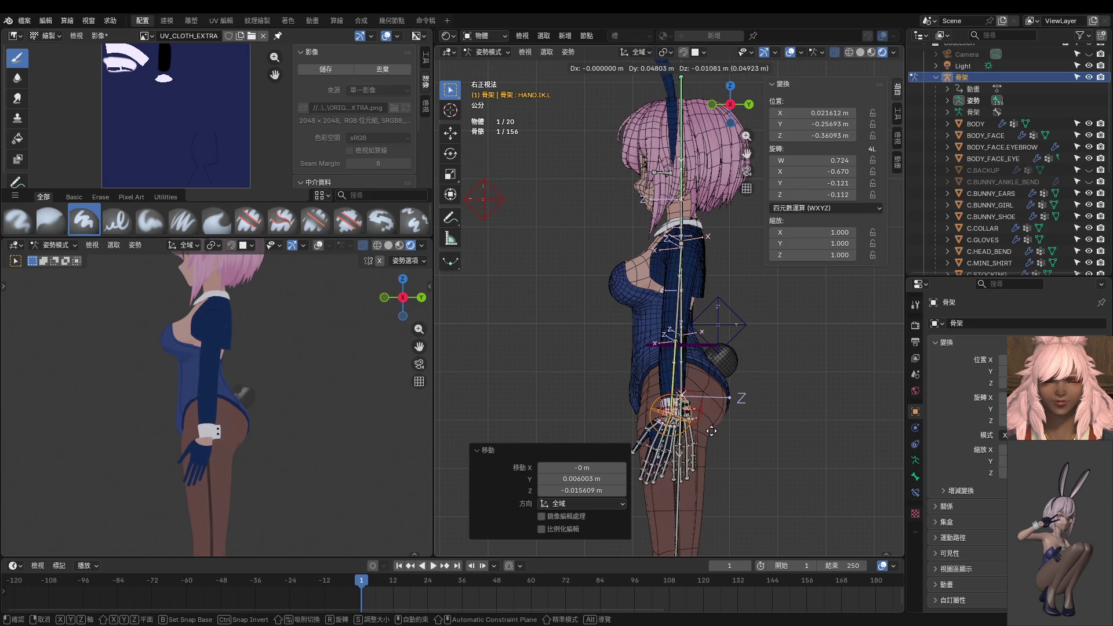
{"action": "left_click", "coordinate": [712, 432]}
{"action": "key", "text": "r"}
{"action": "left_click", "coordinate": [766, 378]}
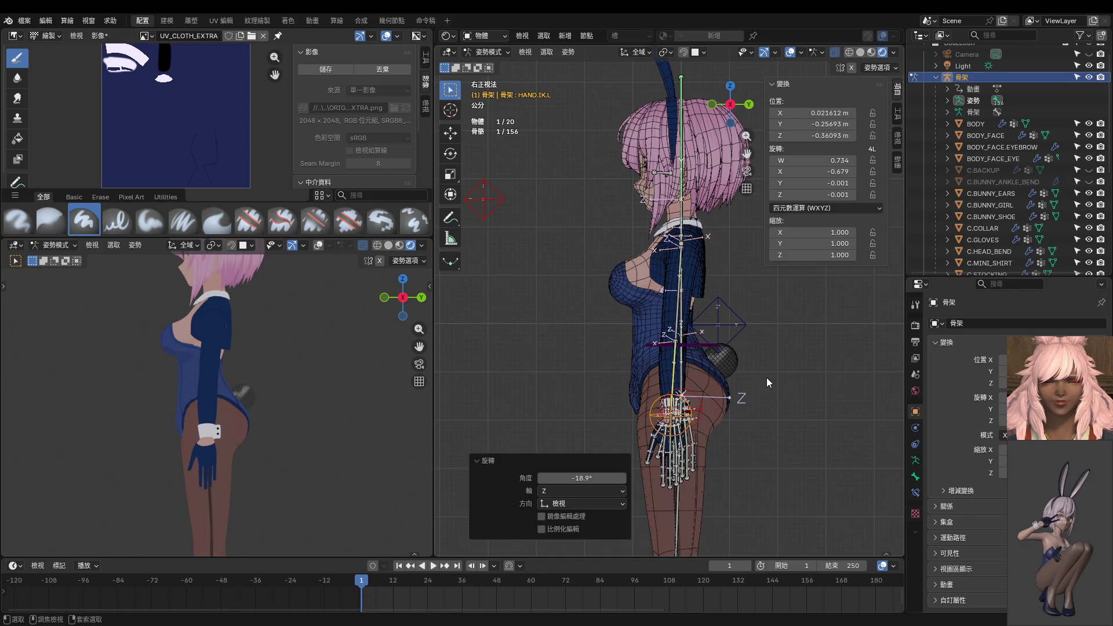
Mirror the hand IK and ELBOW.IK.L pole poses onto the opposite arm.
{"action": "key", "text": "ctrl+c"}
{"action": "key", "text": "ctrl+shift+v"}
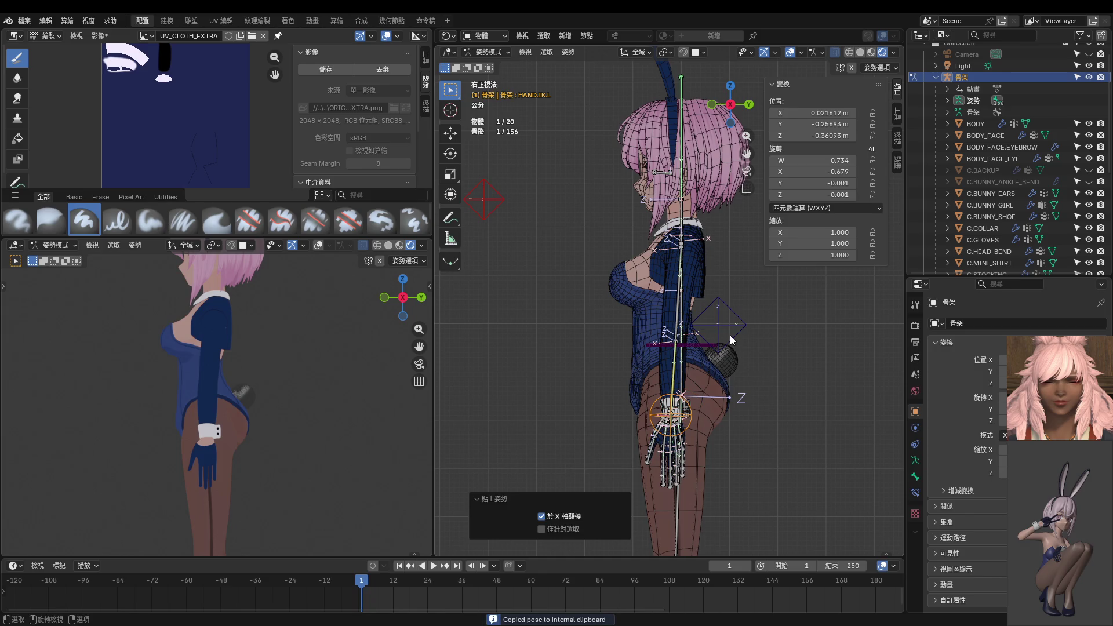
{"action": "left_click", "coordinate": [731, 340]}
{"action": "key", "text": "ctrl+c"}
{"action": "key", "text": "ctrl+shift+v"}
{"action": "mouse_move", "coordinate": [735, 338]}
{"action": "middle_mouse_down"}
{"action": "mouse_move", "coordinate": [687, 405]}
{"action": "mouse_move", "coordinate": [745, 399]}
{"action": "mouse_move", "coordinate": [734, 398]}
{"action": "middle_mouse_up"}
From the front view, nudge the left hand IK control and tilt it 9.17°.
{"action": "key", "text": "KP_1"}
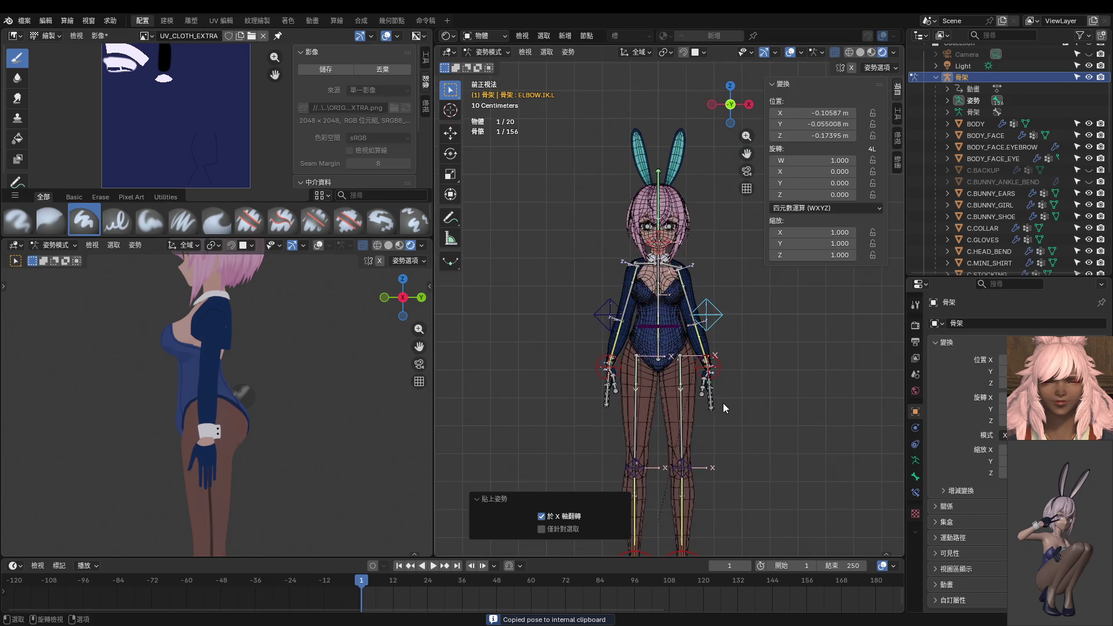
{"action": "key", "text": "KP_1"}
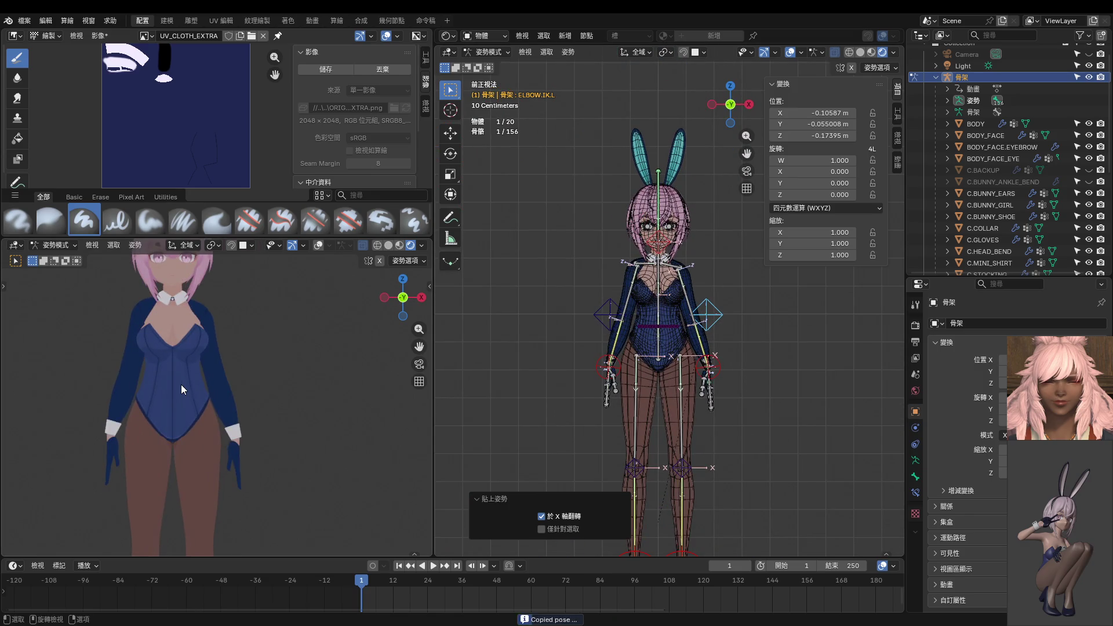
{"action": "scroll", "coordinate": [625, 349], "scroll_direction": "up", "scroll_amount": 3}
{"action": "scroll", "coordinate": [626, 351], "scroll_direction": "up", "scroll_amount": 1}
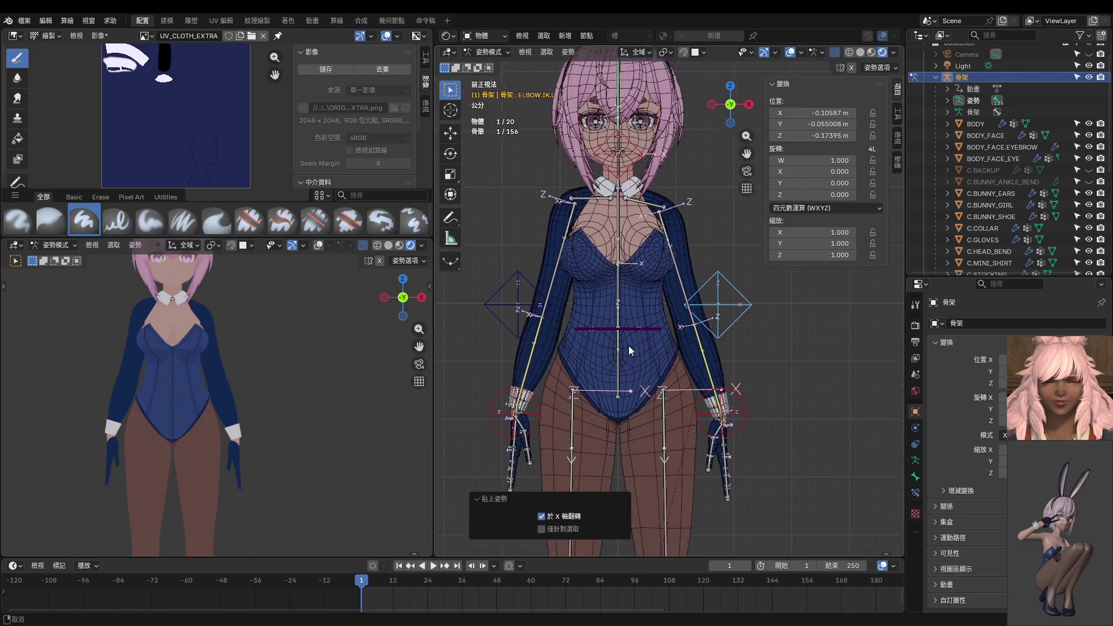
{"action": "left_click", "coordinate": [728, 413]}
{"action": "key", "text": "g"}
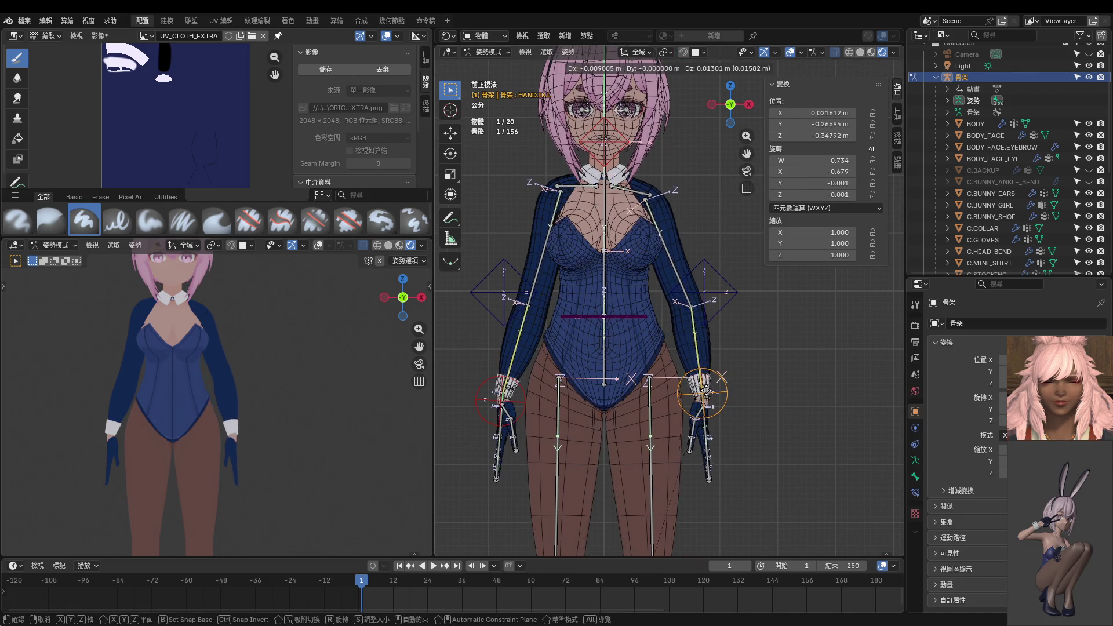
{"action": "left_click", "coordinate": [702, 396]}
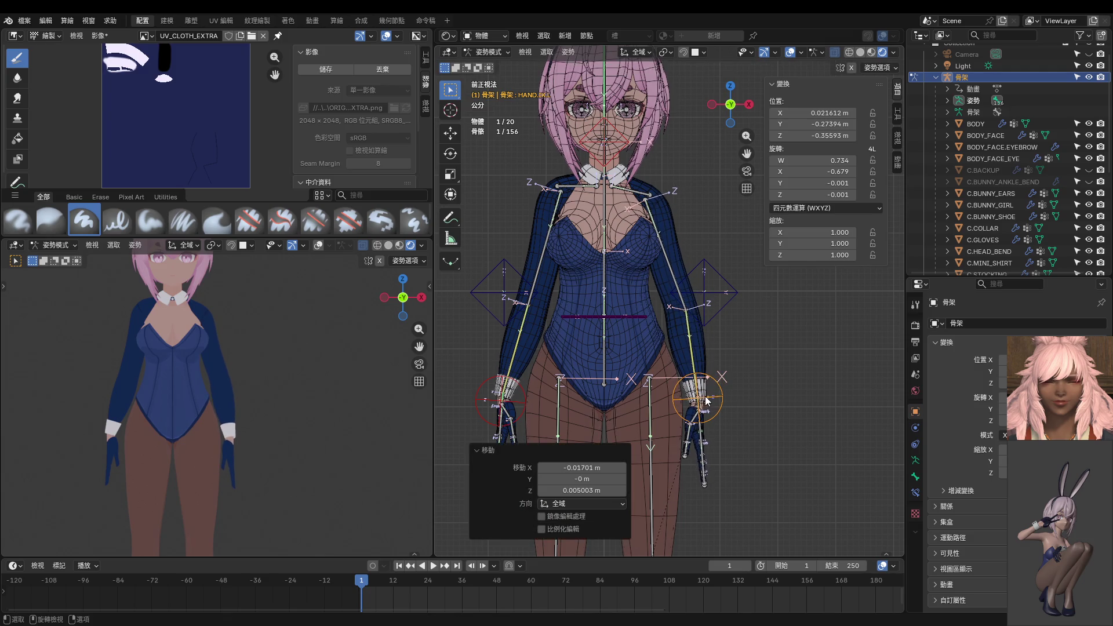
{"action": "middle_click_drag", "start_coordinate": [702, 396], "coordinate": [579, 401]}
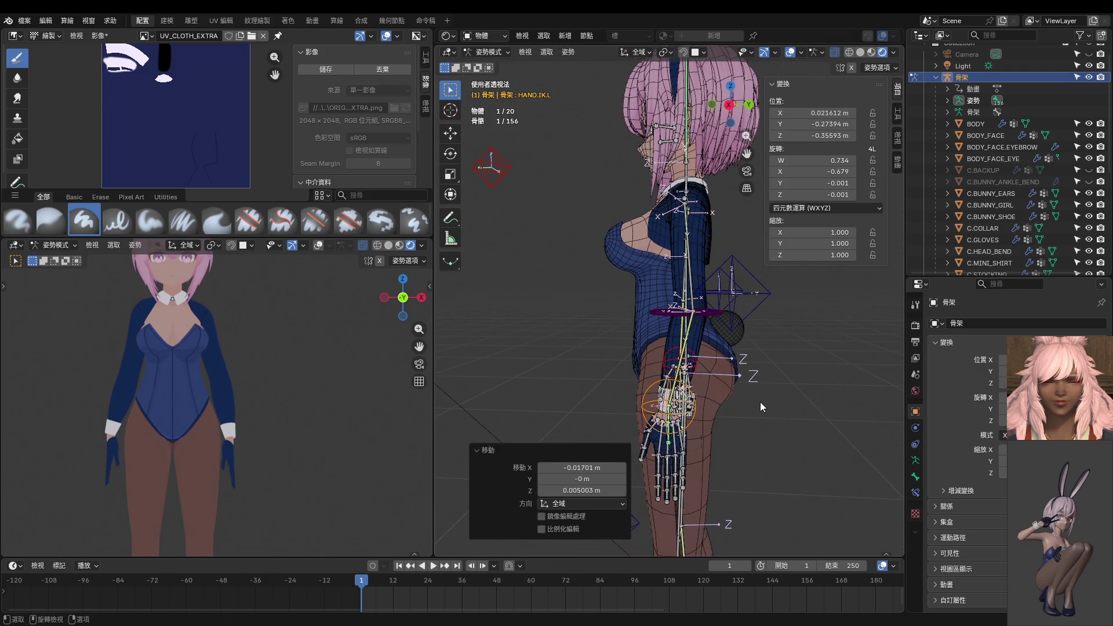
{"action": "key", "text": "r"}
{"action": "left_click", "coordinate": [769, 422]}
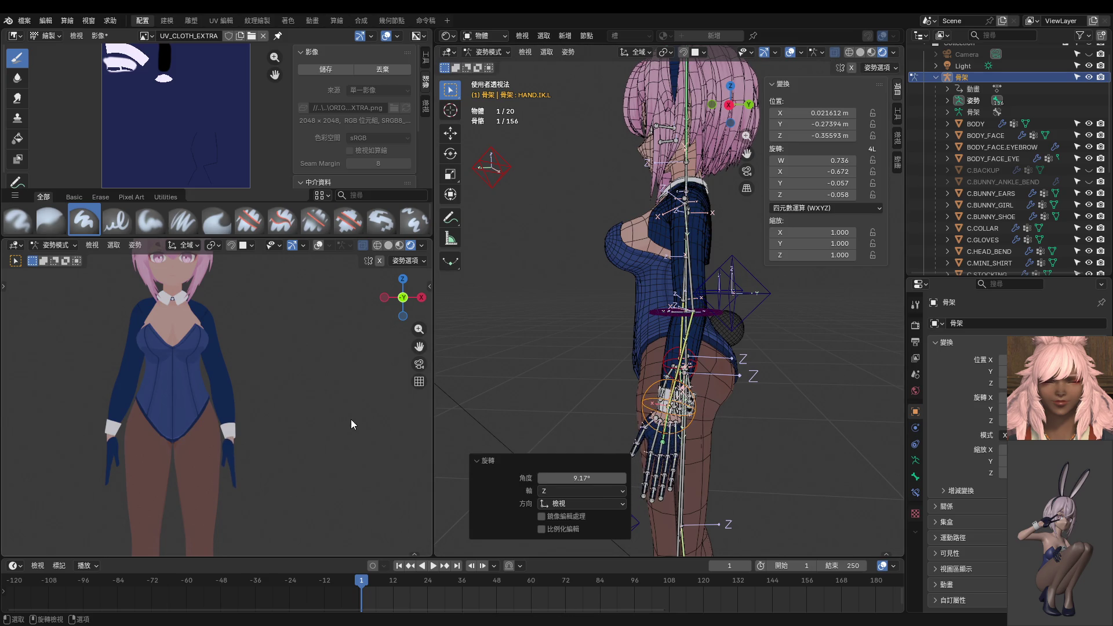
{"action": "mouse_move", "coordinate": [525, 415]}
{"action": "middle_mouse_down"}
{"action": "mouse_move", "coordinate": [759, 406]}
{"action": "mouse_move", "coordinate": [728, 433]}
{"action": "mouse_move", "coordinate": [724, 387]}
{"action": "middle_mouse_up"}
Curl the left hand's finger bones by rotating them about local X.
{"action": "left_click_drag", "start_coordinate": [718, 390], "coordinate": [759, 434]}
{"action": "mouse_move", "coordinate": [759, 434]}
{"action": "middle_mouse_down"}
{"action": "mouse_move", "coordinate": [698, 435]}
{"action": "mouse_move", "coordinate": [771, 435]}
{"action": "middle_mouse_up"}
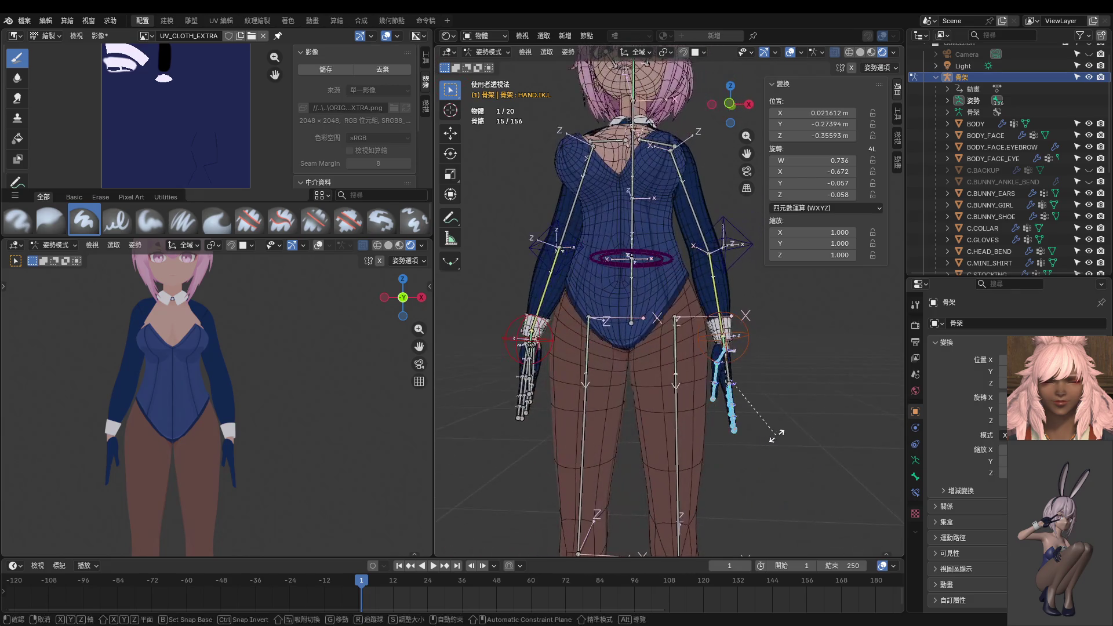
{"action": "key", "text": "r"}
{"action": "key", "text": "r"}
{"action": "key", "text": "r"}
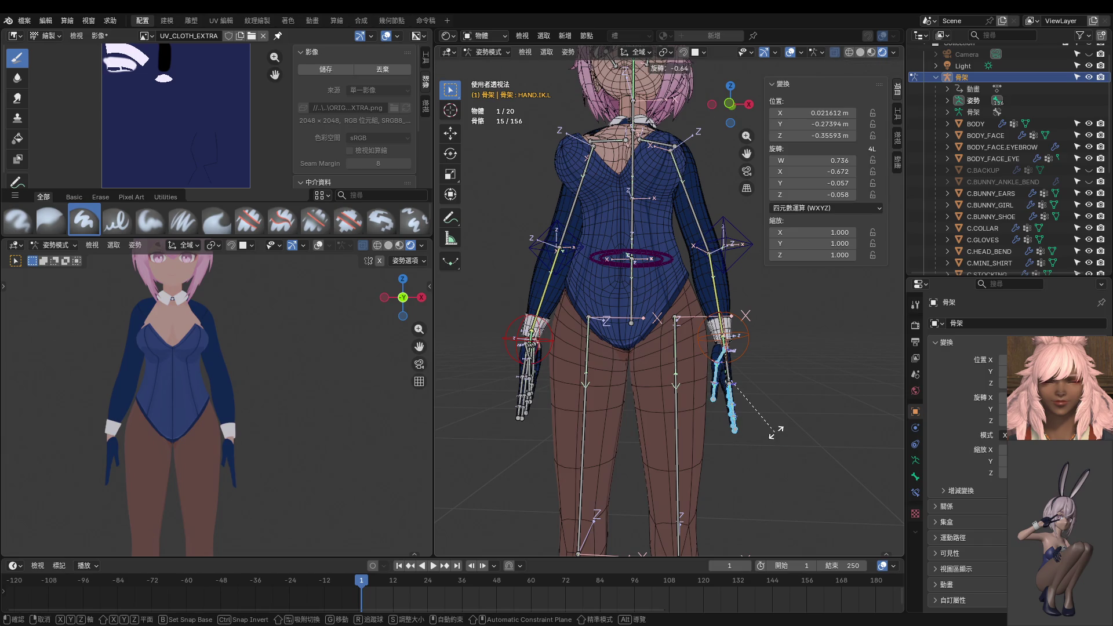
{"action": "key", "text": "x"}
{"action": "key", "text": "x"}
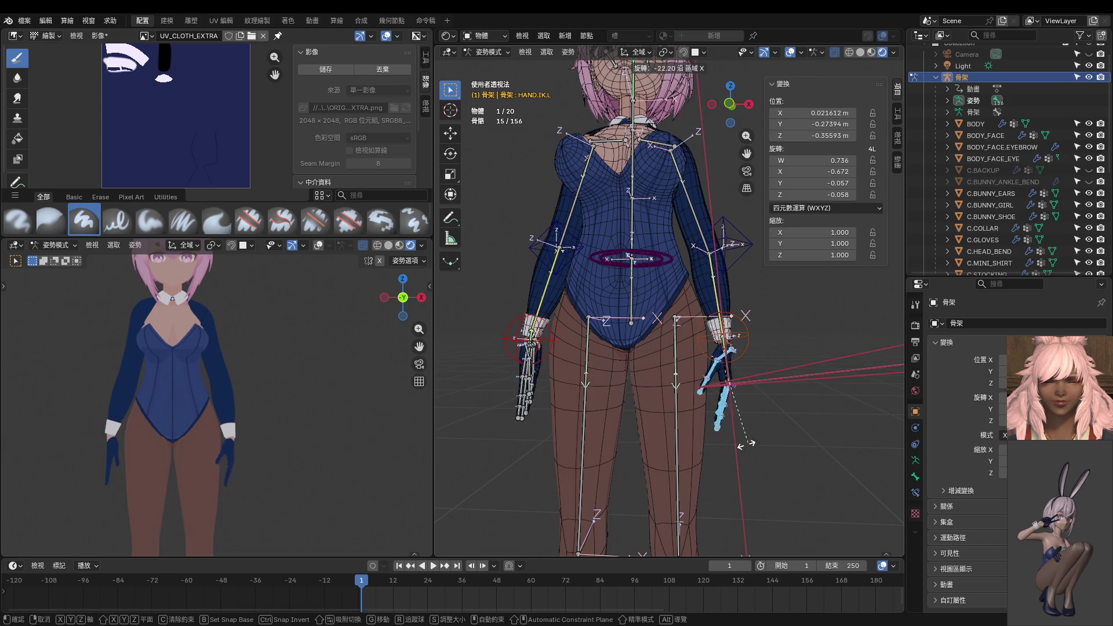
{"action": "key", "text": "Escape"}
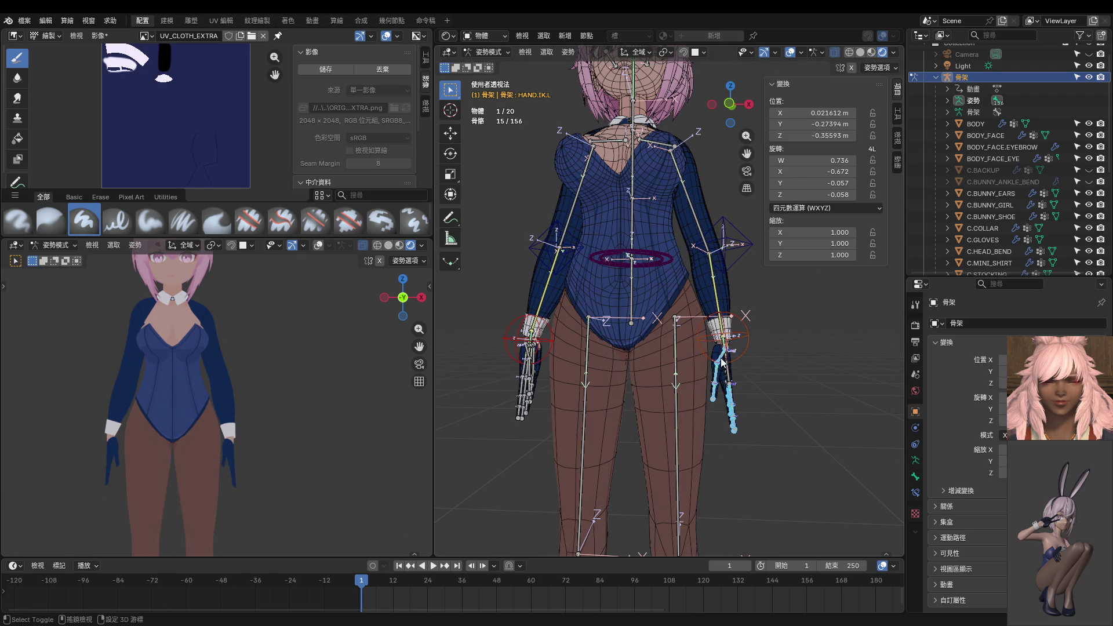
{"action": "left_click", "coordinate": [722, 361], "text": "shift"}
{"action": "scroll", "coordinate": [721, 361], "scroll_direction": "up", "scroll_amount": 5}
{"action": "middle_click_drag", "start_coordinate": [722, 361], "coordinate": [748, 463]}
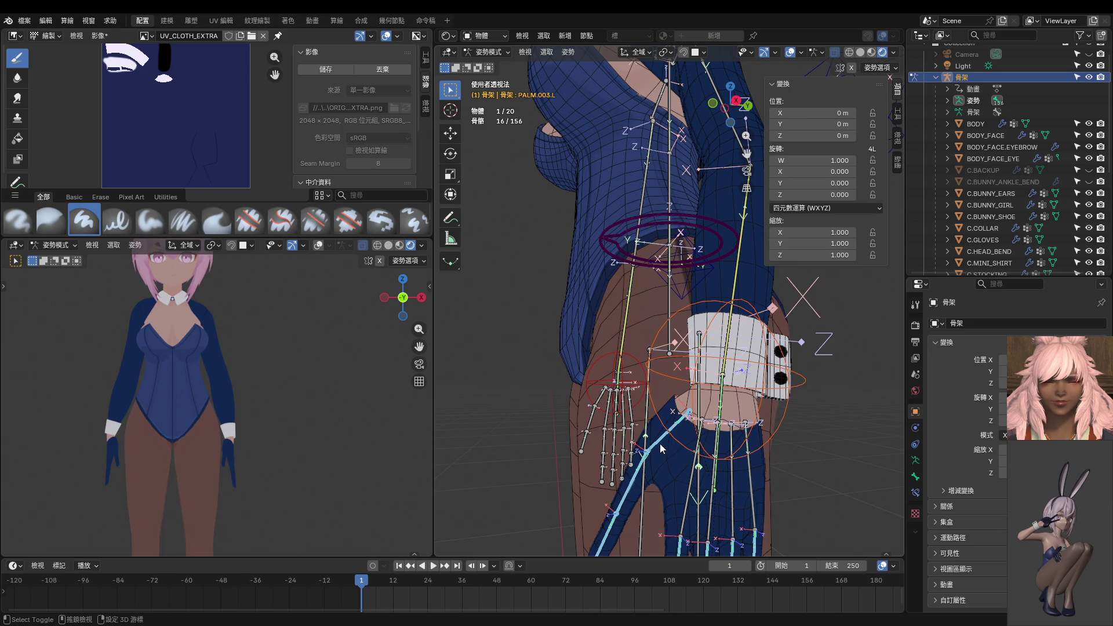
{"action": "left_click", "coordinate": [781, 420], "text": "shift"}
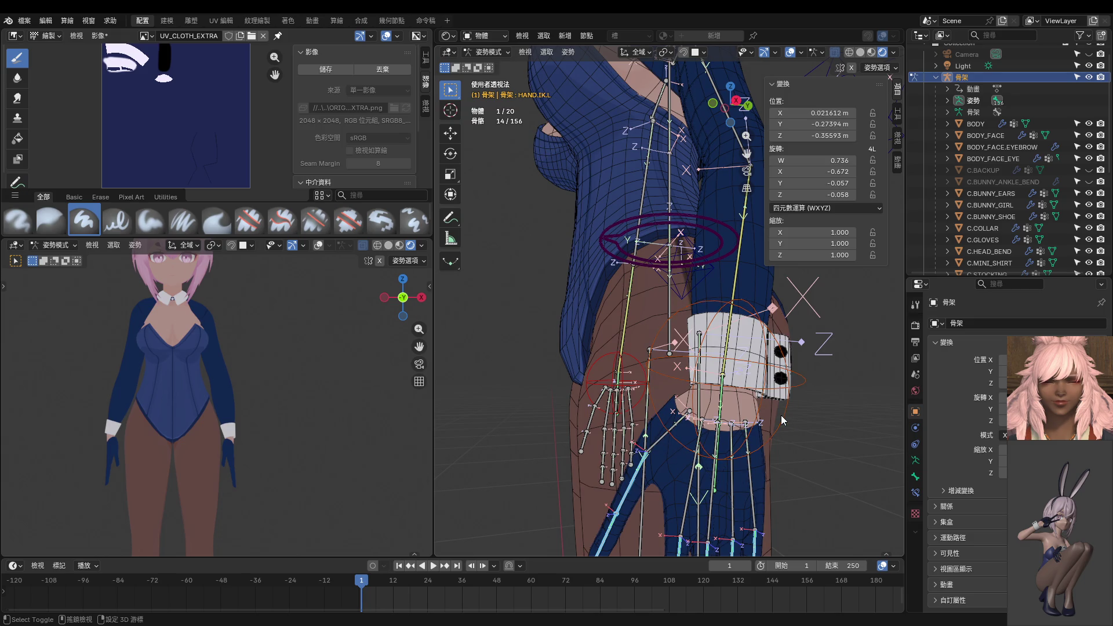
{"action": "scroll", "coordinate": [764, 389], "scroll_direction": "down", "scroll_amount": 3}
{"action": "key", "text": "r"}
{"action": "key", "text": "x"}
{"action": "key", "text": "x"}
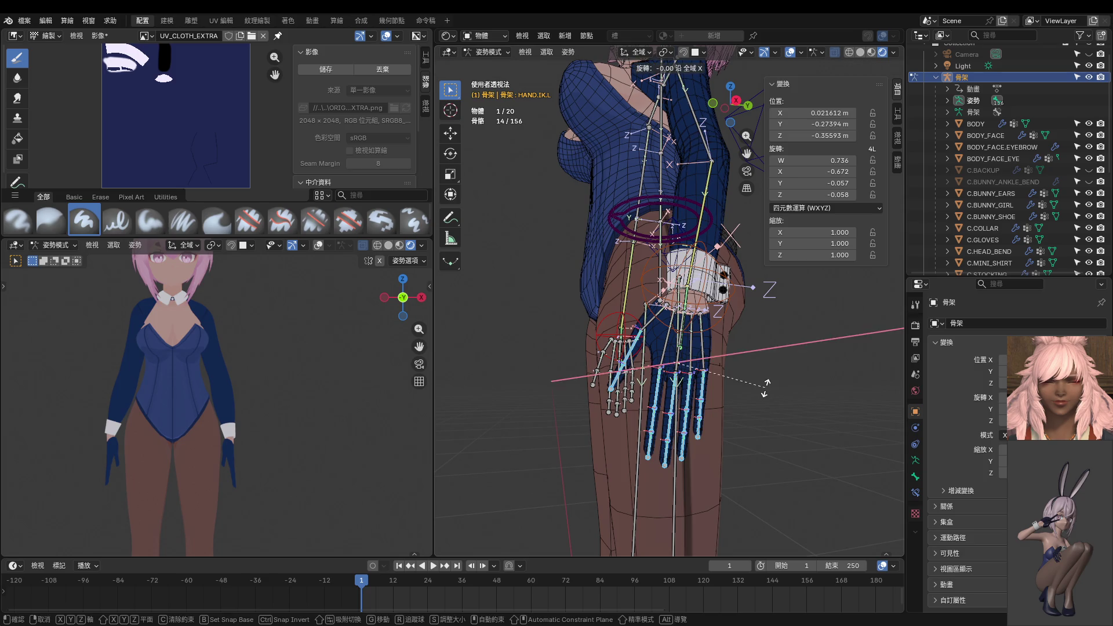
{"action": "left_click", "coordinate": [711, 445]}
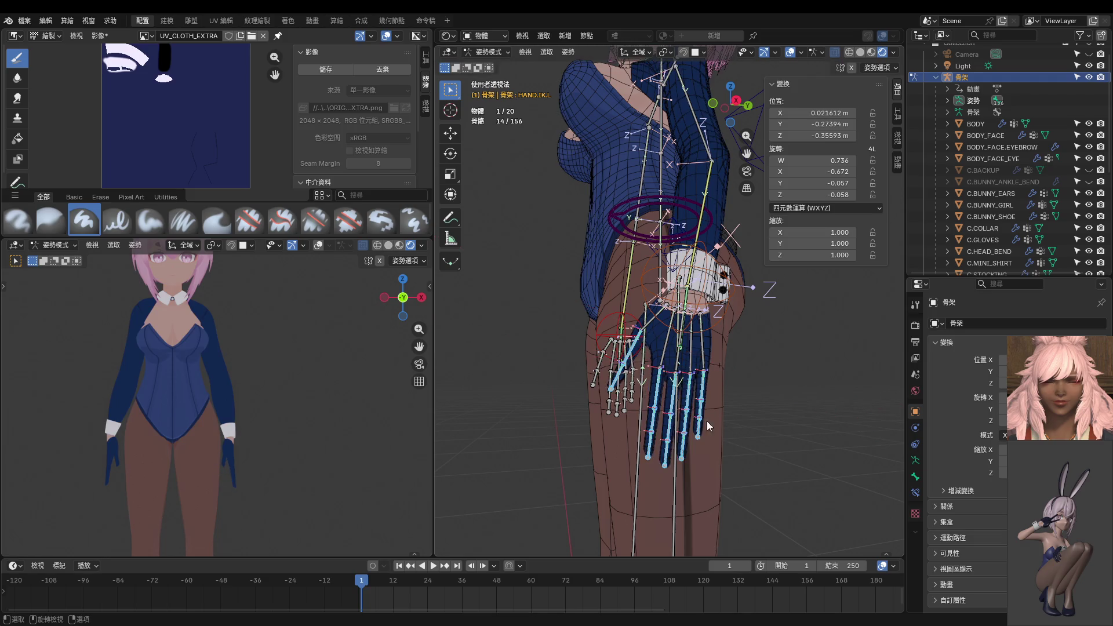
With Median Point as pivot, rotate the hand -18.4° about local X.
{"action": "middle_click_drag", "start_coordinate": [710, 446], "coordinate": [749, 391]}
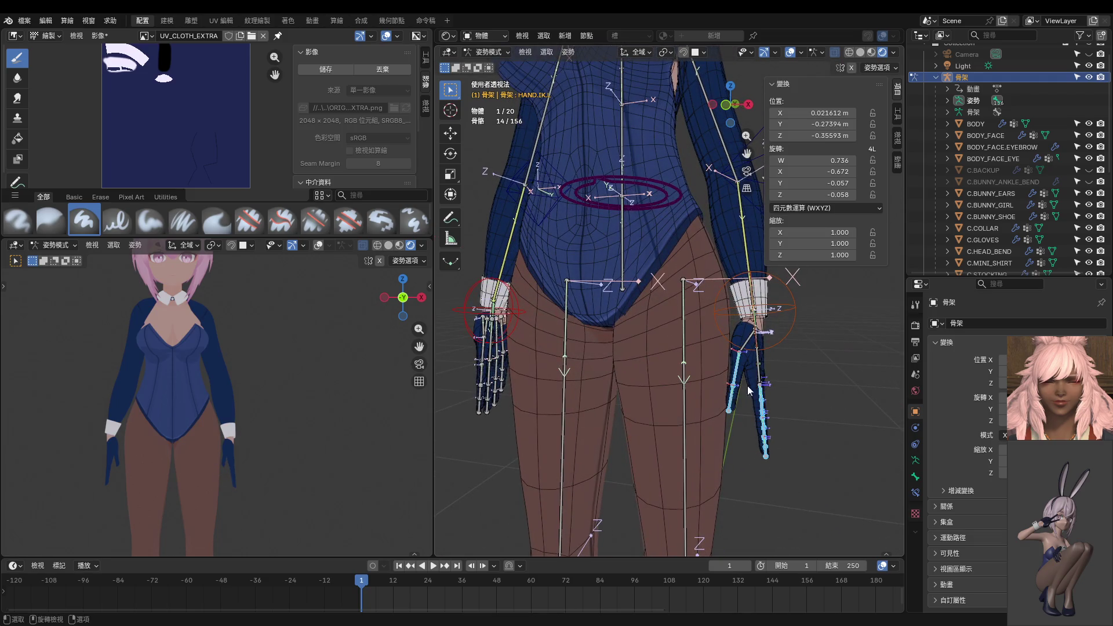
{"action": "left_click", "coordinate": [800, 53]}
{"action": "left_click", "coordinate": [800, 54]}
{"action": "left_click", "coordinate": [665, 52]}
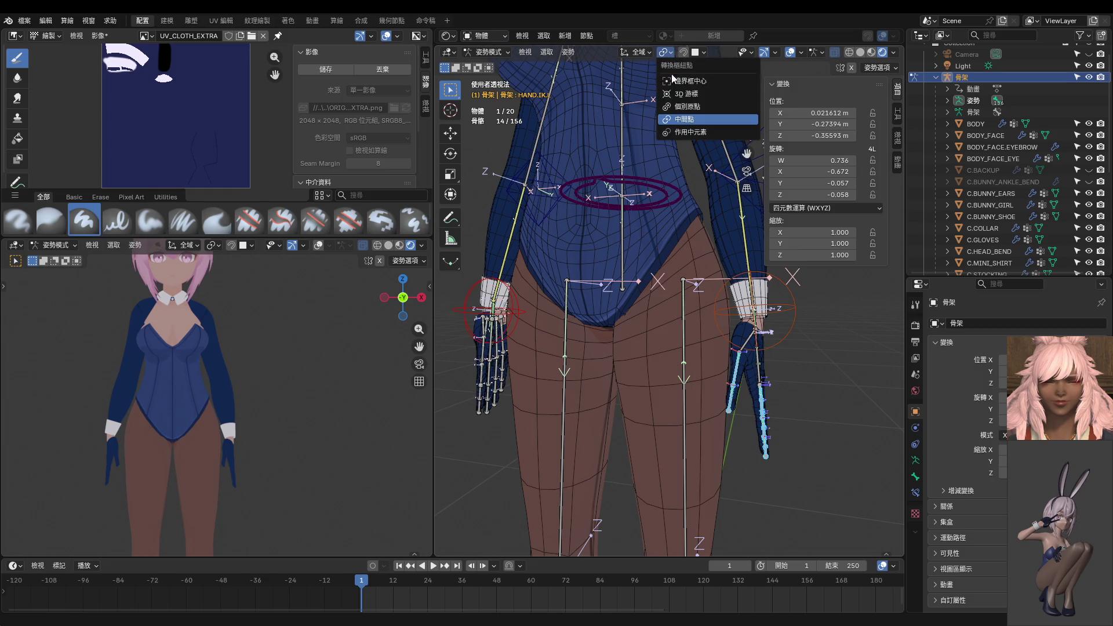
{"action": "left_click", "coordinate": [696, 120]}
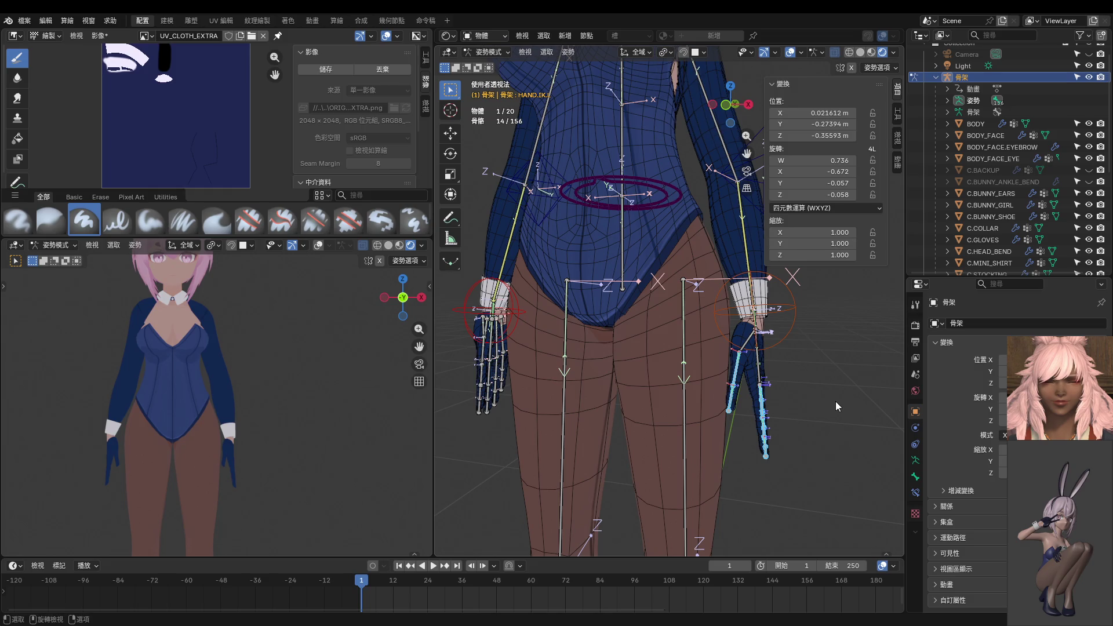
{"action": "key", "text": "r"}
{"action": "key", "text": "x"}
{"action": "key", "text": "x"}
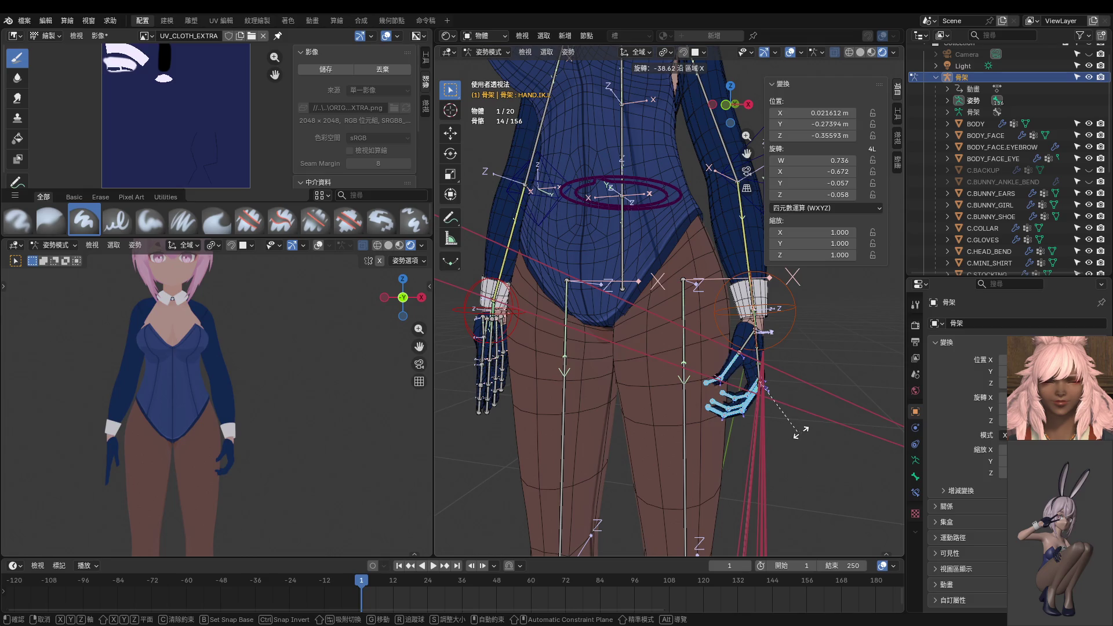
{"action": "left_click", "coordinate": [830, 424]}
{"action": "mouse_move", "coordinate": [592, 429]}
{"action": "middle_mouse_down", "text": "alt"}
{"action": "mouse_move", "coordinate": [710, 364]}
{"action": "mouse_move", "coordinate": [658, 470]}
{"action": "middle_mouse_up", "text": "alt"}
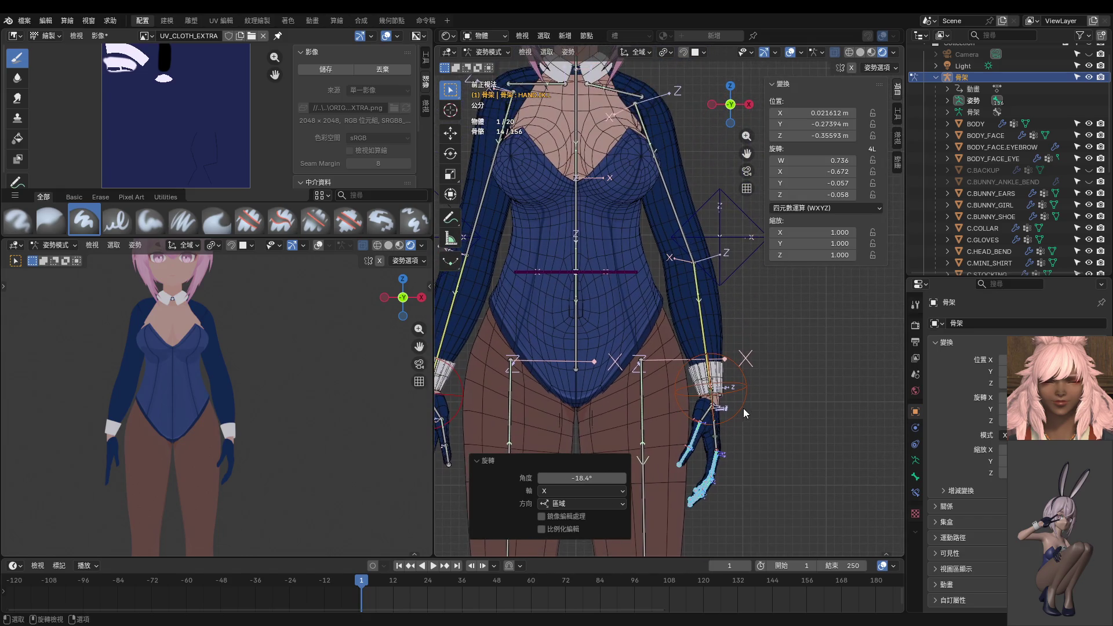
Nudge the hand IK control, then mirror the whole left arm and hand pose to the right.
{"action": "key", "text": "g"}
{"action": "left_click", "coordinate": [617, 422]}
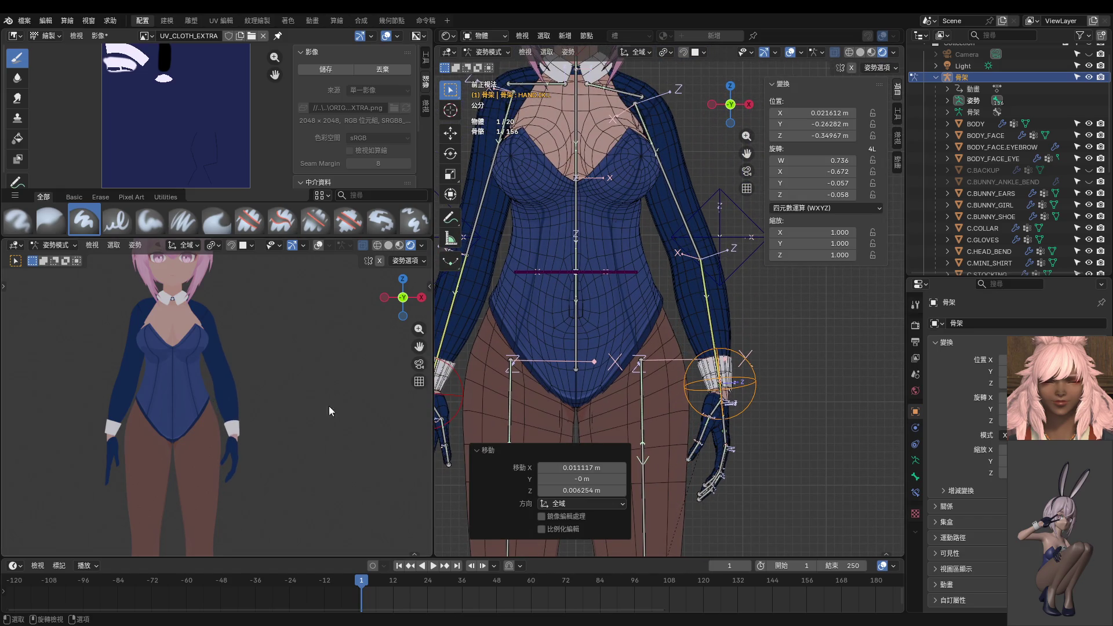
{"action": "left_click_drag", "start_coordinate": [680, 338], "coordinate": [765, 525]}
{"action": "key", "text": "ctrl+c"}
{"action": "key", "text": "ctrl+shift+v"}
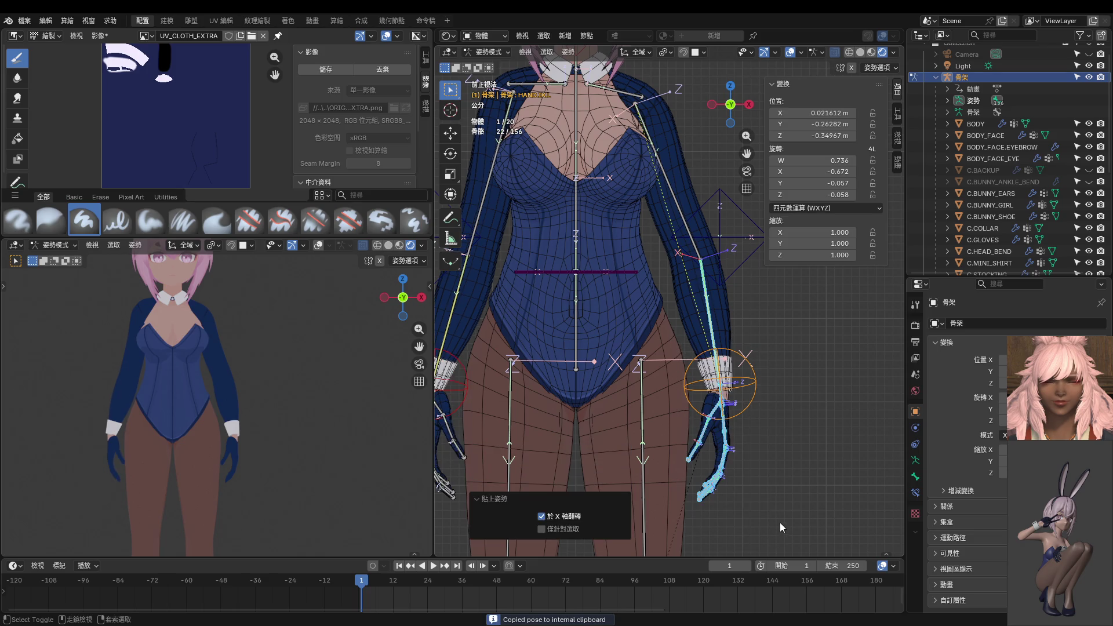
{"action": "scroll", "coordinate": [230, 387], "scroll_direction": "down", "scroll_amount": 4}
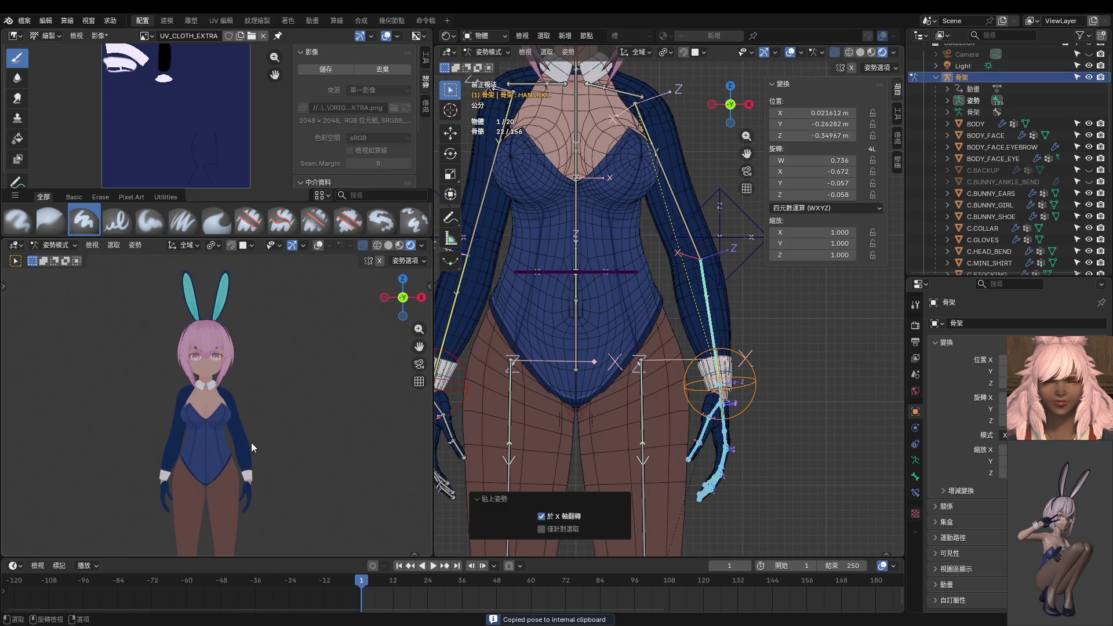
{"action": "scroll", "coordinate": [276, 321], "scroll_direction": "up", "scroll_amount": 2}
Move the hand IK down and inward, then mirror it with the elbow pole to the other side.
{"action": "left_click", "coordinate": [759, 387]}
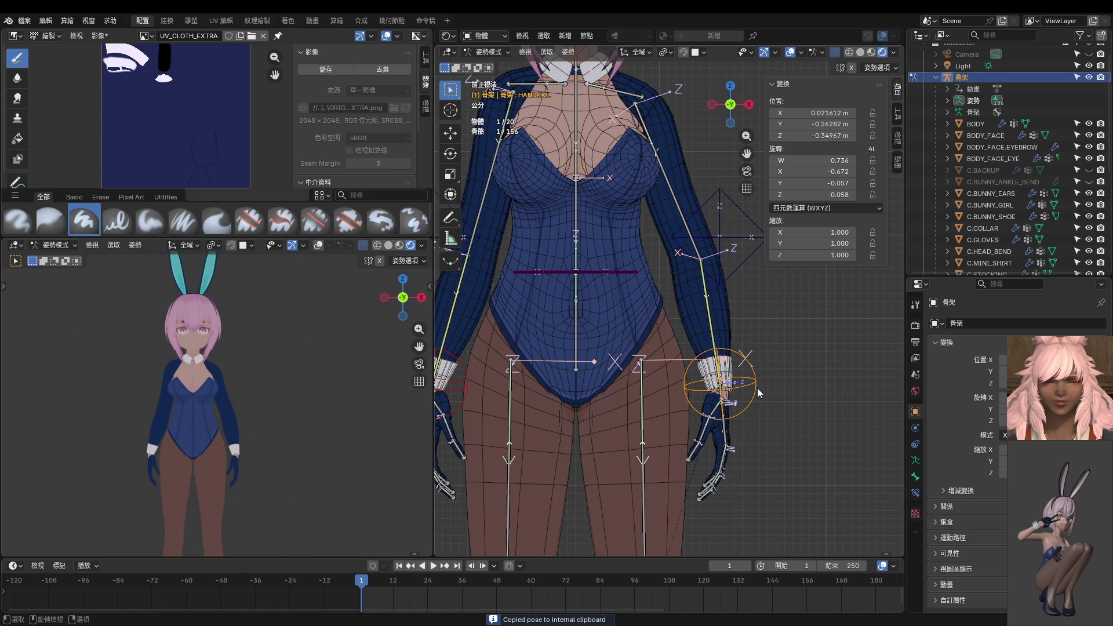
{"action": "key", "text": "g"}
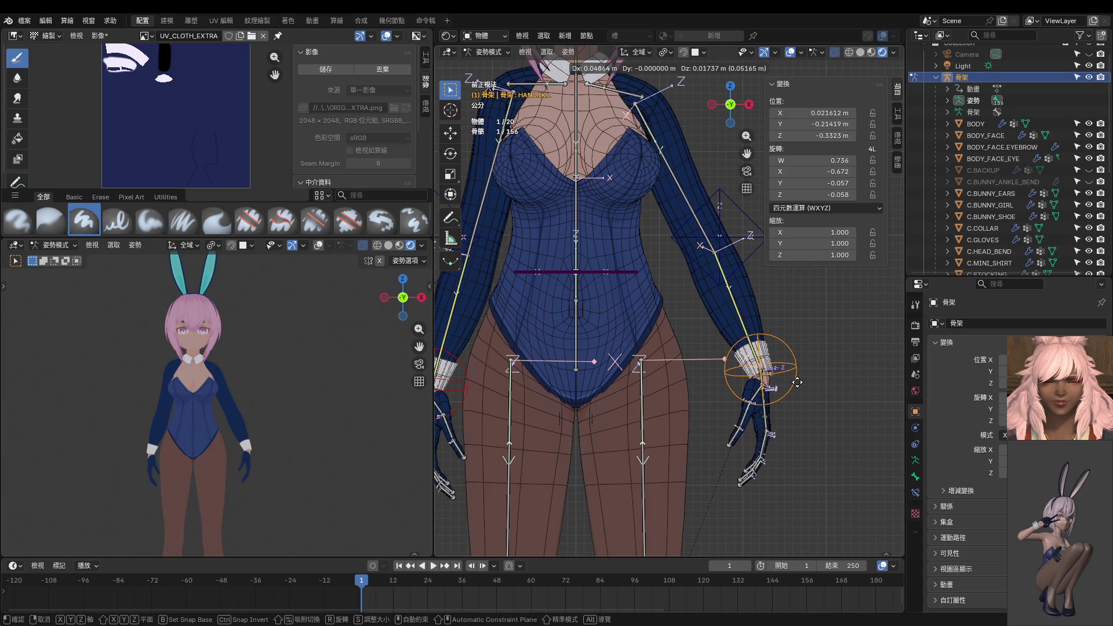
{"action": "left_click", "coordinate": [753, 383]}
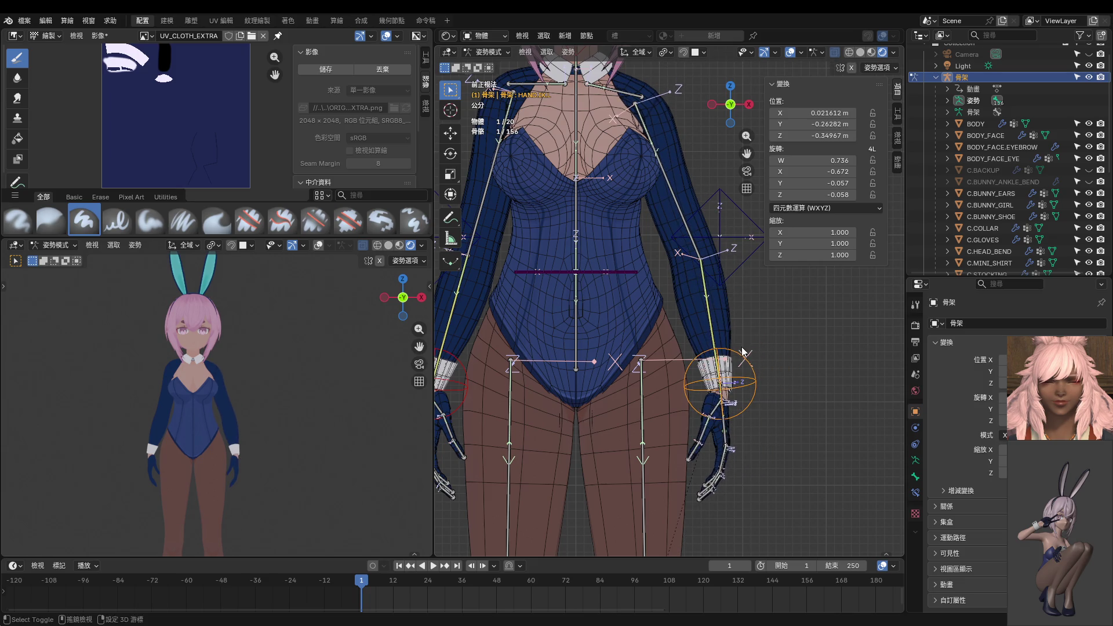
{"action": "mouse_move", "coordinate": [744, 351]}
{"action": "middle_mouse_down", "text": "shift"}
{"action": "mouse_move", "coordinate": [736, 395]}
{"action": "mouse_move", "coordinate": [752, 348]}
{"action": "middle_mouse_up", "text": "shift"}
{"action": "left_click", "coordinate": [751, 290], "text": "shift"}
{"action": "key", "text": "ctrl+c"}
{"action": "key", "text": "ctrl+shift+v"}
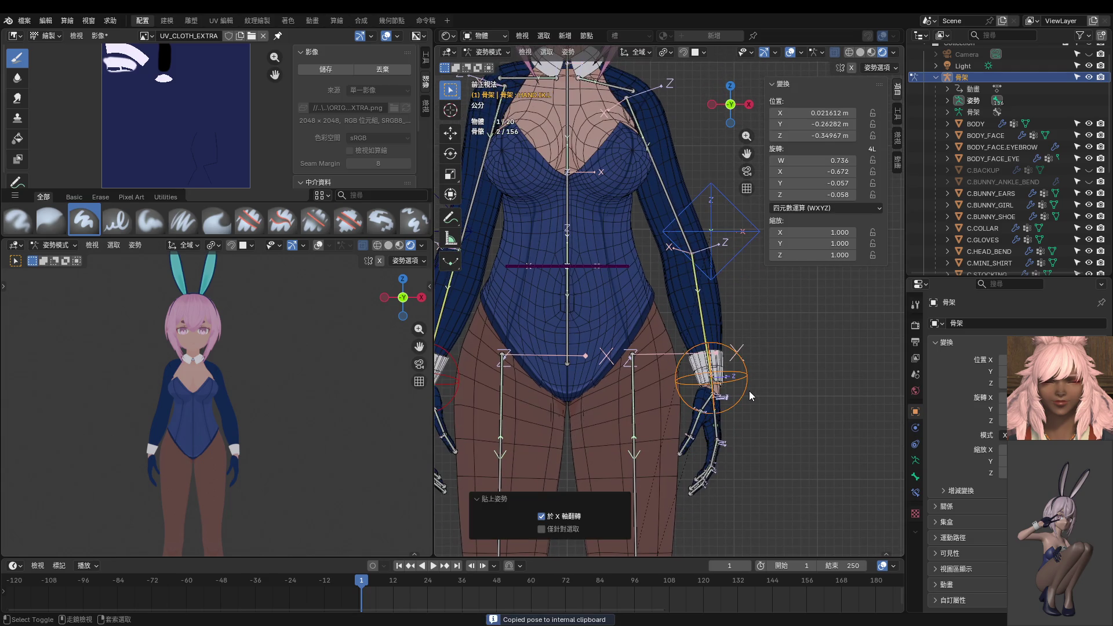
{"action": "scroll", "coordinate": [333, 400], "scroll_direction": "up", "scroll_amount": 3}
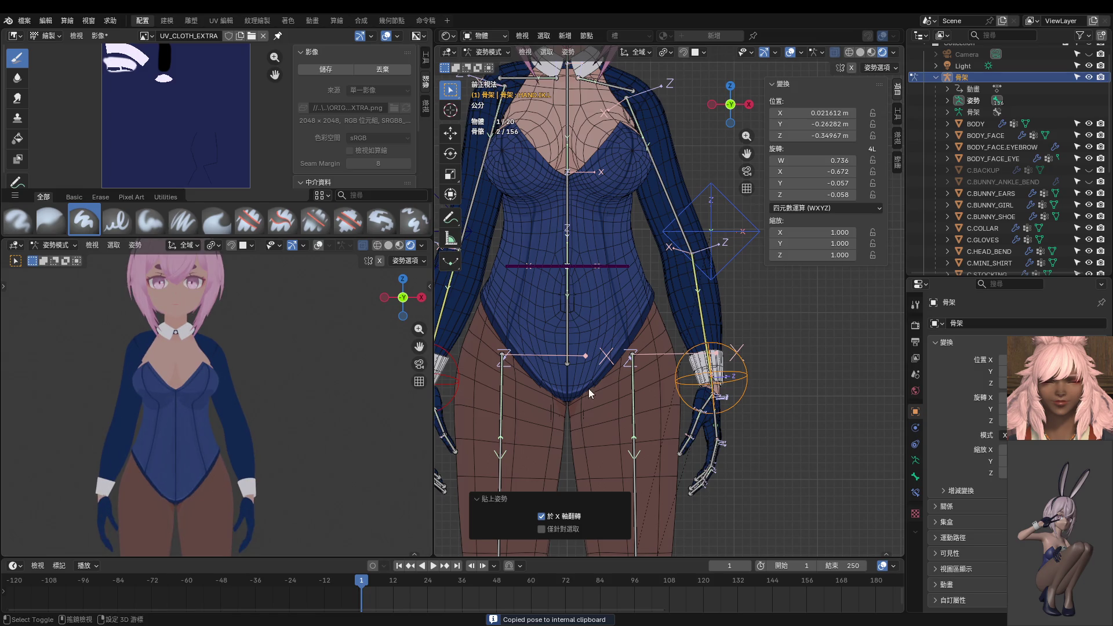
{"action": "mouse_move", "coordinate": [621, 386]}
{"action": "middle_mouse_down", "text": "shift"}
{"action": "mouse_move", "coordinate": [687, 390]}
{"action": "mouse_move", "coordinate": [642, 391]}
{"action": "mouse_move", "coordinate": [678, 392]}
{"action": "mouse_move", "coordinate": [684, 454]}
{"action": "middle_mouse_up", "text": "shift"}
Rotate SHOULDER.L slightly and mirror its pose onto the right shoulder.
{"action": "left_click", "coordinate": [668, 154]}
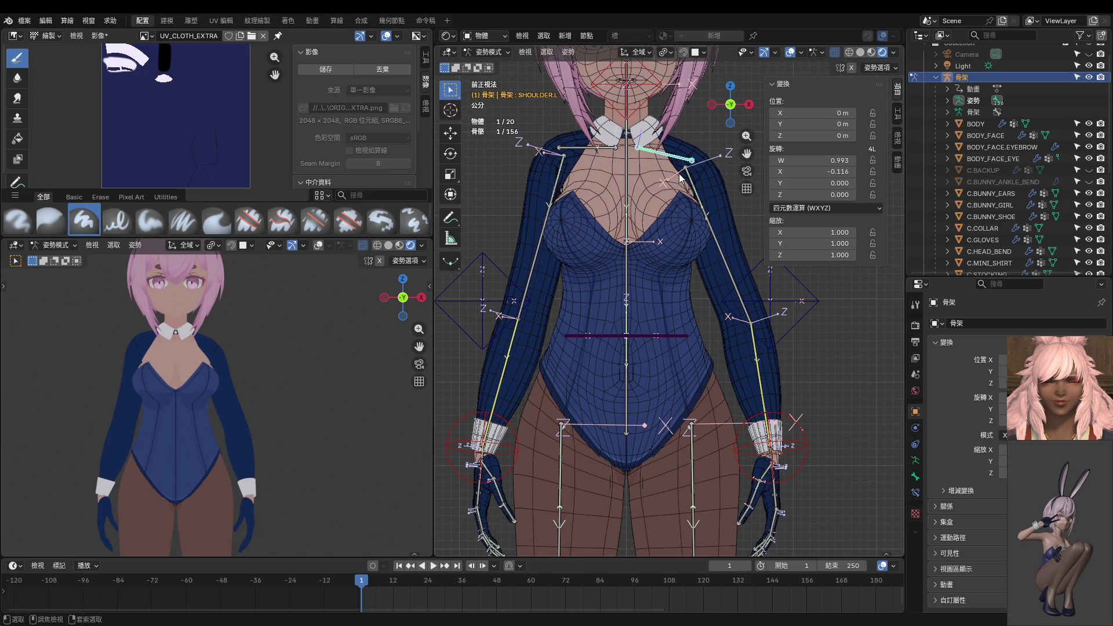
{"action": "key", "text": "ctrl+c"}
{"action": "key", "text": "ctrl+shift+v"}
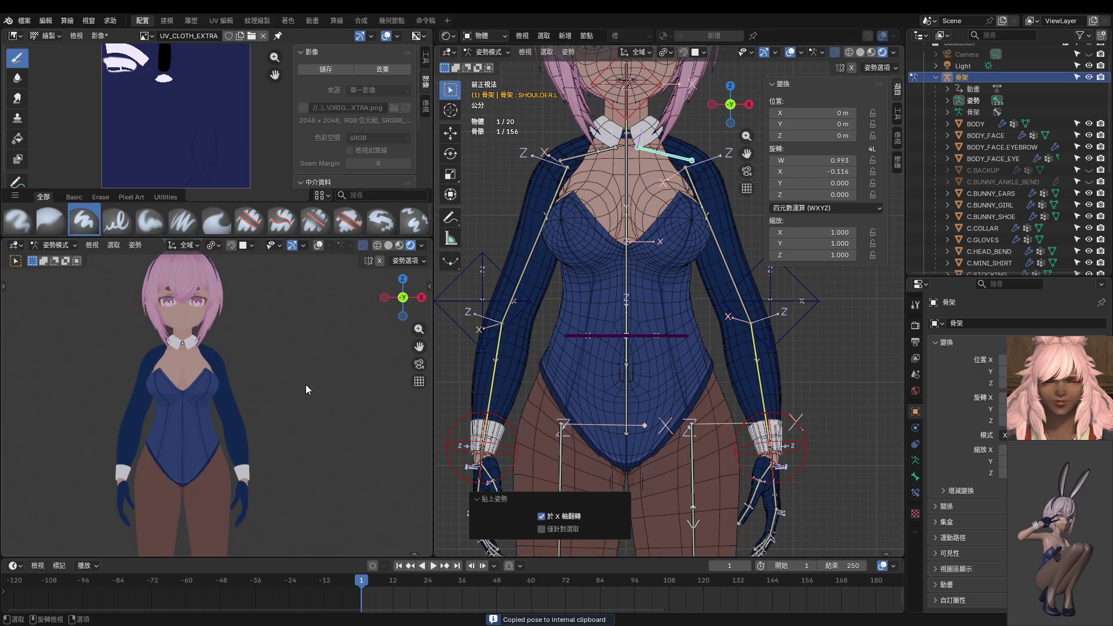
{"action": "middle_click_drag", "start_coordinate": [682, 171], "coordinate": [690, 259], "text": "shift"}
{"action": "key", "text": "r"}
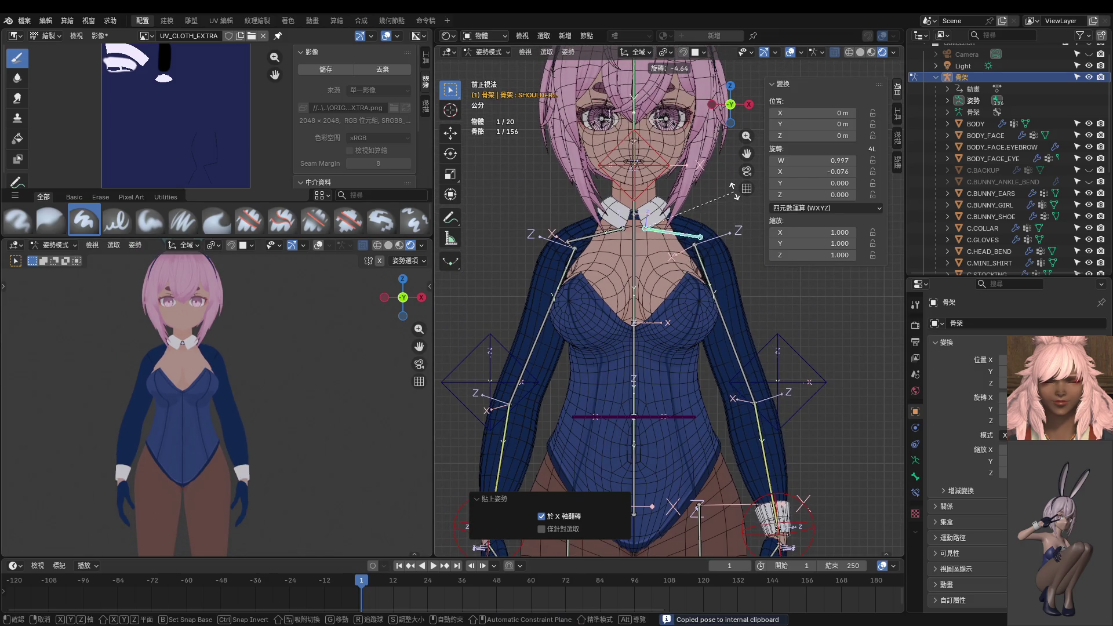
{"action": "left_click", "coordinate": [734, 191]}
{"action": "key", "text": "ctrl+c"}
{"action": "key", "text": "ctrl+shift+v"}
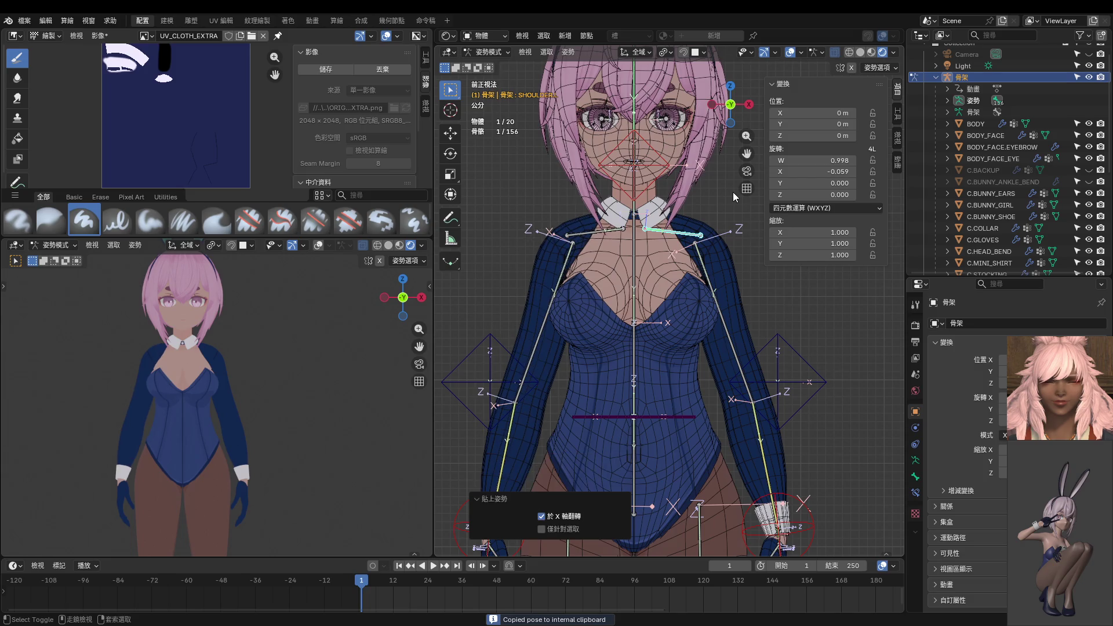
Shift the left foot IK and KNEE.IK.L controls sideways along global X.
{"action": "scroll", "coordinate": [276, 367], "scroll_direction": "down", "scroll_amount": 2}
{"action": "scroll", "coordinate": [267, 380], "scroll_direction": "down", "scroll_amount": 2, "text": "shift"}
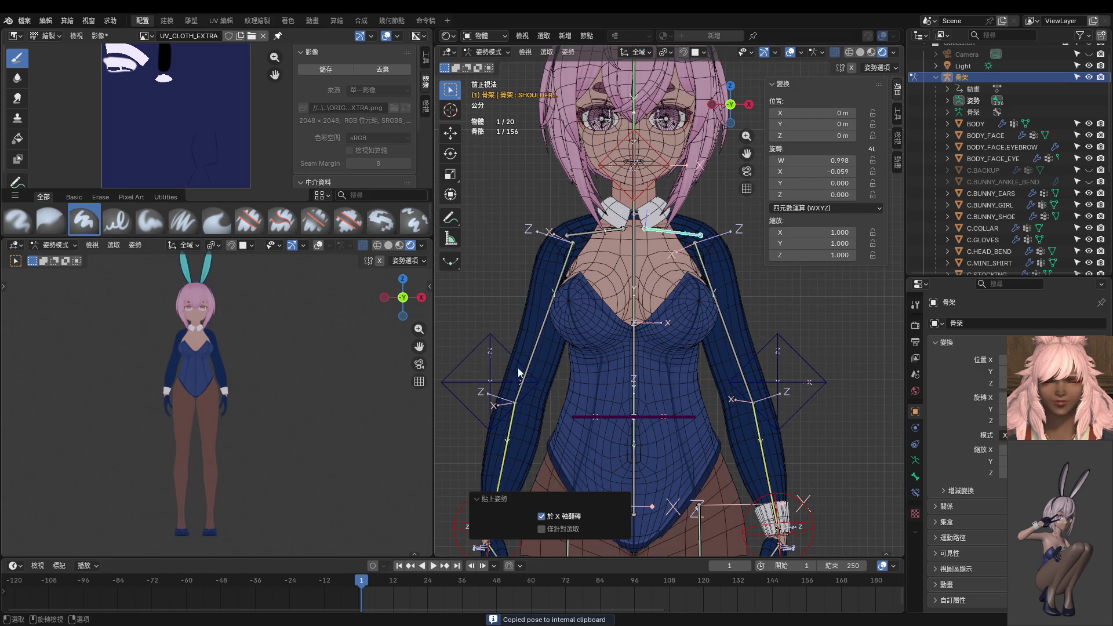
{"action": "scroll", "coordinate": [680, 371], "scroll_direction": "down", "scroll_amount": 6}
{"action": "middle_click_drag", "start_coordinate": [707, 364], "coordinate": [700, 271], "text": "shift"}
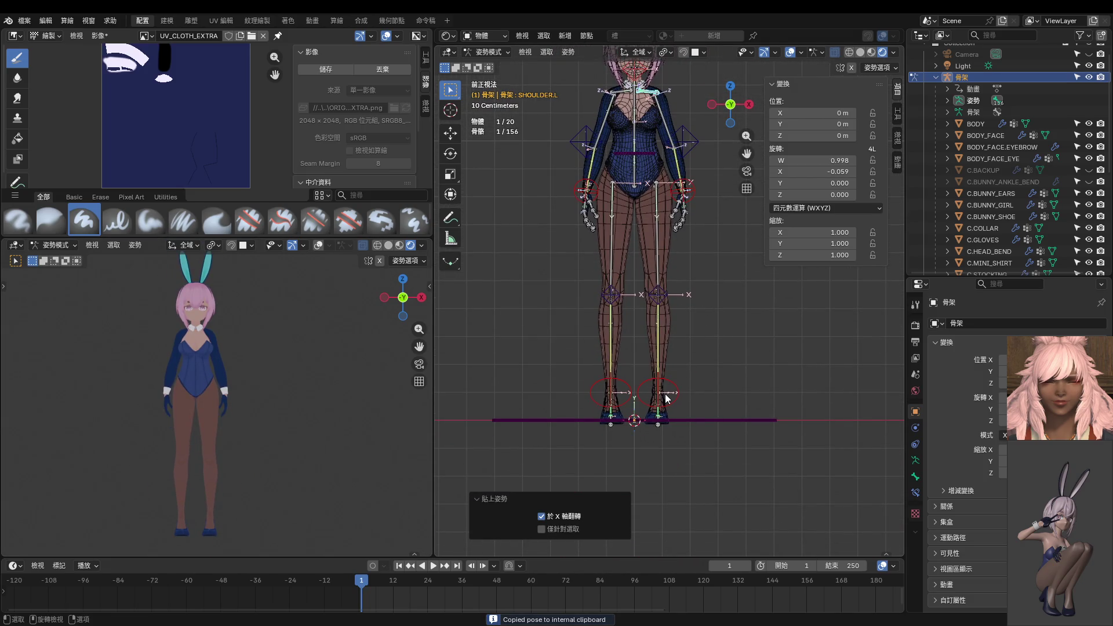
{"action": "left_click", "coordinate": [676, 389]}
{"action": "left_click", "coordinate": [661, 296], "text": "shift"}
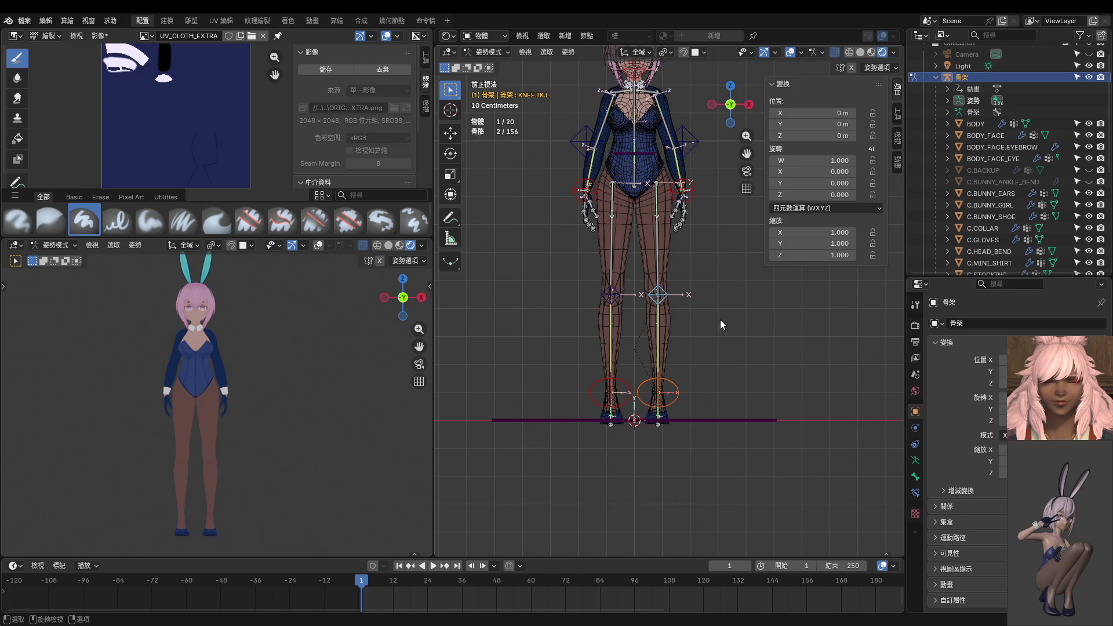
{"action": "key", "text": "g"}
{"action": "key", "text": "x"}
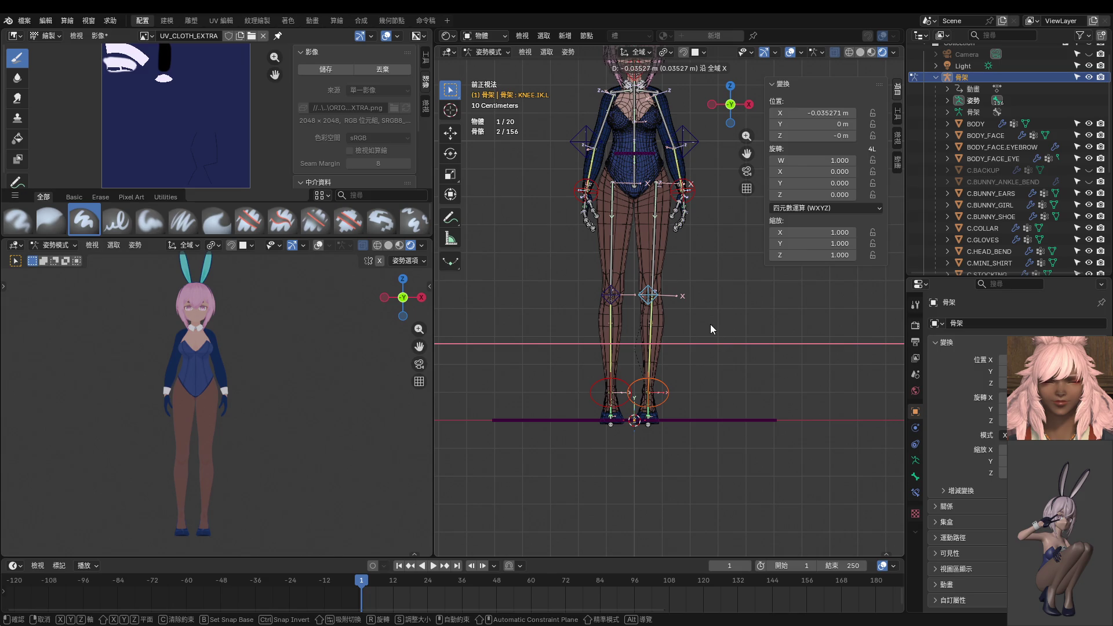
{"action": "left_click", "coordinate": [711, 330]}
Rotate FOOT.IK.L, then mirror the foot and knee controls' pose onto the right leg.
{"action": "scroll", "coordinate": [681, 384], "scroll_direction": "up", "scroll_amount": 3}
{"action": "left_click", "coordinate": [681, 377]}
{"action": "key", "text": "r"}
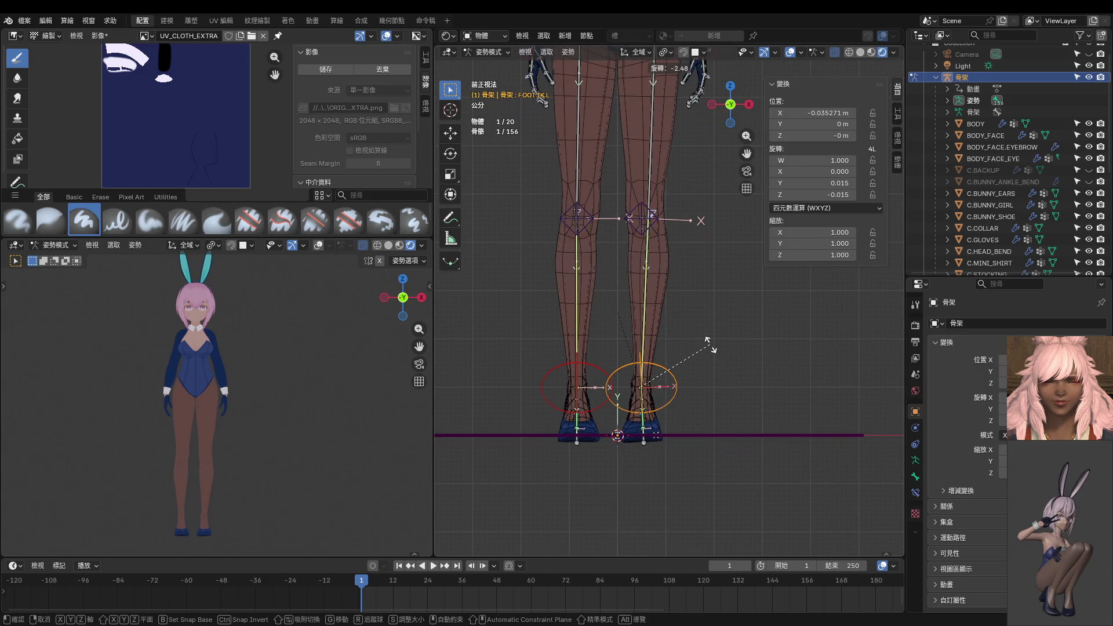
{"action": "left_click", "coordinate": [711, 349]}
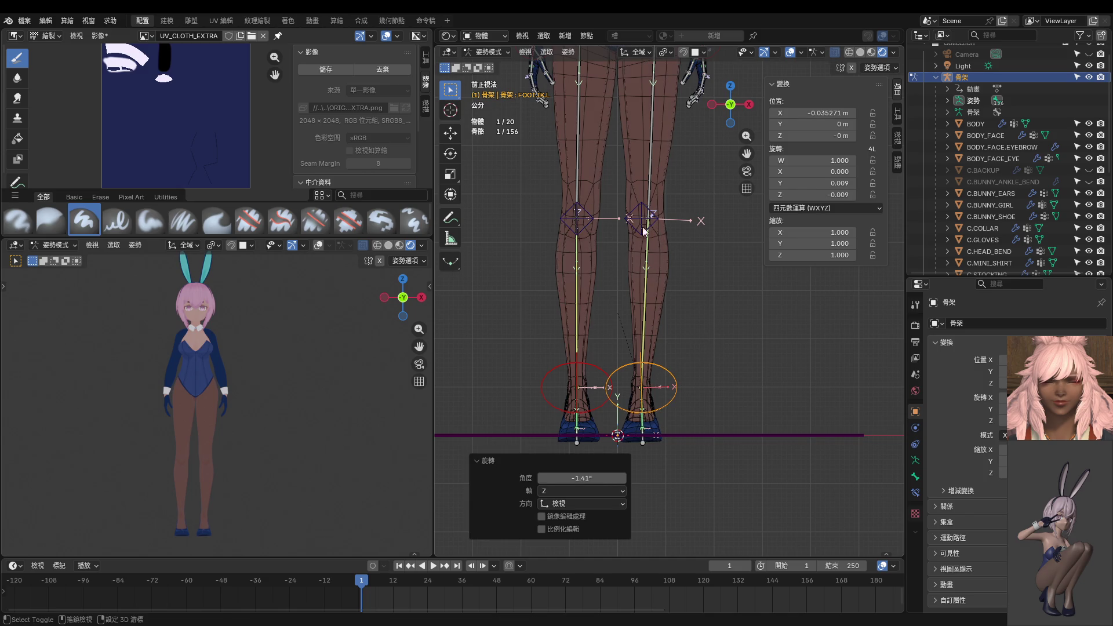
{"action": "left_click", "coordinate": [642, 219], "text": "shift"}
{"action": "key", "text": "ctrl+c"}
{"action": "key", "text": "ctrl+shift+v"}
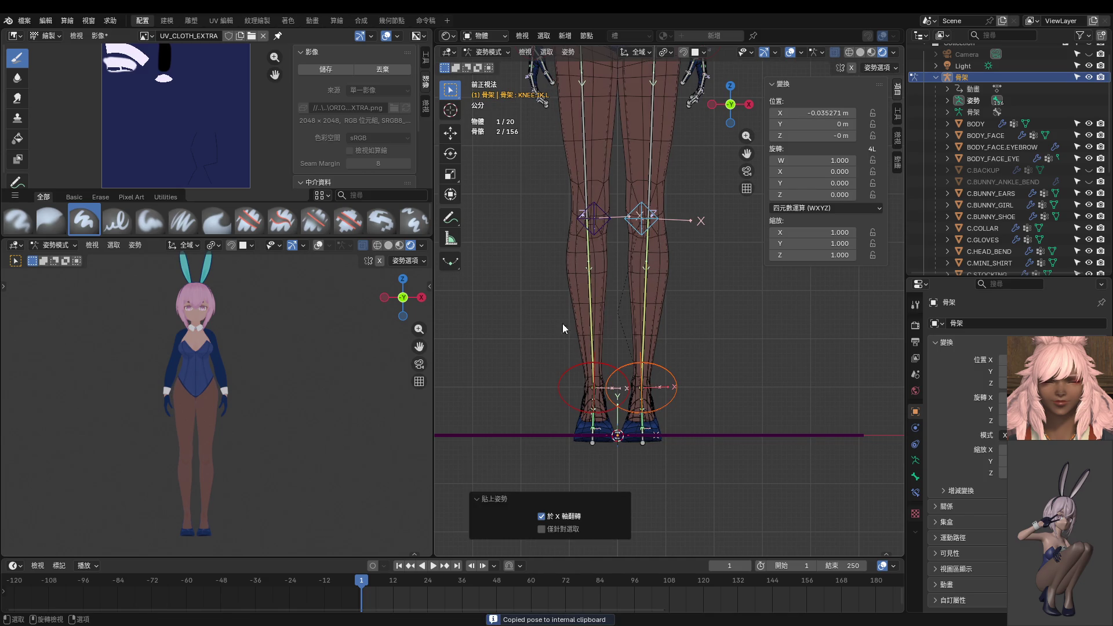
Select all bones and clear their rotations and locations to restore the T-pose.
{"action": "scroll", "coordinate": [290, 363], "scroll_direction": "down", "scroll_amount": 3}
{"action": "scroll", "coordinate": [693, 256], "scroll_direction": "down", "scroll_amount": 3}
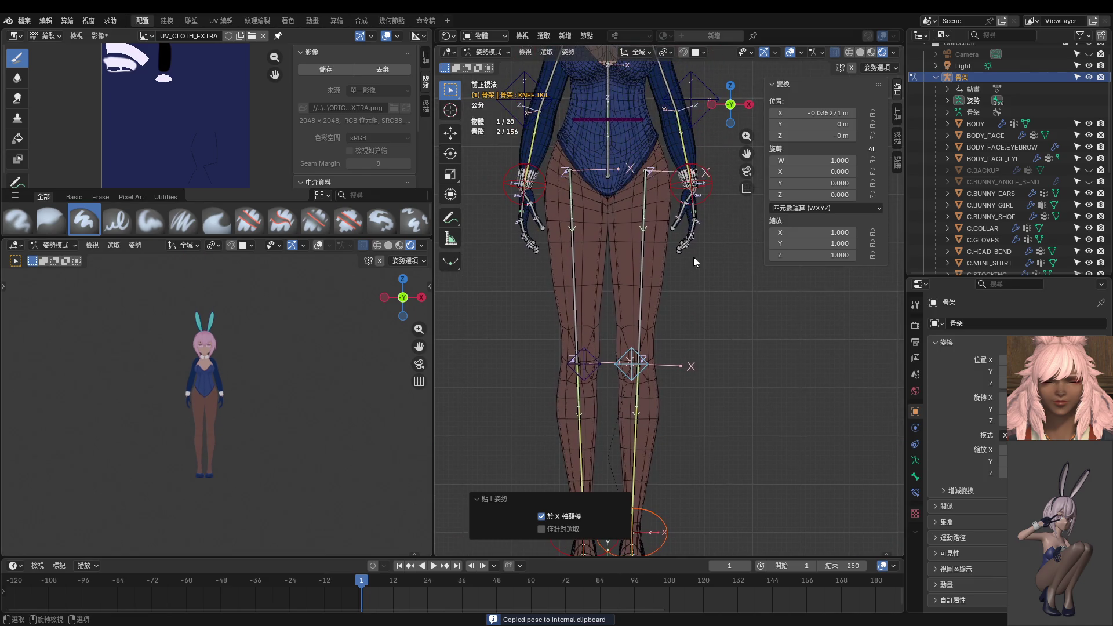
{"action": "scroll", "coordinate": [681, 305], "scroll_direction": "down", "scroll_amount": 2}
{"action": "key", "text": "a"}
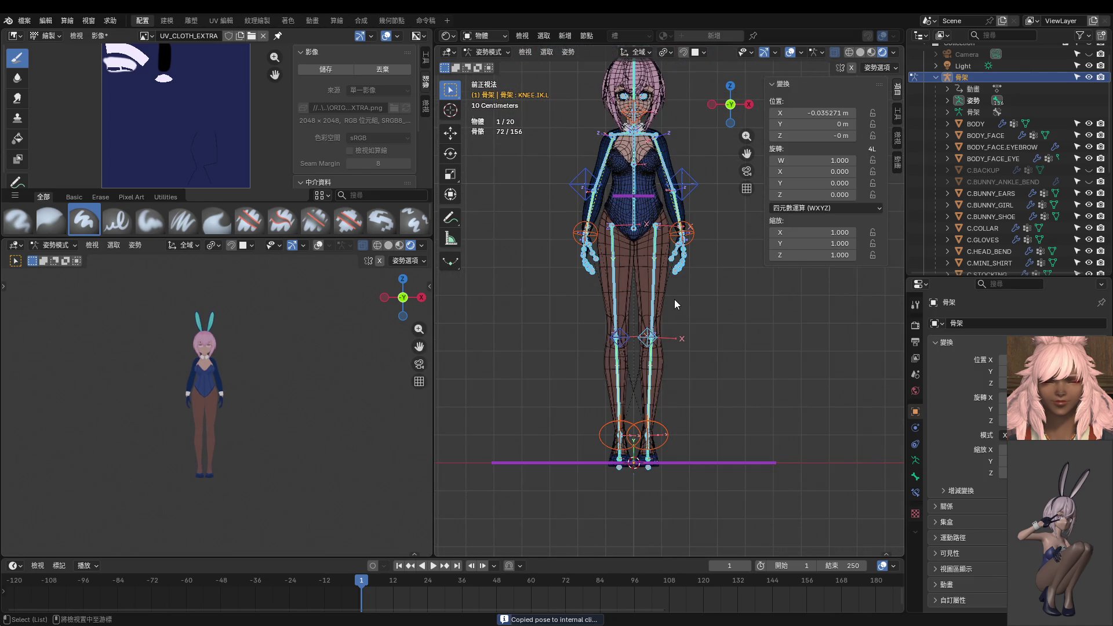
{"action": "key", "text": "alt+r"}
{"action": "key", "text": "alt+g"}
{"action": "key", "text": "alt+a"}
{"action": "scroll", "coordinate": [669, 384], "scroll_direction": "down", "scroll_amount": 2}
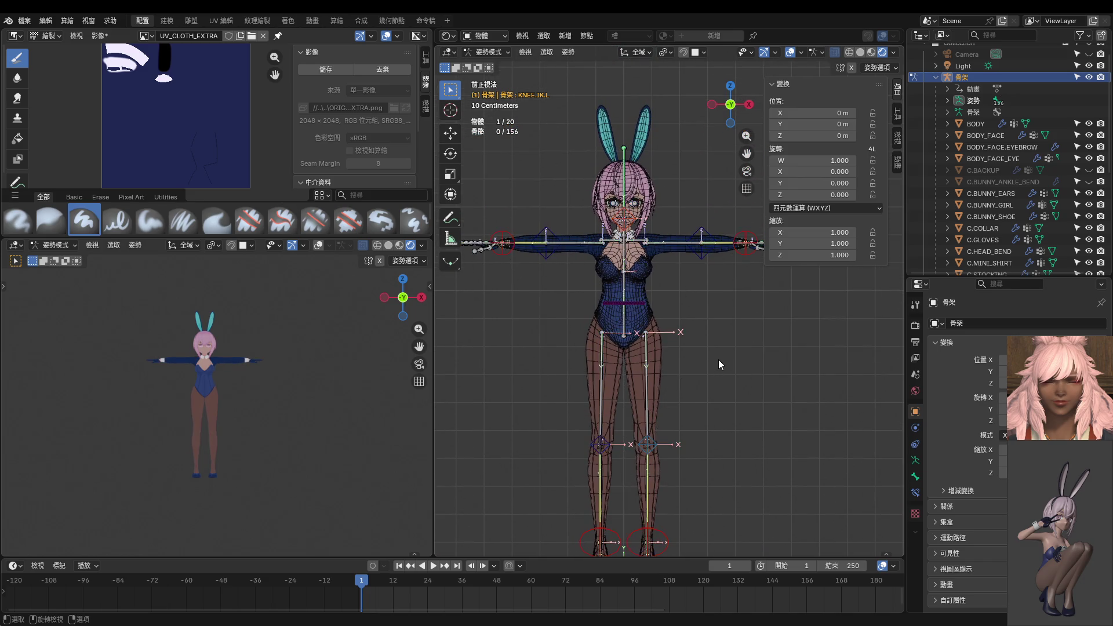
Hide the armature and put the C.MINI_SHIRT mesh into Edit Mode.
{"action": "middle_click_drag", "start_coordinate": [728, 341], "coordinate": [666, 342]}
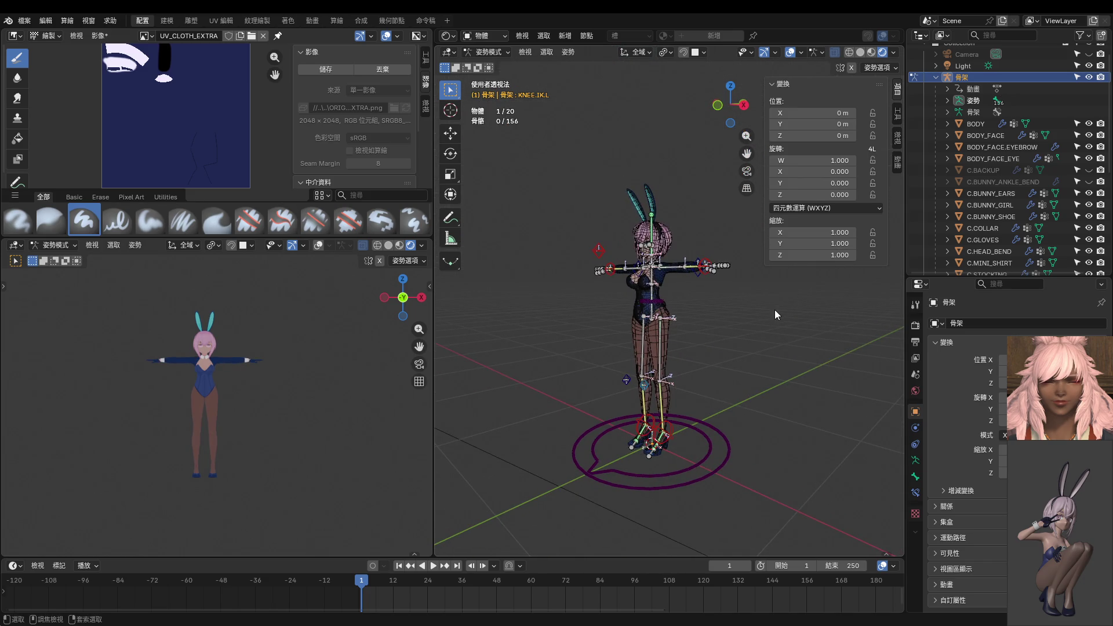
{"action": "key", "text": "ctrl+Tab"}
{"action": "left_click", "coordinate": [1088, 78]}
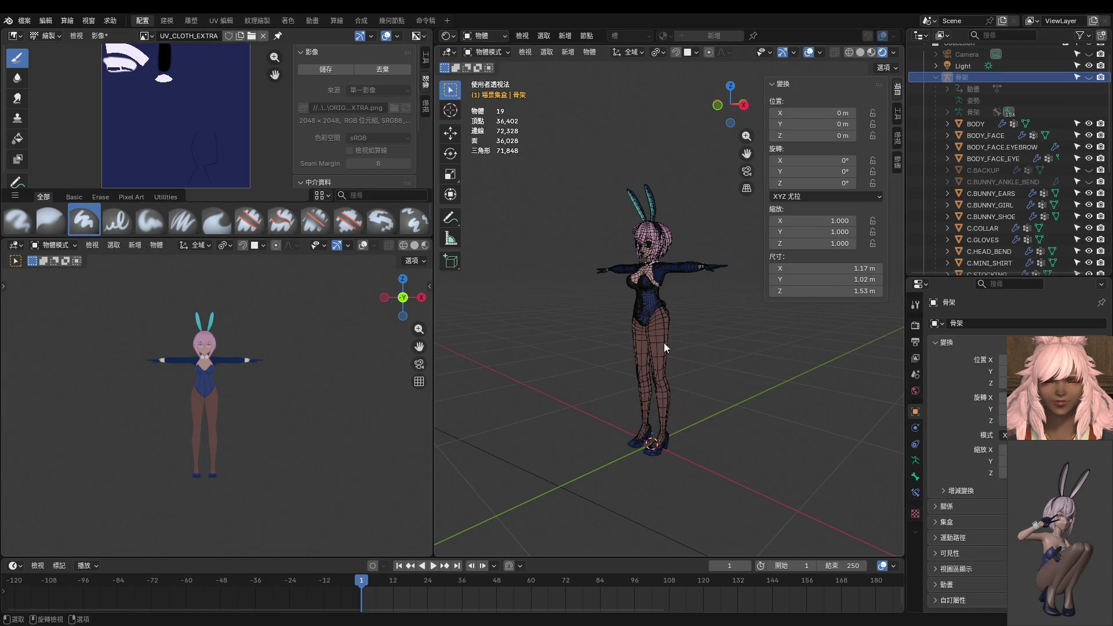
{"action": "middle_click_drag", "start_coordinate": [451, 317], "coordinate": [593, 368]}
{"action": "left_click", "coordinate": [656, 330]}
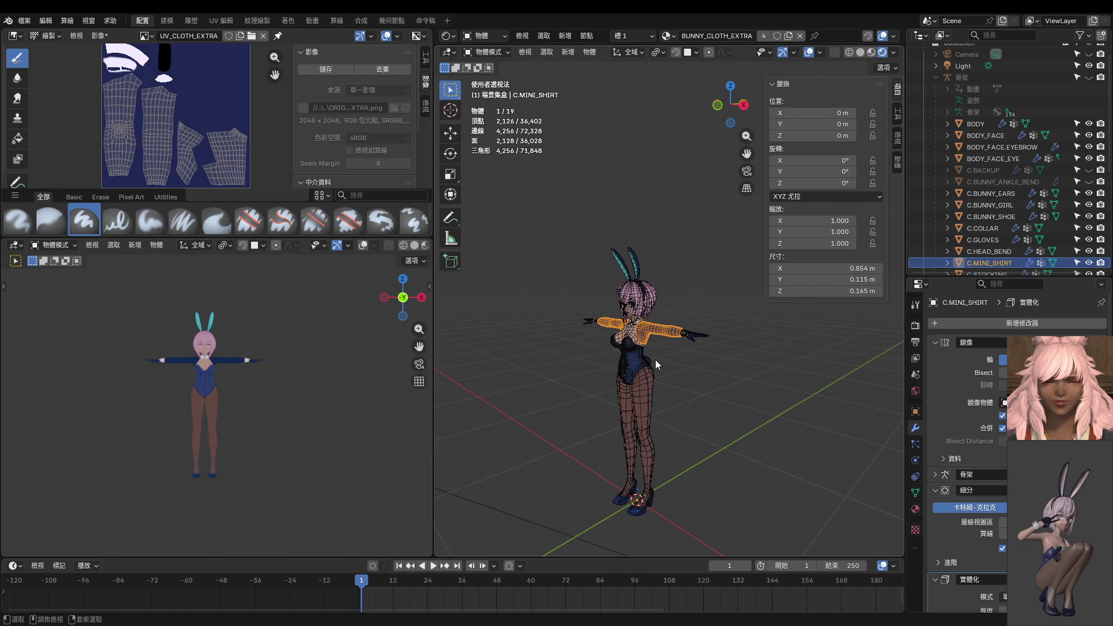
{"action": "key", "text": "ctrl+Tab"}
{"action": "left_click", "coordinate": [737, 350]}
Switch to face select and inspect the shirt, briefly trying Texture Paint before returning to Edit Mode.
{"action": "scroll", "coordinate": [630, 338], "scroll_direction": "up", "scroll_amount": 5}
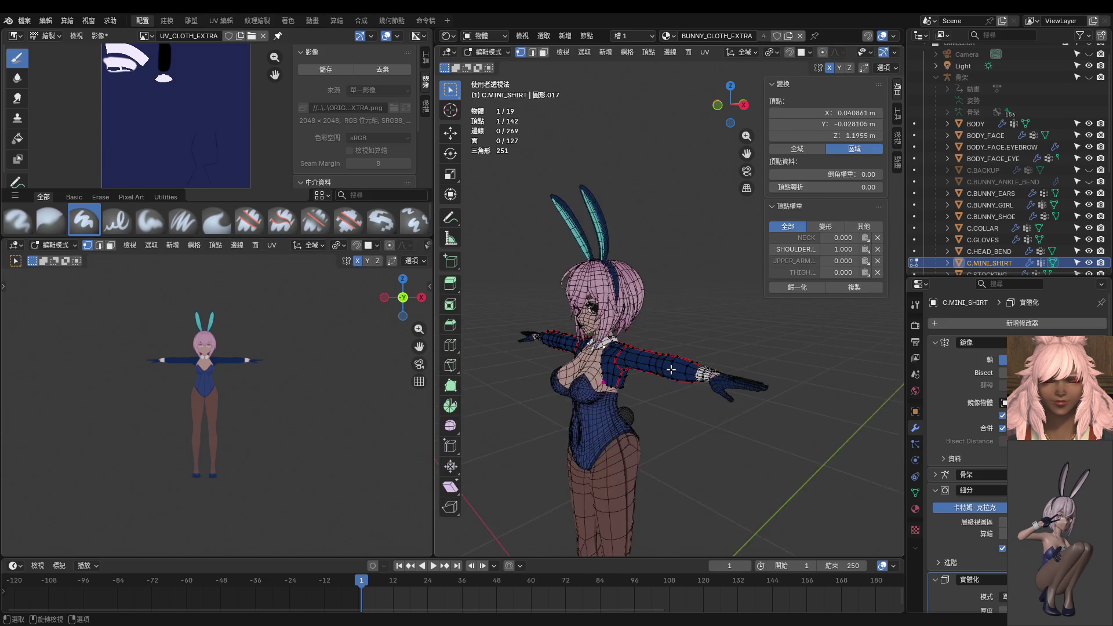
{"action": "key", "text": "3"}
{"action": "mouse_move", "coordinate": [630, 337]}
{"action": "middle_mouse_down"}
{"action": "mouse_move", "coordinate": [782, 373]}
{"action": "mouse_move", "coordinate": [765, 351]}
{"action": "middle_mouse_up"}
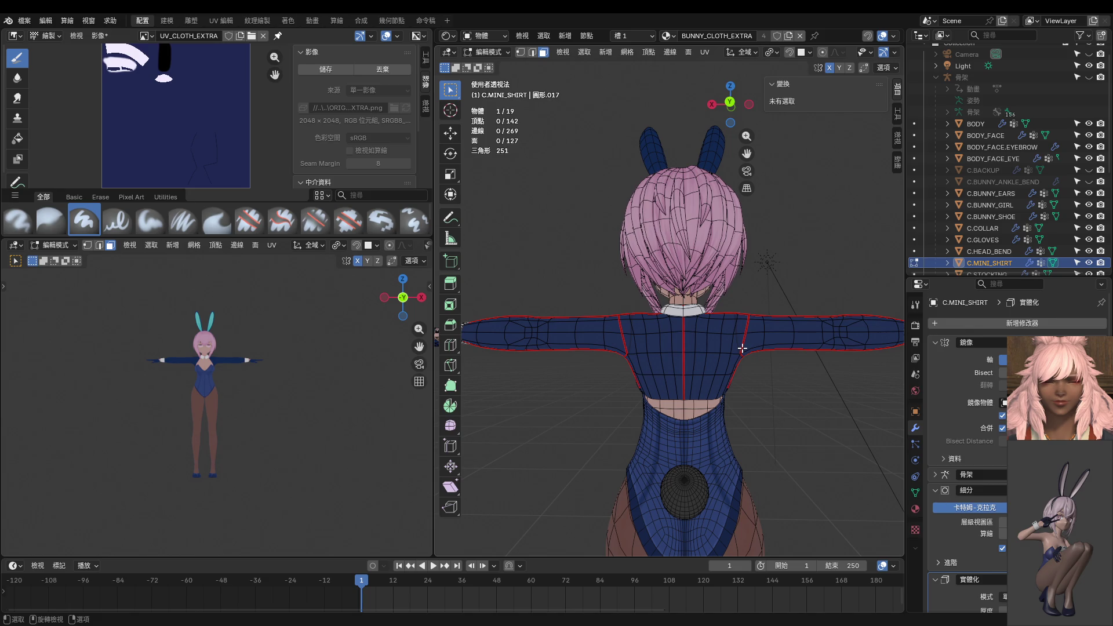
{"action": "mouse_move", "coordinate": [625, 447]}
{"action": "middle_mouse_down"}
{"action": "mouse_move", "coordinate": [789, 461]}
{"action": "mouse_move", "coordinate": [581, 455]}
{"action": "middle_mouse_up"}
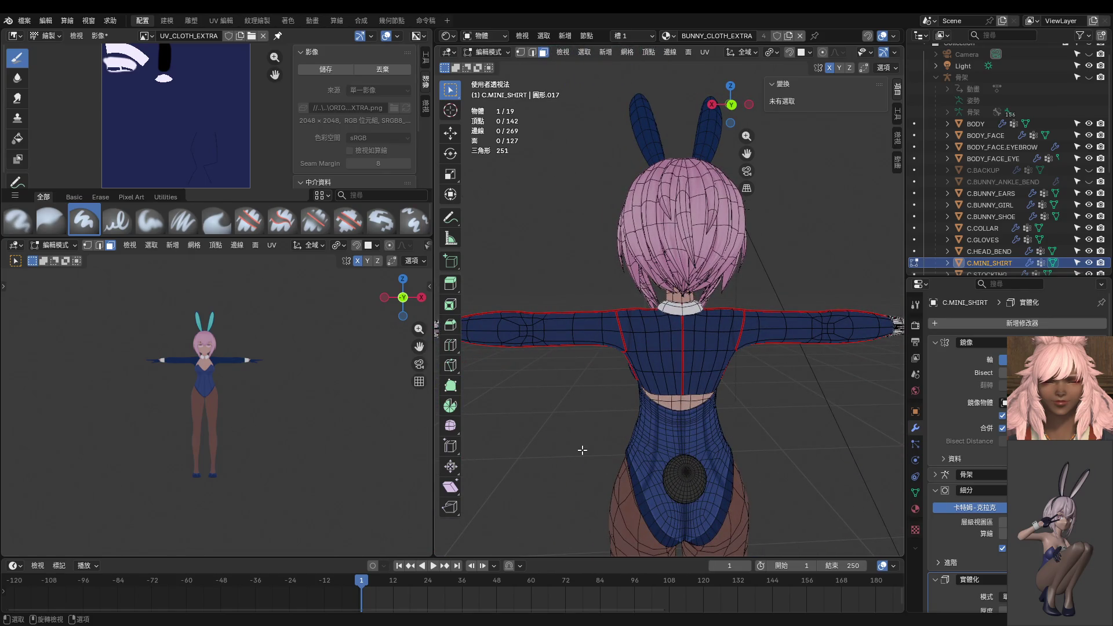
{"action": "scroll", "coordinate": [583, 450], "scroll_direction": "up", "scroll_amount": 3}
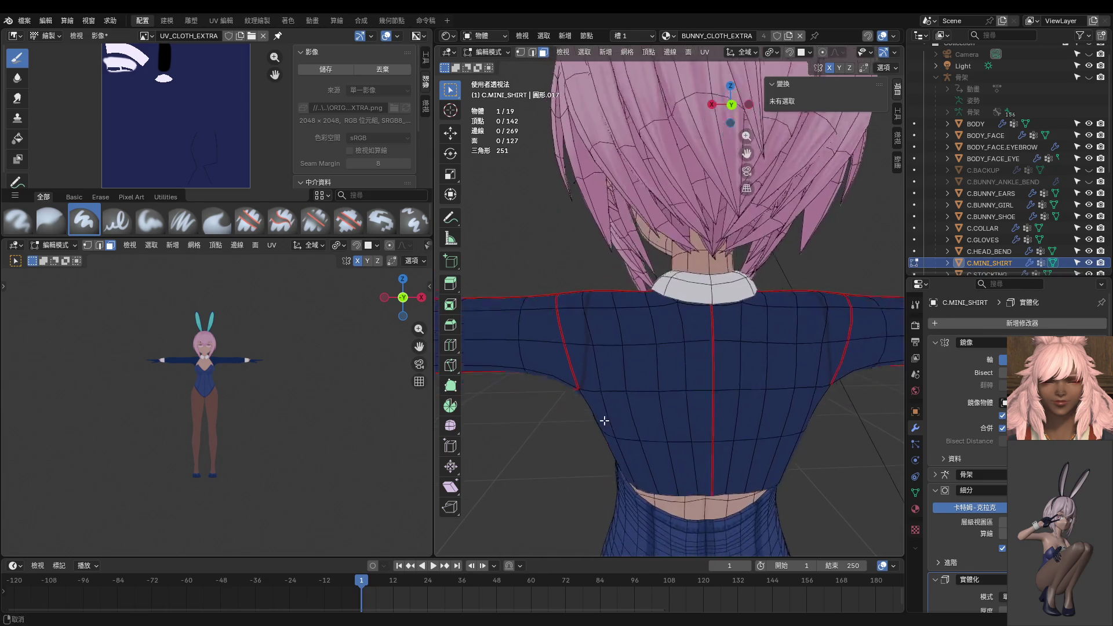
{"action": "mouse_move", "coordinate": [604, 417]}
{"action": "middle_mouse_down"}
{"action": "mouse_move", "coordinate": [651, 353]}
{"action": "mouse_move", "coordinate": [608, 368]}
{"action": "mouse_move", "coordinate": [691, 373]}
{"action": "mouse_move", "coordinate": [676, 378]}
{"action": "middle_mouse_up"}
{"action": "key", "text": "ctrl+Tab"}
{"action": "left_click", "coordinate": [728, 336]}
{"action": "middle_click_drag", "start_coordinate": [728, 336], "coordinate": [658, 373]}
{"action": "key", "text": "ctrl+Tab"}
{"action": "left_click", "coordinate": [706, 379]}
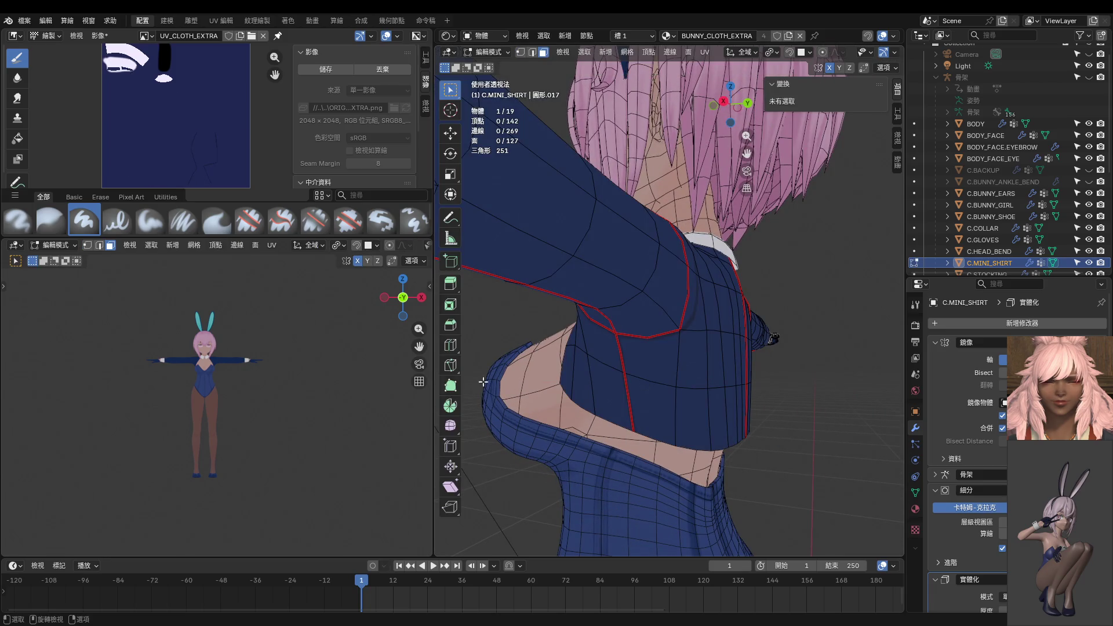
View the sleeve from below, rolled upright, and isolate the shirt in Local View zoomed in.
{"action": "mouse_move", "coordinate": [288, 376]}
{"action": "middle_mouse_down"}
{"action": "mouse_move", "coordinate": [166, 365]}
{"action": "mouse_move", "coordinate": [266, 441]}
{"action": "mouse_move", "coordinate": [315, 460]}
{"action": "mouse_move", "coordinate": [316, 412]}
{"action": "mouse_move", "coordinate": [274, 415]}
{"action": "middle_mouse_up"}
{"action": "scroll", "coordinate": [192, 364], "scroll_direction": "up", "scroll_amount": 5}
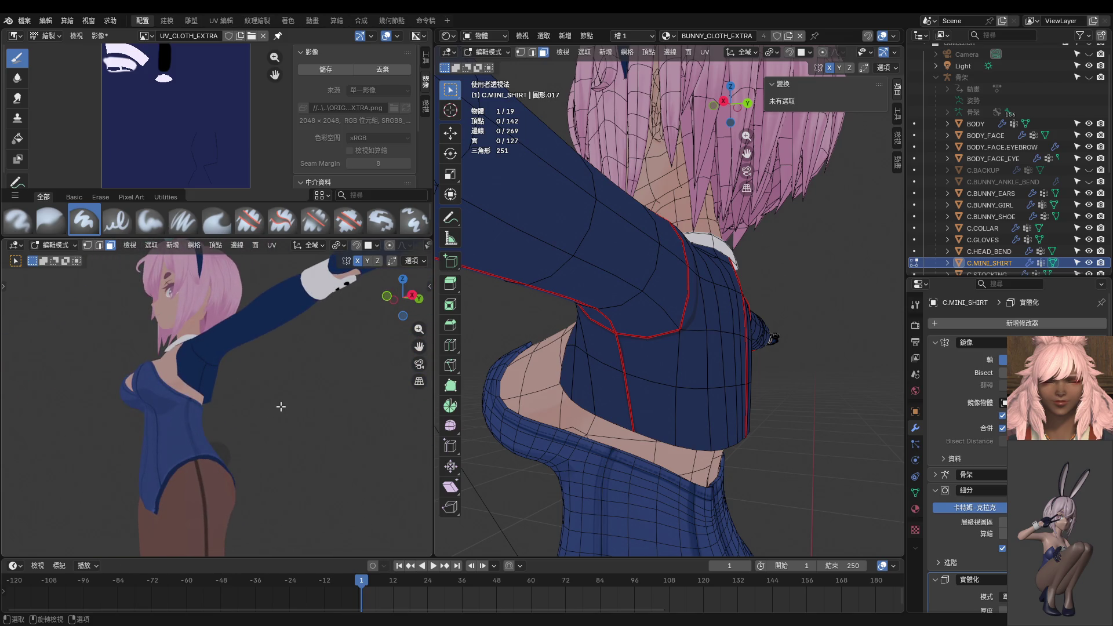
{"action": "mouse_move", "coordinate": [588, 383]}
{"action": "middle_mouse_down"}
{"action": "mouse_move", "coordinate": [603, 330]}
{"action": "mouse_move", "coordinate": [606, 378]}
{"action": "mouse_move", "coordinate": [632, 409]}
{"action": "middle_mouse_up"}
{"action": "key", "text": "KP_7"}
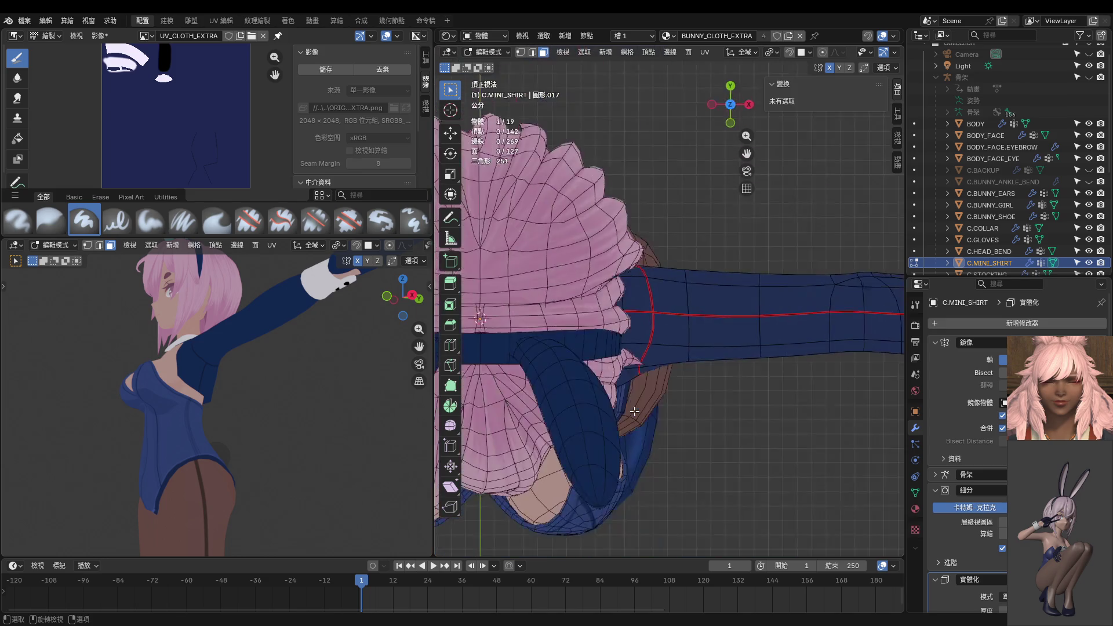
{"action": "key", "text": "ctrl+KP_7"}
{"action": "key", "text": "KP_4"}
{"action": "key", "text": "KP_4"}
{"action": "key", "text": "KP_4"}
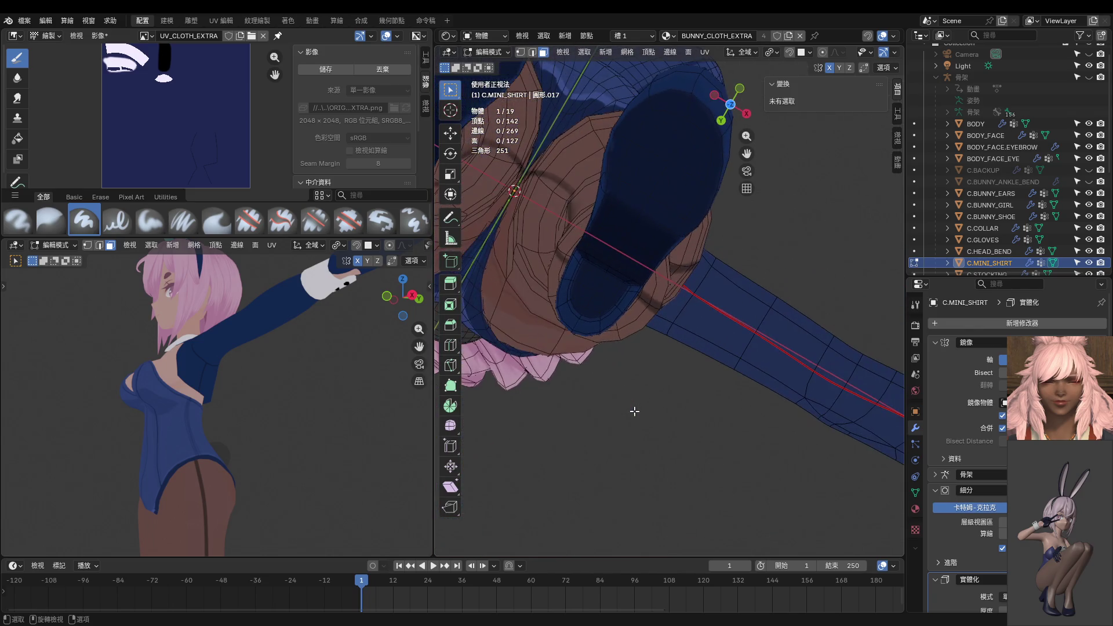
{"action": "key", "text": "KP_4"}
{"action": "key", "text": "KP_4"}
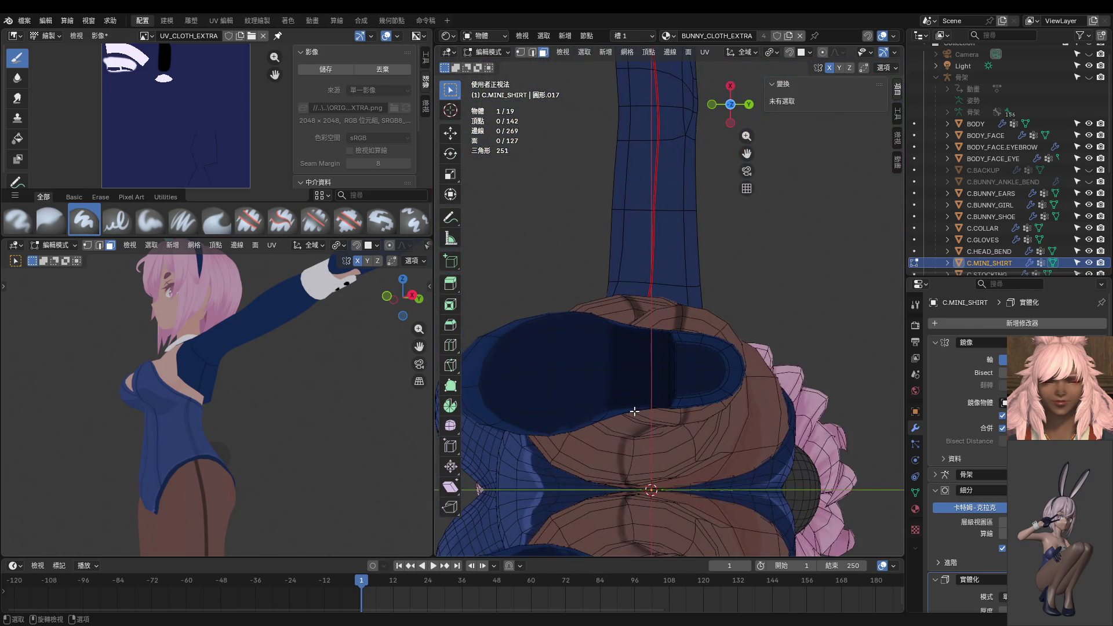
{"action": "key", "text": "KP_Divide"}
{"action": "key", "text": "KP_Add"}
{"action": "key", "text": "KP_Add"}
{"action": "key", "text": "KP_Add"}
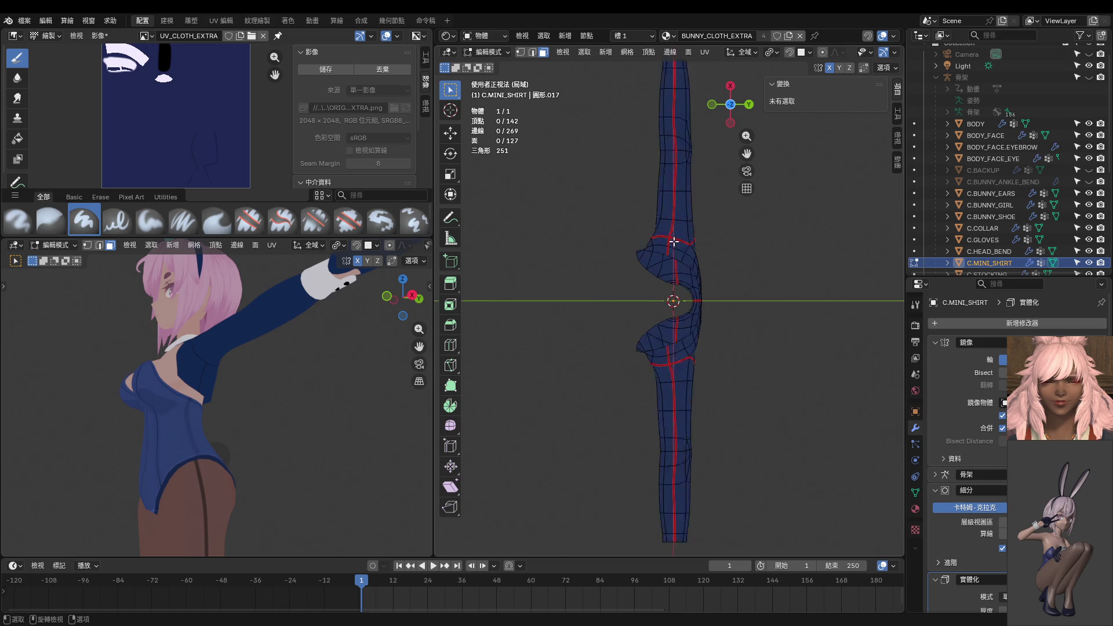
{"action": "key", "text": "ctrl+KP_8"}
{"action": "key", "text": "ctrl+KP_8"}
{"action": "key", "text": "ctrl+KP_8"}
{"action": "scroll", "coordinate": [657, 388], "scroll_direction": "up", "scroll_amount": 4}
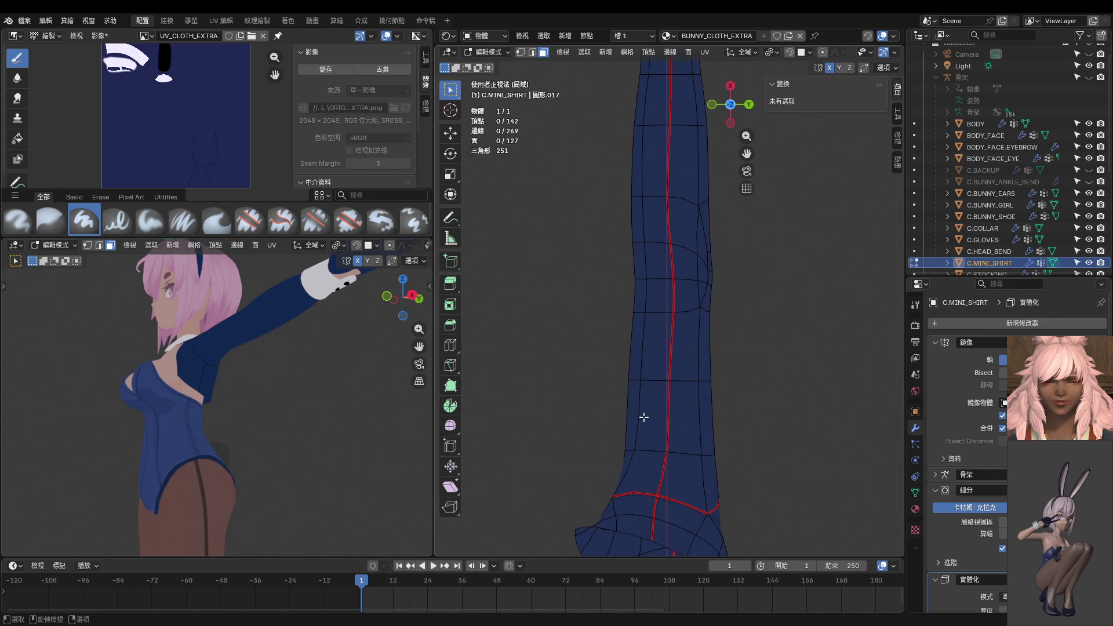
Put the shirt in Texture Paint with overlays hidden, sample the dark seam colour and set a 10 px brush.
{"action": "key", "text": "l"}
{"action": "key", "text": "l"}
{"action": "key", "text": "l"}
{"action": "key", "text": "ctrl+Tab"}
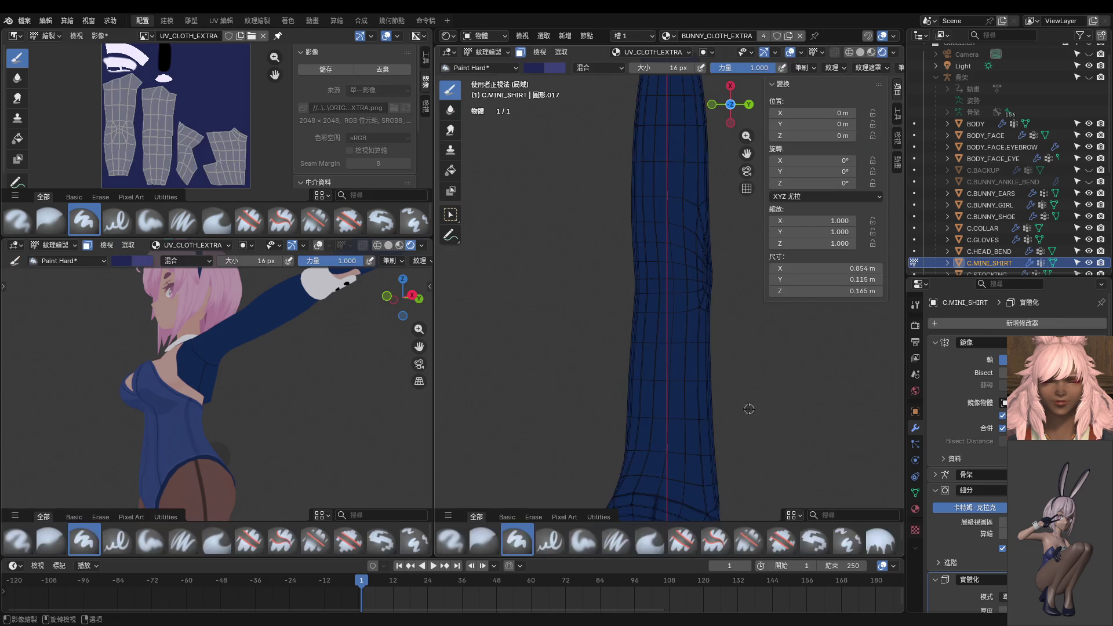
{"action": "middle_click_drag", "start_coordinate": [715, 441], "coordinate": [721, 360]}
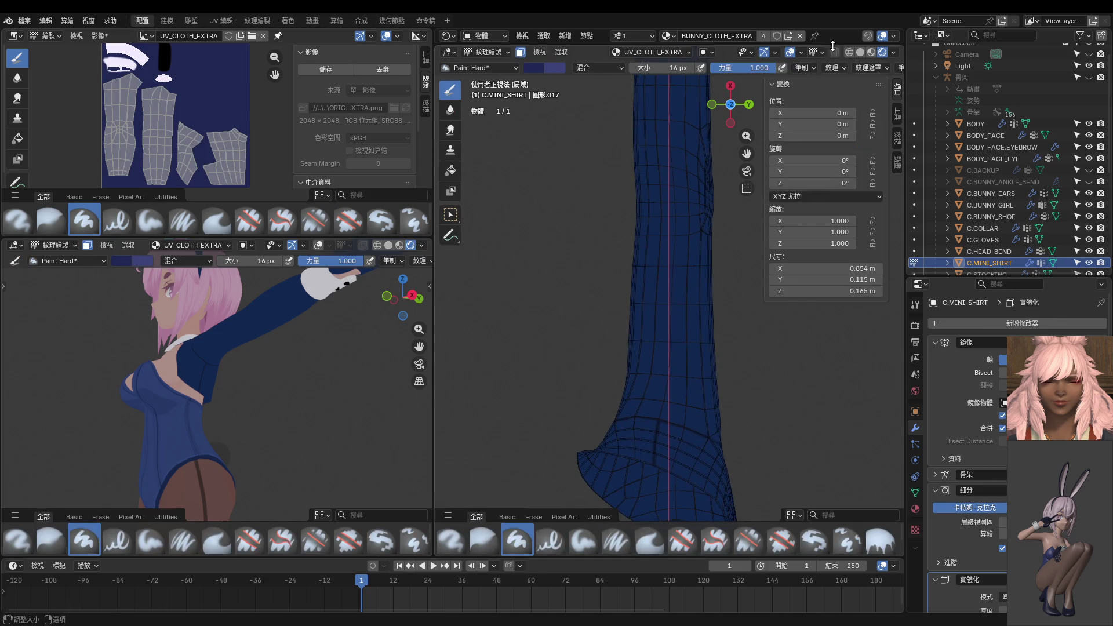
{"action": "left_click", "coordinate": [790, 52]}
{"action": "middle_click_drag", "start_coordinate": [711, 290], "coordinate": [665, 404]}
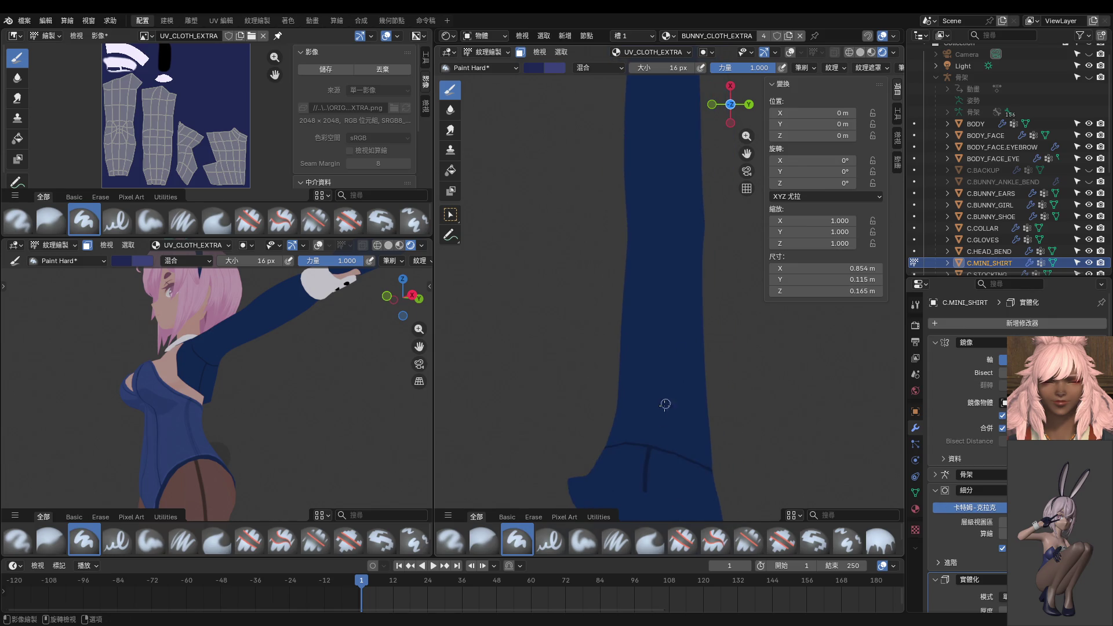
{"action": "key", "text": "s"}
{"action": "key", "text": "f"}
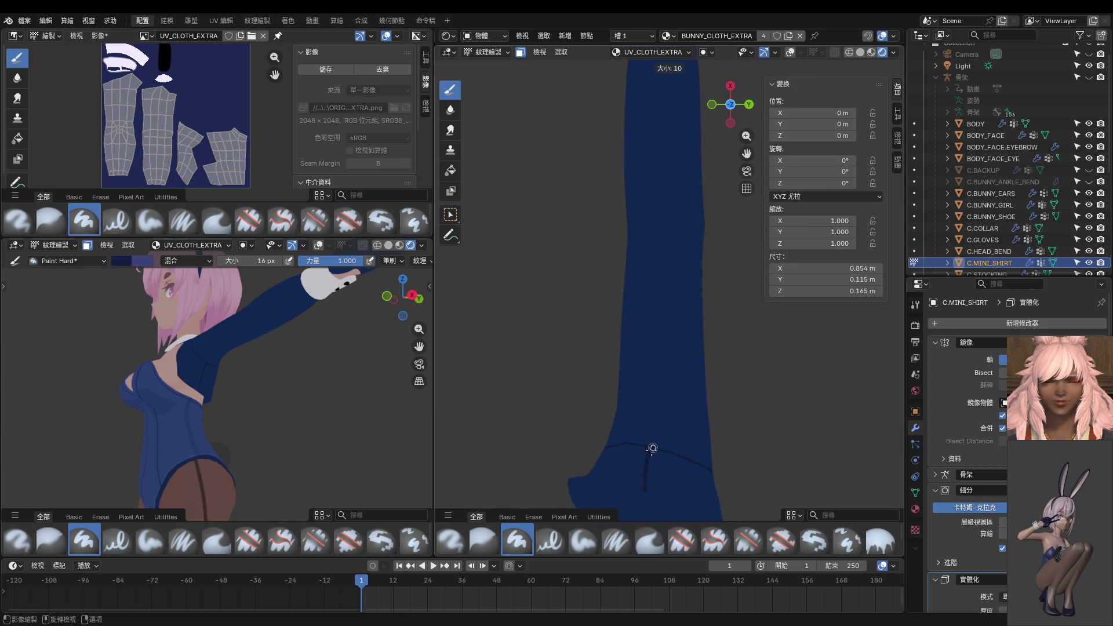
{"action": "left_click", "coordinate": [651, 450]}
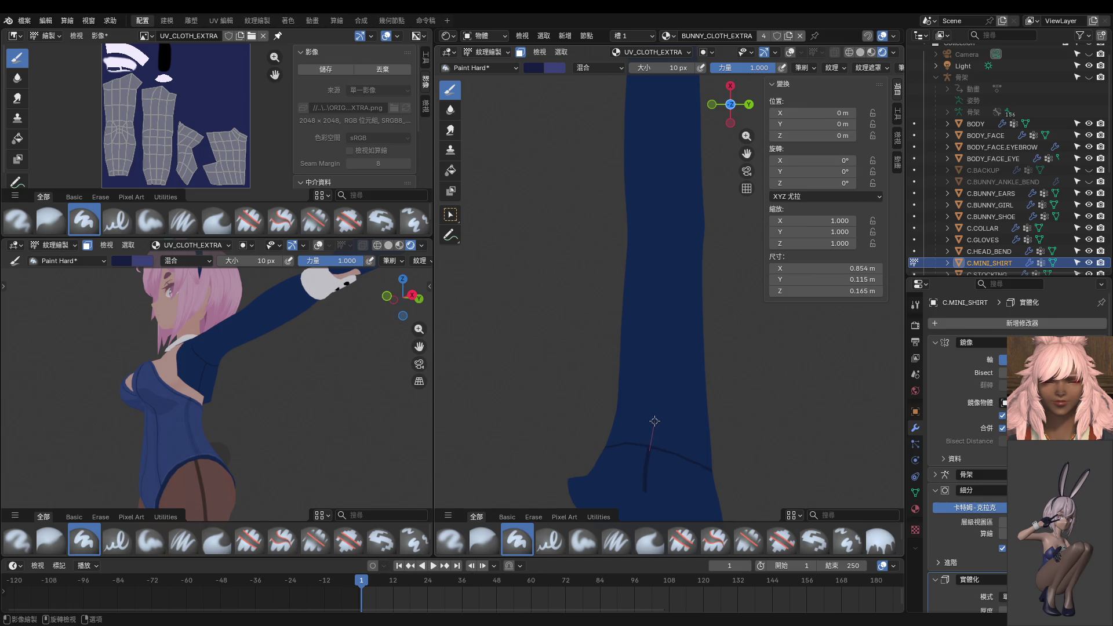
Paint a first seam stroke up the sleeve, then reframe a top view with the sleeve upright.
{"action": "left_click_drag", "start_coordinate": [656, 399], "coordinate": [662, 124]}
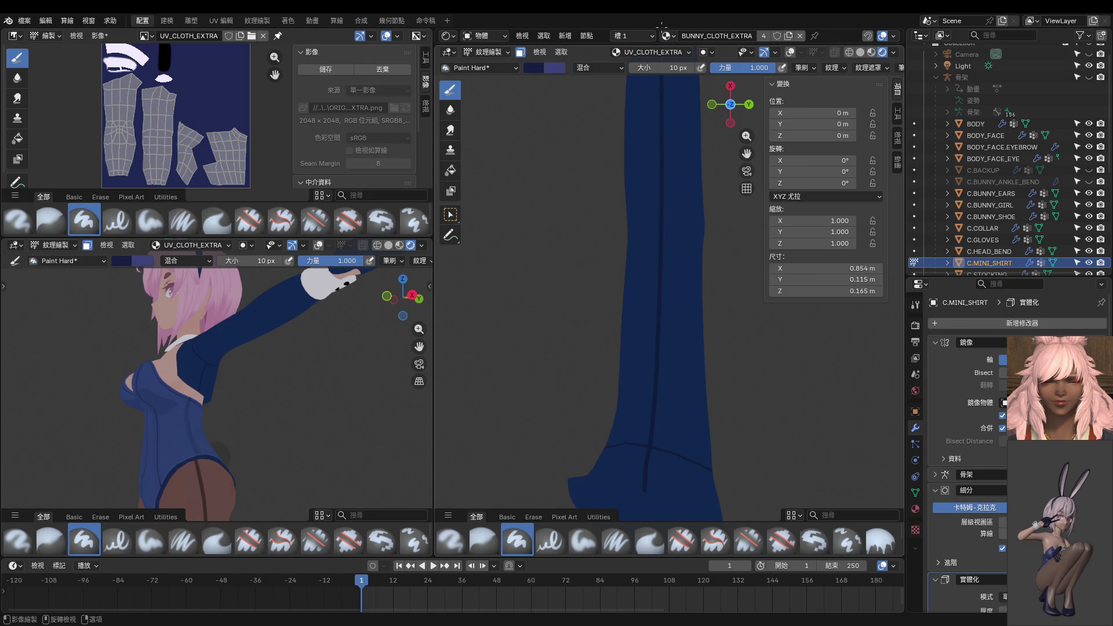
{"action": "middle_click_drag", "start_coordinate": [661, 94], "coordinate": [644, 331], "text": "shift"}
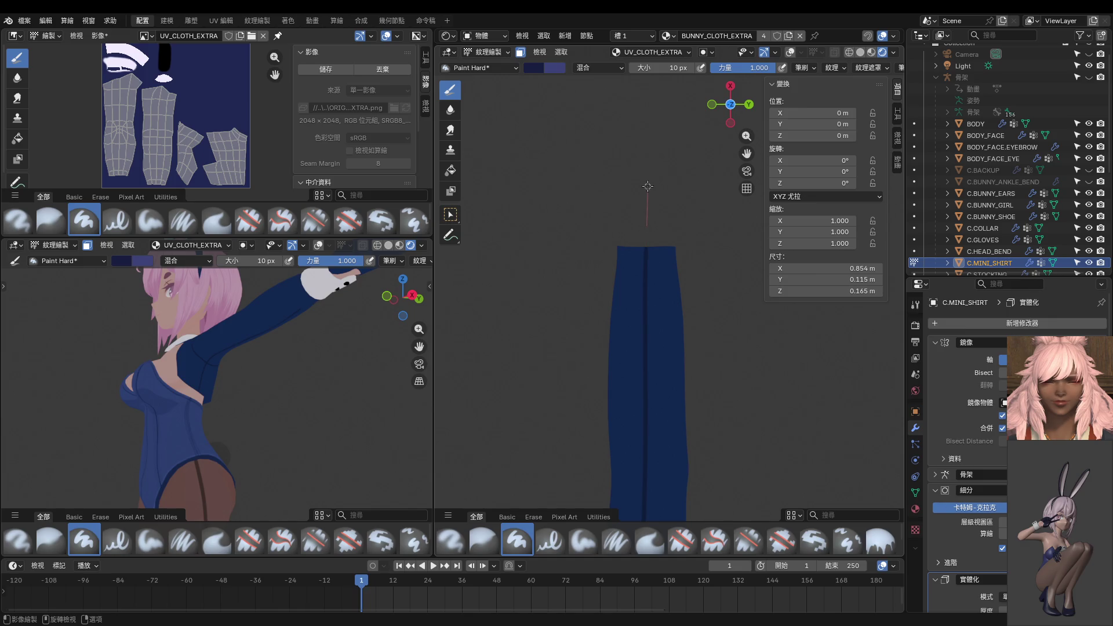
{"action": "mouse_move", "coordinate": [647, 186]}
{"action": "middle_mouse_down"}
{"action": "mouse_move", "coordinate": [670, 212]}
{"action": "mouse_move", "coordinate": [647, 357]}
{"action": "middle_mouse_up"}
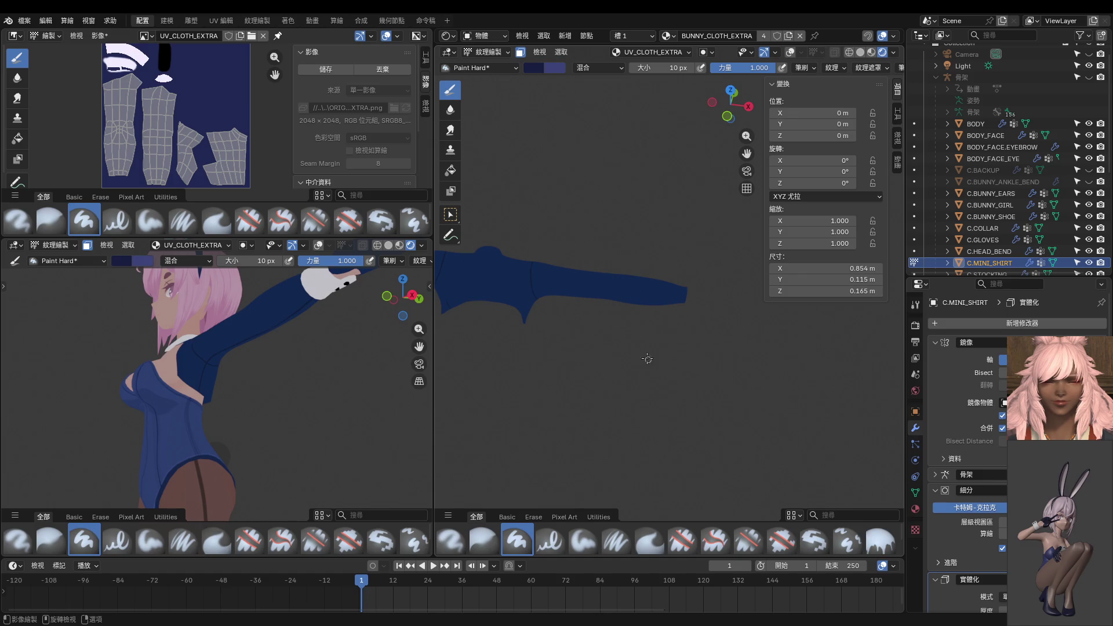
{"action": "key", "text": "KP_7"}
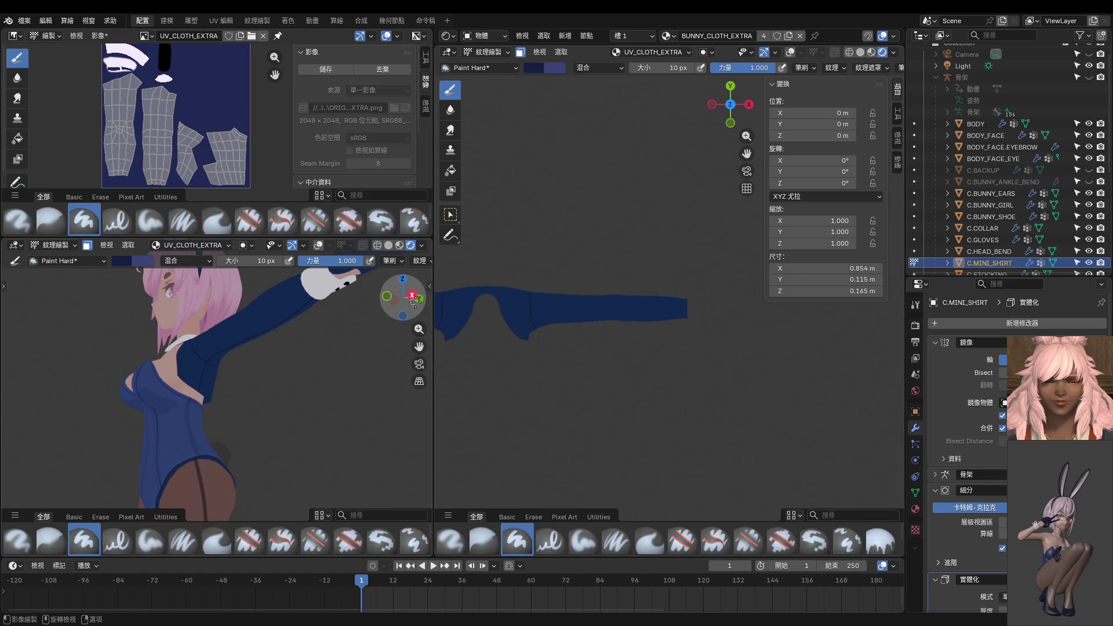
{"action": "key", "text": "shift+KP_4"}
{"action": "key", "text": "shift+KP_4"}
{"action": "key", "text": "shift+KP_4"}
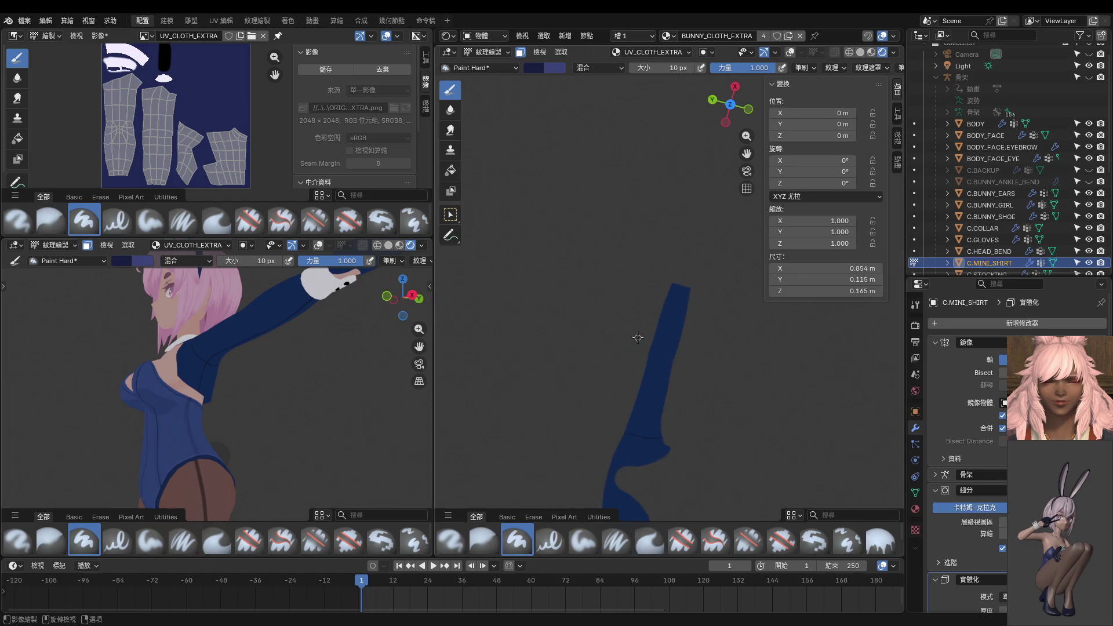
{"action": "middle_click_drag", "start_coordinate": [638, 337], "coordinate": [573, 269], "text": "shift"}
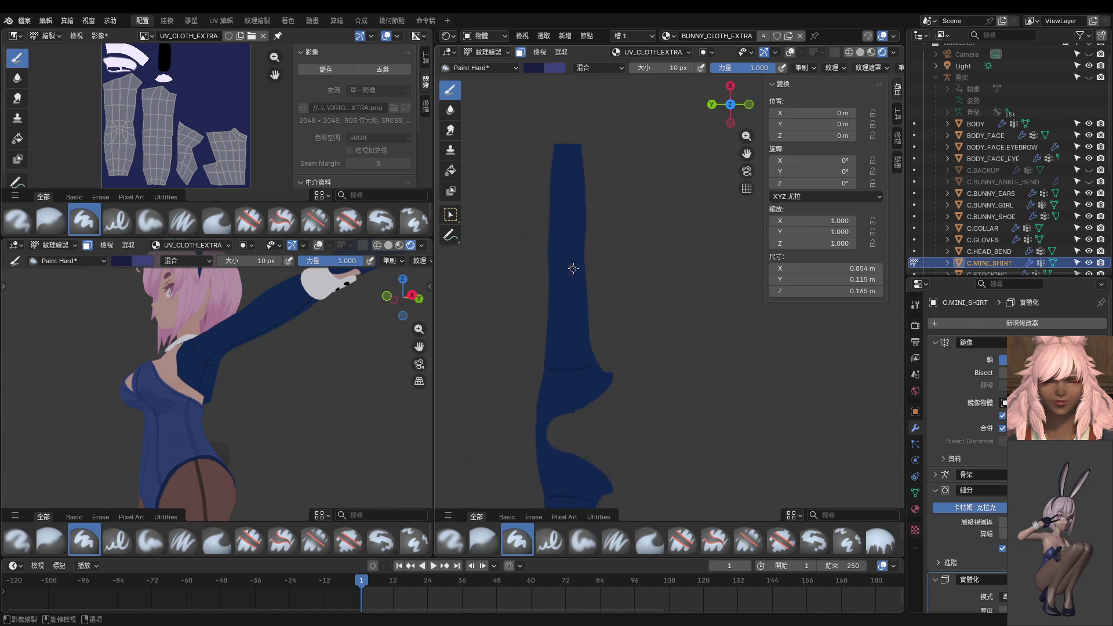
{"action": "scroll", "coordinate": [652, 398], "scroll_direction": "up", "scroll_amount": 3}
{"action": "middle_click_drag", "start_coordinate": [619, 475], "coordinate": [619, 406], "text": "shift"}
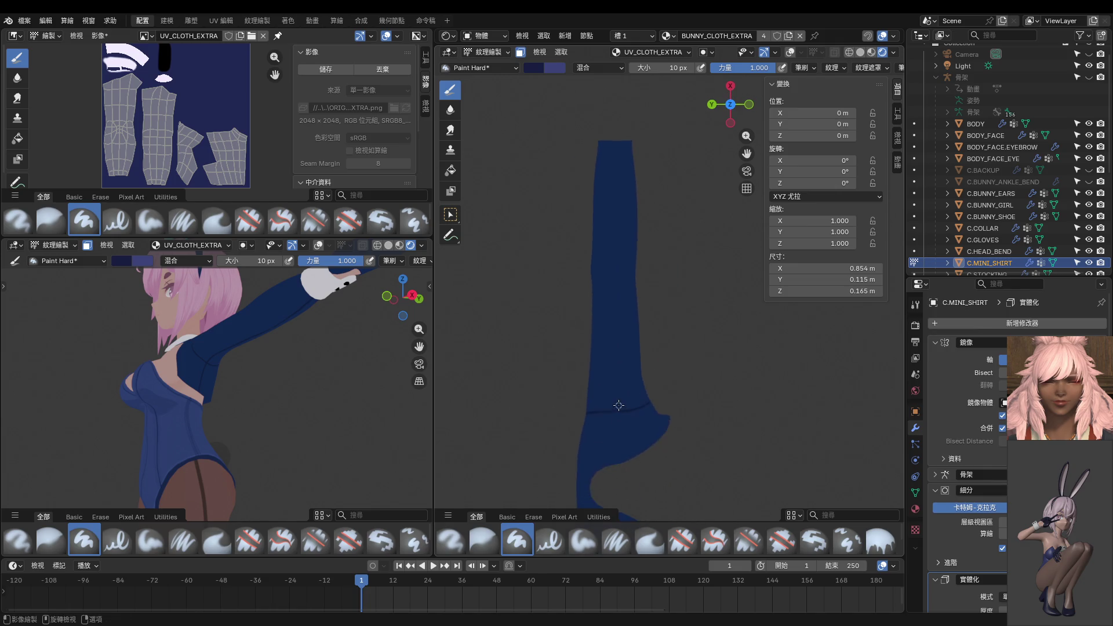
{"action": "scroll", "coordinate": [619, 406], "scroll_direction": "up", "scroll_amount": 3}
Paint the lengthwise seam from the cuff seam up to the sleeve's top edge and back toward the cuff.
{"action": "left_click_drag", "start_coordinate": [605, 435], "coordinate": [607, 363]}
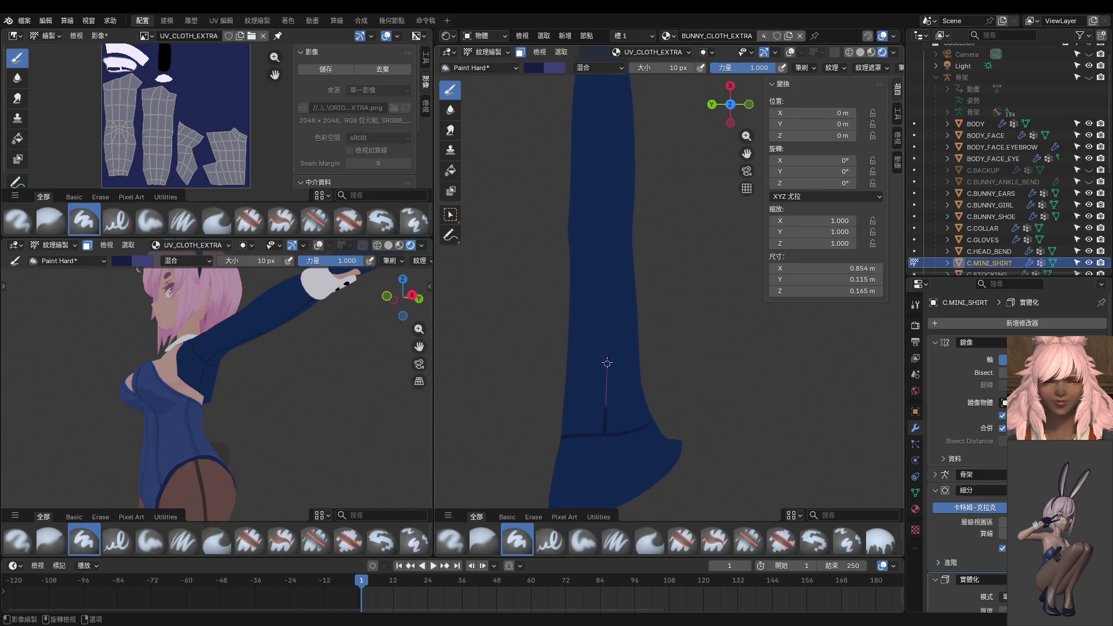
{"action": "key", "text": "ctrl+z"}
{"action": "scroll", "coordinate": [614, 393], "scroll_direction": "up", "scroll_amount": 1}
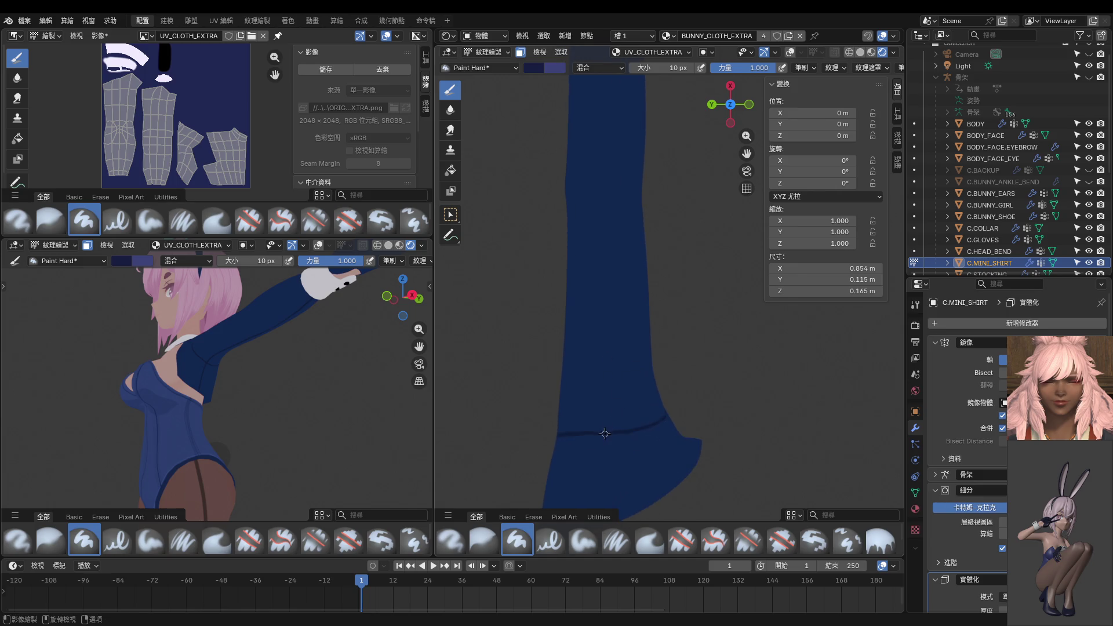
{"action": "left_click_drag", "start_coordinate": [611, 388], "coordinate": [614, 54]}
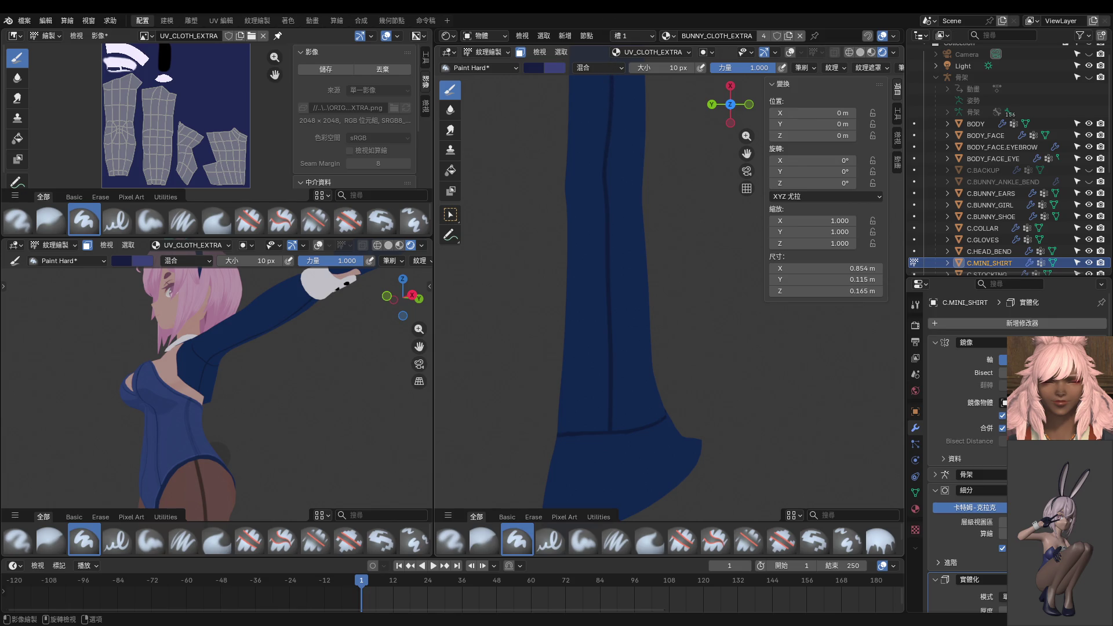
{"action": "middle_click_drag", "start_coordinate": [635, 168], "coordinate": [634, 367], "text": "shift"}
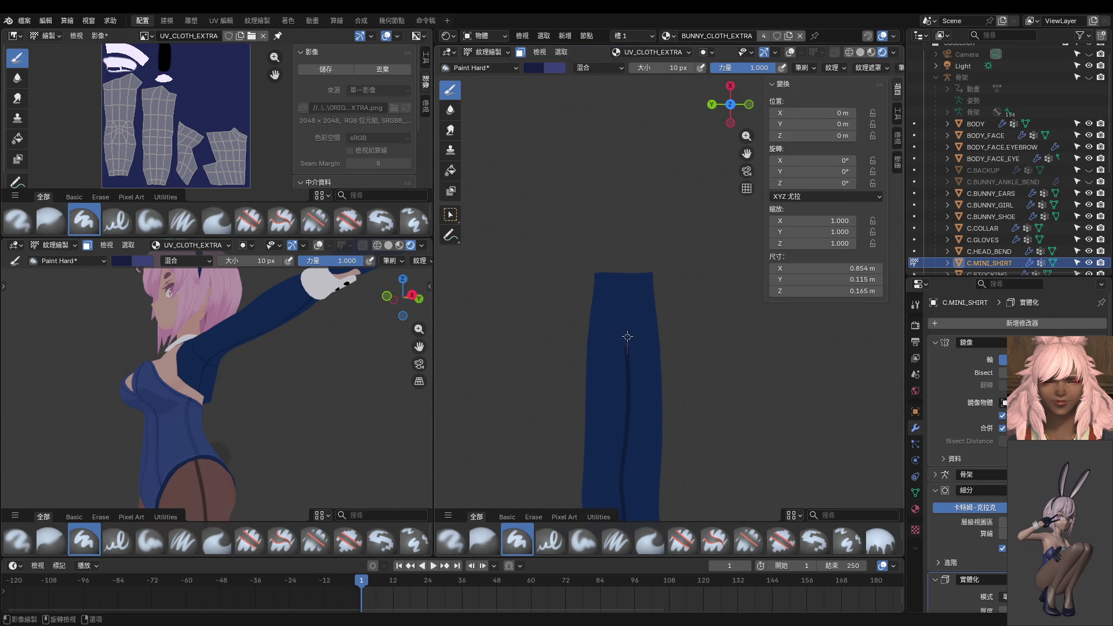
{"action": "left_click_drag", "start_coordinate": [625, 282], "coordinate": [625, 209]}
{"action": "middle_click_drag", "start_coordinate": [637, 347], "coordinate": [638, 257], "text": "shift"}
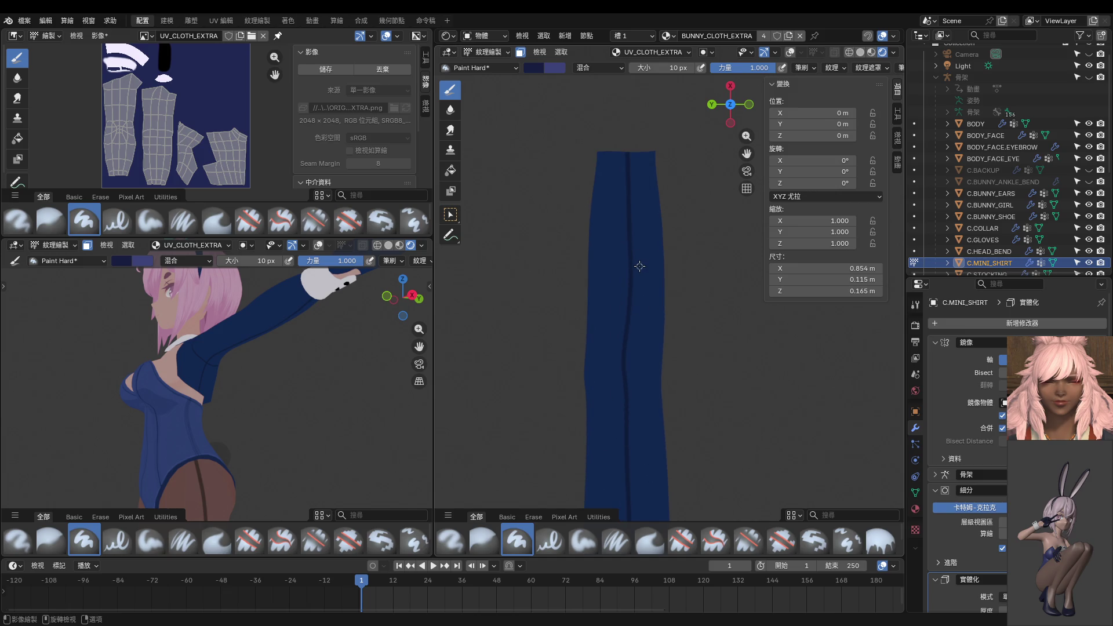
{"action": "middle_click_drag", "start_coordinate": [665, 363], "coordinate": [630, 291], "text": "shift"}
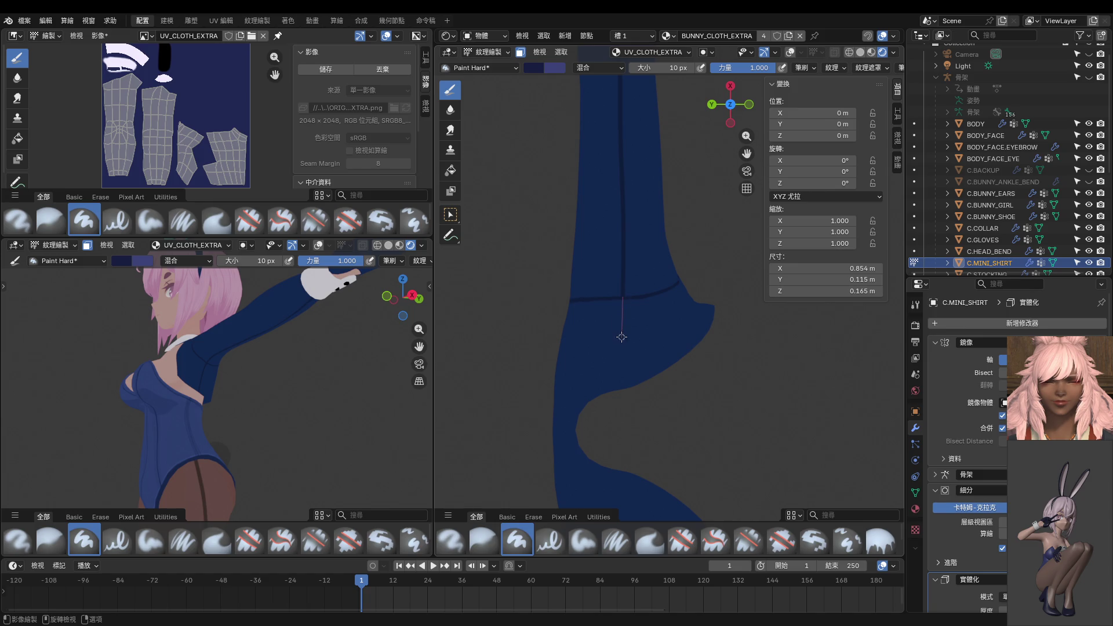
{"action": "left_click_drag", "start_coordinate": [622, 336], "coordinate": [624, 471]}
Orbit the shirt and the character preview to inspect the seams from above and the side.
{"action": "middle_click_drag", "start_coordinate": [634, 443], "coordinate": [845, 316]}
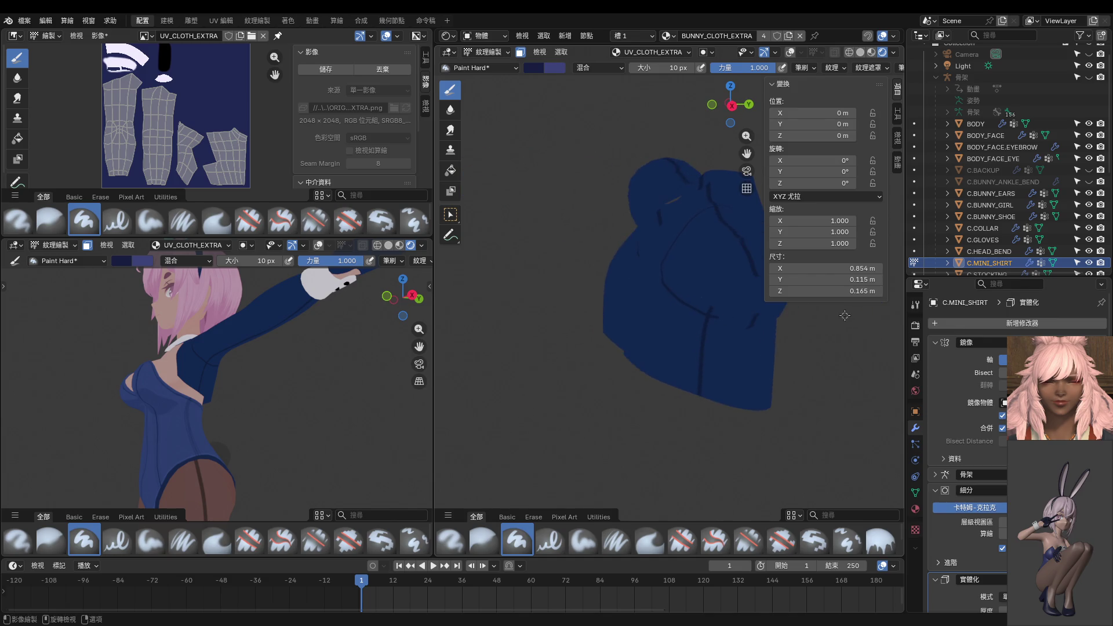
{"action": "mouse_move", "coordinate": [768, 316]}
{"action": "middle_mouse_down"}
{"action": "mouse_move", "coordinate": [650, 359]}
{"action": "mouse_move", "coordinate": [632, 483]}
{"action": "mouse_move", "coordinate": [643, 456]}
{"action": "mouse_move", "coordinate": [634, 427]}
{"action": "mouse_move", "coordinate": [624, 433]}
{"action": "middle_mouse_up"}
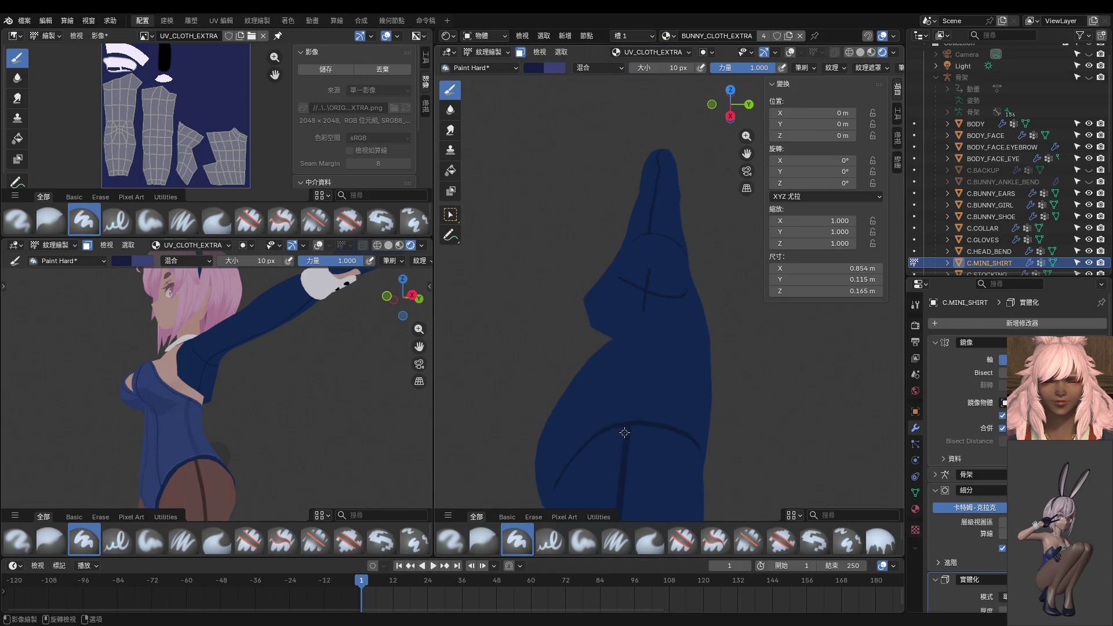
{"action": "key", "text": "KP_7"}
{"action": "middle_click_drag", "start_coordinate": [689, 397], "coordinate": [734, 415]}
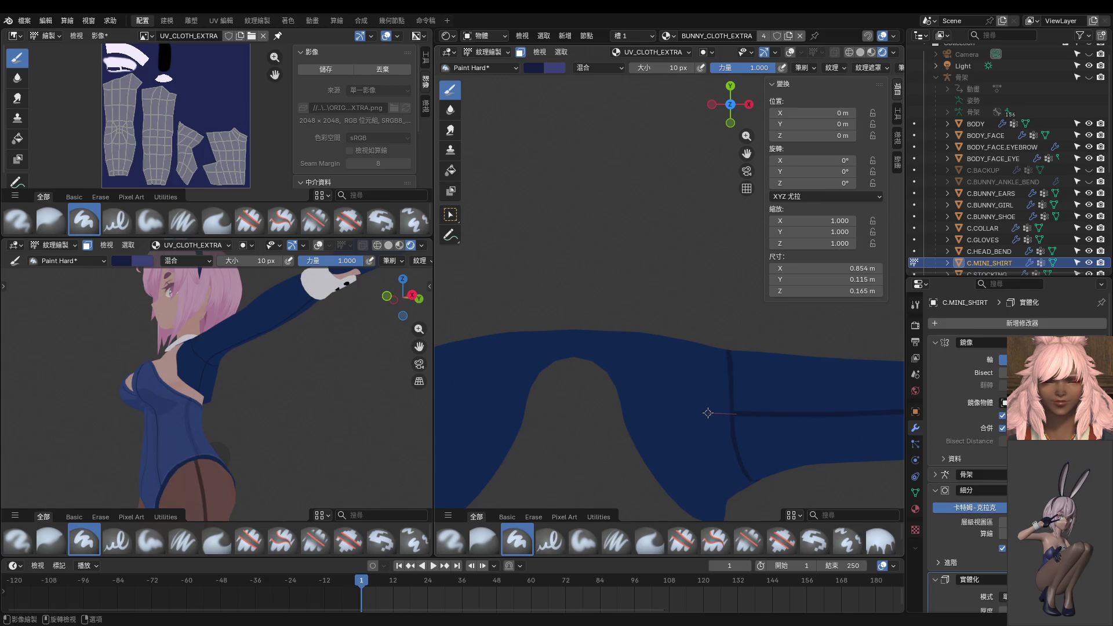
{"action": "middle_click_drag", "start_coordinate": [595, 436], "coordinate": [626, 448]}
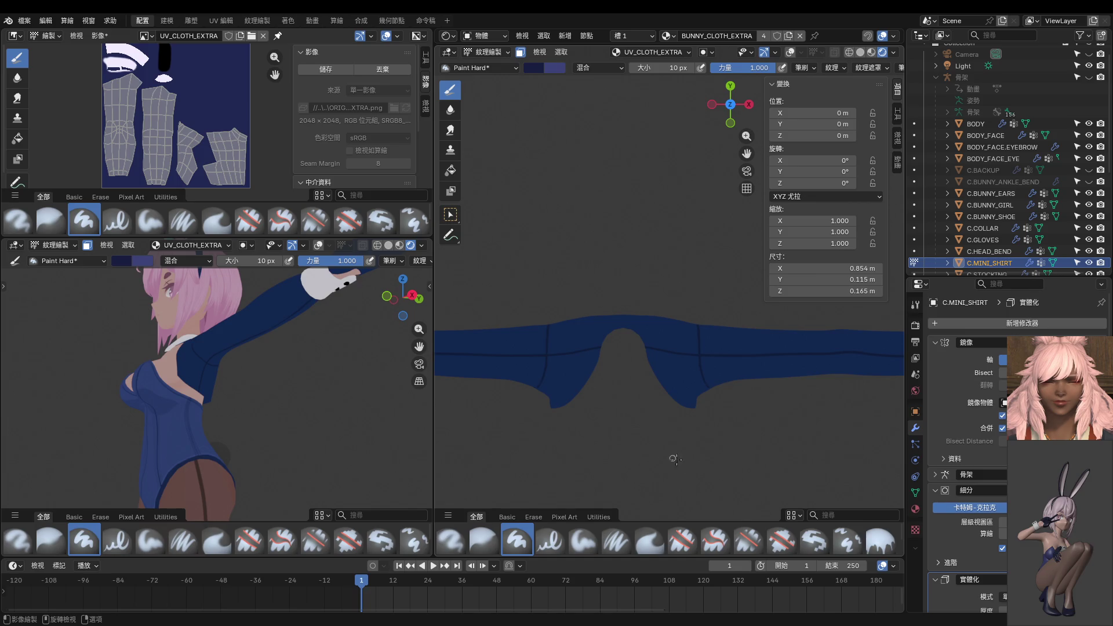
{"action": "mouse_move", "coordinate": [293, 365]}
{"action": "middle_mouse_down"}
{"action": "mouse_move", "coordinate": [328, 496]}
{"action": "mouse_move", "coordinate": [155, 438]}
{"action": "mouse_move", "coordinate": [182, 438]}
{"action": "middle_mouse_up"}
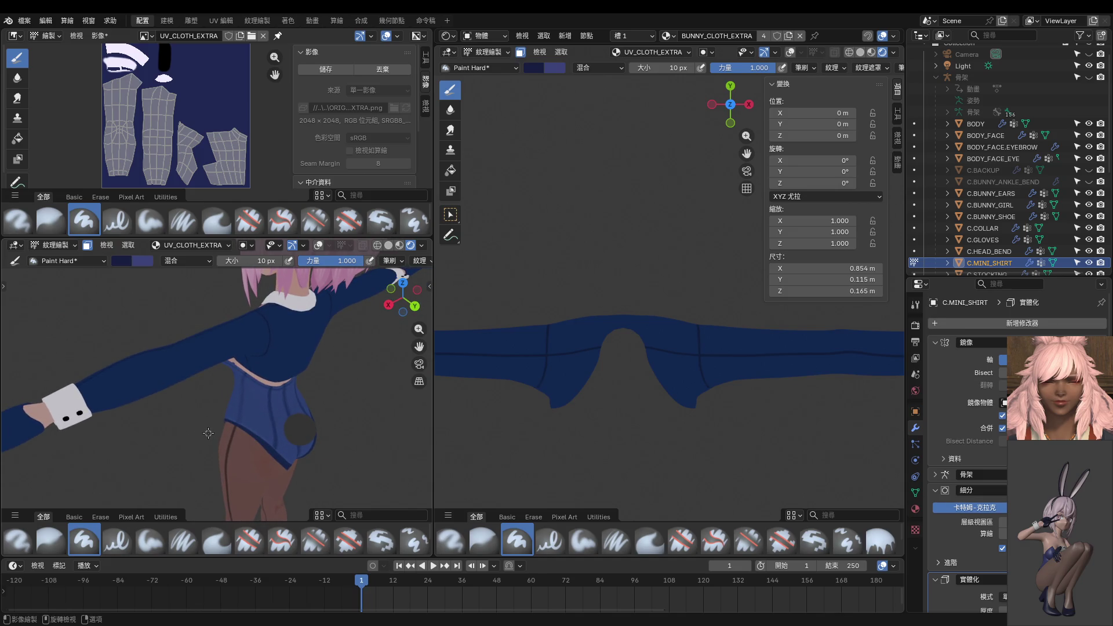
{"action": "middle_click_drag", "start_coordinate": [216, 433], "coordinate": [286, 439]}
Paint a short seam stroke leftward from the sleeve seam, redoing the first attempt.
{"action": "middle_click_drag", "start_coordinate": [646, 422], "coordinate": [581, 444]}
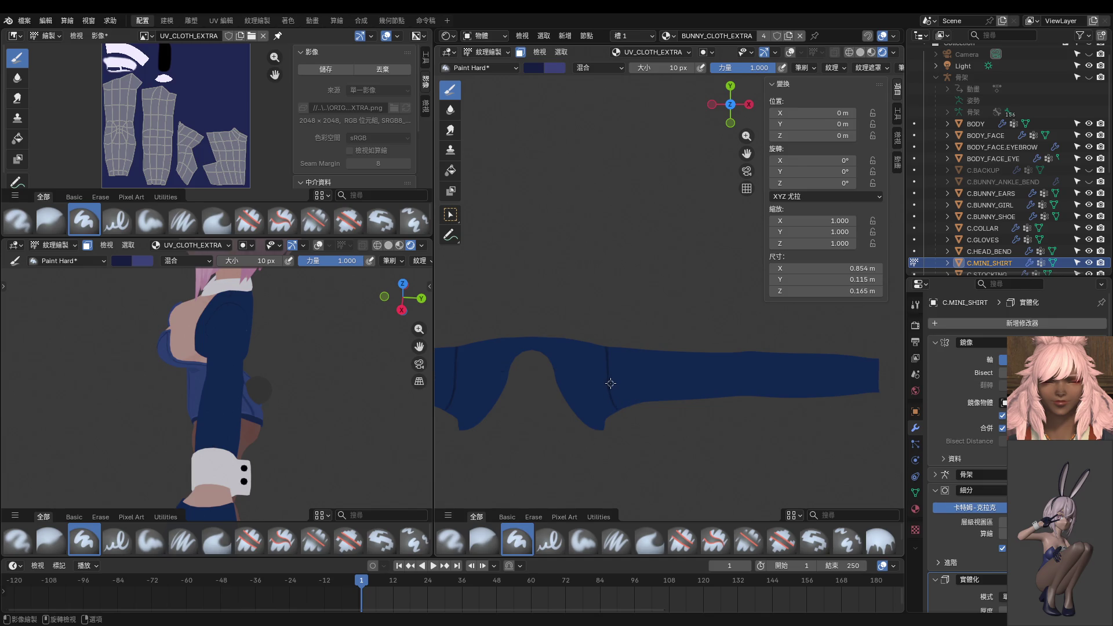
{"action": "scroll", "coordinate": [609, 375], "scroll_direction": "up", "scroll_amount": 2}
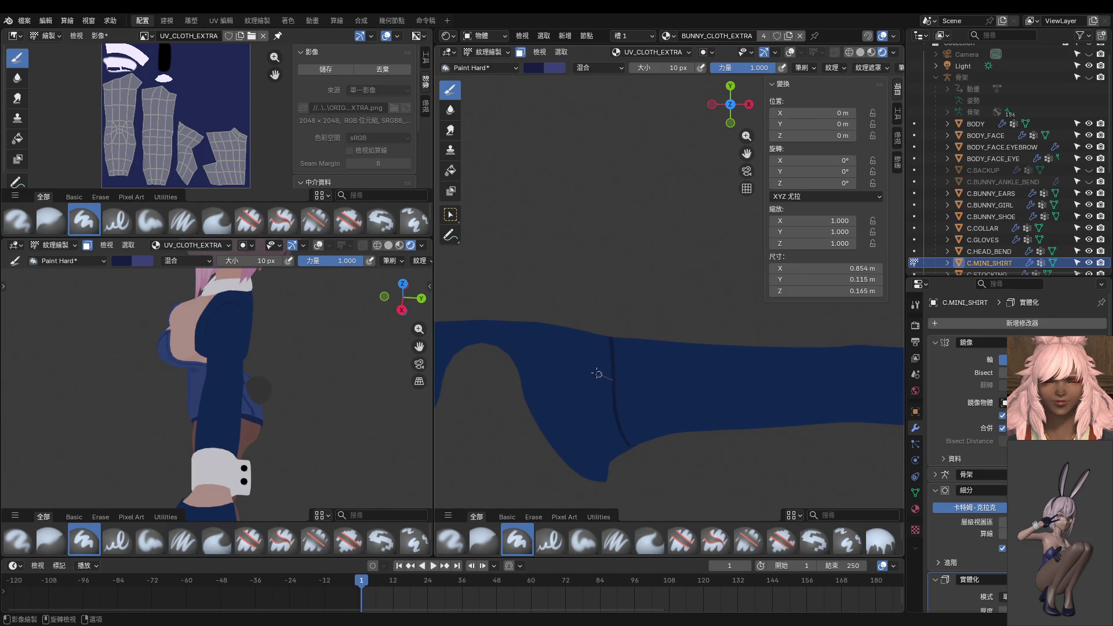
{"action": "left_click_drag", "start_coordinate": [597, 374], "coordinate": [519, 393]}
{"action": "key", "text": "ctrl+z"}
{"action": "mouse_move", "coordinate": [614, 380]}
{"action": "left_mouse_down"}
{"action": "mouse_move", "coordinate": [477, 378]}
{"action": "mouse_move", "coordinate": [475, 388]}
{"action": "left_mouse_up"}
Extend the seam line along the shirt and paint a vertical seam line down it.
{"action": "mouse_move", "coordinate": [474, 388]}
{"action": "middle_mouse_down"}
{"action": "mouse_move", "coordinate": [493, 328]}
{"action": "mouse_move", "coordinate": [574, 279]}
{"action": "mouse_move", "coordinate": [599, 323]}
{"action": "mouse_move", "coordinate": [605, 371]}
{"action": "middle_mouse_up"}
{"action": "left_click", "coordinate": [594, 307], "text": "shift"}
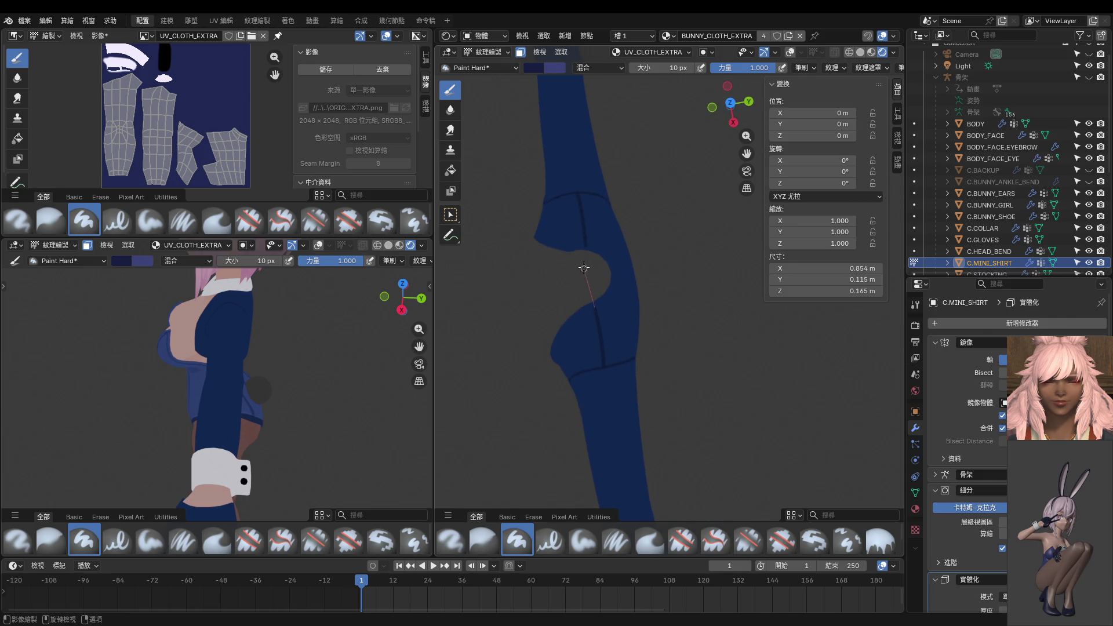
{"action": "mouse_move", "coordinate": [608, 343]}
{"action": "middle_mouse_down"}
{"action": "mouse_move", "coordinate": [549, 375]}
{"action": "mouse_move", "coordinate": [571, 297]}
{"action": "mouse_move", "coordinate": [565, 322]}
{"action": "mouse_move", "coordinate": [565, 276]}
{"action": "middle_mouse_up"}
{"action": "left_click_drag", "start_coordinate": [561, 271], "coordinate": [557, 430]}
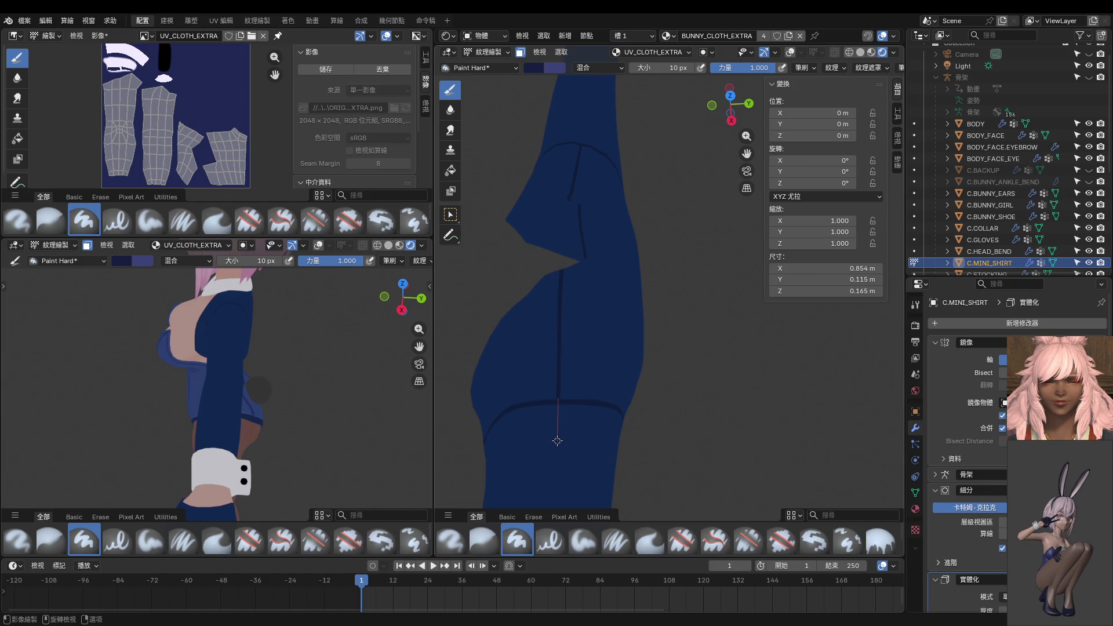
{"action": "mouse_move", "coordinate": [565, 438]}
{"action": "middle_mouse_down"}
{"action": "mouse_move", "coordinate": [711, 411]}
{"action": "mouse_move", "coordinate": [667, 390]}
{"action": "mouse_move", "coordinate": [677, 321]}
{"action": "mouse_move", "coordinate": [637, 366]}
{"action": "middle_mouse_up"}
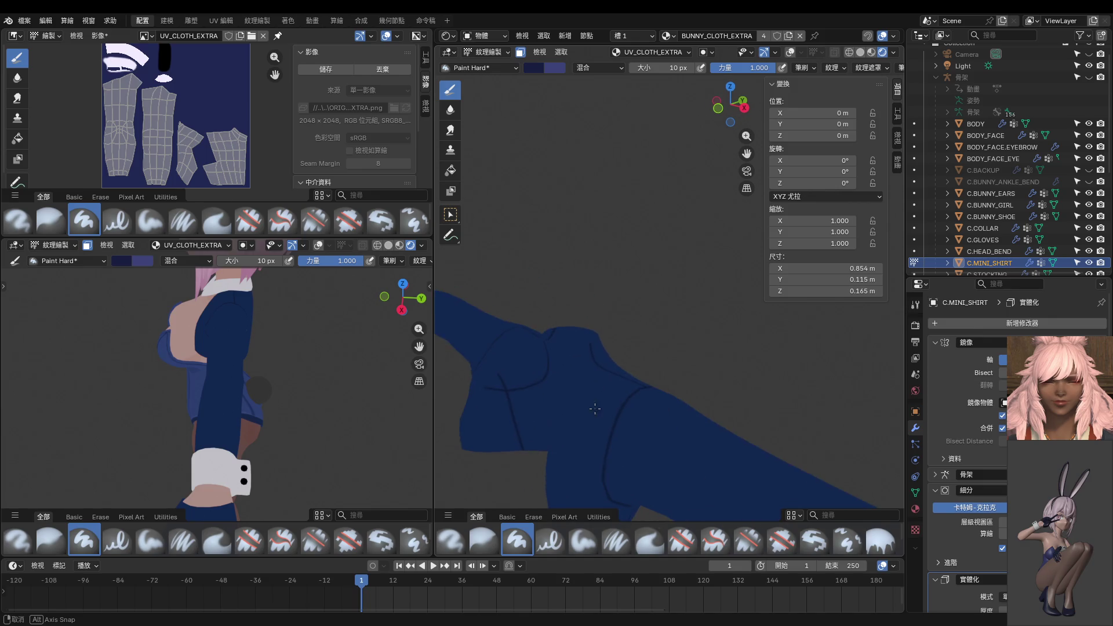
Paint long dark seam lines along the sleeve's upper edge, checking them from several angles.
{"action": "mouse_move", "coordinate": [348, 348]}
{"action": "middle_mouse_down"}
{"action": "mouse_move", "coordinate": [373, 358]}
{"action": "mouse_move", "coordinate": [292, 295]}
{"action": "mouse_move", "coordinate": [142, 331]}
{"action": "mouse_move", "coordinate": [299, 282]}
{"action": "middle_mouse_up"}
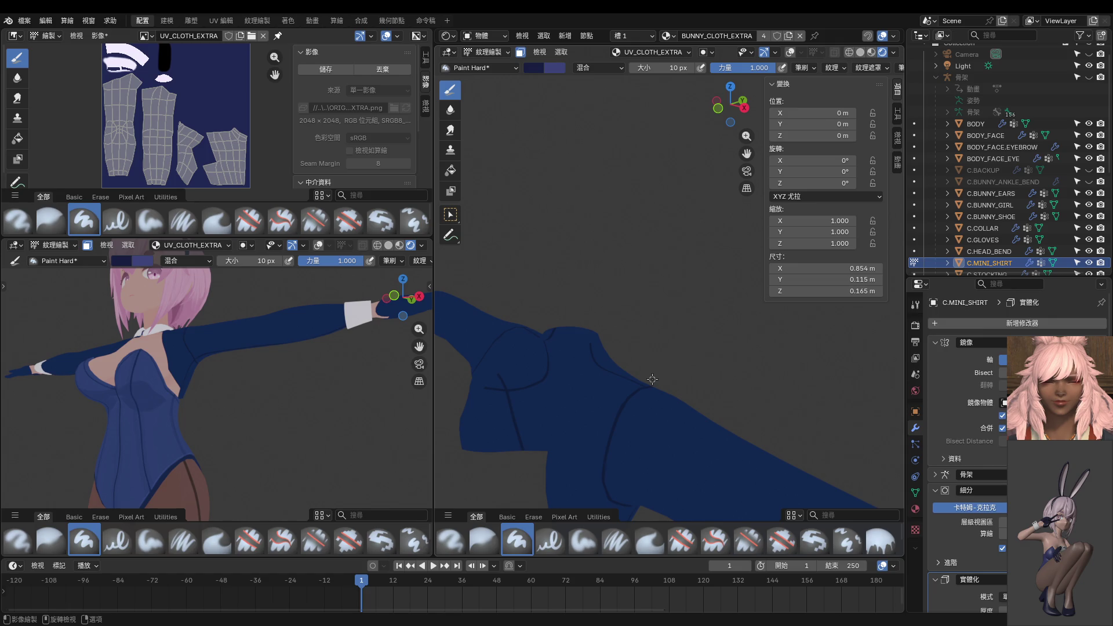
{"action": "mouse_move", "coordinate": [650, 381]}
{"action": "middle_mouse_down"}
{"action": "mouse_move", "coordinate": [510, 381]}
{"action": "mouse_move", "coordinate": [591, 405]}
{"action": "mouse_move", "coordinate": [638, 379]}
{"action": "mouse_move", "coordinate": [624, 394]}
{"action": "mouse_move", "coordinate": [586, 394]}
{"action": "mouse_move", "coordinate": [676, 442]}
{"action": "middle_mouse_up"}
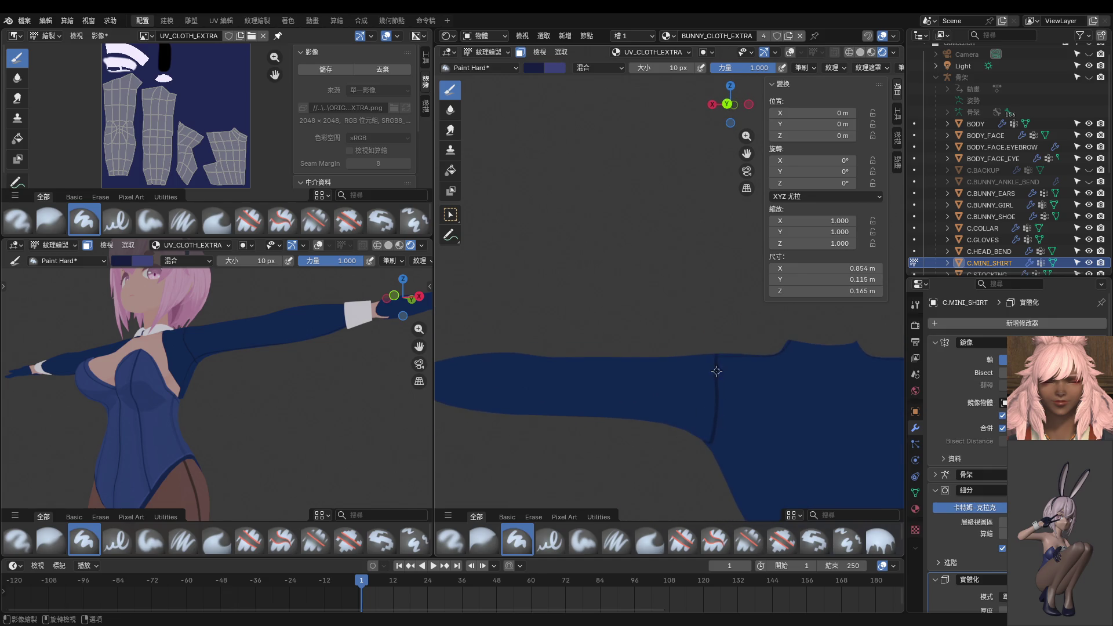
{"action": "middle_click_drag", "start_coordinate": [579, 385], "coordinate": [629, 348]}
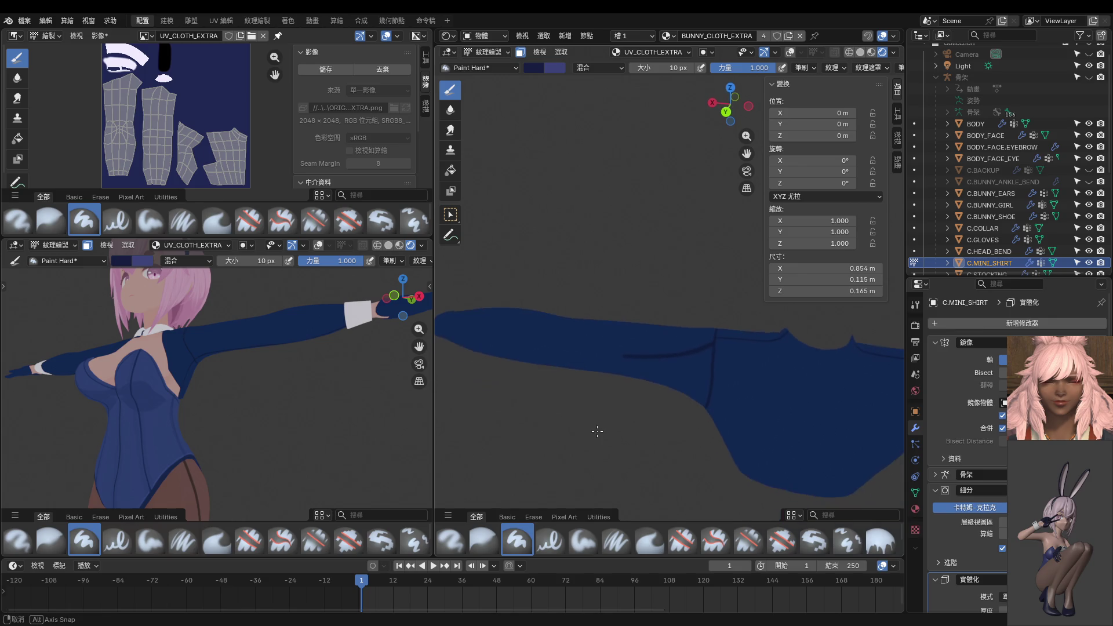
{"action": "mouse_move", "coordinate": [714, 337]}
{"action": "left_mouse_down"}
{"action": "mouse_move", "coordinate": [536, 337]}
{"action": "mouse_move", "coordinate": [394, 314]}
{"action": "left_mouse_up"}
{"action": "mouse_move", "coordinate": [503, 351]}
{"action": "middle_mouse_down"}
{"action": "mouse_move", "coordinate": [751, 359]}
{"action": "mouse_move", "coordinate": [663, 351]}
{"action": "mouse_move", "coordinate": [686, 324]}
{"action": "mouse_move", "coordinate": [669, 397]}
{"action": "middle_mouse_up"}
{"action": "scroll", "coordinate": [694, 314], "scroll_direction": "up", "scroll_amount": 3}
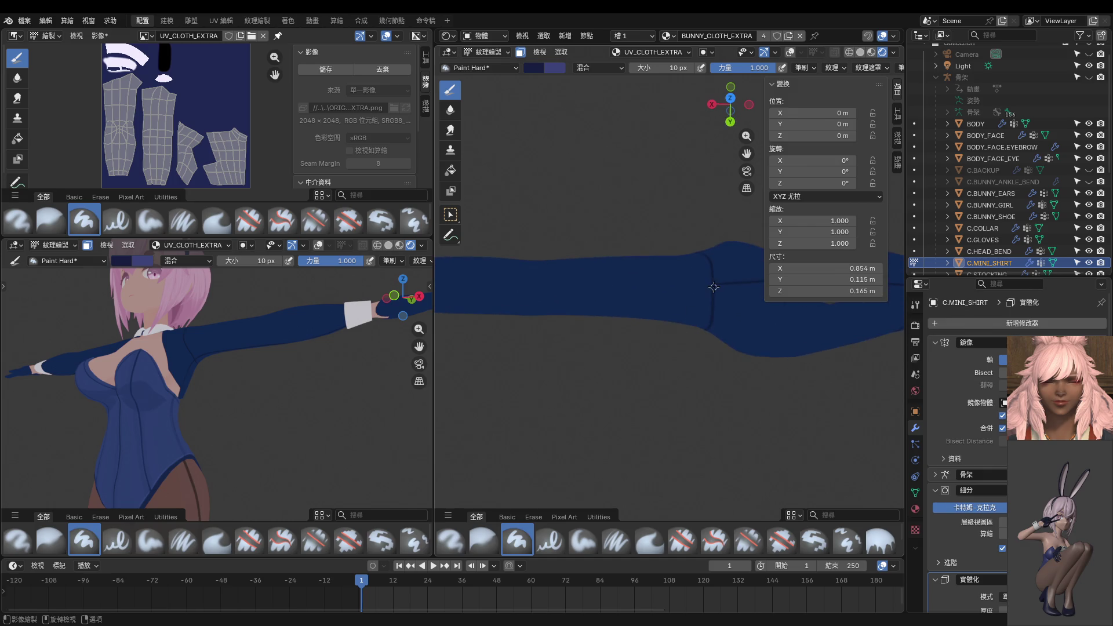
{"action": "mouse_move", "coordinate": [713, 285]}
{"action": "left_mouse_down"}
{"action": "mouse_move", "coordinate": [503, 312]}
{"action": "mouse_move", "coordinate": [447, 302]}
{"action": "left_mouse_up"}
{"action": "mouse_move", "coordinate": [495, 354]}
{"action": "middle_mouse_down"}
{"action": "mouse_move", "coordinate": [534, 323]}
{"action": "mouse_move", "coordinate": [663, 325]}
{"action": "mouse_move", "coordinate": [657, 346]}
{"action": "mouse_move", "coordinate": [626, 326]}
{"action": "middle_mouse_up"}
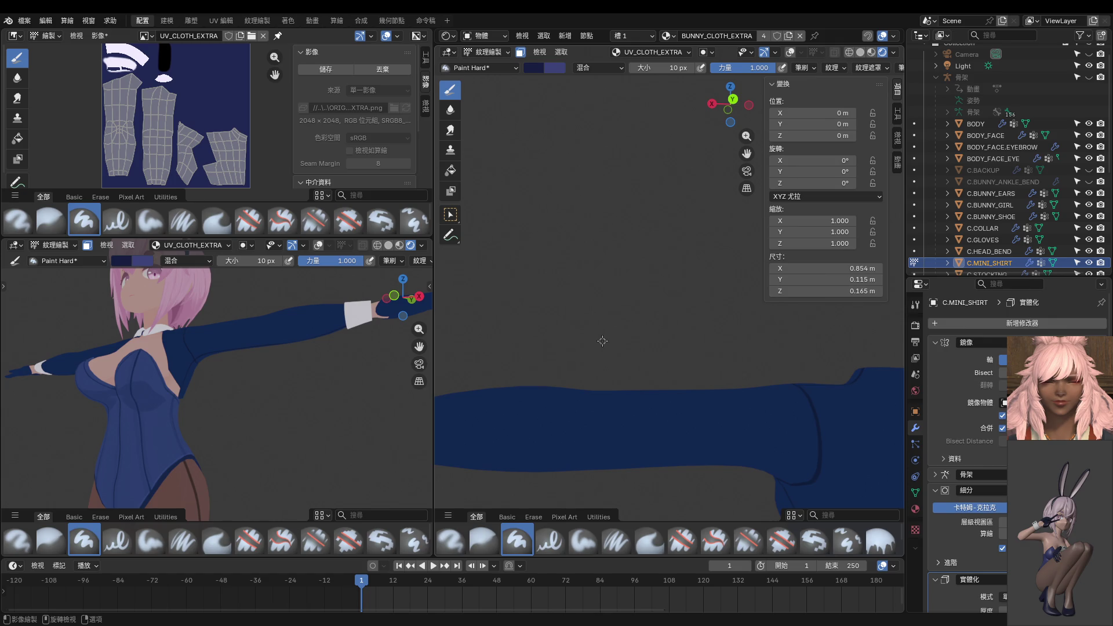
{"action": "mouse_move", "coordinate": [432, 367]}
{"action": "middle_mouse_down"}
{"action": "mouse_move", "coordinate": [307, 371]}
{"action": "mouse_move", "coordinate": [277, 429]}
{"action": "middle_mouse_up"}
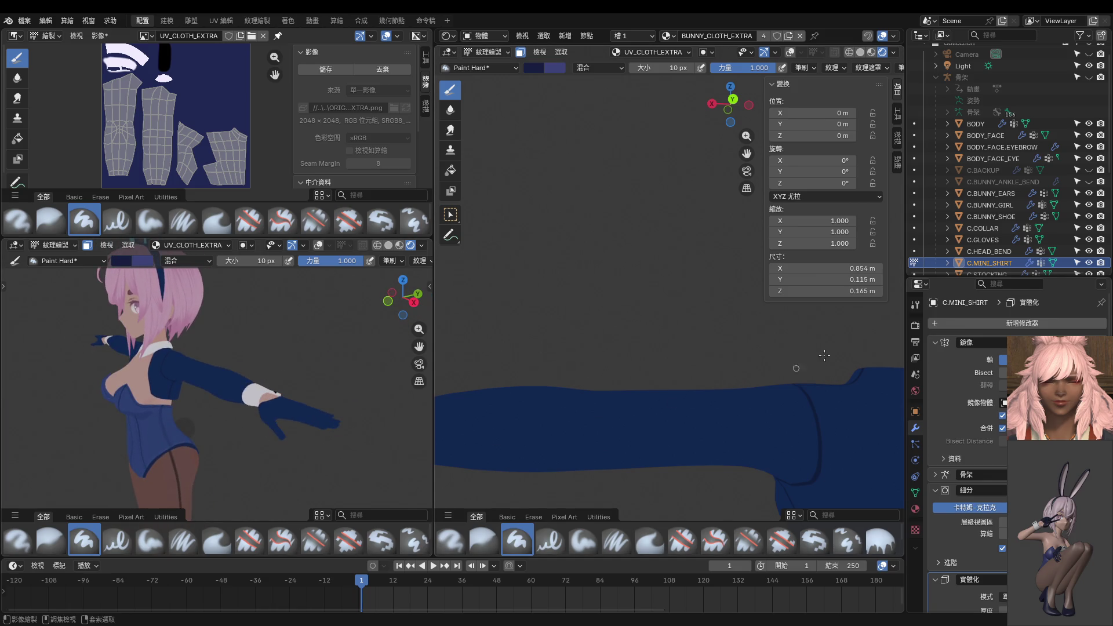
{"action": "key", "text": "KP_7"}
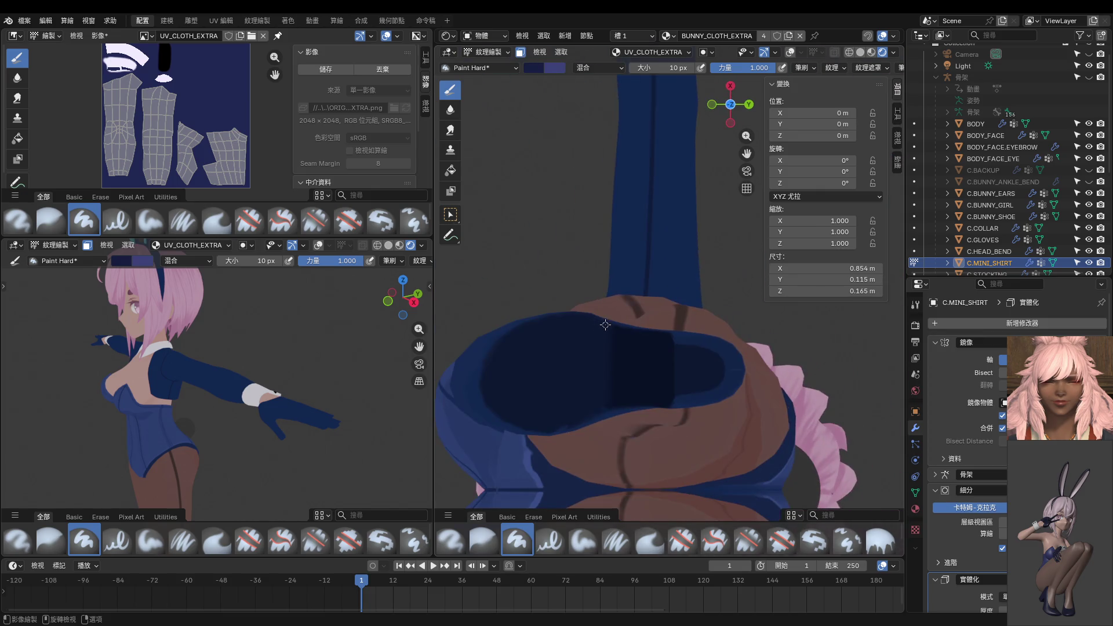
Frame the character, toggle the armature visibility, and turn the viewport overlays back on.
{"action": "mouse_move", "coordinate": [605, 325]}
{"action": "middle_mouse_down"}
{"action": "mouse_move", "coordinate": [625, 218]}
{"action": "mouse_move", "coordinate": [651, 429]}
{"action": "mouse_move", "coordinate": [696, 398]}
{"action": "mouse_move", "coordinate": [690, 383]}
{"action": "middle_mouse_up"}
{"action": "left_click", "coordinate": [1089, 78]}
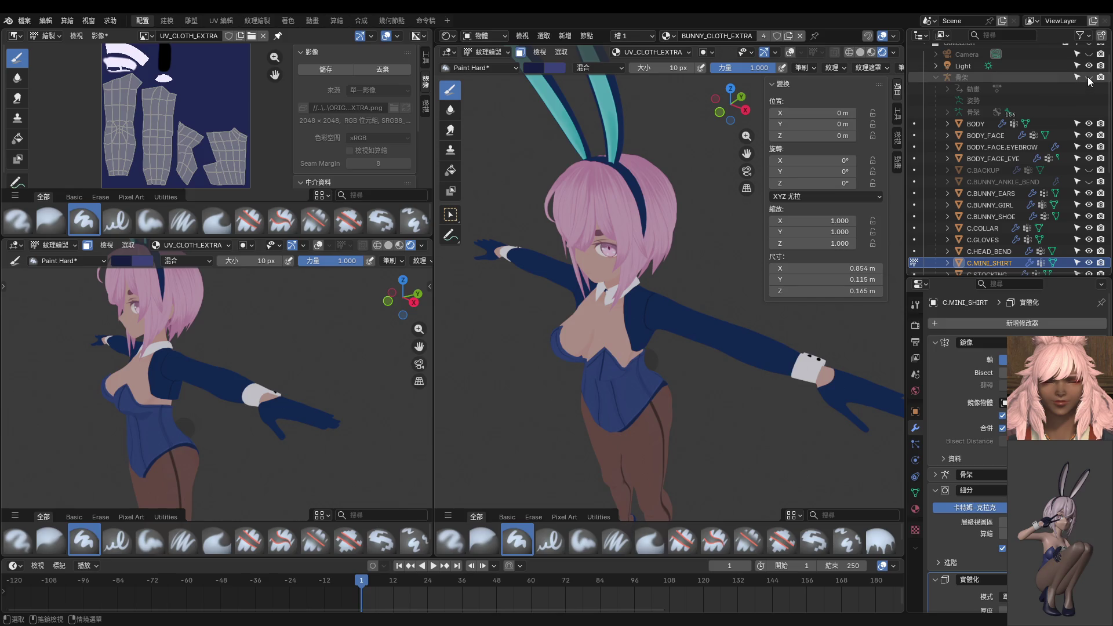
{"action": "left_click", "coordinate": [1089, 77]}
{"action": "middle_click_drag", "start_coordinate": [806, 380], "coordinate": [697, 348], "text": "shift"}
{"action": "scroll", "coordinate": [709, 351], "scroll_direction": "down", "scroll_amount": 3}
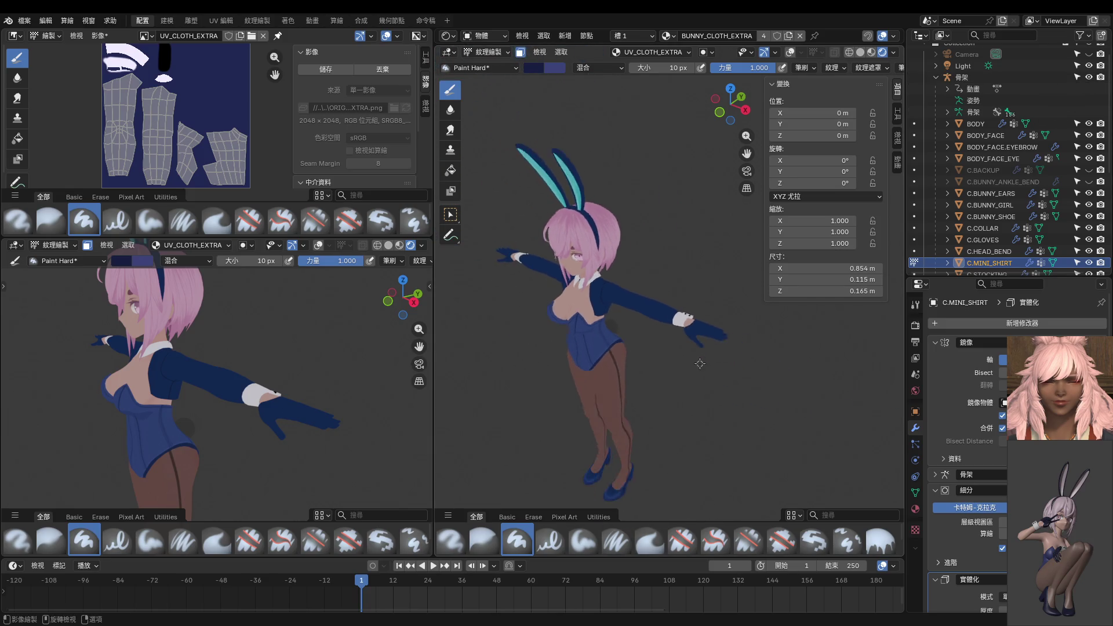
{"action": "scroll", "coordinate": [697, 360], "scroll_direction": "up", "scroll_amount": 2}
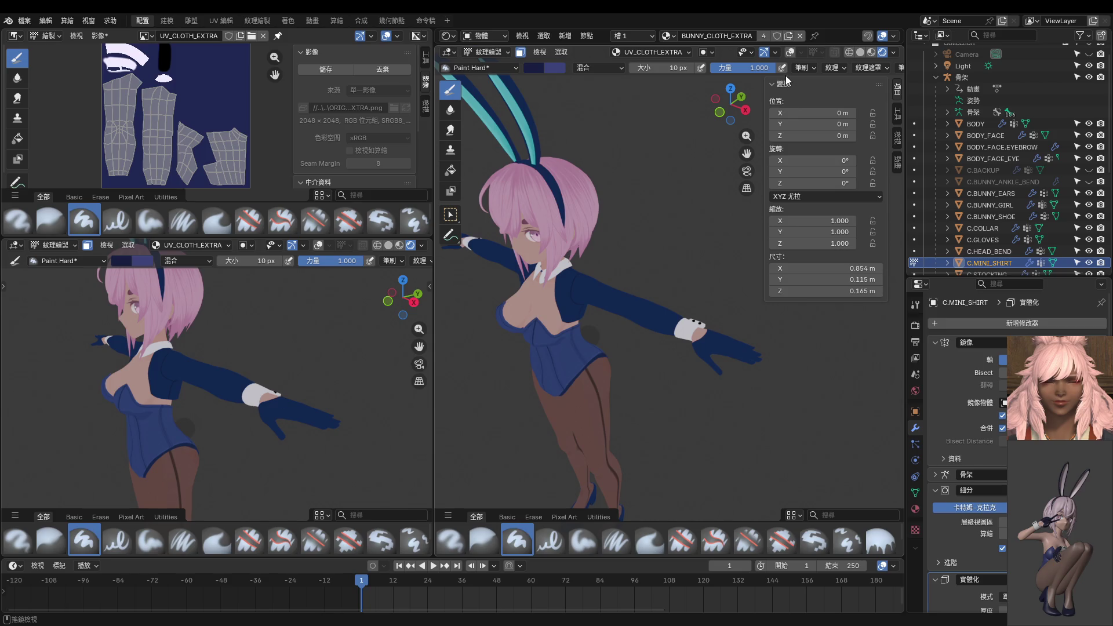
{"action": "left_click", "coordinate": [790, 52]}
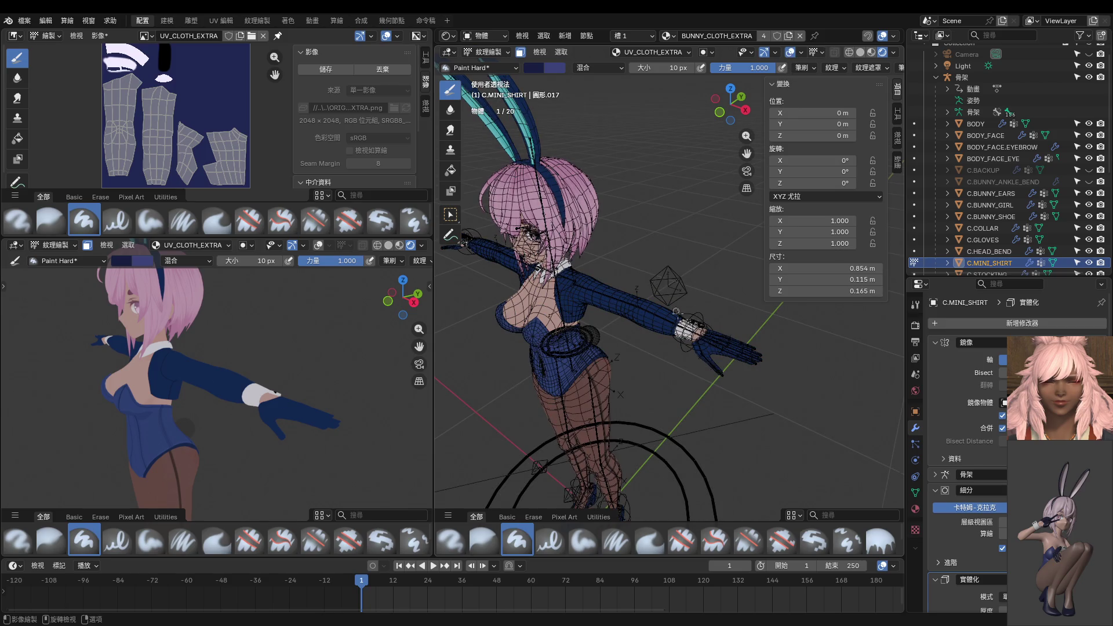
Switch between Object Mode and Texture Paint, reshowing the armature and ending in Object Mode.
{"action": "key", "text": "ctrl+Tab"}
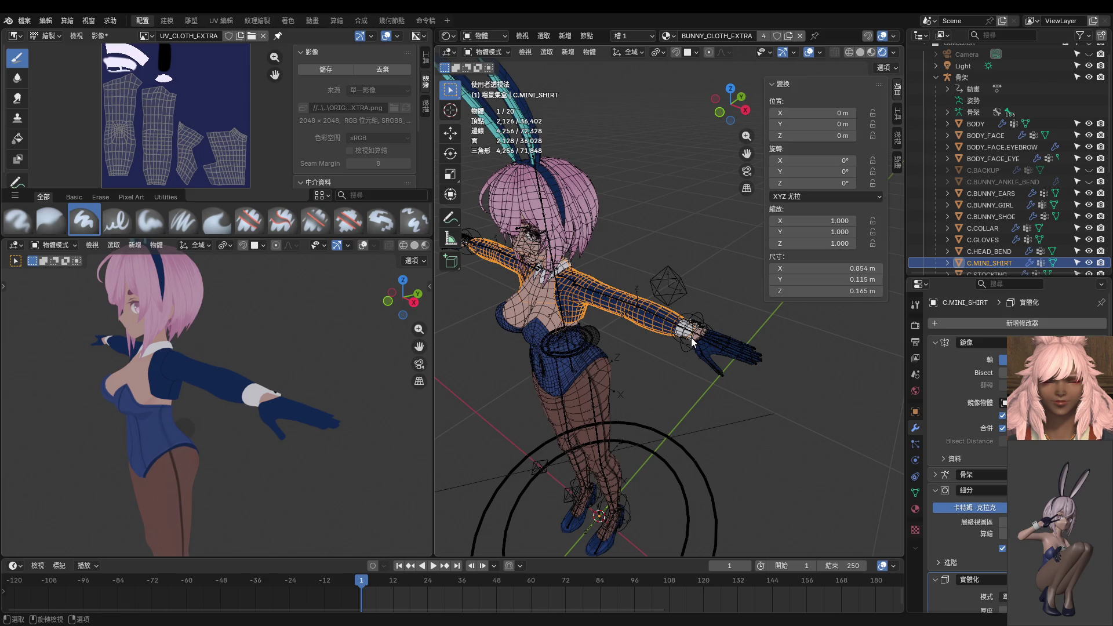
{"action": "key", "text": "ctrl"}
{"action": "key", "text": "ctrl+h"}
{"action": "key", "text": "ctrl+Tab"}
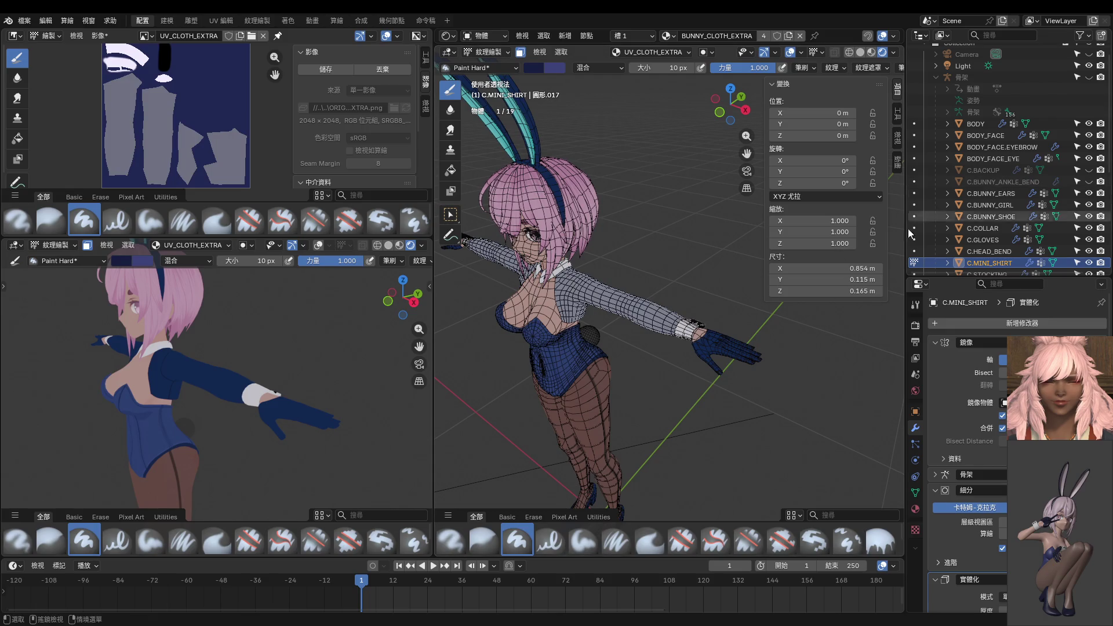
{"action": "left_click", "coordinate": [1089, 77]}
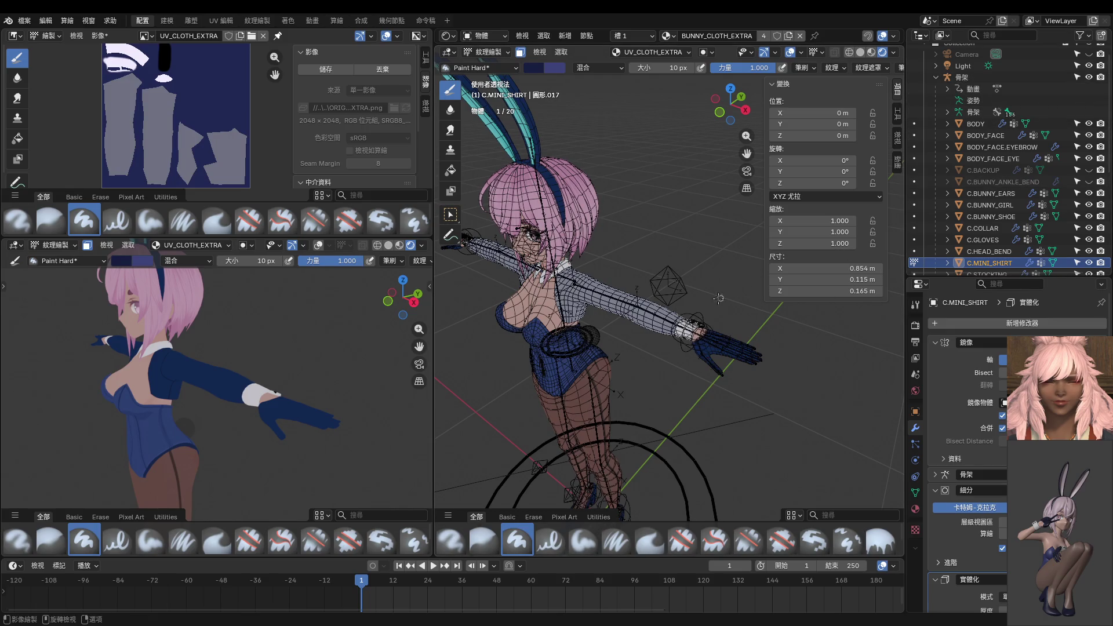
{"action": "key", "text": "ctrl+Tab"}
Rotate HAND.IK.L by -58° on X in Pose Mode to test the armpit deformation.
{"action": "left_click", "coordinate": [696, 324]}
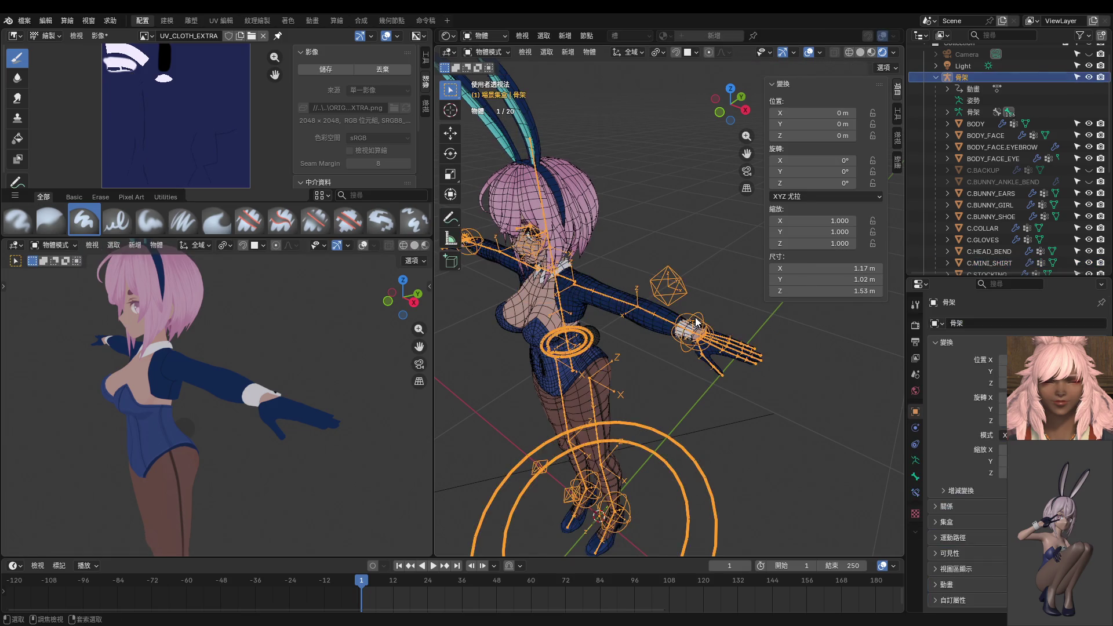
{"action": "key", "text": "ctrl+Tab"}
{"action": "left_click", "coordinate": [690, 329]}
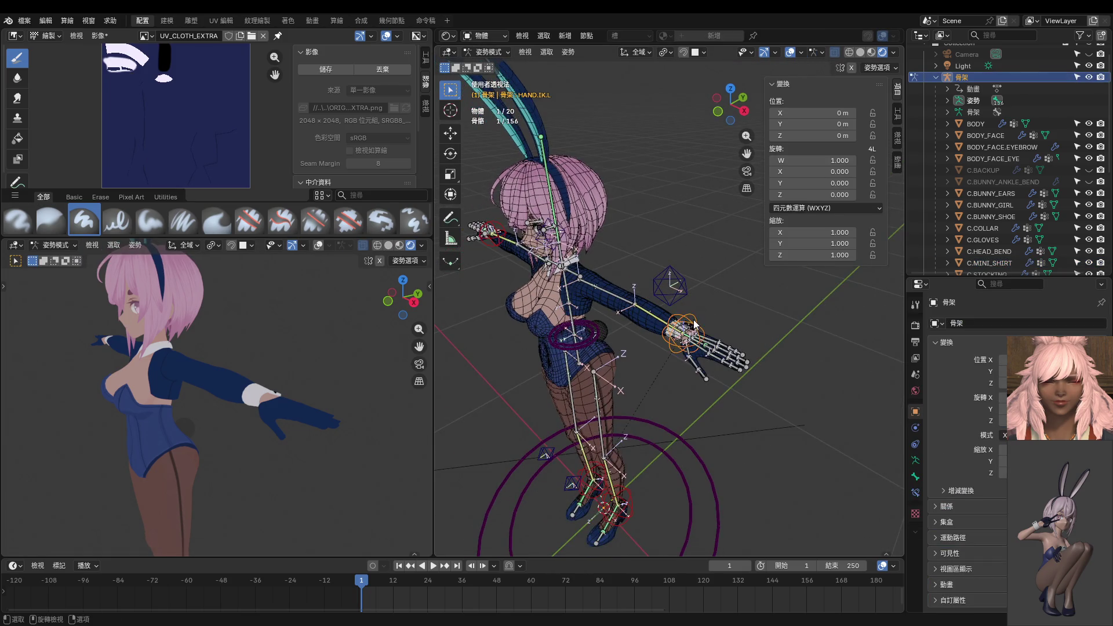
{"action": "middle_click_drag", "start_coordinate": [690, 330], "coordinate": [650, 317]}
{"action": "type", "text": "rx"}
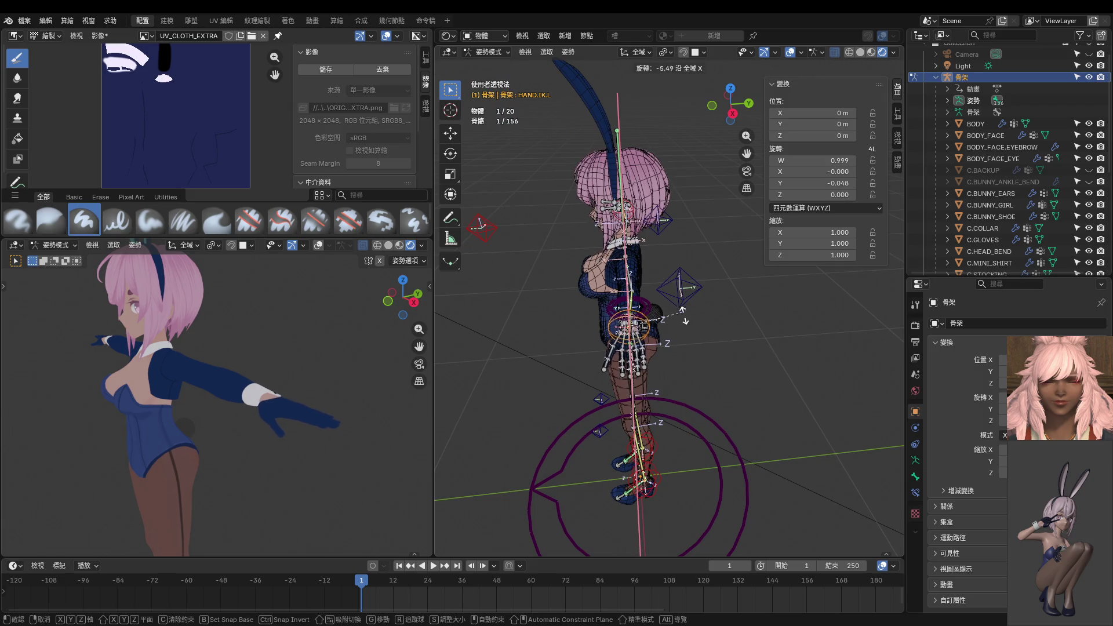
{"action": "type", "text": "-58"}
{"action": "key", "text": "Return"}
{"action": "mouse_move", "coordinate": [681, 310]}
{"action": "middle_mouse_down"}
{"action": "mouse_move", "coordinate": [614, 329]}
{"action": "mouse_move", "coordinate": [543, 280]}
{"action": "mouse_move", "coordinate": [667, 301]}
{"action": "middle_mouse_up"}
{"action": "scroll", "coordinate": [754, 307], "scroll_direction": "up", "scroll_amount": 5}
Inspect the armpit, clear all bone rotations with Alt+R, and select C.MINI_SHIRT in Object Mode.
{"action": "key", "text": "ctrl+Tab"}
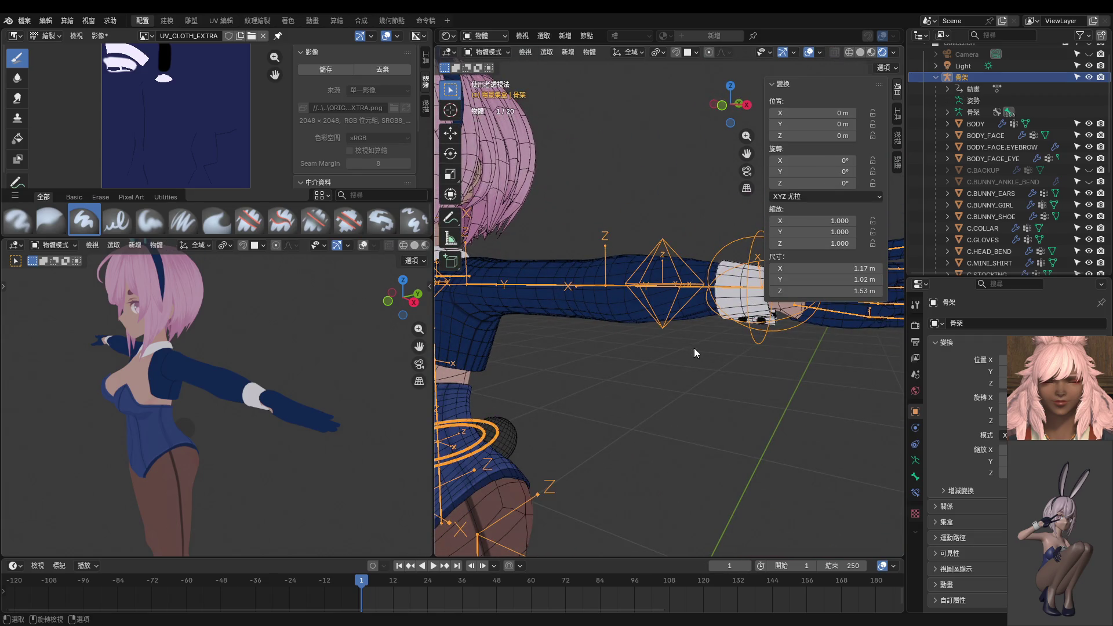
{"action": "mouse_move", "coordinate": [353, 374]}
{"action": "middle_mouse_down"}
{"action": "mouse_move", "coordinate": [302, 319]}
{"action": "mouse_move", "coordinate": [230, 326]}
{"action": "middle_mouse_up"}
{"action": "key", "text": "ctrl+Tab"}
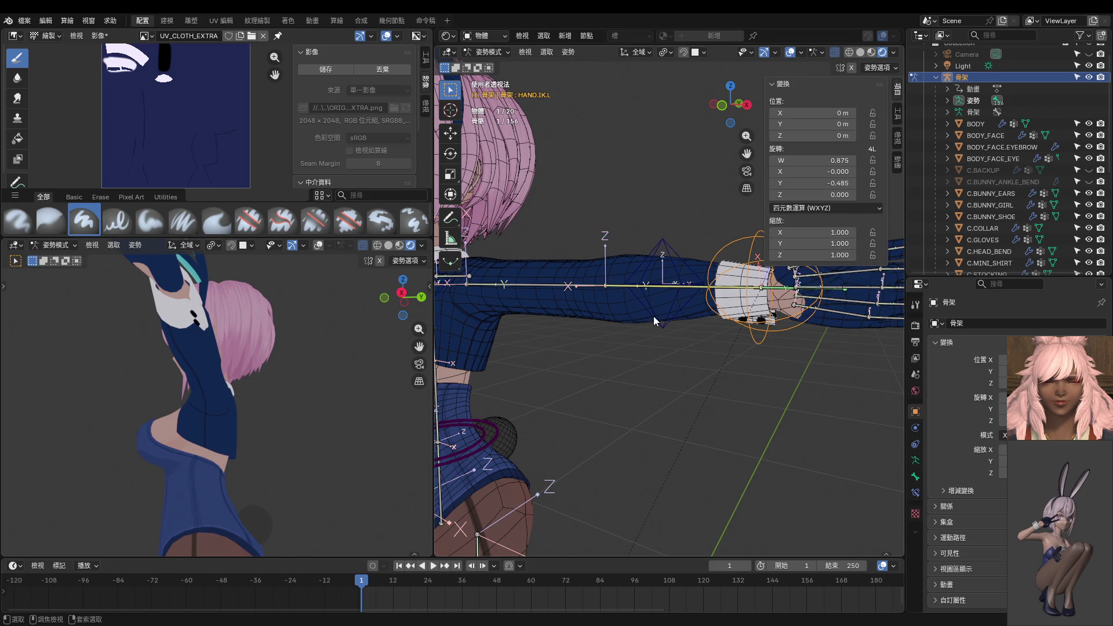
{"action": "key", "text": "a"}
{"action": "key", "text": "alt+r"}
{"action": "mouse_move", "coordinate": [634, 319]}
{"action": "middle_mouse_down"}
{"action": "mouse_move", "coordinate": [654, 326]}
{"action": "mouse_move", "coordinate": [617, 343]}
{"action": "middle_mouse_up"}
{"action": "key", "text": "ctrl+Tab"}
{"action": "left_click", "coordinate": [611, 301]}
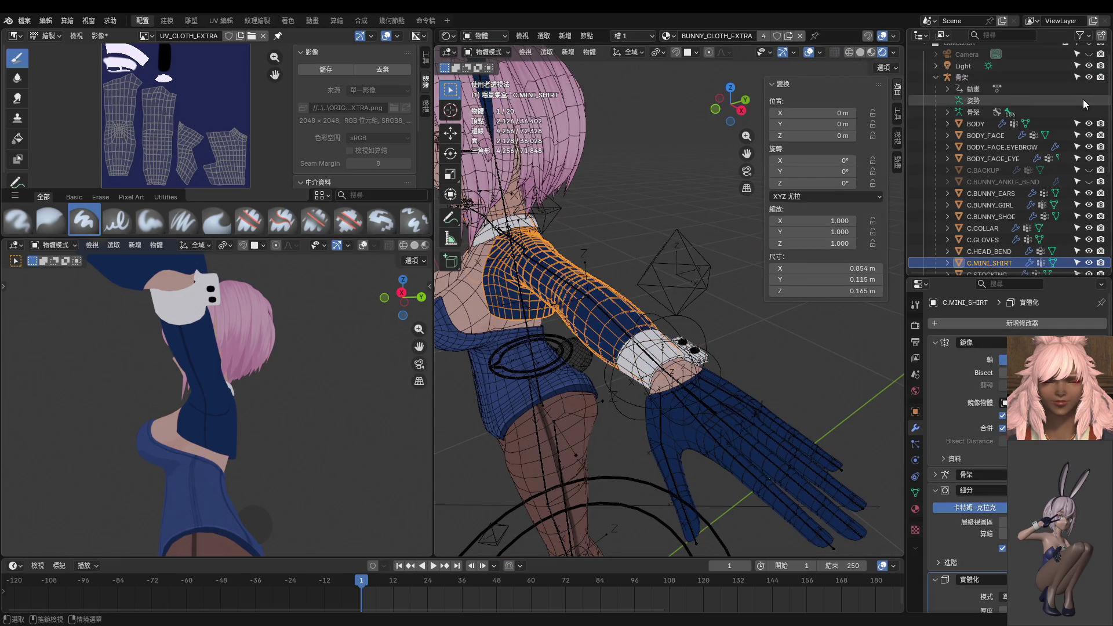
Hide the armature and select the seam-bounded sleeve faces in Edit Mode.
{"action": "left_click", "coordinate": [1089, 77]}
{"action": "mouse_move", "coordinate": [742, 249]}
{"action": "middle_mouse_down"}
{"action": "mouse_move", "coordinate": [659, 270]}
{"action": "mouse_move", "coordinate": [580, 178]}
{"action": "middle_mouse_up"}
{"action": "key", "text": "ctrl+Tab"}
{"action": "left_click", "coordinate": [715, 270]}
{"action": "mouse_move", "coordinate": [585, 154]}
{"action": "middle_mouse_down"}
{"action": "mouse_move", "coordinate": [649, 207]}
{"action": "mouse_move", "coordinate": [664, 291]}
{"action": "mouse_move", "coordinate": [642, 278]}
{"action": "middle_mouse_up"}
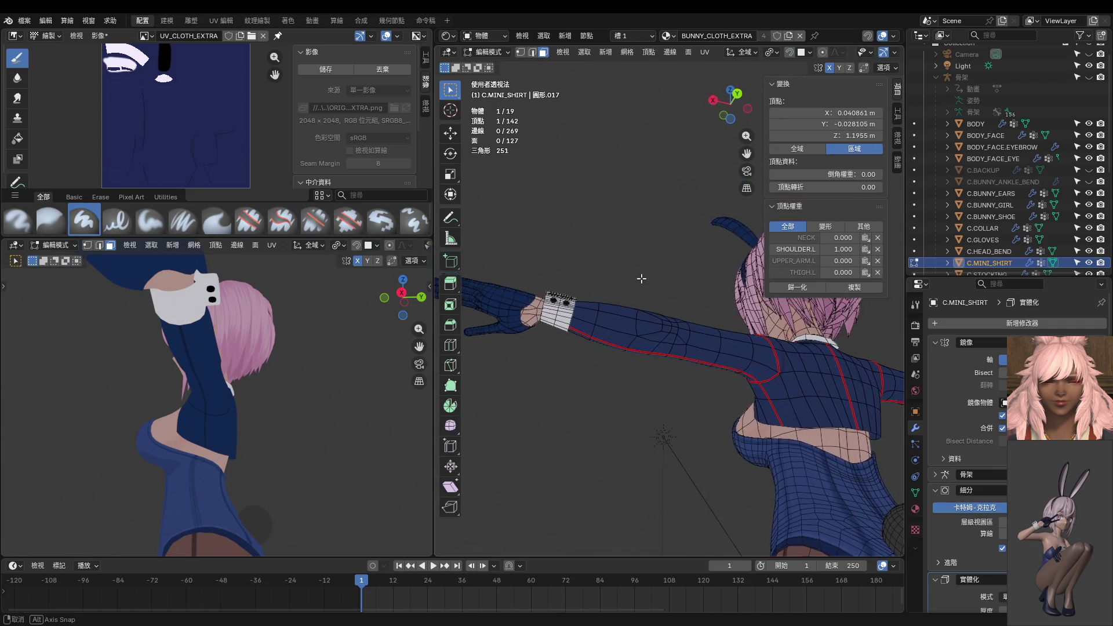
{"action": "key", "text": "l"}
{"action": "middle_click_drag", "start_coordinate": [637, 354], "coordinate": [634, 280]}
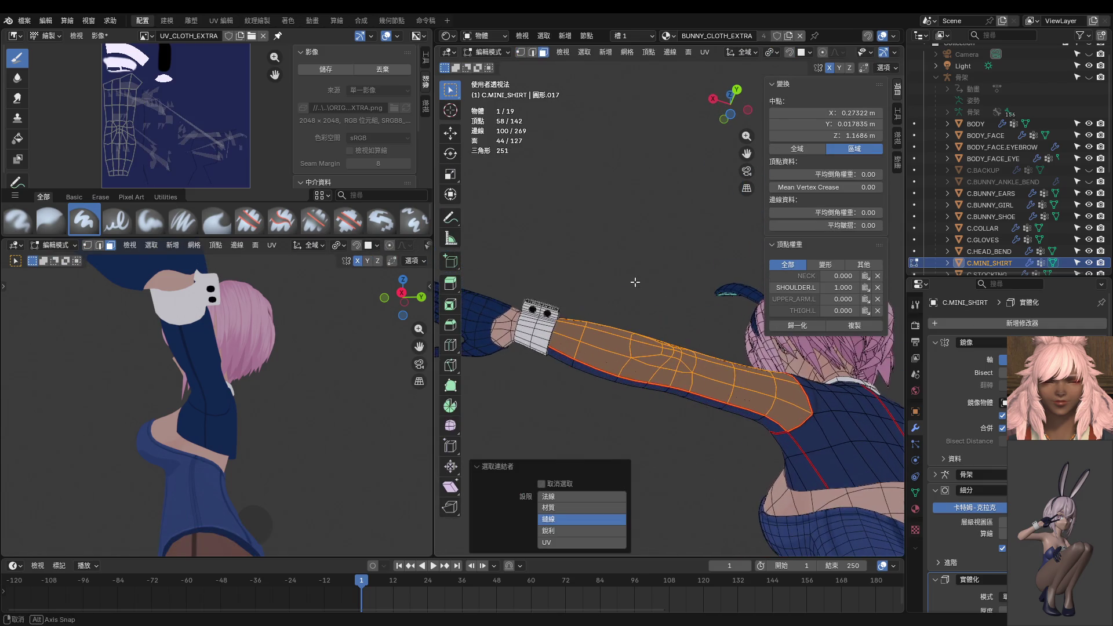
Switch the shirt to Texture Paint and frame the arm and shirt from the back.
{"action": "key", "text": "ctrl+Tab"}
{"action": "left_click", "coordinate": [722, 324]}
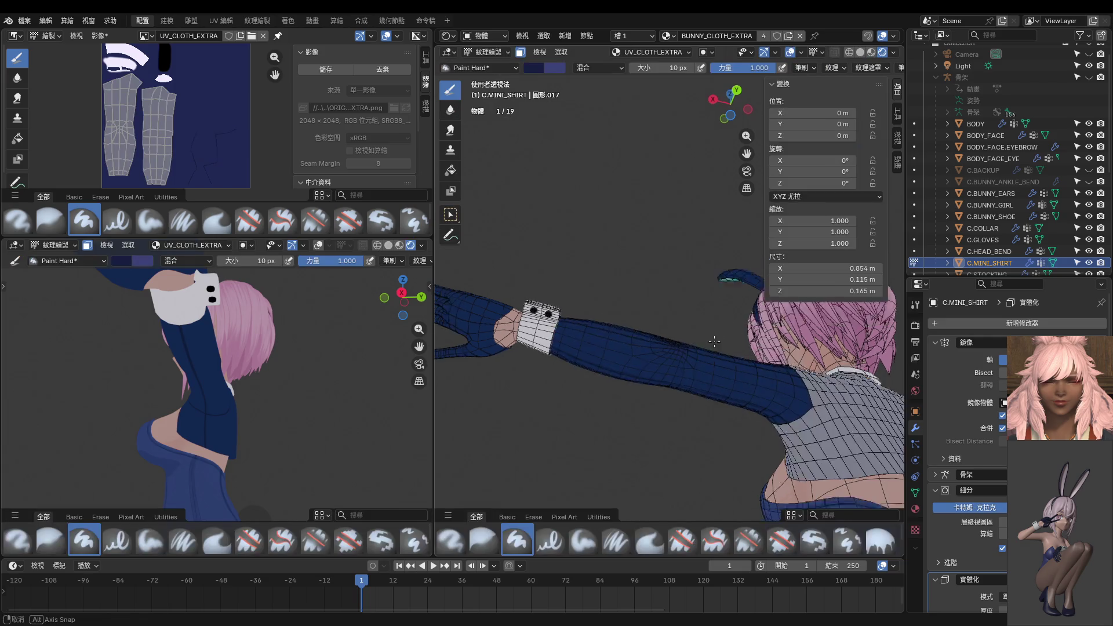
{"action": "mouse_move", "coordinate": [722, 325]}
{"action": "middle_mouse_down"}
{"action": "mouse_move", "coordinate": [739, 331]}
{"action": "mouse_move", "coordinate": [704, 303]}
{"action": "mouse_move", "coordinate": [615, 397]}
{"action": "mouse_move", "coordinate": [614, 423]}
{"action": "mouse_move", "coordinate": [624, 406]}
{"action": "middle_mouse_up"}
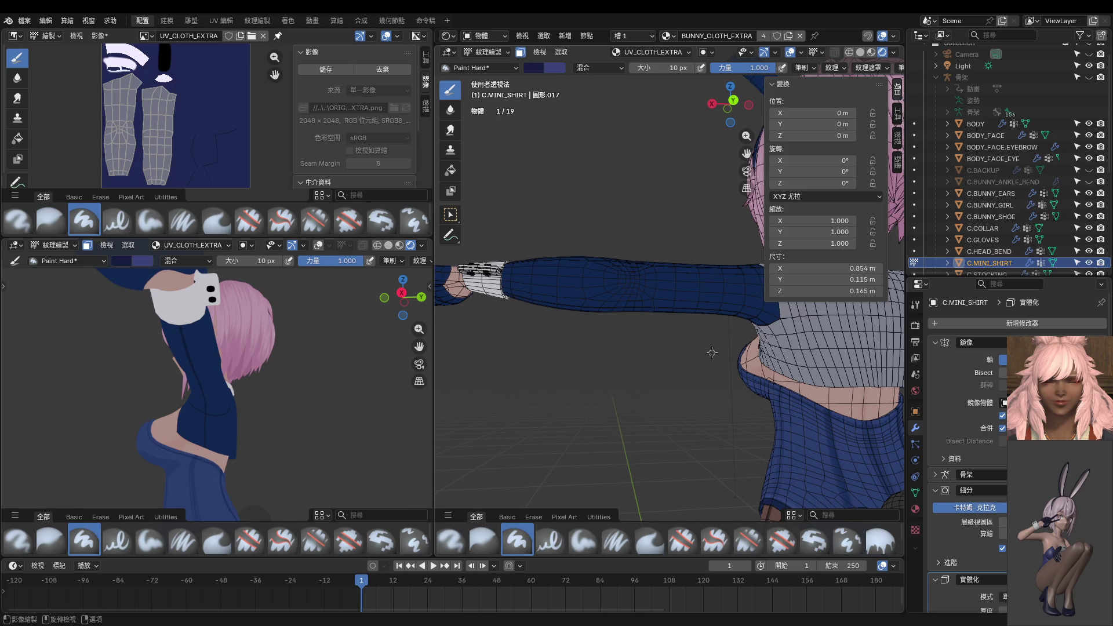
{"action": "key", "text": "KP_7"}
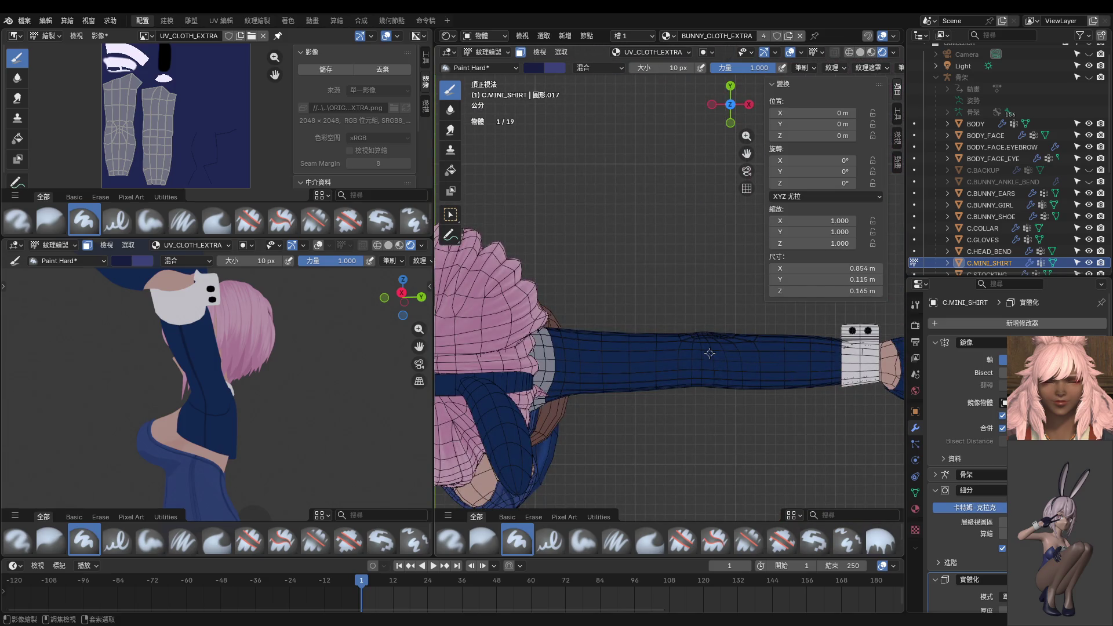
{"action": "key", "text": "ctrl+KP_1"}
{"action": "middle_click_drag", "start_coordinate": [709, 352], "coordinate": [686, 404], "text": "shift"}
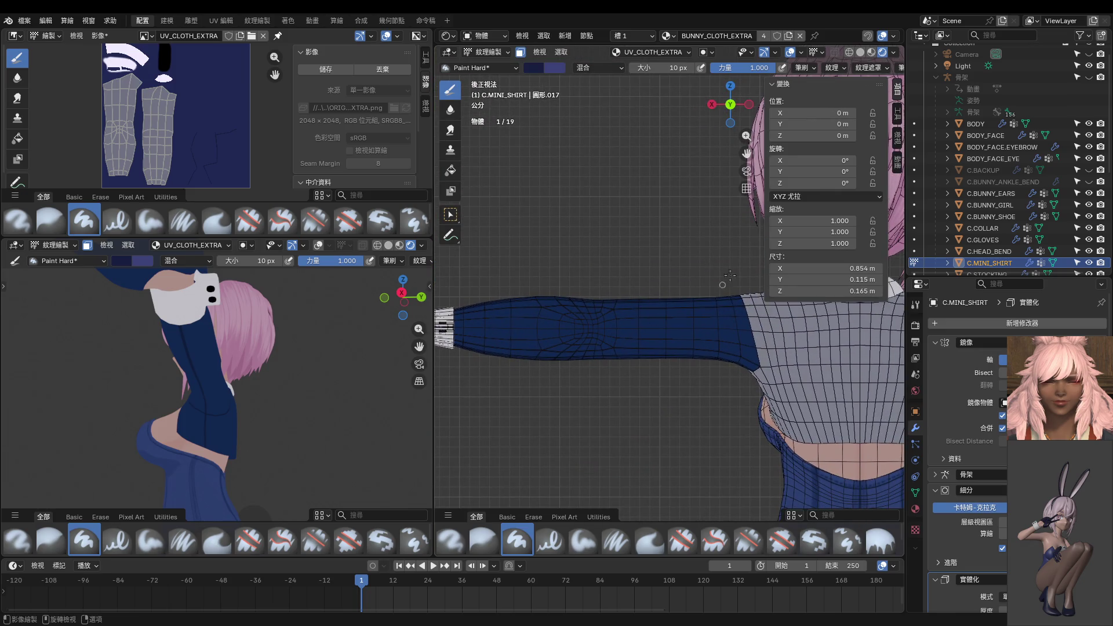
{"action": "mouse_move", "coordinate": [606, 272]}
{"action": "middle_mouse_down", "text": "shift"}
{"action": "mouse_move", "coordinate": [581, 270]}
{"action": "mouse_move", "coordinate": [641, 242]}
{"action": "middle_mouse_up", "text": "shift"}
{"action": "middle_click_drag", "start_coordinate": [585, 264], "coordinate": [575, 324]}
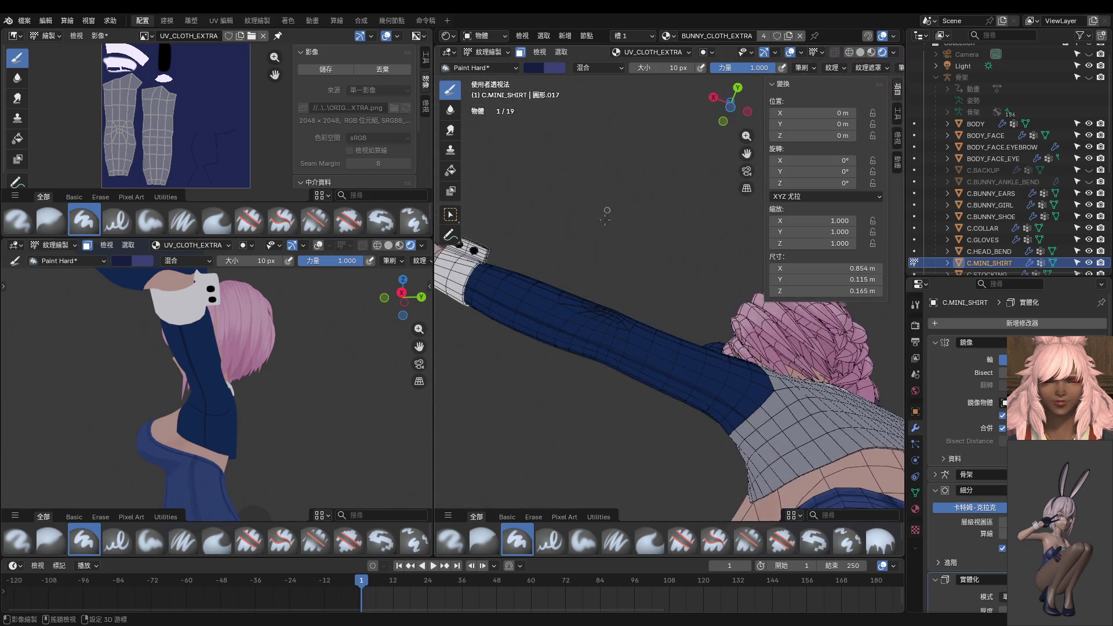
Sample the sleeve colour for the brush and hide viewport overlays in back orthographic view.
{"action": "key", "text": "s"}
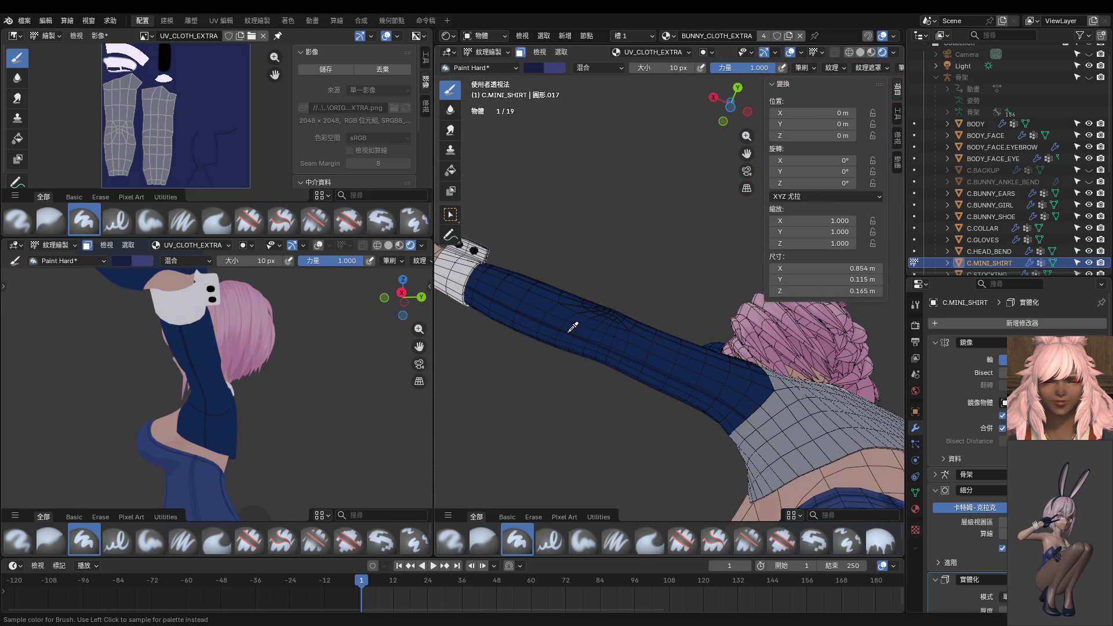
{"action": "middle_click_drag", "start_coordinate": [573, 328], "coordinate": [573, 398]}
{"action": "key", "text": "ctrl+KP_1"}
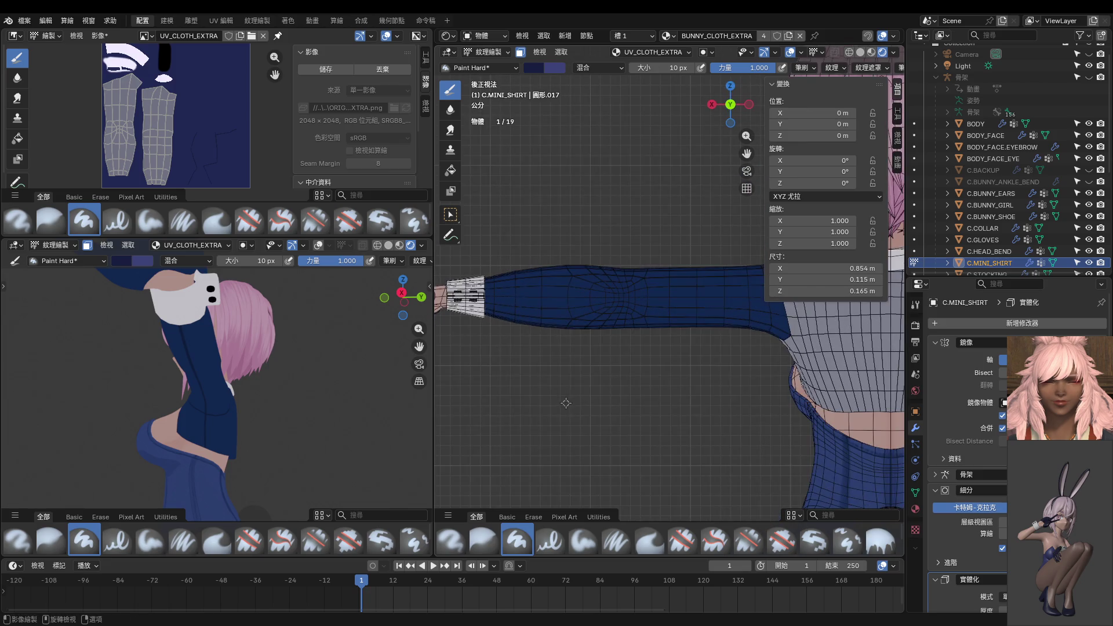
{"action": "left_click", "coordinate": [790, 52]}
{"action": "scroll", "coordinate": [664, 224], "scroll_direction": "down", "scroll_amount": 3}
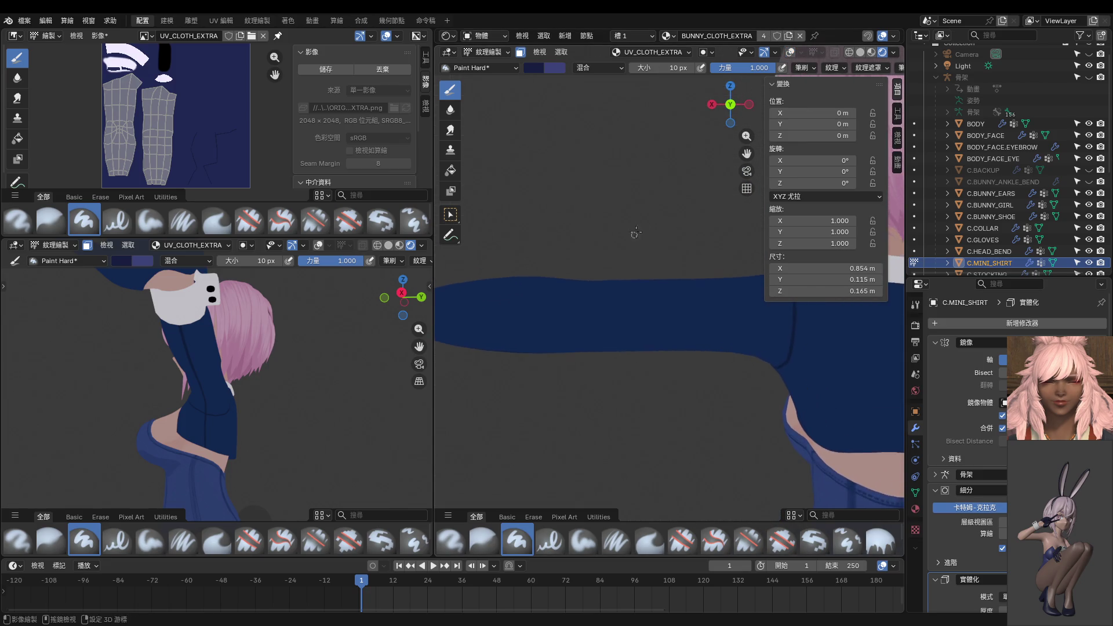
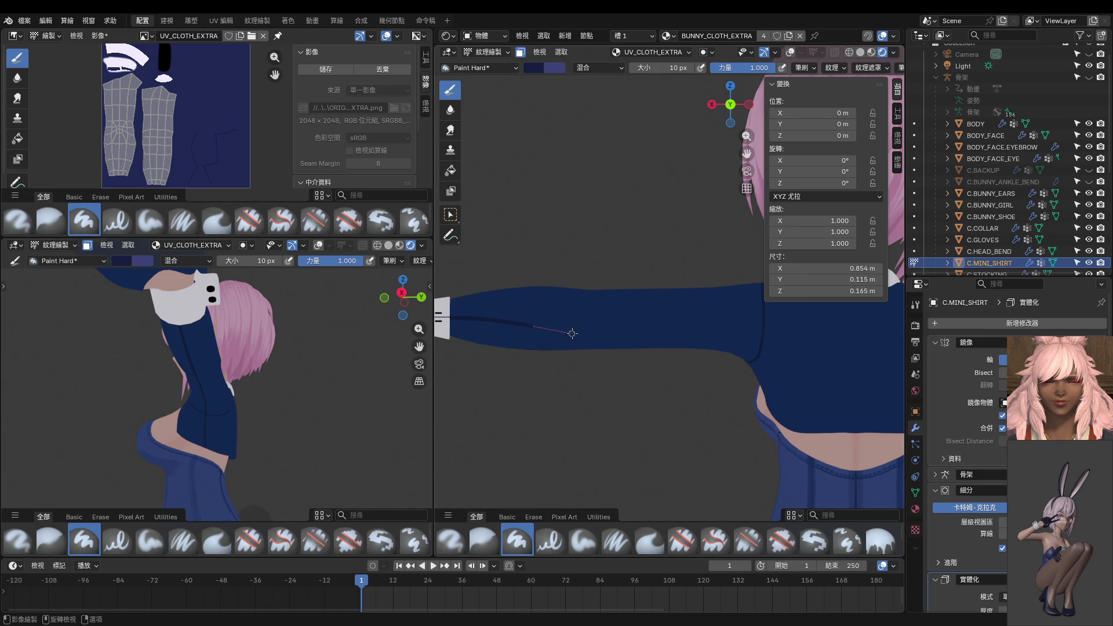
Paint a 10 px dark navy seam line along the raised sleeve toward the cuff.
{"action": "mouse_move", "coordinate": [685, 353]}
{"action": "left_mouse_down"}
{"action": "mouse_move", "coordinate": [788, 355]}
{"action": "mouse_move", "coordinate": [782, 372]}
{"action": "left_mouse_up"}
{"action": "mouse_move", "coordinate": [783, 371]}
{"action": "middle_mouse_down"}
{"action": "mouse_move", "coordinate": [868, 325]}
{"action": "mouse_move", "coordinate": [754, 348]}
{"action": "mouse_move", "coordinate": [624, 331]}
{"action": "mouse_move", "coordinate": [673, 320]}
{"action": "middle_mouse_up"}
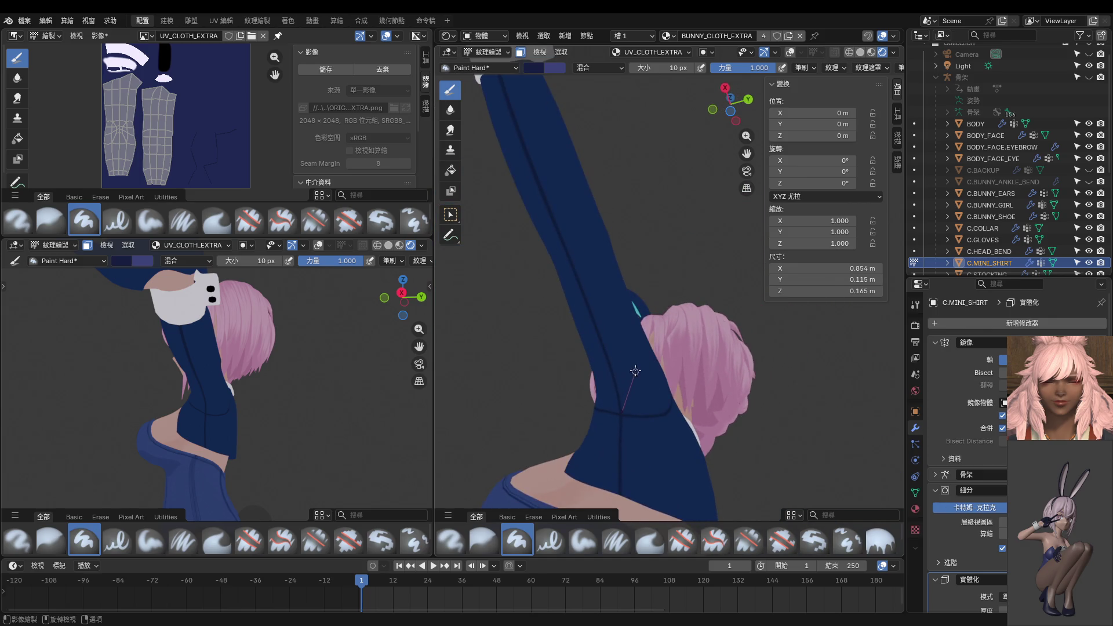
{"action": "left_click_drag", "start_coordinate": [630, 320], "coordinate": [618, 294]}
{"action": "mouse_move", "coordinate": [603, 257]}
{"action": "middle_mouse_down"}
{"action": "mouse_move", "coordinate": [621, 319]}
{"action": "mouse_move", "coordinate": [654, 358]}
{"action": "middle_mouse_up"}
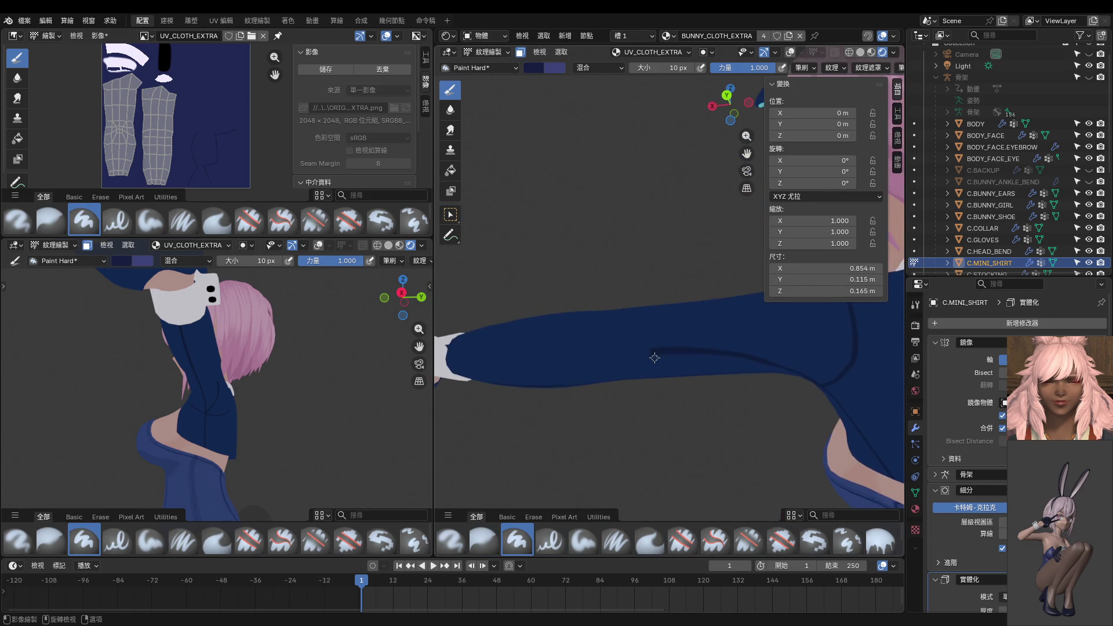
{"action": "left_click_drag", "start_coordinate": [653, 353], "coordinate": [532, 357]}
{"action": "middle_click_drag", "start_coordinate": [554, 350], "coordinate": [653, 381], "text": "shift"}
{"action": "left_click_drag", "start_coordinate": [573, 376], "coordinate": [495, 369]}
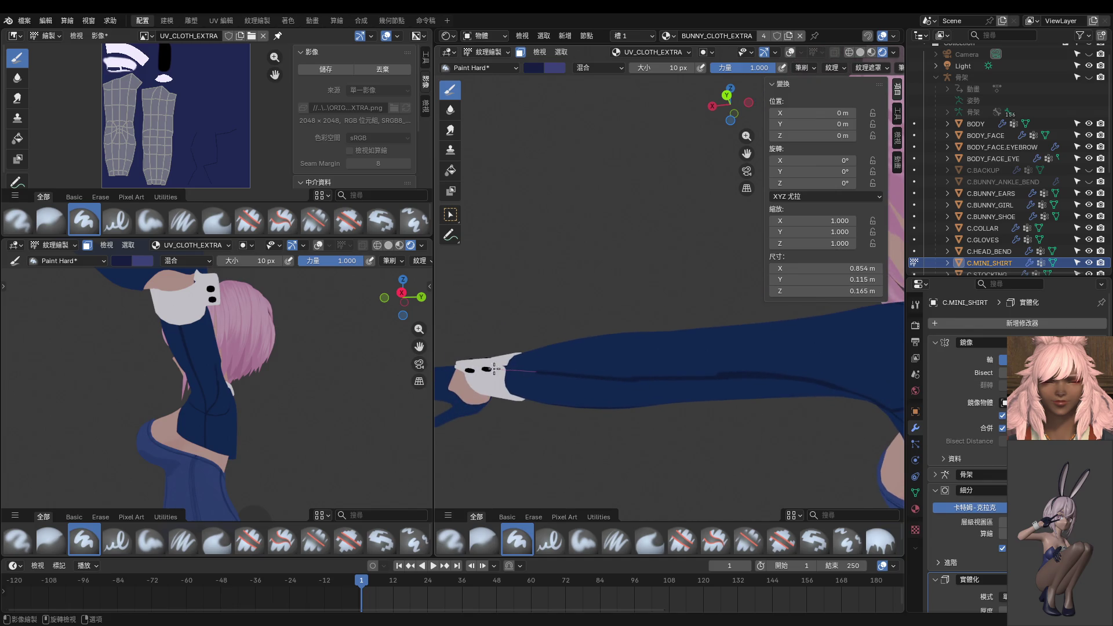
{"action": "mouse_move", "coordinate": [445, 367]}
{"action": "middle_mouse_down"}
{"action": "mouse_move", "coordinate": [757, 423]}
{"action": "mouse_move", "coordinate": [762, 413]}
{"action": "middle_mouse_up"}
{"action": "mouse_move", "coordinate": [683, 407]}
{"action": "middle_mouse_down"}
{"action": "mouse_move", "coordinate": [668, 391]}
{"action": "mouse_move", "coordinate": [557, 396]}
{"action": "middle_mouse_up"}
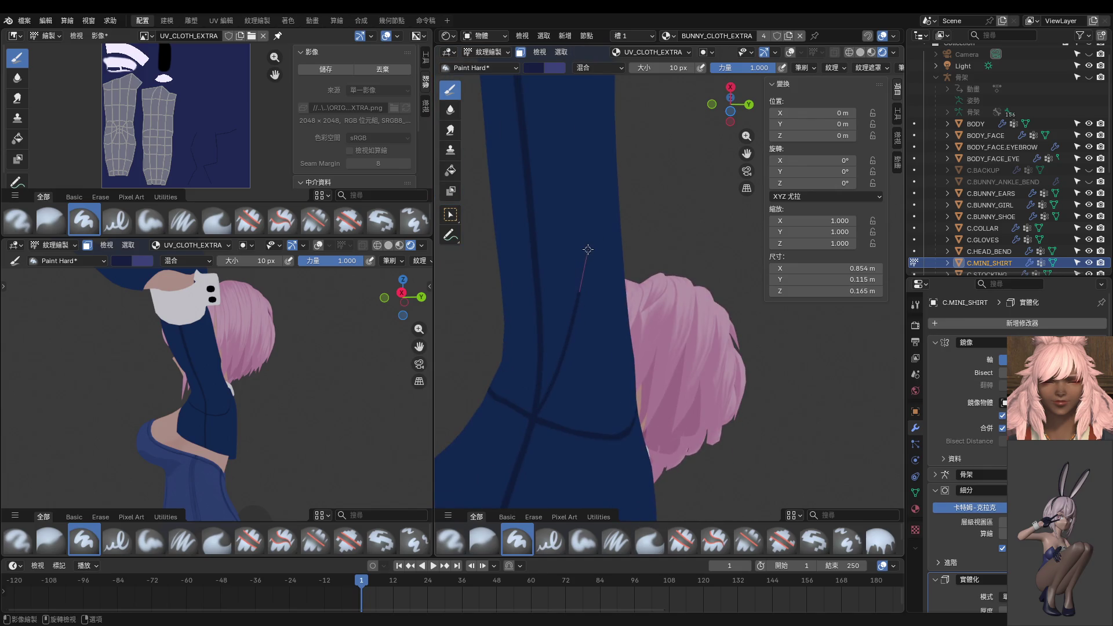
Set the brush size to 18 px and frame the sleeve seams.
{"action": "key", "text": "f"}
{"action": "left_click", "coordinate": [550, 376]}
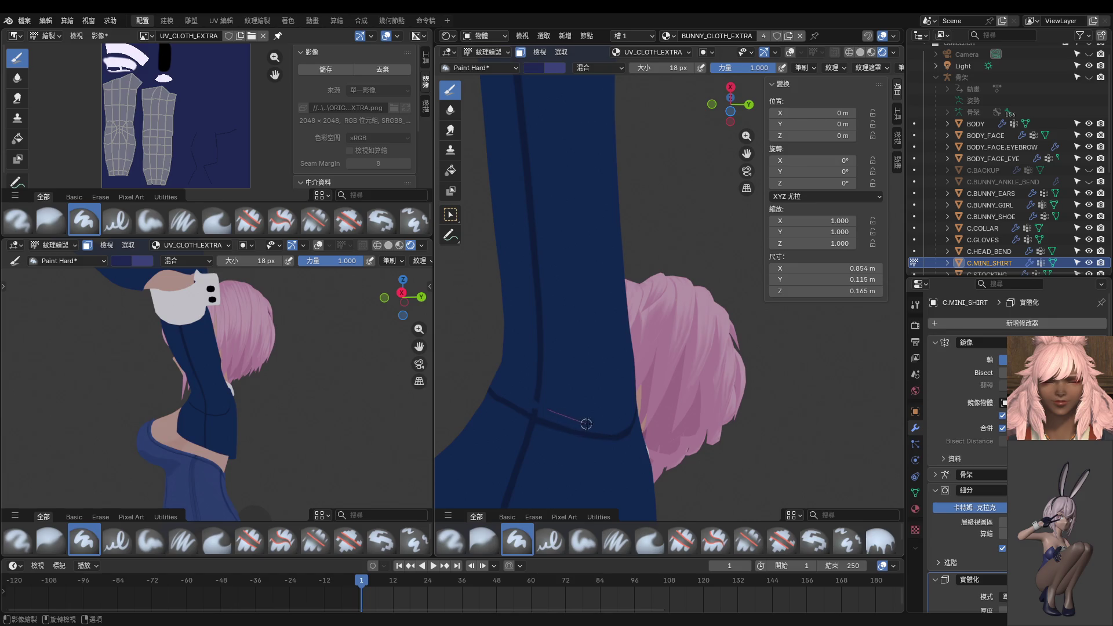
{"action": "scroll", "coordinate": [586, 424], "scroll_direction": "up", "scroll_amount": 3}
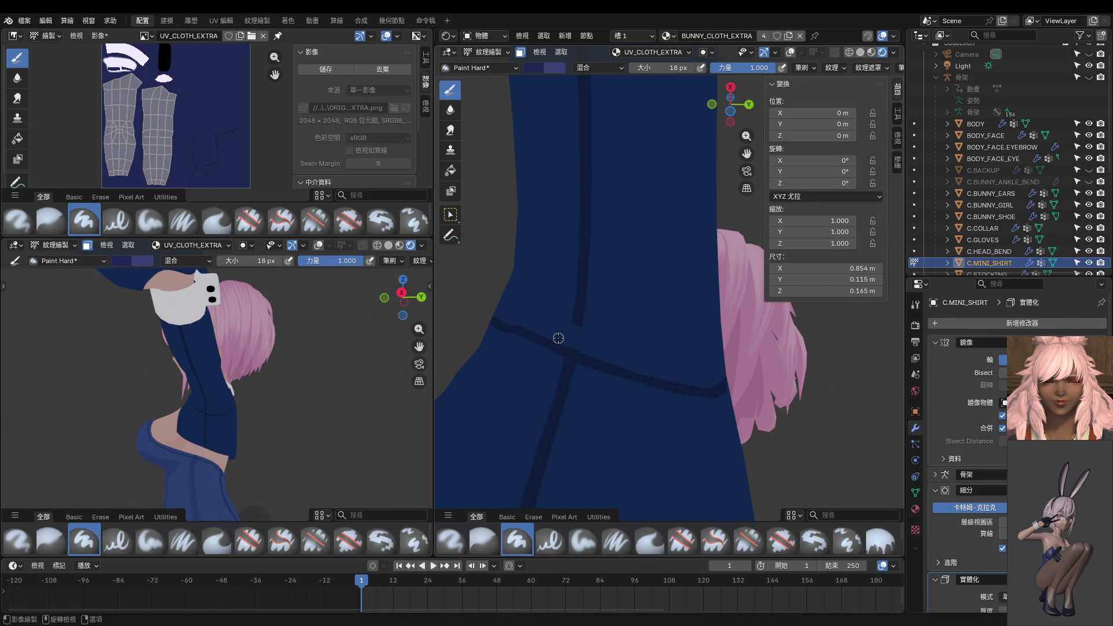
{"action": "middle_click_drag", "start_coordinate": [572, 359], "coordinate": [567, 392], "text": "shift"}
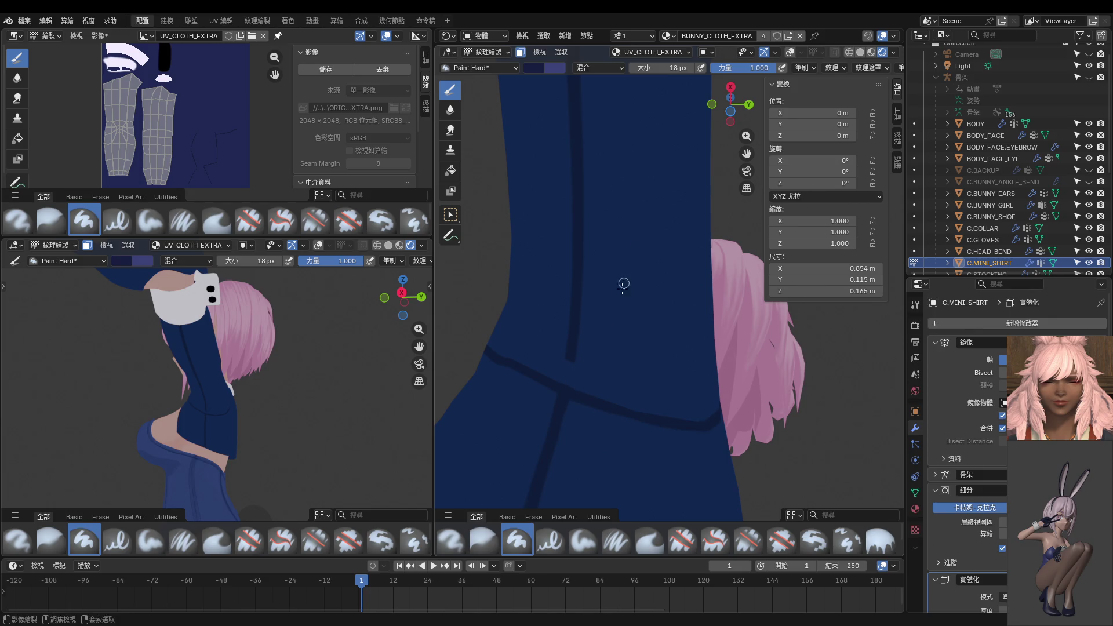
{"action": "middle_click_drag", "start_coordinate": [562, 394], "coordinate": [583, 386]}
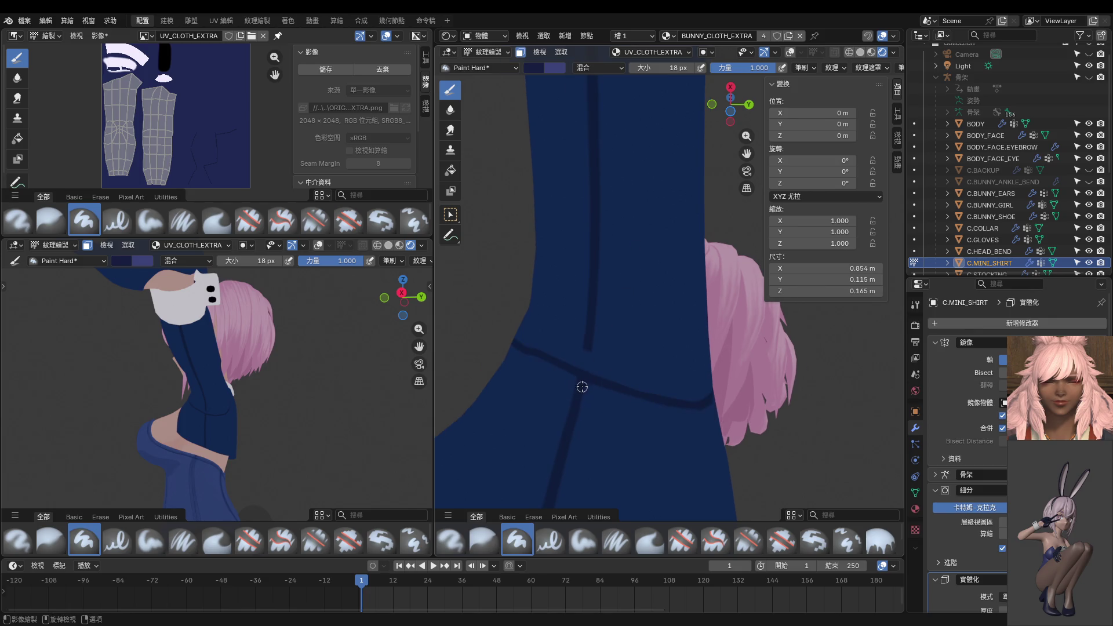
Paint a thick dark seam up from the shoulder crossing and along the sleeve toward the cuff.
{"action": "left_click_drag", "start_coordinate": [581, 381], "coordinate": [657, 202]}
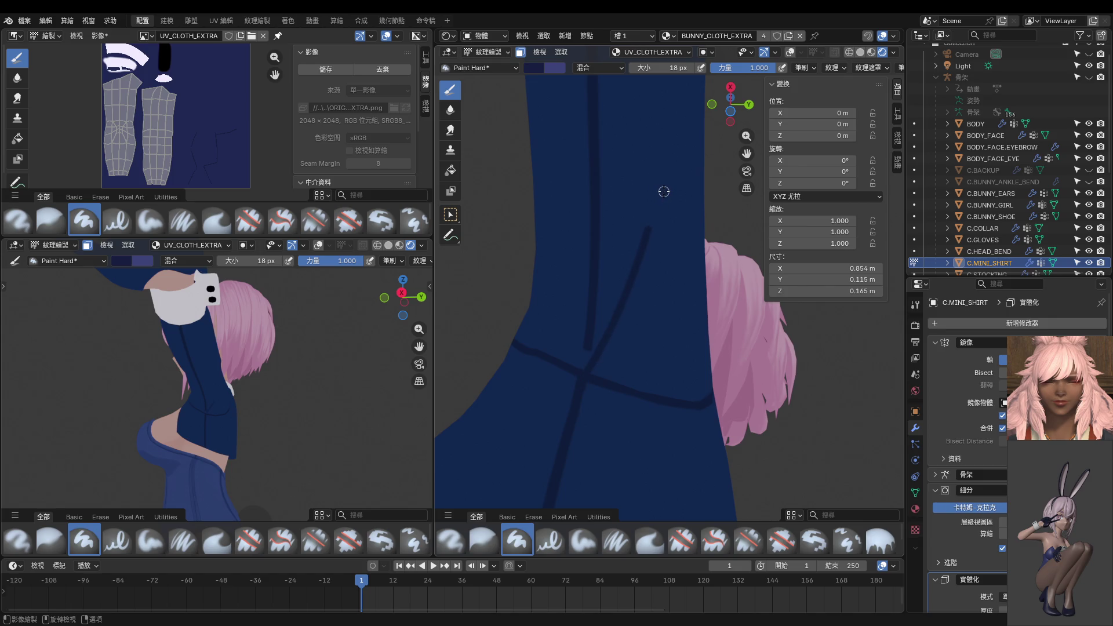
{"action": "middle_click_drag", "start_coordinate": [664, 191], "coordinate": [586, 321]}
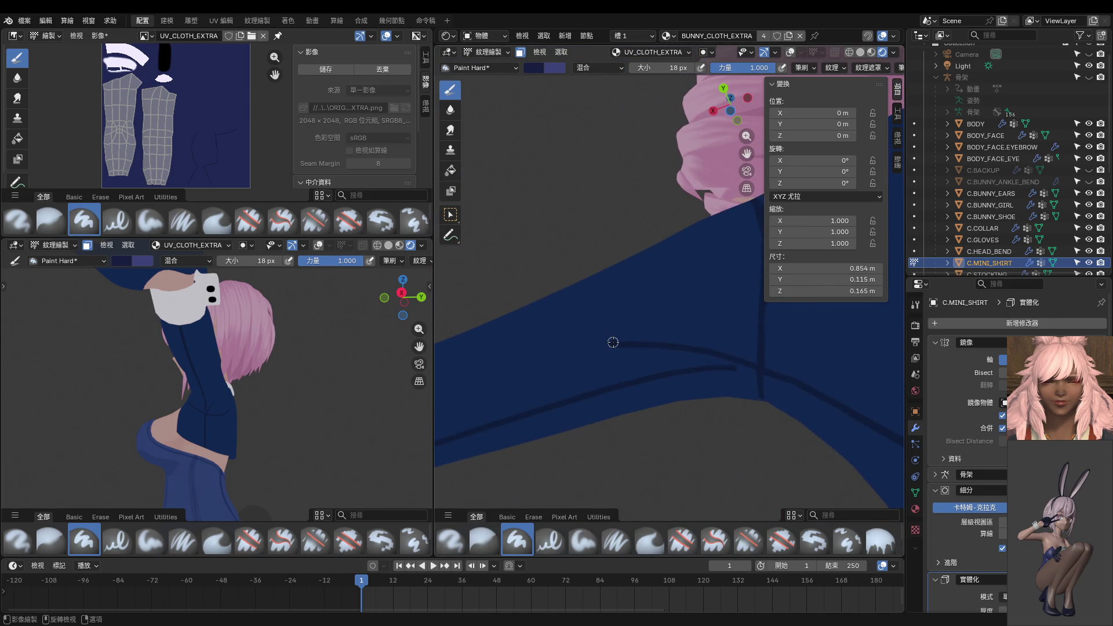
{"action": "left_click_drag", "start_coordinate": [545, 347], "coordinate": [507, 355]}
{"action": "mouse_move", "coordinate": [507, 356]}
{"action": "middle_mouse_down"}
{"action": "mouse_move", "coordinate": [737, 346]}
{"action": "mouse_move", "coordinate": [694, 305]}
{"action": "middle_mouse_up"}
{"action": "left_click_drag", "start_coordinate": [655, 297], "coordinate": [487, 305]}
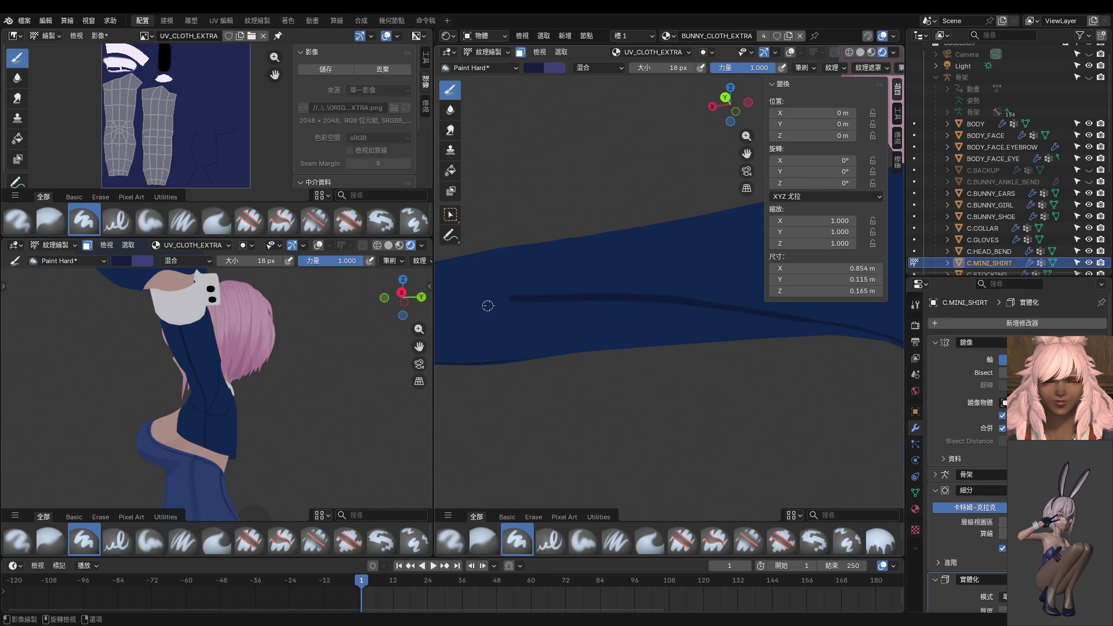
{"action": "mouse_move", "coordinate": [487, 305]}
{"action": "middle_mouse_down"}
{"action": "mouse_move", "coordinate": [666, 315]}
{"action": "mouse_move", "coordinate": [712, 348]}
{"action": "mouse_move", "coordinate": [625, 322]}
{"action": "mouse_move", "coordinate": [653, 323]}
{"action": "mouse_move", "coordinate": [697, 298]}
{"action": "middle_mouse_up"}
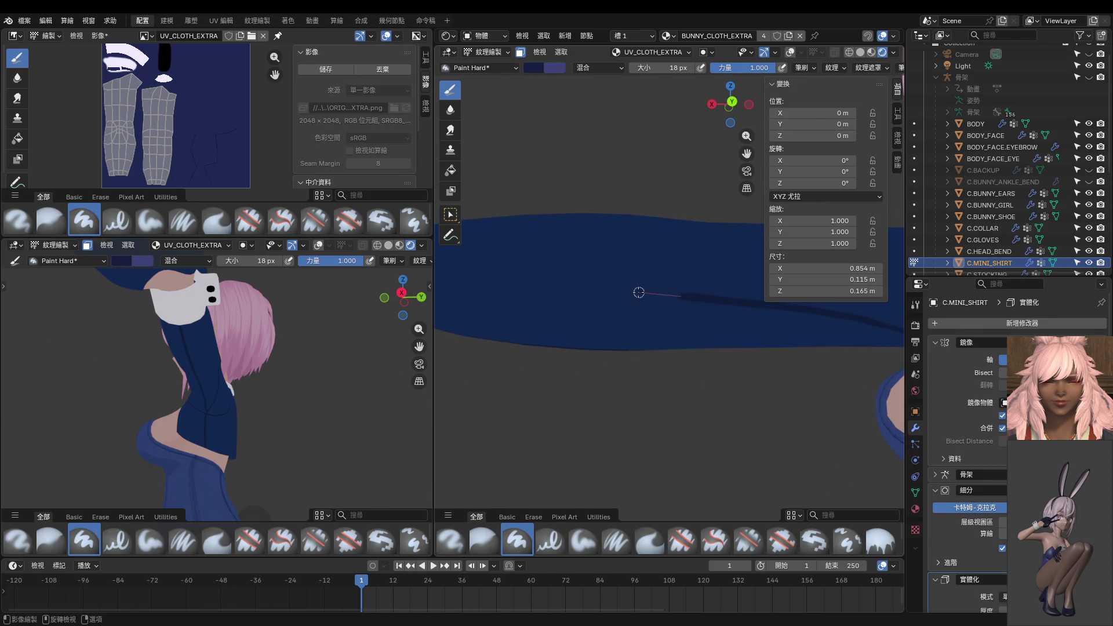
{"action": "left_click_drag", "start_coordinate": [639, 292], "coordinate": [452, 290]}
{"action": "middle_click_drag", "start_coordinate": [452, 290], "coordinate": [614, 317]}
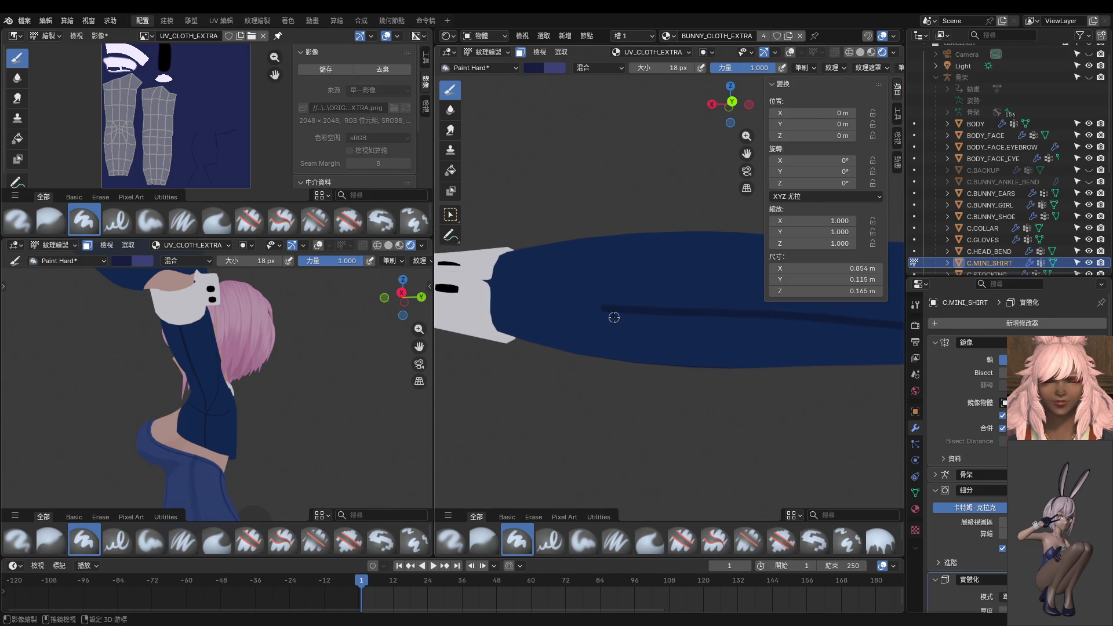
{"action": "left_click_drag", "start_coordinate": [614, 309], "coordinate": [452, 287]}
Undo the misplaced seam strokes and repaint one clean dark line along the sleeve.
{"action": "key", "text": "ctrl+z"}
{"action": "left_click_drag", "start_coordinate": [597, 309], "coordinate": [472, 284]}
{"action": "key", "text": "ctrl+z"}
{"action": "left_click_drag", "start_coordinate": [600, 308], "coordinate": [491, 290]}
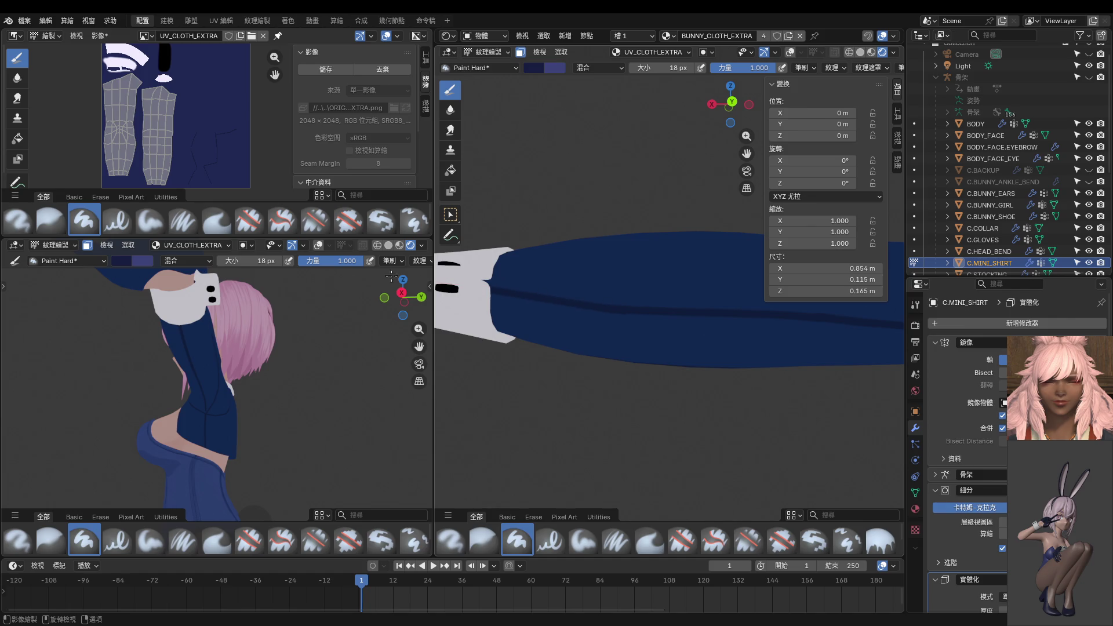
{"action": "key", "text": "ctrl+z"}
{"action": "middle_click_drag", "start_coordinate": [660, 313], "coordinate": [594, 323]}
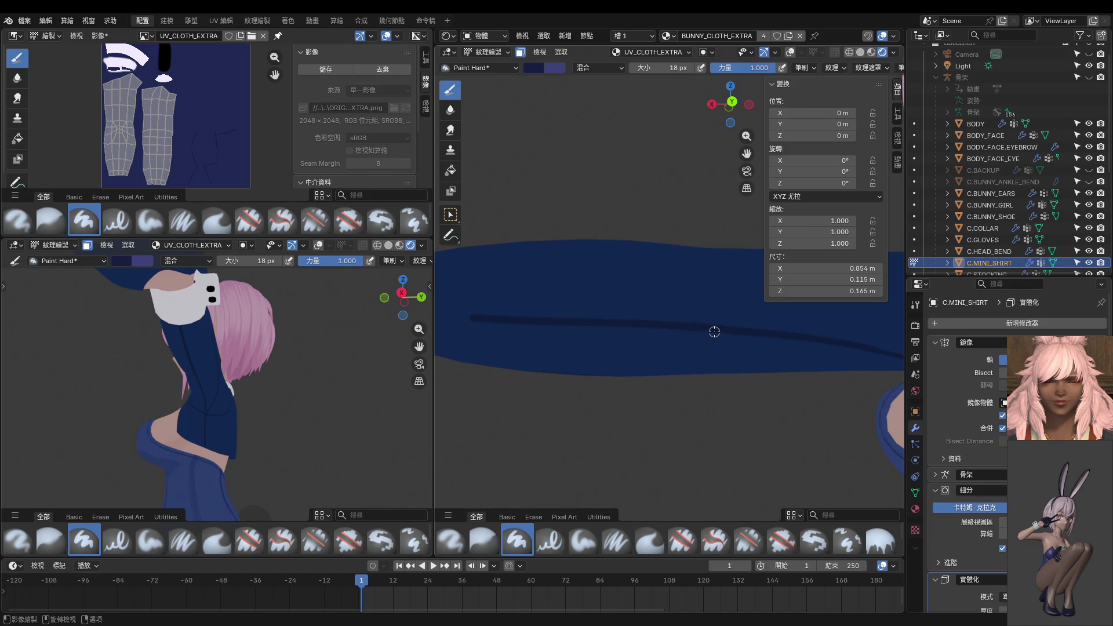
{"action": "mouse_move", "coordinate": [708, 327]}
{"action": "left_mouse_down"}
{"action": "mouse_move", "coordinate": [531, 300]}
{"action": "mouse_move", "coordinate": [384, 297]}
{"action": "left_mouse_up"}
Add a short line on the seam and paint over the stray stroke in navy.
{"action": "middle_click_drag", "start_coordinate": [557, 307], "coordinate": [626, 315]}
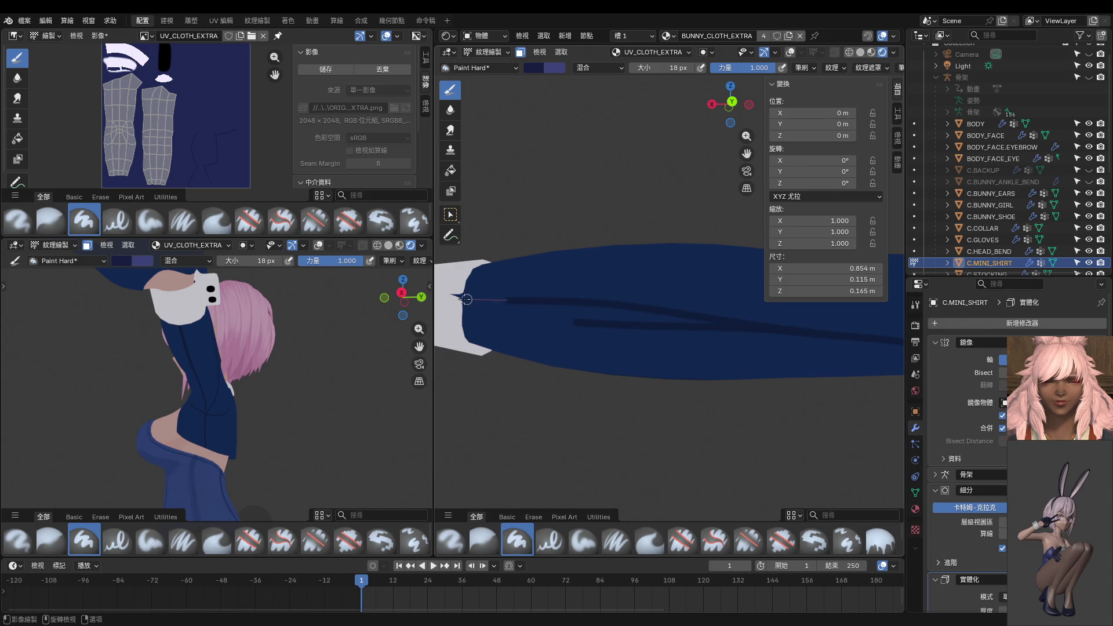
{"action": "middle_click_drag", "start_coordinate": [556, 316], "coordinate": [621, 336]}
{"action": "middle_click_drag", "start_coordinate": [722, 351], "coordinate": [506, 325]}
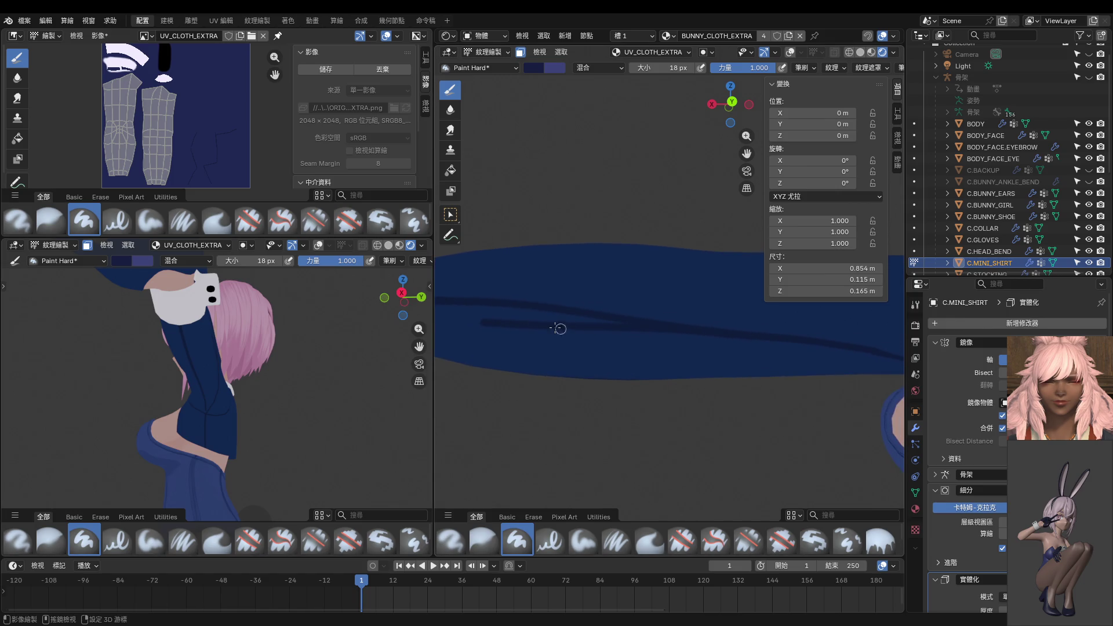
{"action": "left_click_drag", "start_coordinate": [603, 326], "coordinate": [751, 350]}
{"action": "left_click_drag", "start_coordinate": [466, 319], "coordinate": [525, 328]}
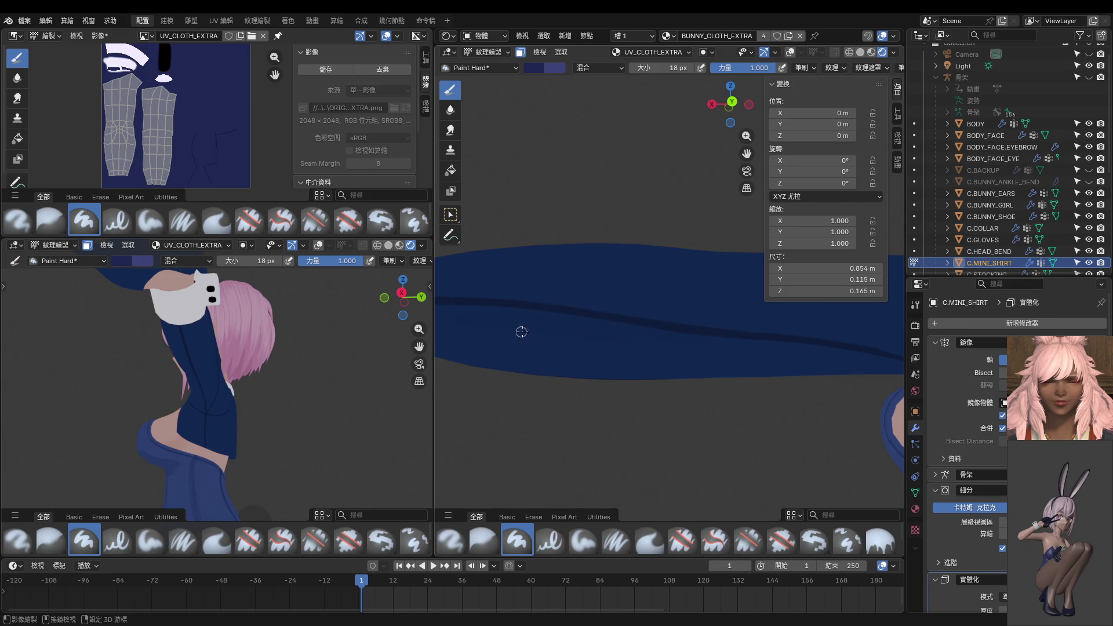
{"action": "middle_click_drag", "start_coordinate": [521, 328], "coordinate": [543, 338], "text": "shift"}
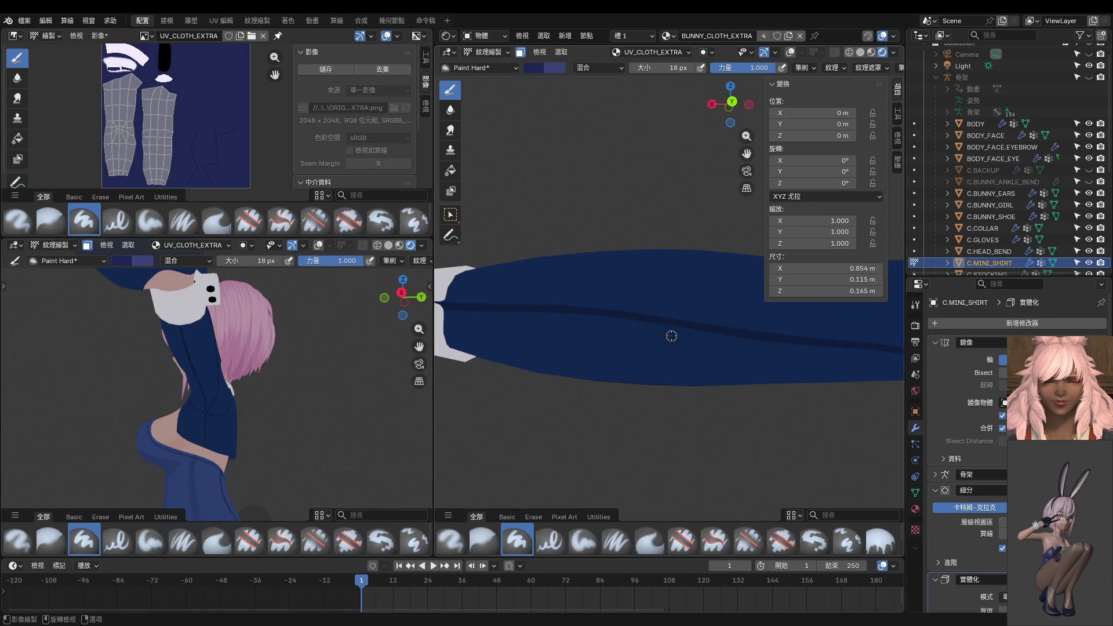
{"action": "mouse_move", "coordinate": [671, 331]}
{"action": "middle_mouse_down"}
{"action": "mouse_move", "coordinate": [733, 363]}
{"action": "mouse_move", "coordinate": [540, 364]}
{"action": "middle_mouse_up"}
Darken the fold crease running up the raised sleeve.
{"action": "scroll", "coordinate": [540, 363], "scroll_direction": "down", "scroll_amount": 6}
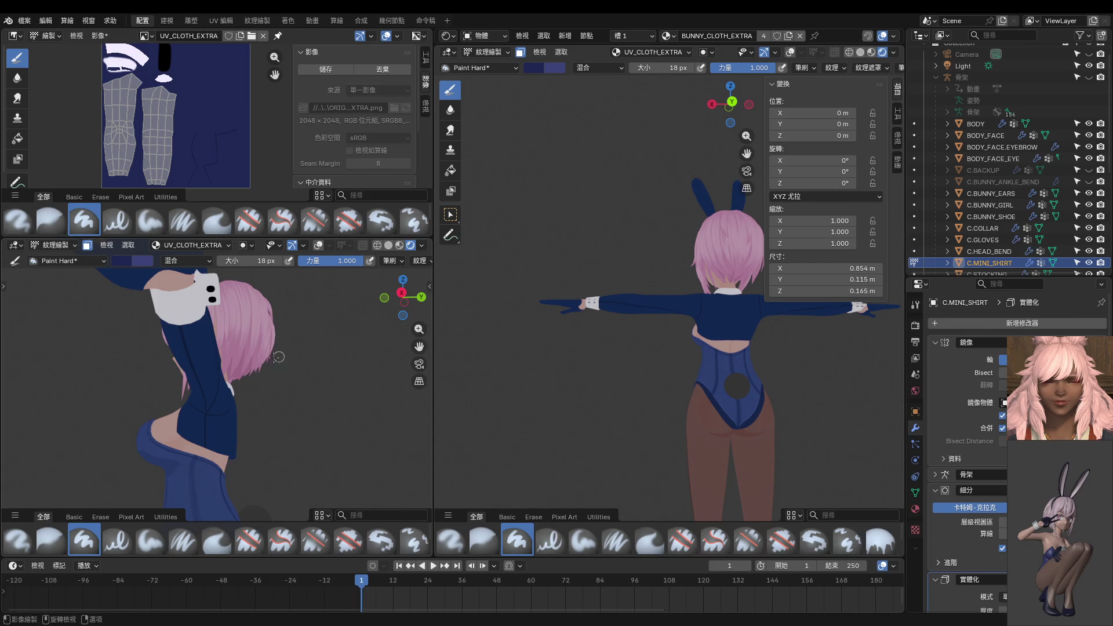
{"action": "middle_click_drag", "start_coordinate": [278, 356], "coordinate": [87, 382]}
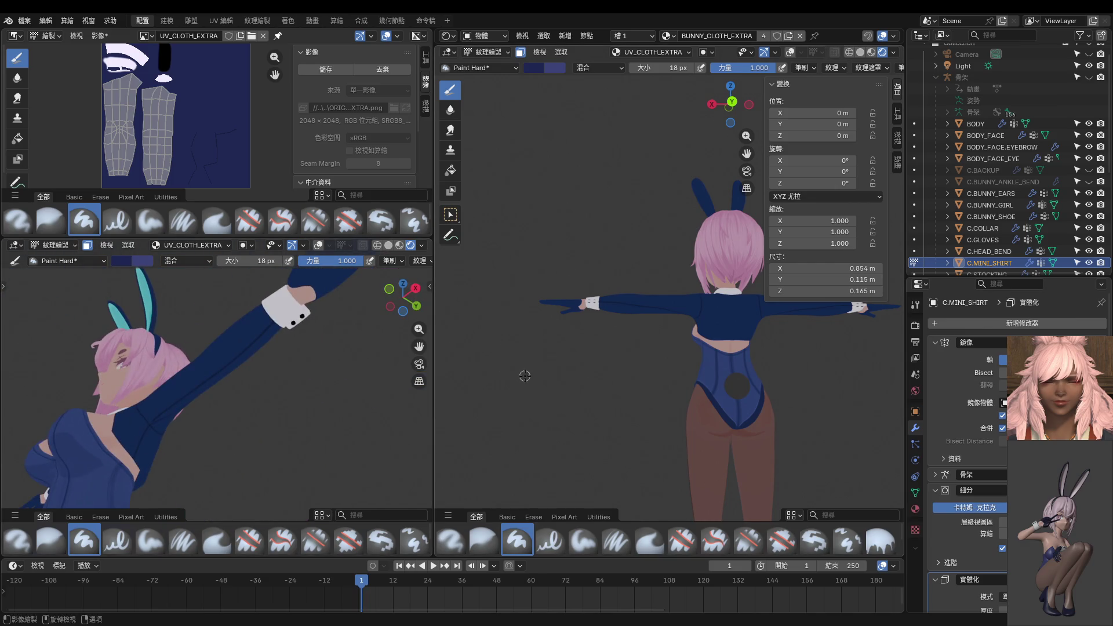
{"action": "middle_click_drag", "start_coordinate": [575, 397], "coordinate": [655, 350]}
{"action": "scroll", "coordinate": [656, 350], "scroll_direction": "up", "scroll_amount": 6}
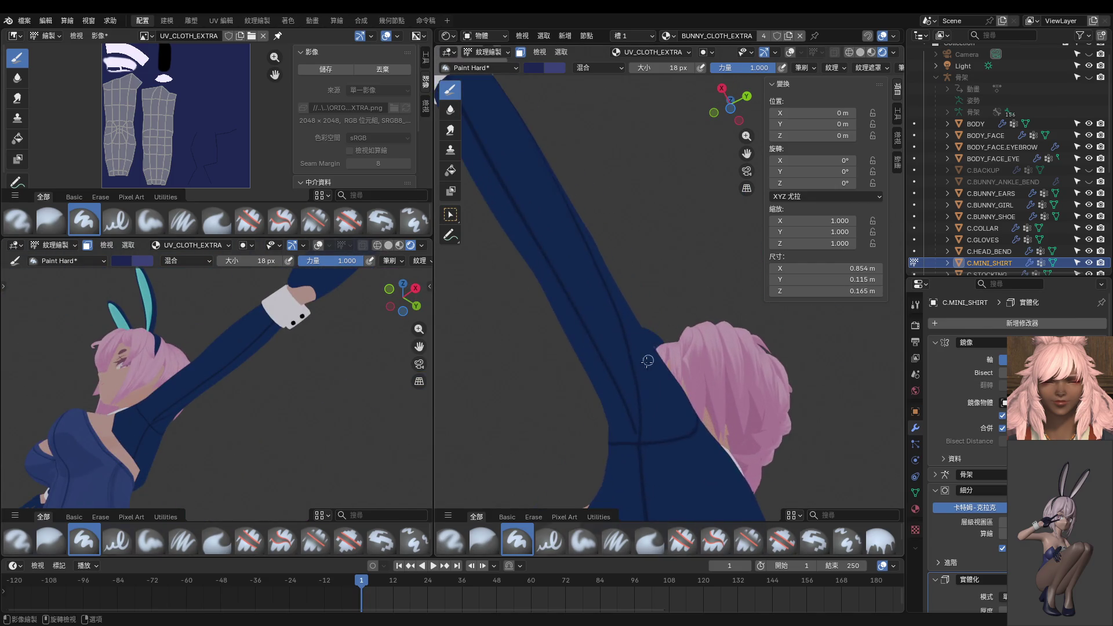
{"action": "scroll", "coordinate": [655, 350], "scroll_direction": "up", "scroll_amount": 2}
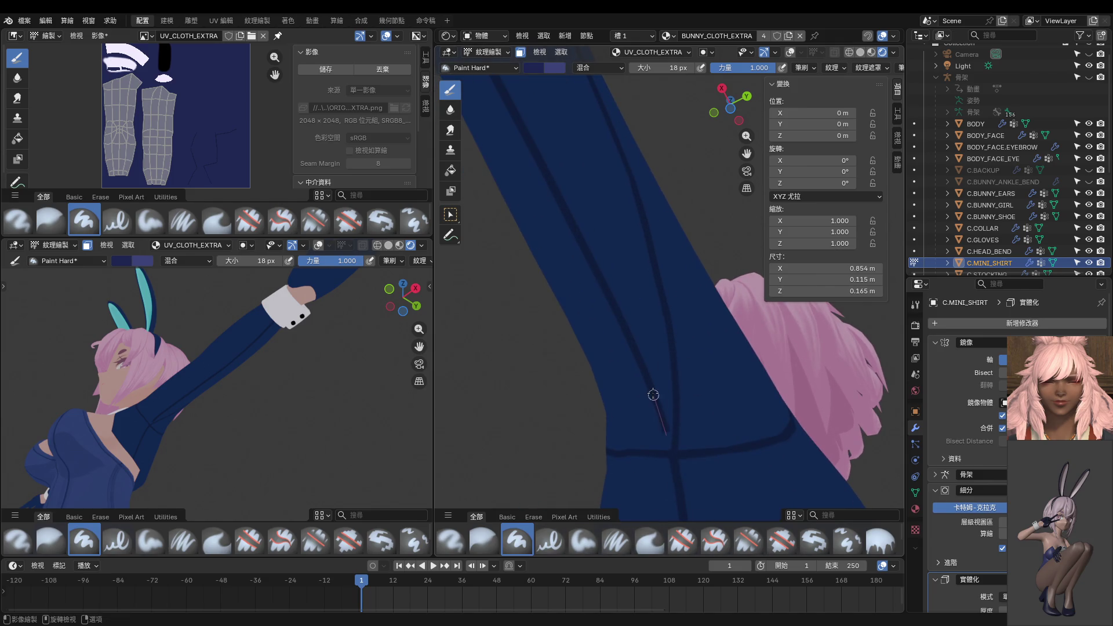
{"action": "left_click_drag", "start_coordinate": [658, 394], "coordinate": [605, 297]}
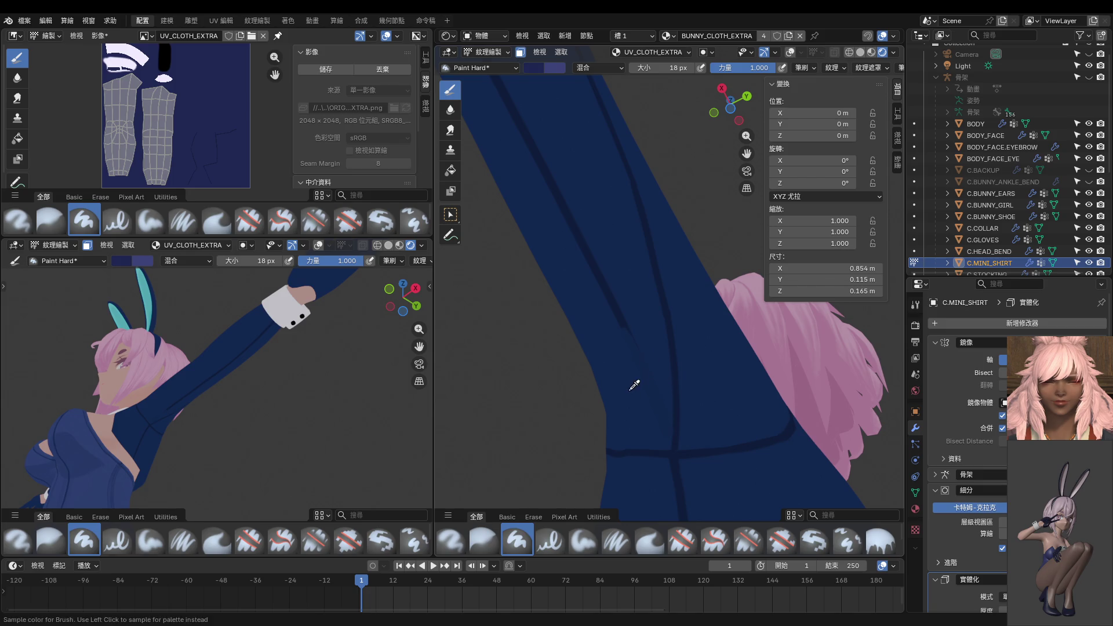
{"action": "middle_click_drag", "start_coordinate": [651, 298], "coordinate": [658, 367], "text": "shift"}
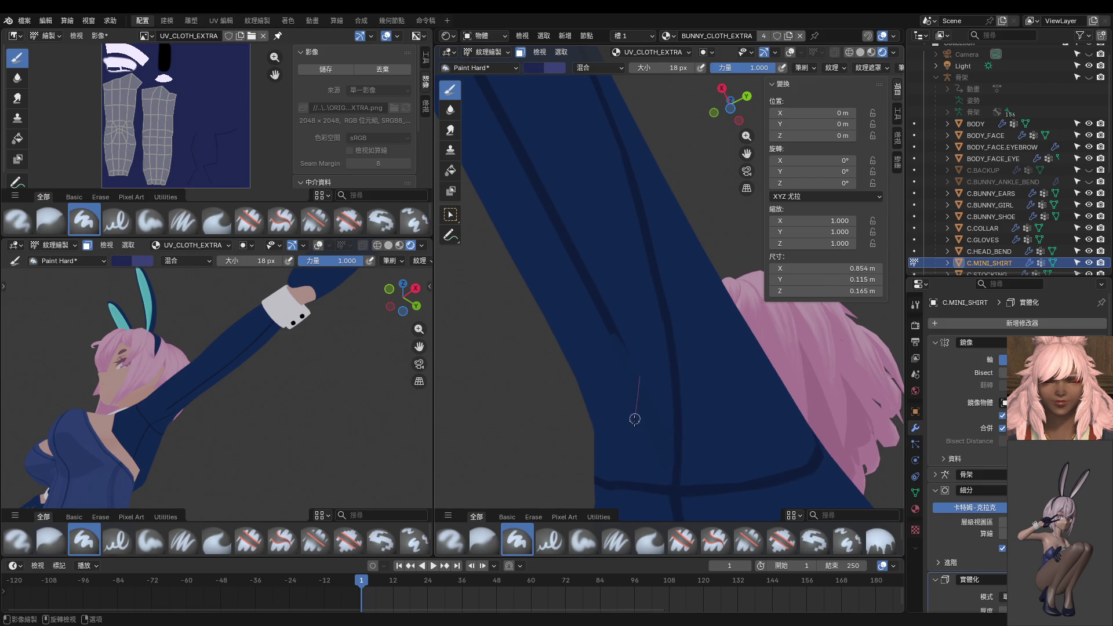
{"action": "left_click_drag", "start_coordinate": [659, 480], "coordinate": [671, 460]}
Repaint the crease in sampled darker navy, then soften it with a lighter navy streak.
{"action": "scroll", "coordinate": [684, 460], "scroll_direction": "up", "scroll_amount": 2}
{"action": "middle_click_drag", "start_coordinate": [687, 400], "coordinate": [687, 366], "text": "shift"}
{"action": "key", "text": "s"}
{"action": "left_click_drag", "start_coordinate": [689, 348], "coordinate": [680, 424]}
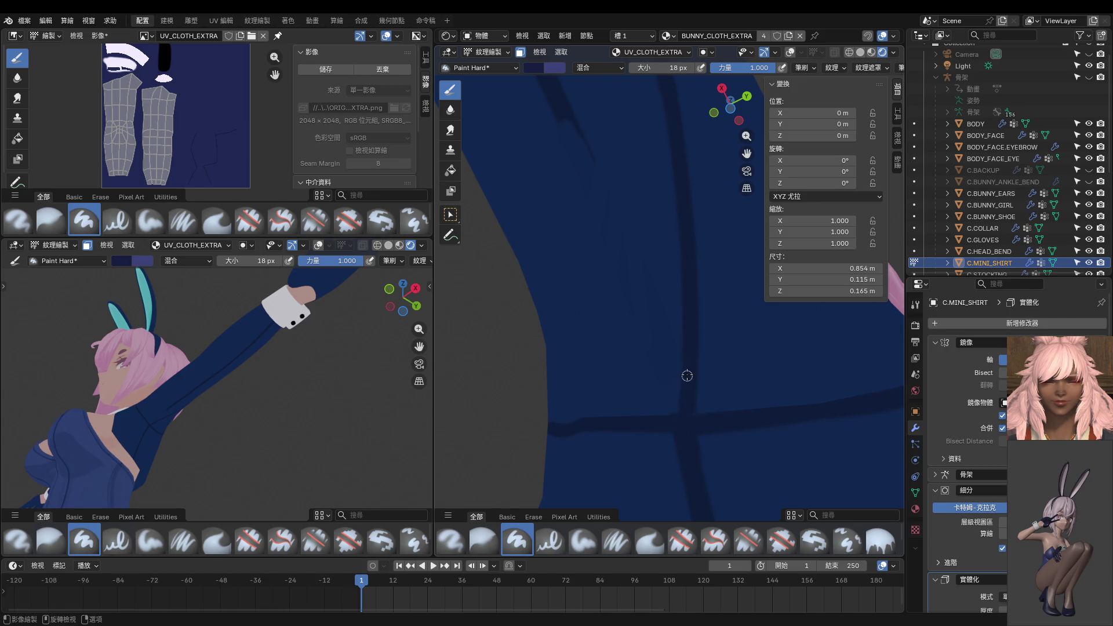
{"action": "left_click_drag", "start_coordinate": [686, 394], "coordinate": [680, 419]}
{"action": "key", "text": "s"}
{"action": "left_click_drag", "start_coordinate": [664, 316], "coordinate": [661, 417]}
Set the brush to 104 px and paint broad strokes over the sleeve creases.
{"action": "key", "text": "f"}
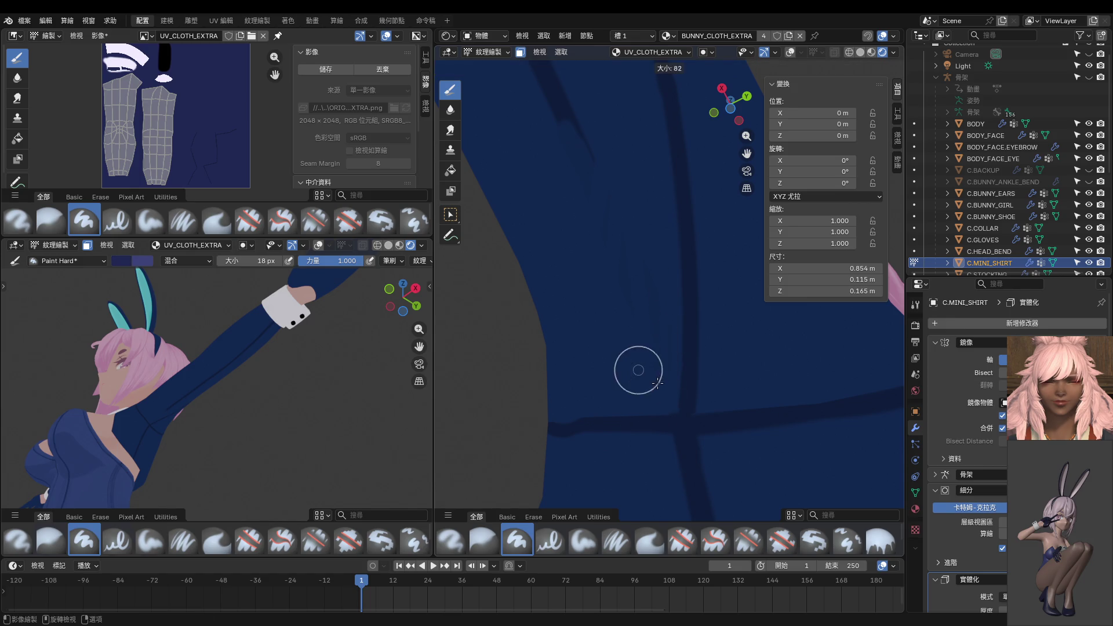
{"action": "left_click", "coordinate": [657, 379]}
{"action": "middle_click_drag", "start_coordinate": [589, 116], "coordinate": [606, 258]}
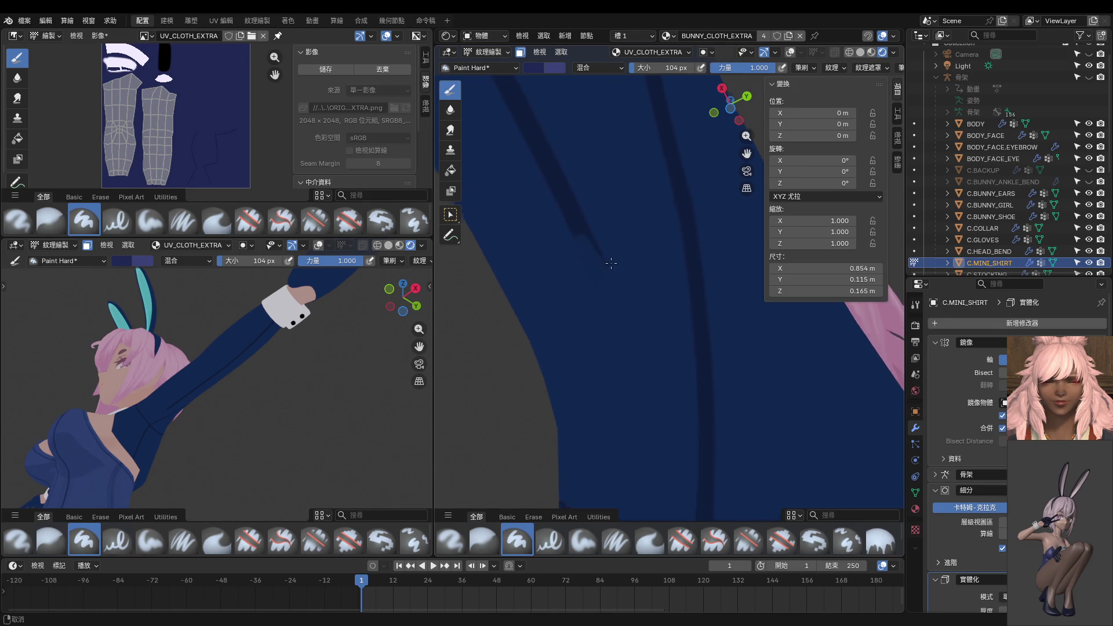
{"action": "left_click_drag", "start_coordinate": [606, 258], "coordinate": [512, 135]}
{"action": "scroll", "coordinate": [514, 136], "scroll_direction": "down", "scroll_amount": 3}
{"action": "middle_click_drag", "start_coordinate": [517, 137], "coordinate": [613, 303]}
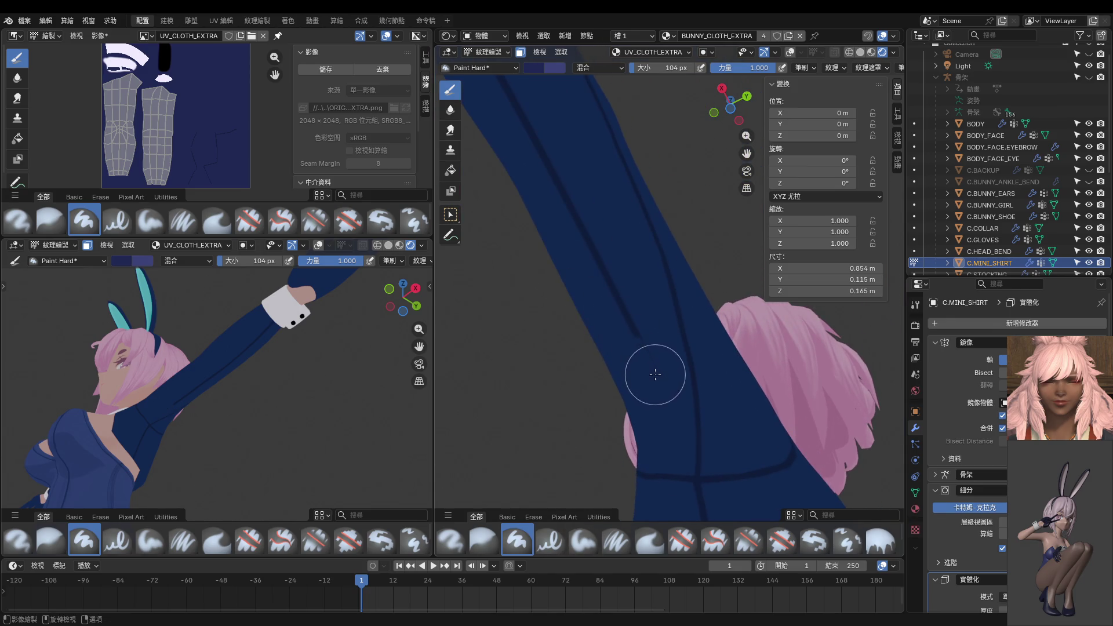
{"action": "left_click_drag", "start_coordinate": [653, 373], "coordinate": [515, 94]}
{"action": "middle_click_drag", "start_coordinate": [515, 95], "coordinate": [604, 289]}
Paint the sleeve near the white cuff, then isolate the jacket in Local View.
{"action": "left_click_drag", "start_coordinate": [643, 363], "coordinate": [513, 131]}
{"action": "middle_click_drag", "start_coordinate": [513, 130], "coordinate": [658, 385]}
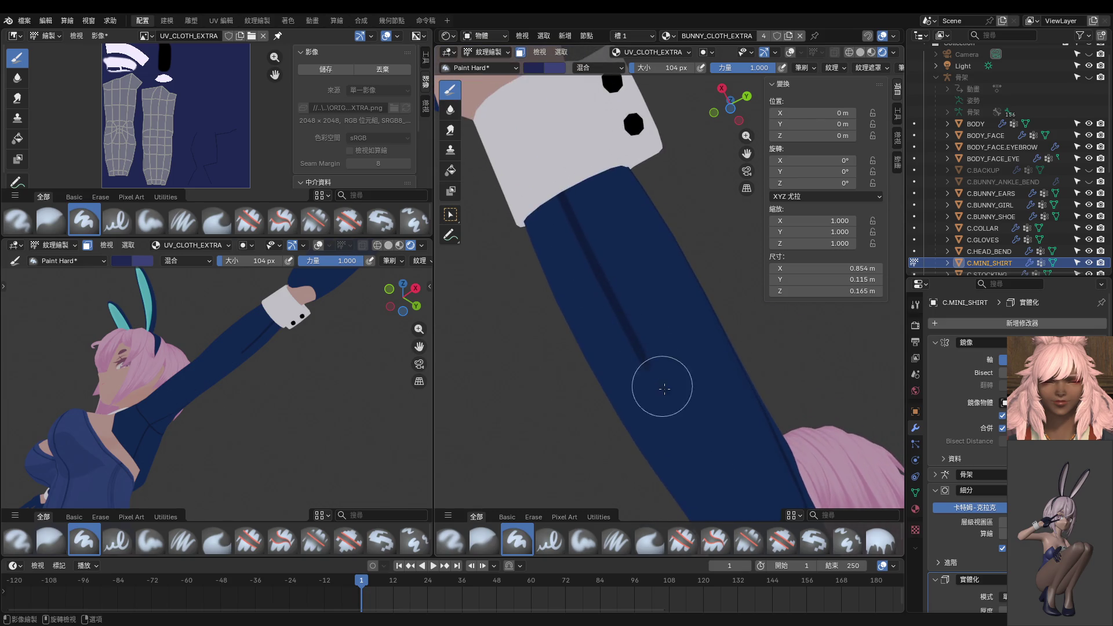
{"action": "left_click_drag", "start_coordinate": [659, 385], "coordinate": [508, 102]}
{"action": "mouse_move", "coordinate": [508, 102]}
{"action": "middle_mouse_down"}
{"action": "mouse_move", "coordinate": [551, 203]}
{"action": "mouse_move", "coordinate": [606, 185]}
{"action": "mouse_move", "coordinate": [599, 329]}
{"action": "mouse_move", "coordinate": [641, 343]}
{"action": "middle_mouse_up"}
{"action": "key", "text": "KP_Divide"}
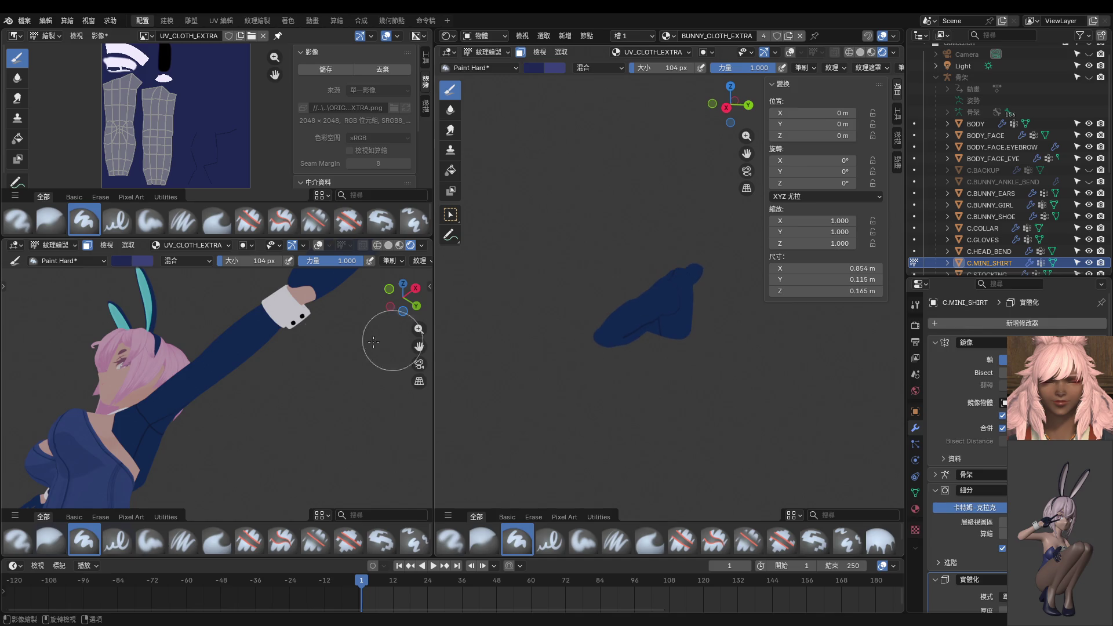
Fill the lighter sleeve patch with solid dark blue, then return to Object Mode and zoom out.
{"action": "mouse_move", "coordinate": [392, 341]}
{"action": "middle_mouse_down"}
{"action": "mouse_move", "coordinate": [112, 414]}
{"action": "mouse_move", "coordinate": [137, 413]}
{"action": "middle_mouse_up"}
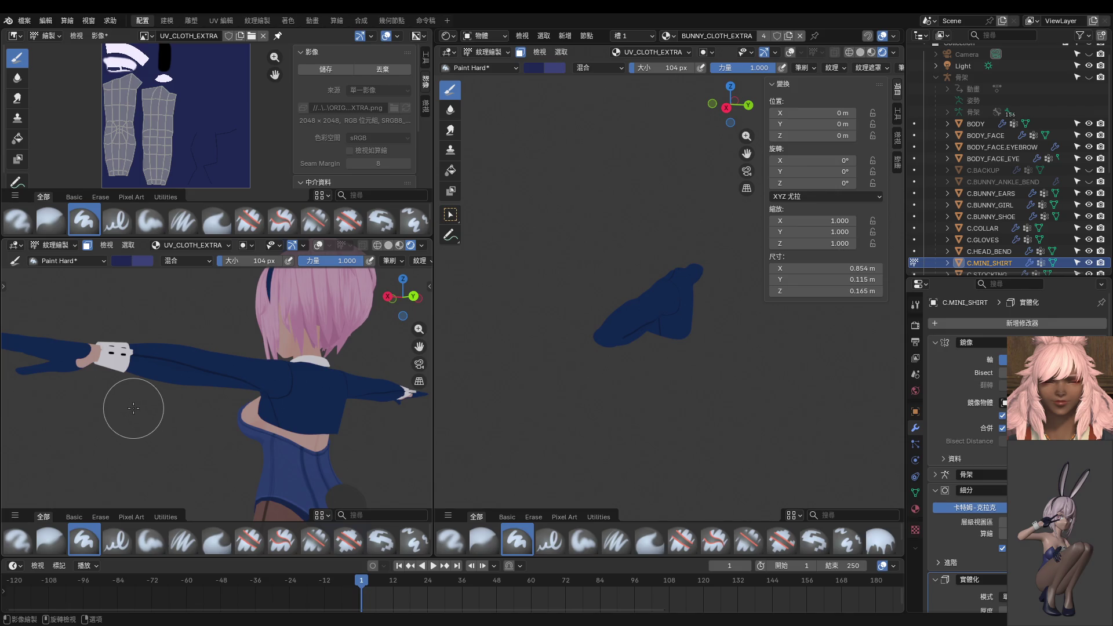
{"action": "left_click_drag", "start_coordinate": [609, 368], "coordinate": [602, 353]}
{"action": "mouse_move", "coordinate": [619, 350]}
{"action": "middle_mouse_down"}
{"action": "mouse_move", "coordinate": [628, 360]}
{"action": "mouse_move", "coordinate": [704, 326]}
{"action": "mouse_move", "coordinate": [740, 438]}
{"action": "mouse_move", "coordinate": [748, 348]}
{"action": "middle_mouse_up"}
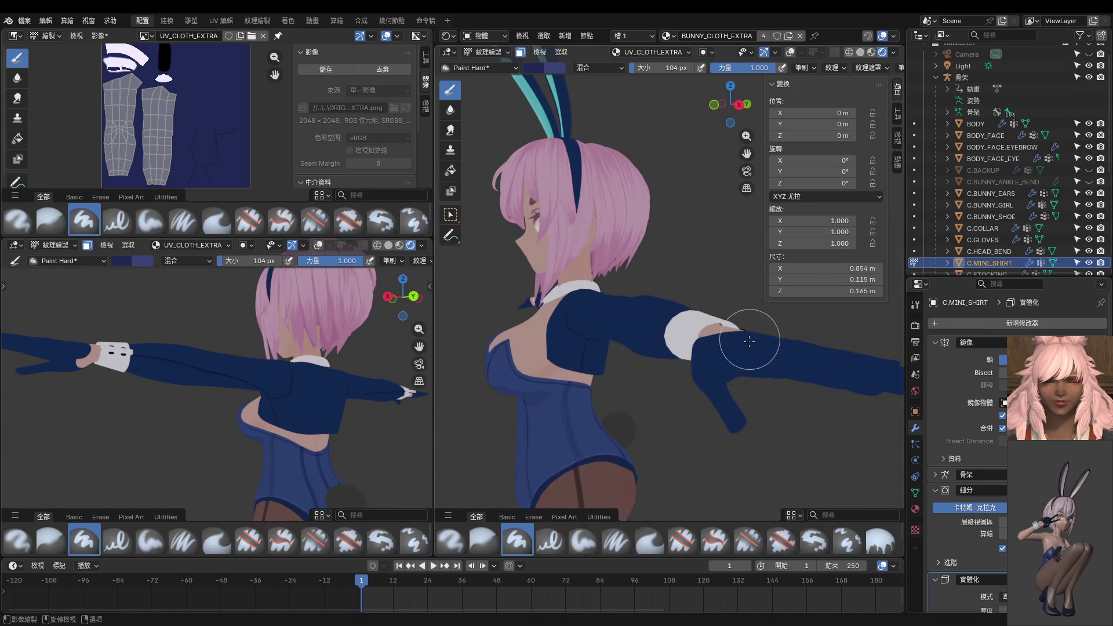
{"action": "key", "text": "ctrl+Tab"}
{"action": "scroll", "coordinate": [688, 352], "scroll_direction": "down", "scroll_amount": 5}
In Pose Mode, test an X rotation on the HAND_IK.L bone and cancel it.
{"action": "left_click", "coordinate": [809, 53]}
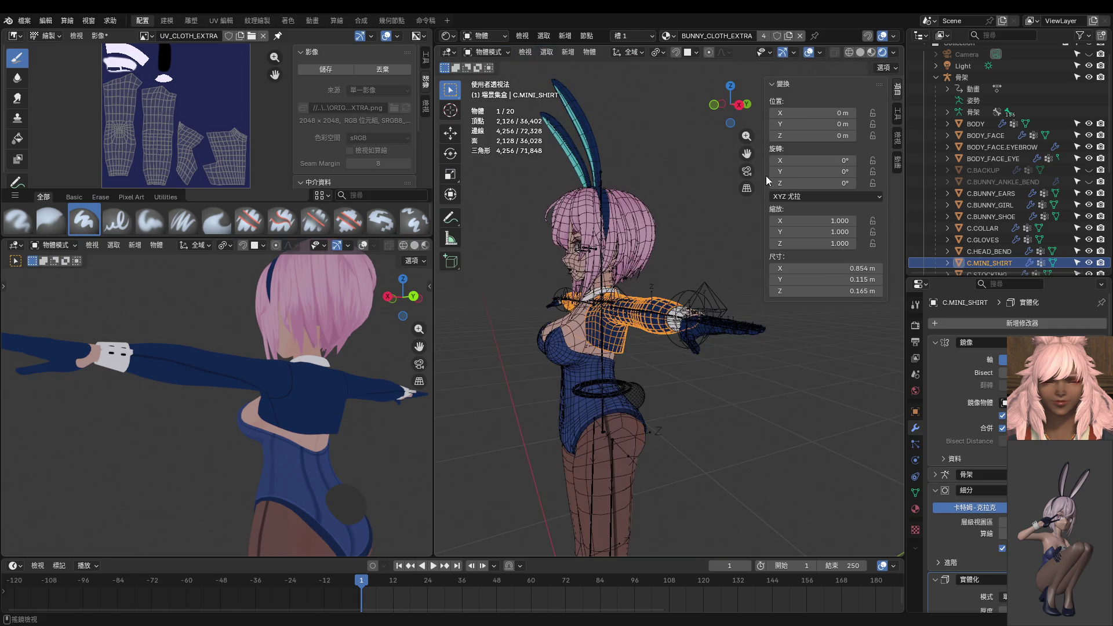
{"action": "left_click", "coordinate": [697, 304]}
{"action": "scroll", "coordinate": [697, 304], "scroll_direction": "up", "scroll_amount": 4}
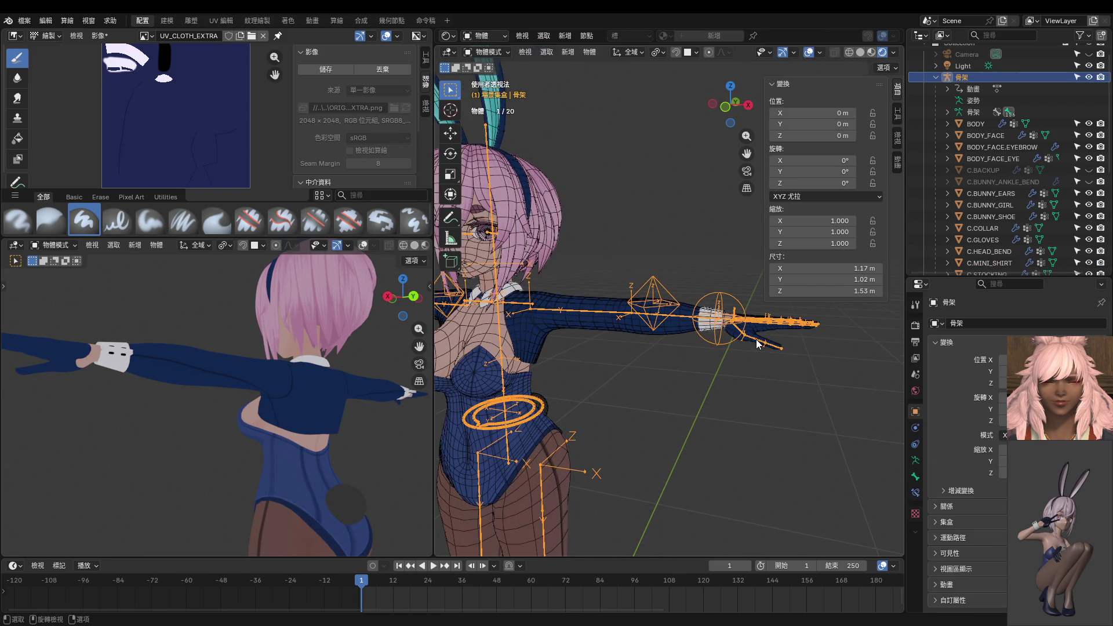
{"action": "key", "text": "ctrl+Tab"}
{"action": "left_click", "coordinate": [738, 304]}
{"action": "middle_click_drag", "start_coordinate": [738, 305], "coordinate": [702, 302]}
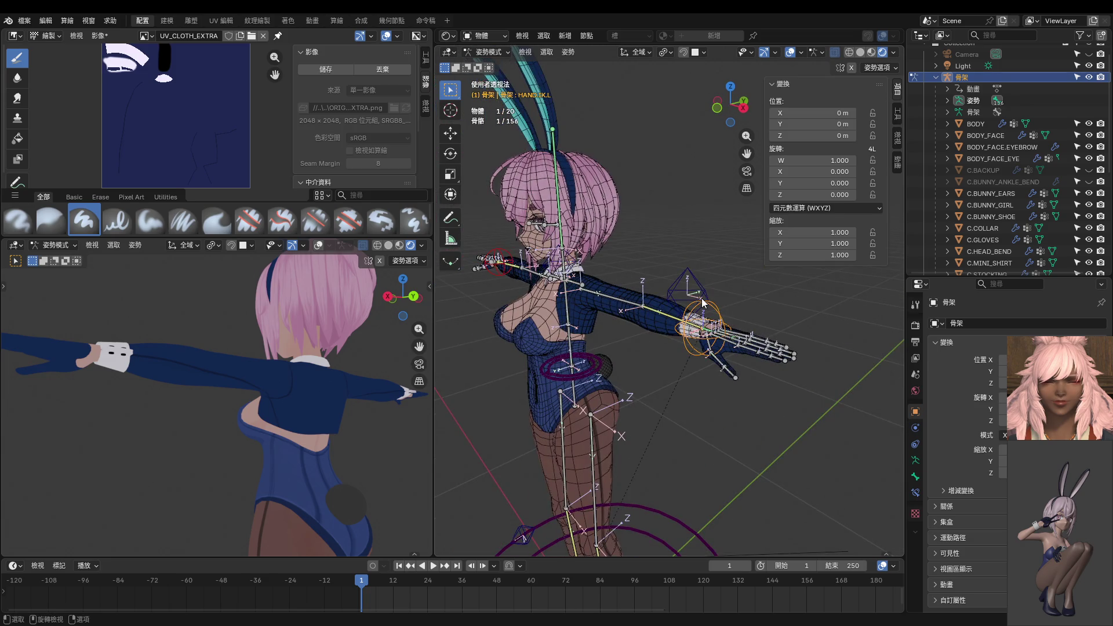
{"action": "key", "text": "r"}
{"action": "key", "text": "x"}
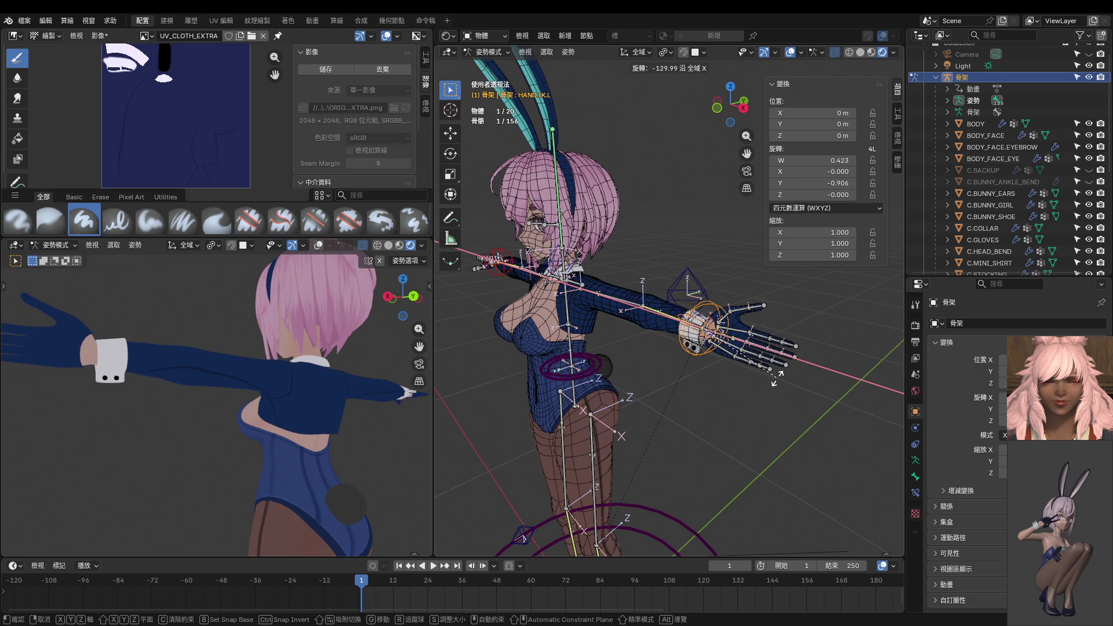
{"action": "key", "text": "Escape"}
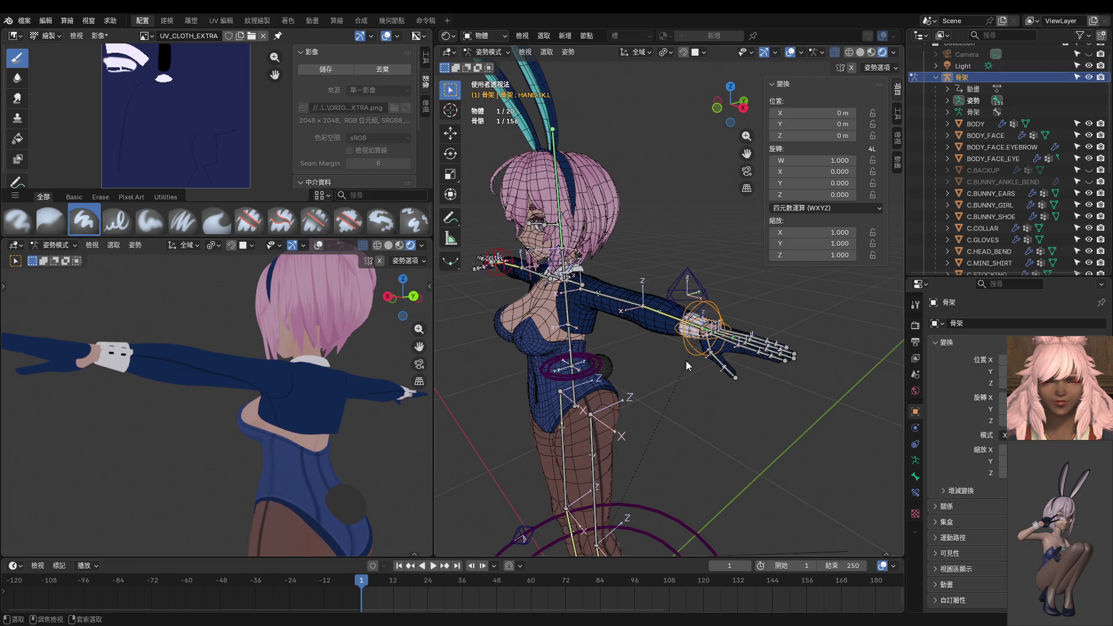
Return to Object Mode and put the C.MINI_SHIRT jacket back into Texture Paint.
{"action": "key", "text": "ctrl+Tab"}
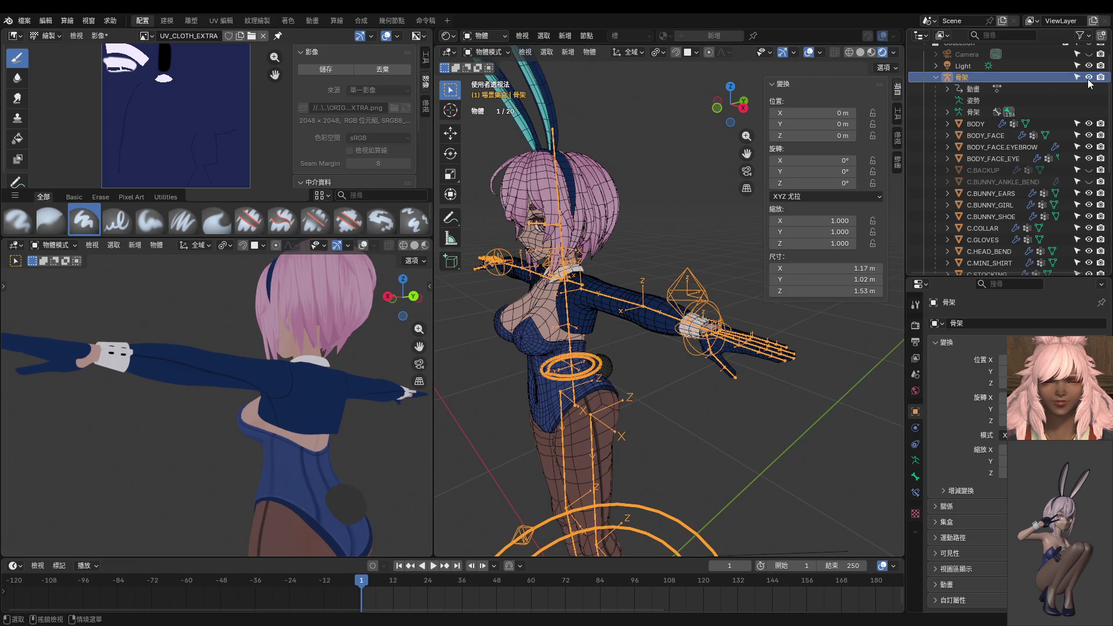
{"action": "left_click", "coordinate": [671, 316]}
{"action": "key", "text": "ctrl+Tab"}
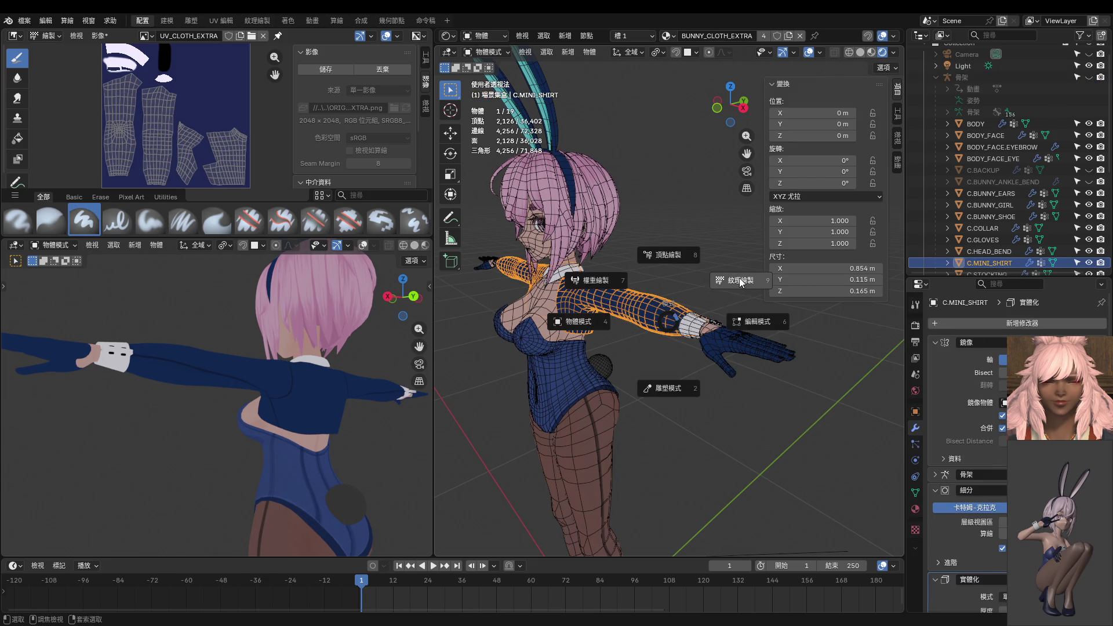
{"action": "left_click", "coordinate": [741, 282]}
{"action": "middle_click_drag", "start_coordinate": [741, 283], "coordinate": [643, 236]}
Set the brush to 10 px and paint a thin dark seam from the shoulder along the arm.
{"action": "mouse_move", "coordinate": [657, 226]}
{"action": "middle_mouse_down"}
{"action": "mouse_move", "coordinate": [640, 275]}
{"action": "mouse_move", "coordinate": [600, 323]}
{"action": "mouse_move", "coordinate": [654, 345]}
{"action": "middle_mouse_up"}
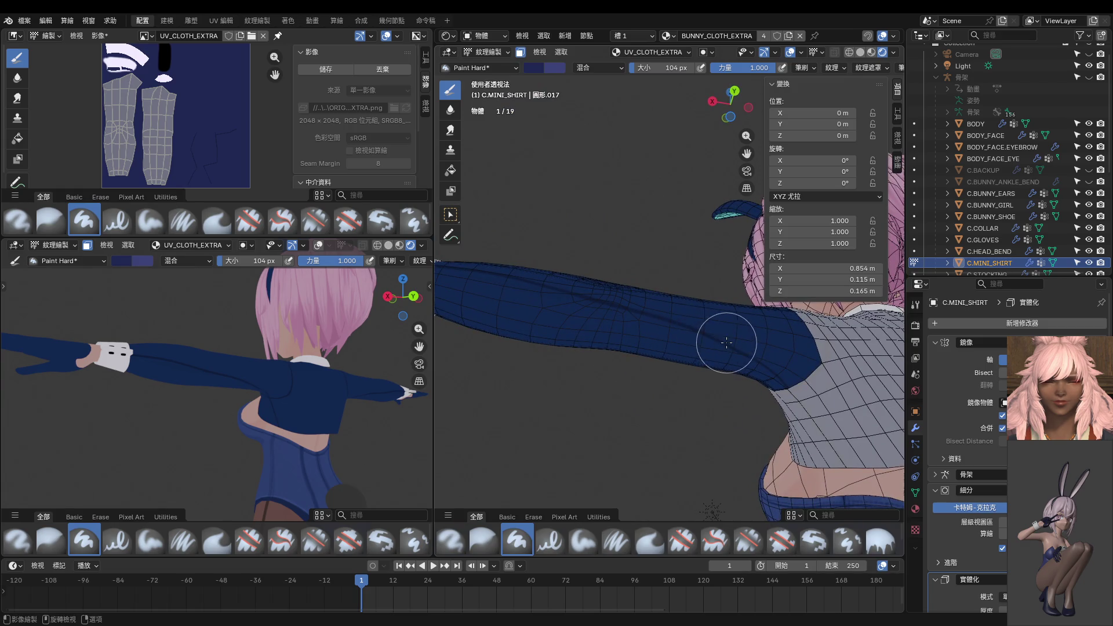
{"action": "middle_click_drag", "start_coordinate": [485, 286], "coordinate": [575, 346], "text": "shift"}
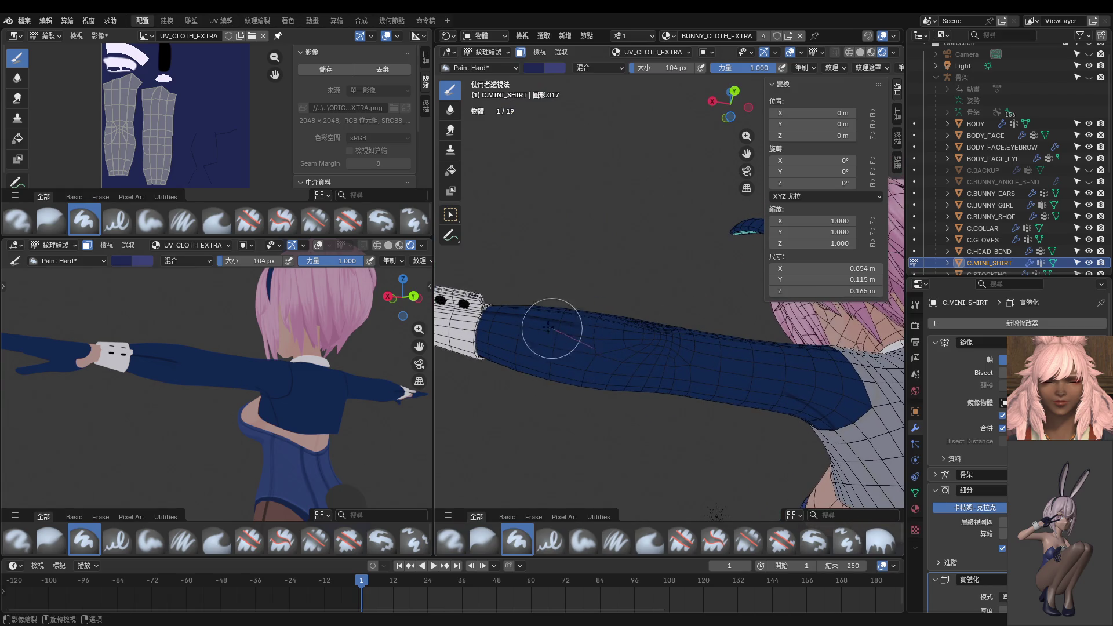
{"action": "middle_click_drag", "start_coordinate": [485, 318], "coordinate": [561, 385]}
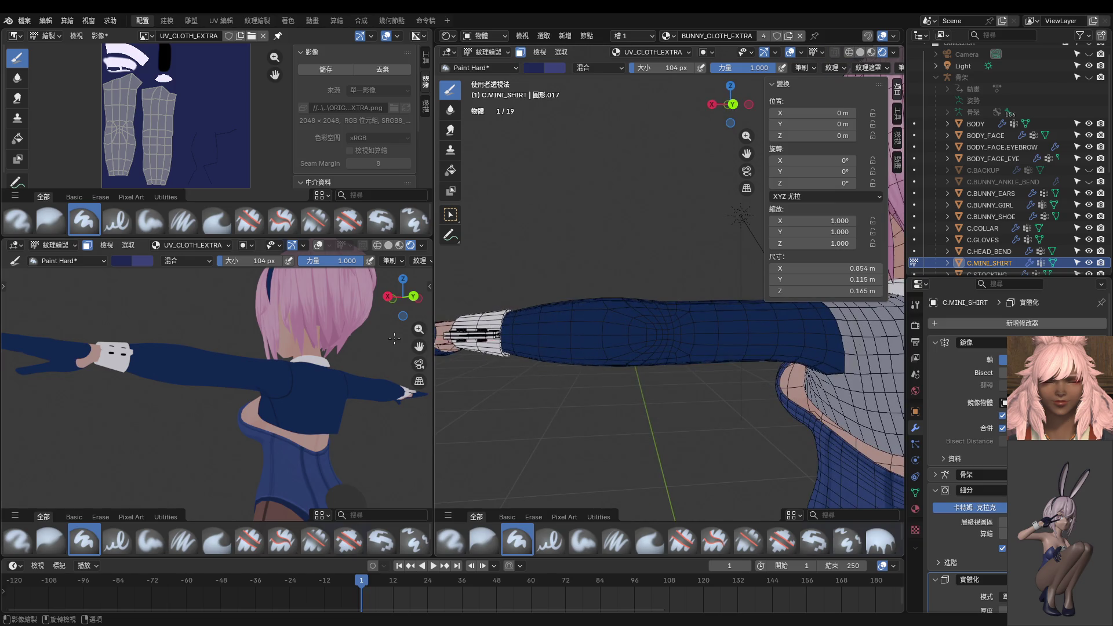
{"action": "mouse_move", "coordinate": [639, 359]}
{"action": "middle_mouse_down"}
{"action": "mouse_move", "coordinate": [701, 345]}
{"action": "mouse_move", "coordinate": [590, 318]}
{"action": "middle_mouse_up"}
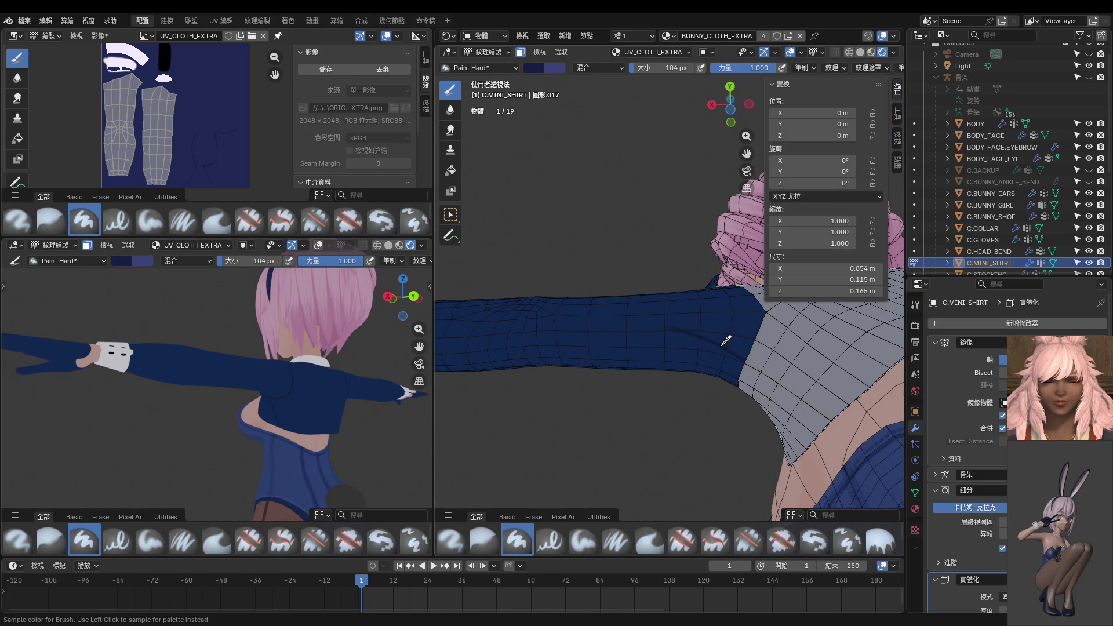
{"action": "key", "text": "f"}
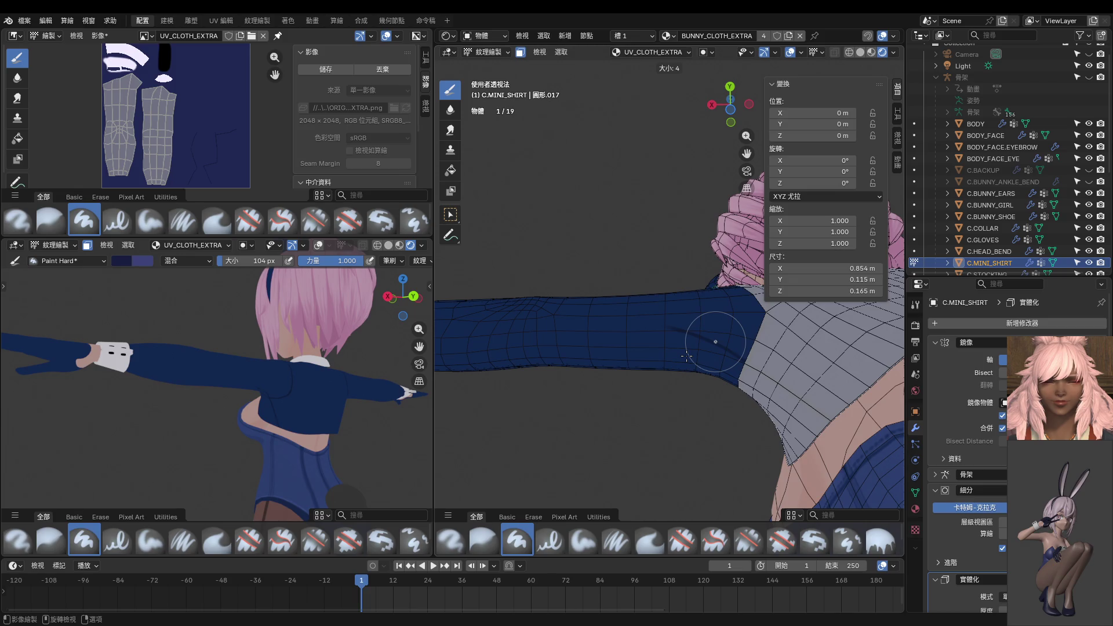
{"action": "left_click", "coordinate": [690, 356]}
{"action": "middle_click_drag", "start_coordinate": [690, 356], "coordinate": [809, 357]}
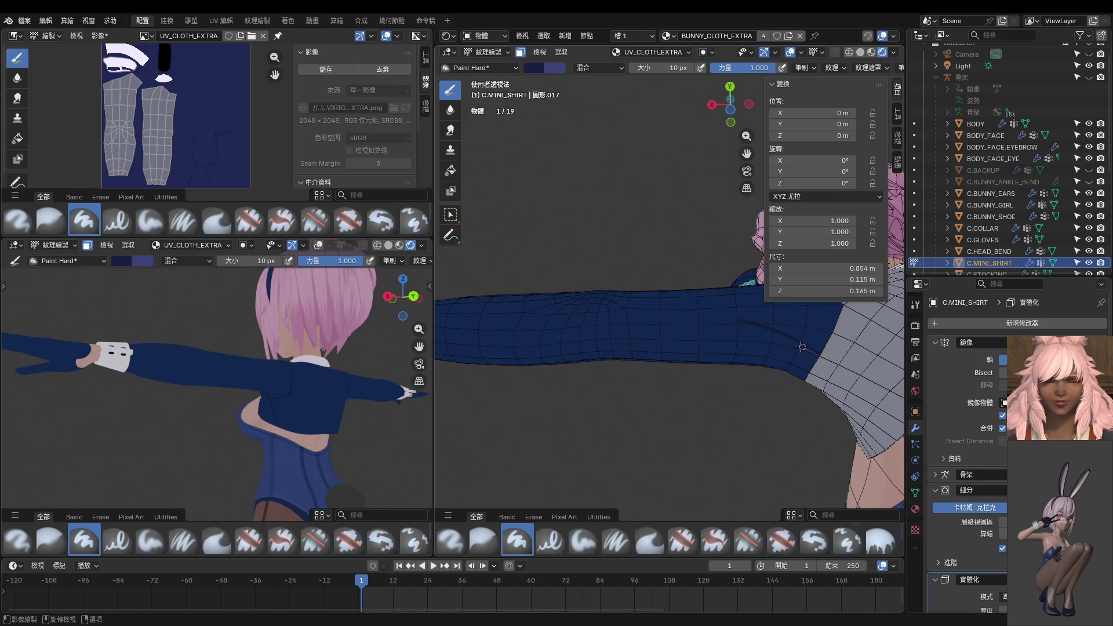
{"action": "left_click_drag", "start_coordinate": [802, 347], "coordinate": [522, 293]}
{"action": "mouse_move", "coordinate": [522, 293]}
{"action": "middle_mouse_down"}
{"action": "mouse_move", "coordinate": [642, 365]}
{"action": "mouse_move", "coordinate": [667, 360]}
{"action": "middle_mouse_up"}
Return the shirt to Object Mode, unhide the armature and put it in Pose Mode.
{"action": "key", "text": "ctrl+Tab"}
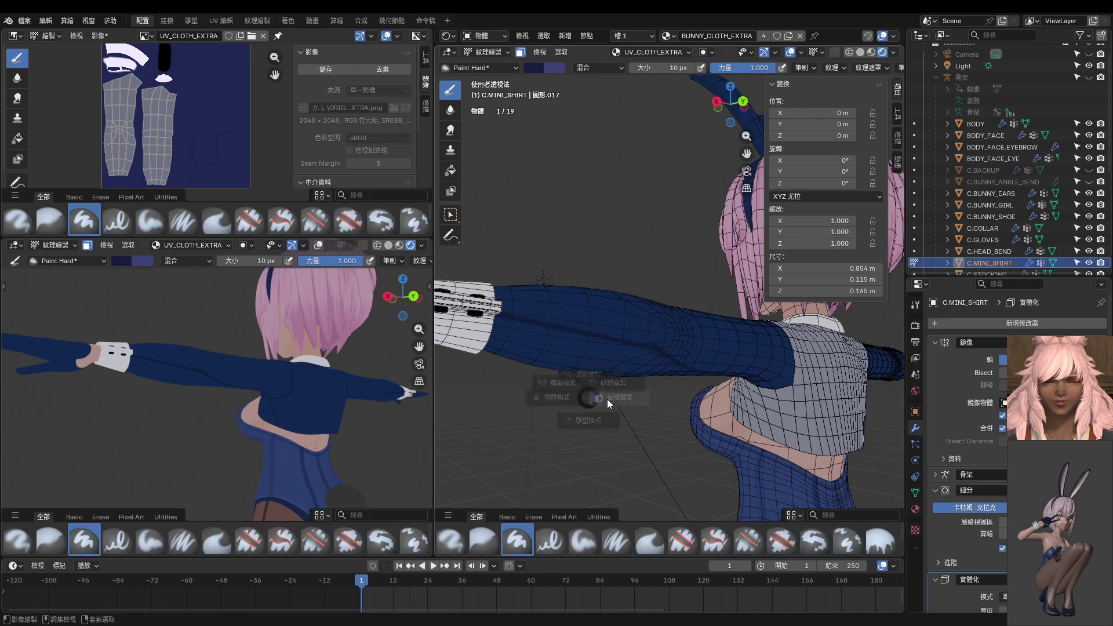
{"action": "left_click", "coordinate": [608, 404]}
{"action": "mouse_move", "coordinate": [609, 404]}
{"action": "middle_mouse_down"}
{"action": "mouse_move", "coordinate": [708, 405]}
{"action": "mouse_move", "coordinate": [704, 391]}
{"action": "mouse_move", "coordinate": [690, 412]}
{"action": "mouse_move", "coordinate": [788, 406]}
{"action": "middle_mouse_up"}
{"action": "key", "text": "ctrl+Tab"}
{"action": "left_click", "coordinate": [611, 414]}
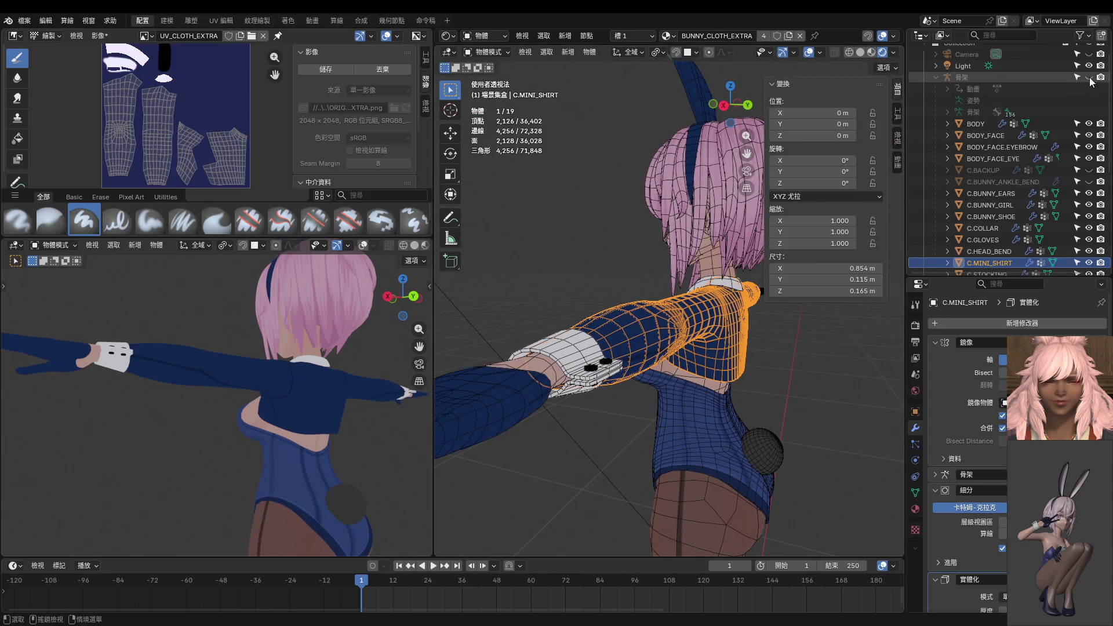
{"action": "left_click", "coordinate": [1089, 77]}
{"action": "left_click", "coordinate": [550, 315]}
{"action": "key", "text": "ctrl+Tab"}
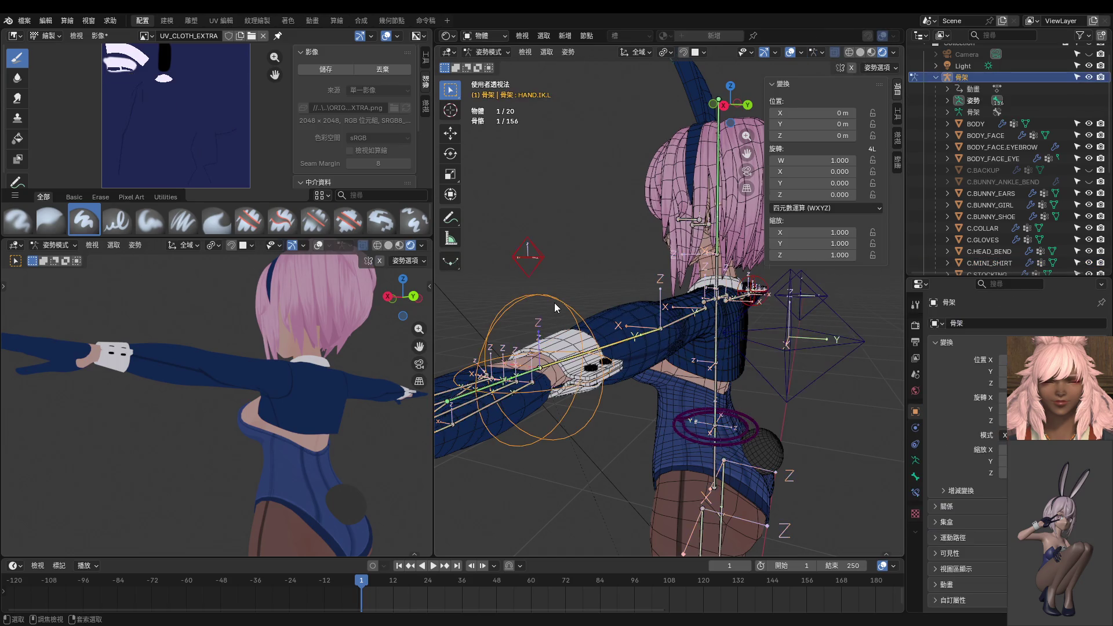
{"action": "scroll", "coordinate": [554, 303], "scroll_direction": "down", "scroll_amount": 5}
Rotate the HAND_IK.L bone -94.2° about X and check it from the right view.
{"action": "key", "text": "r"}
{"action": "key", "text": "x"}
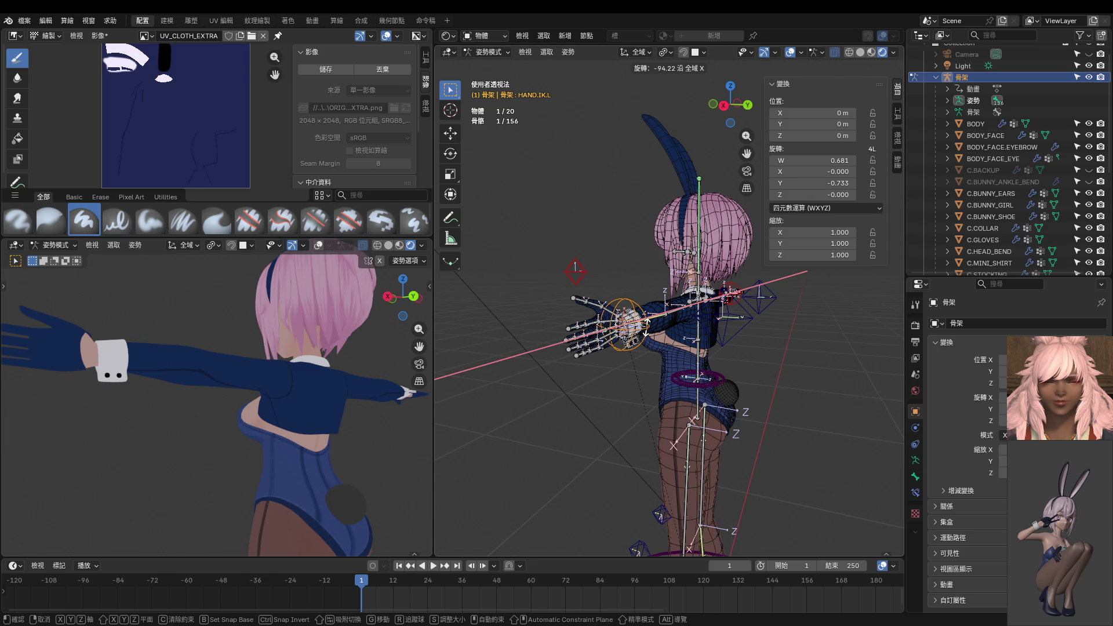
{"action": "left_click", "coordinate": [647, 331]}
{"action": "middle_click_drag", "start_coordinate": [647, 330], "coordinate": [694, 346]}
{"action": "key", "text": "KP_3"}
{"action": "scroll", "coordinate": [685, 340], "scroll_direction": "up", "scroll_amount": 5}
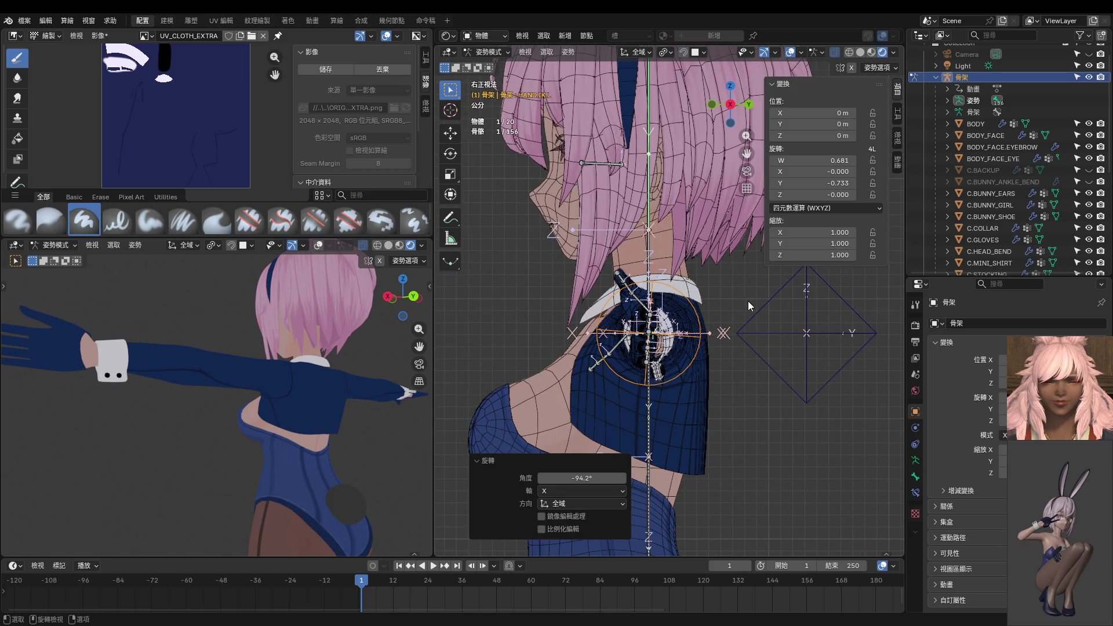
Go back to Object Mode and switch the C.MINI_SHIRT jacket into Texture Paint.
{"action": "key", "text": "ctrl+Tab"}
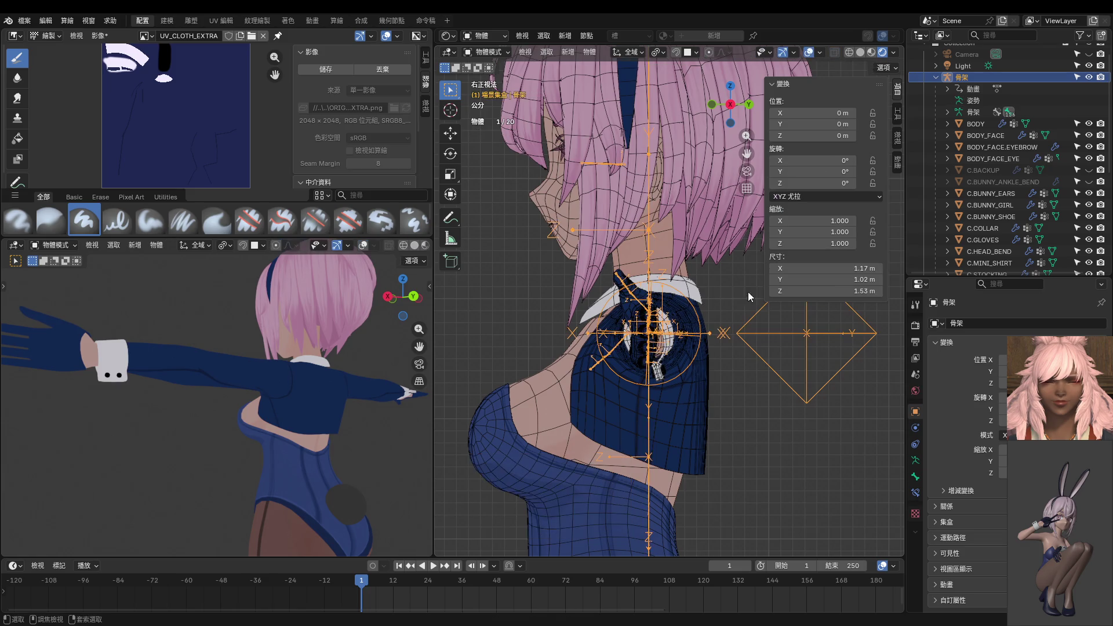
{"action": "scroll", "coordinate": [718, 344], "scroll_direction": "down", "scroll_amount": 5}
{"action": "middle_click_drag", "start_coordinate": [691, 373], "coordinate": [642, 360]}
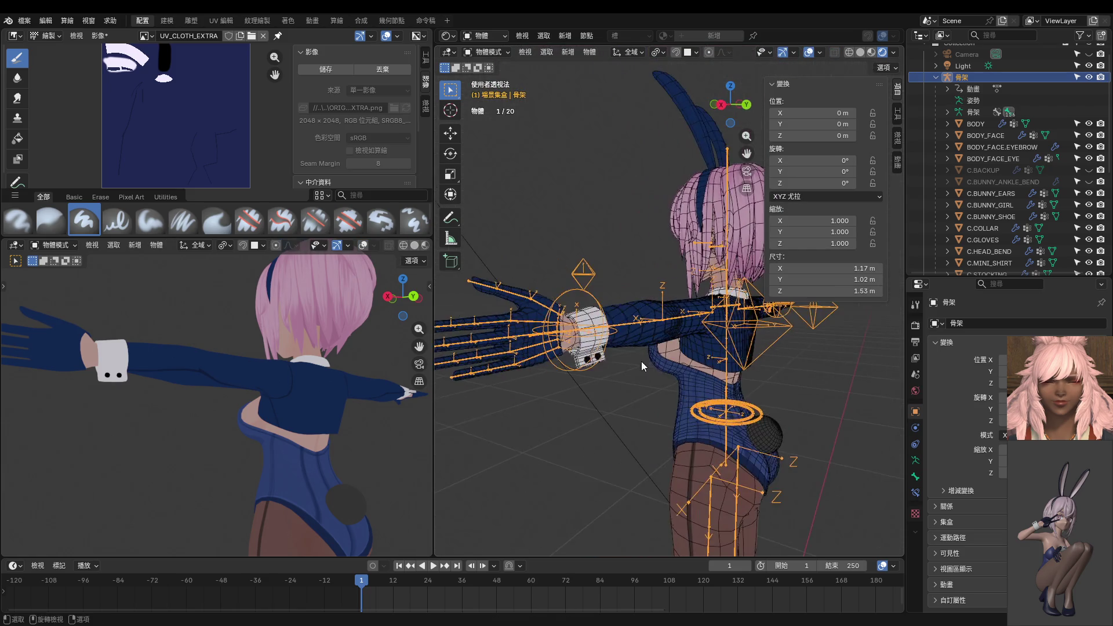
{"action": "left_click", "coordinate": [705, 349]}
{"action": "key", "text": "ctrl+Tab"}
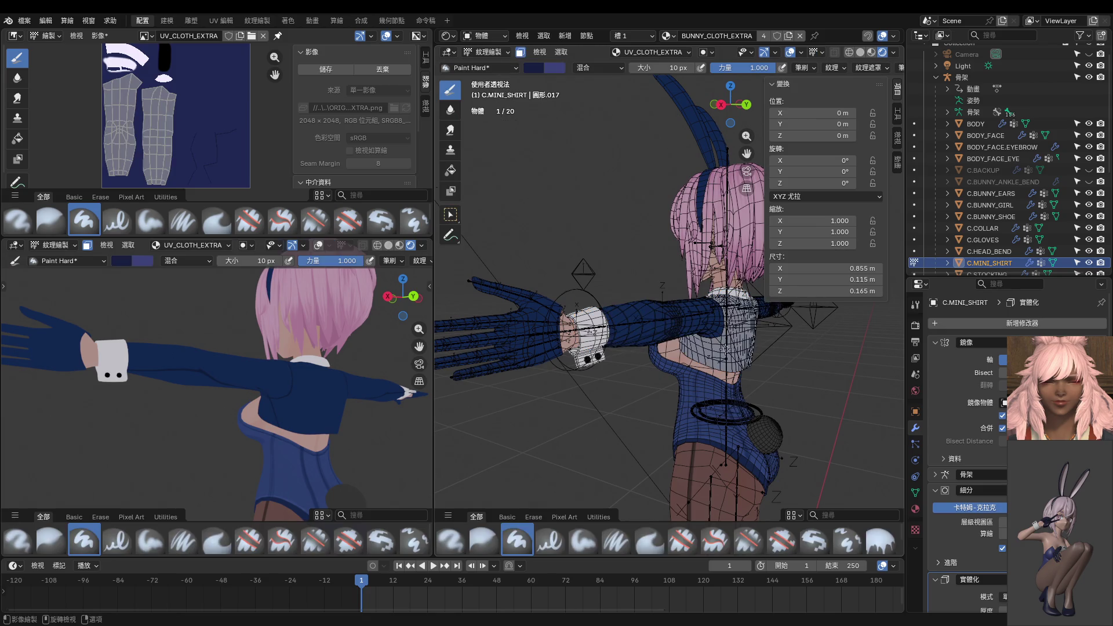
Isolate the shirt from the bottom view with overlays hidden and frame the sleeve.
{"action": "mouse_move", "coordinate": [758, 303]}
{"action": "middle_mouse_down"}
{"action": "mouse_move", "coordinate": [713, 225]}
{"action": "mouse_move", "coordinate": [747, 324]}
{"action": "mouse_move", "coordinate": [708, 317]}
{"action": "mouse_move", "coordinate": [680, 280]}
{"action": "middle_mouse_up"}
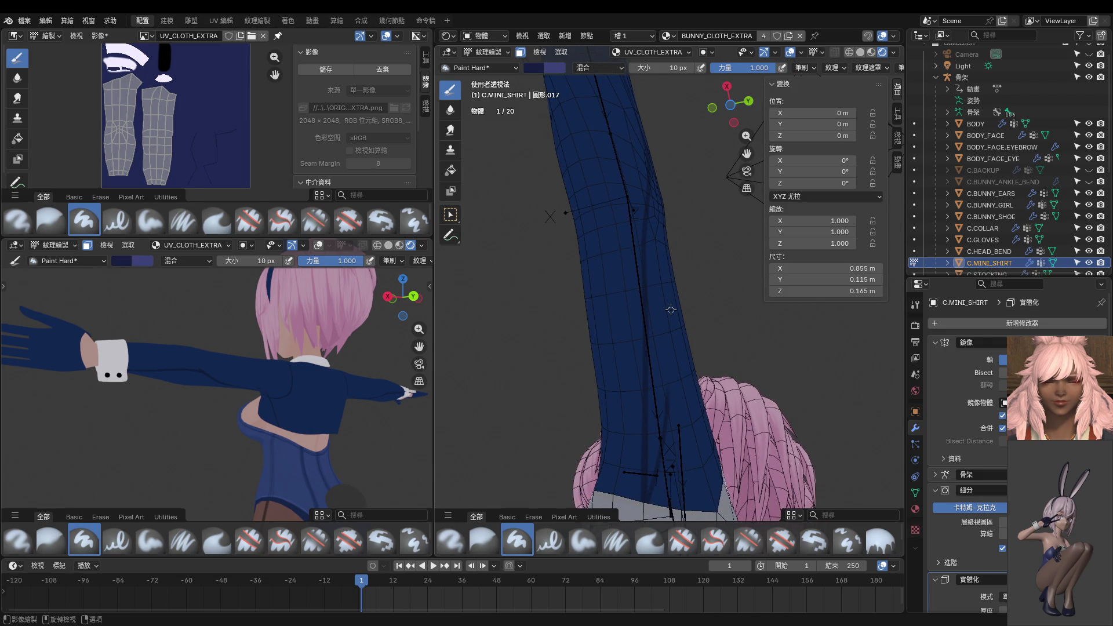
{"action": "key", "text": "ctrl+KP_7"}
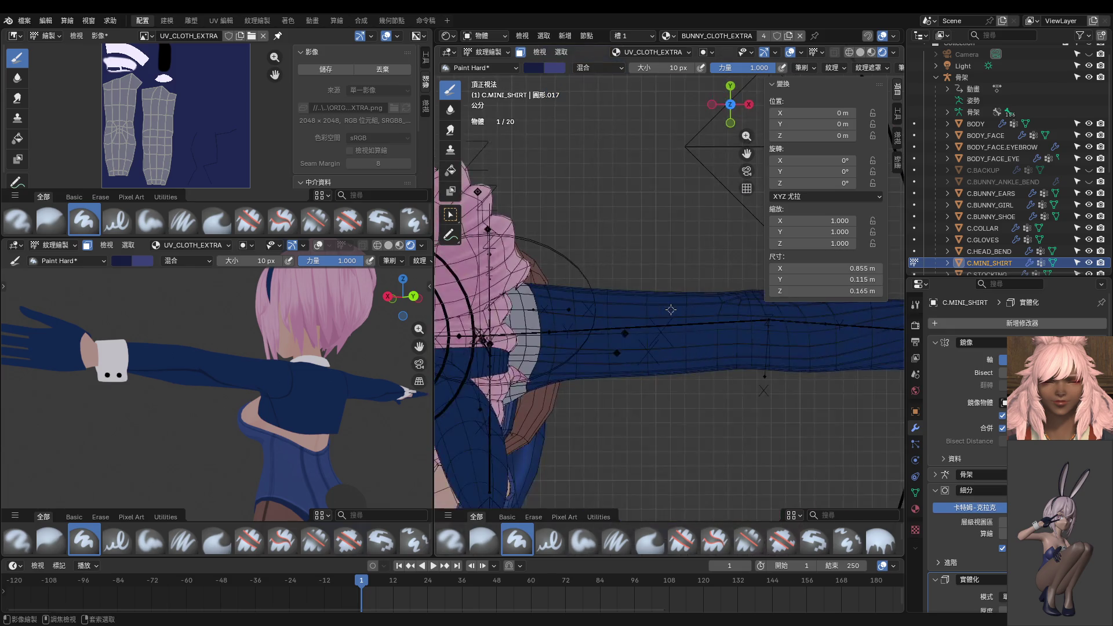
{"action": "key", "text": "KP_Divide"}
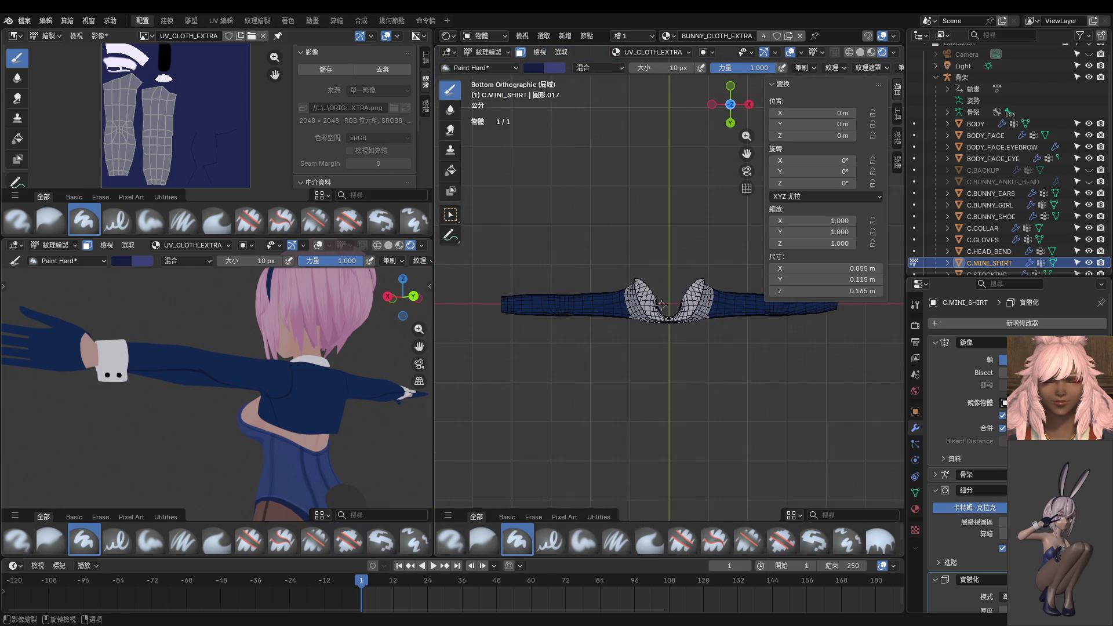
{"action": "left_click", "coordinate": [790, 52]}
{"action": "scroll", "coordinate": [576, 352], "scroll_direction": "up", "scroll_amount": 4}
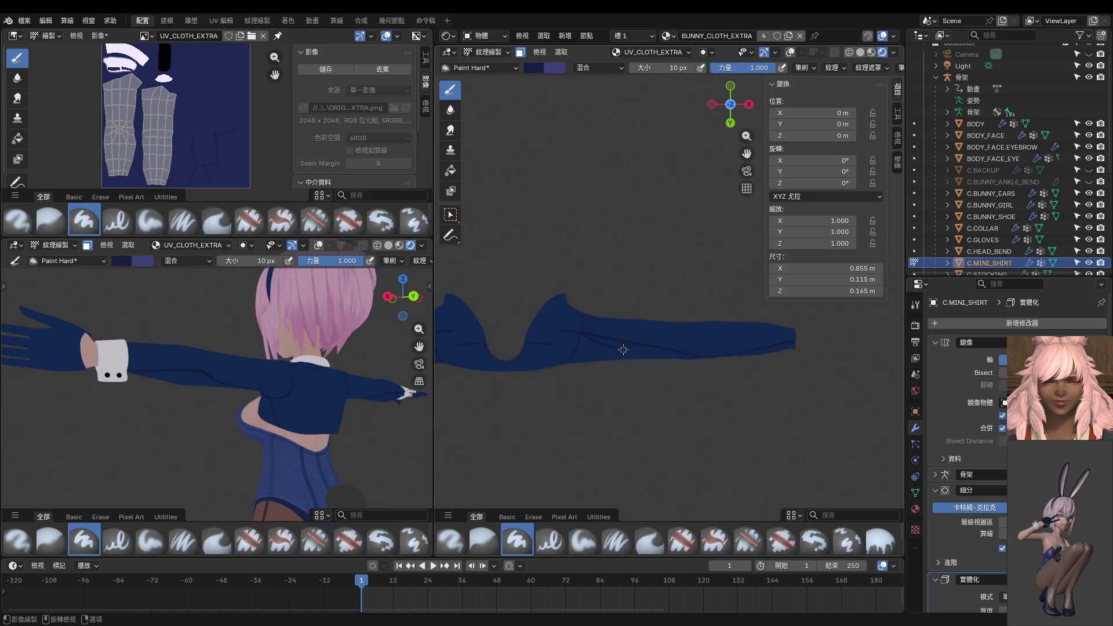
{"action": "middle_click_drag", "start_coordinate": [729, 344], "coordinate": [624, 254], "text": "shift"}
{"action": "middle_click_drag", "start_coordinate": [536, 199], "coordinate": [561, 219], "text": "shift"}
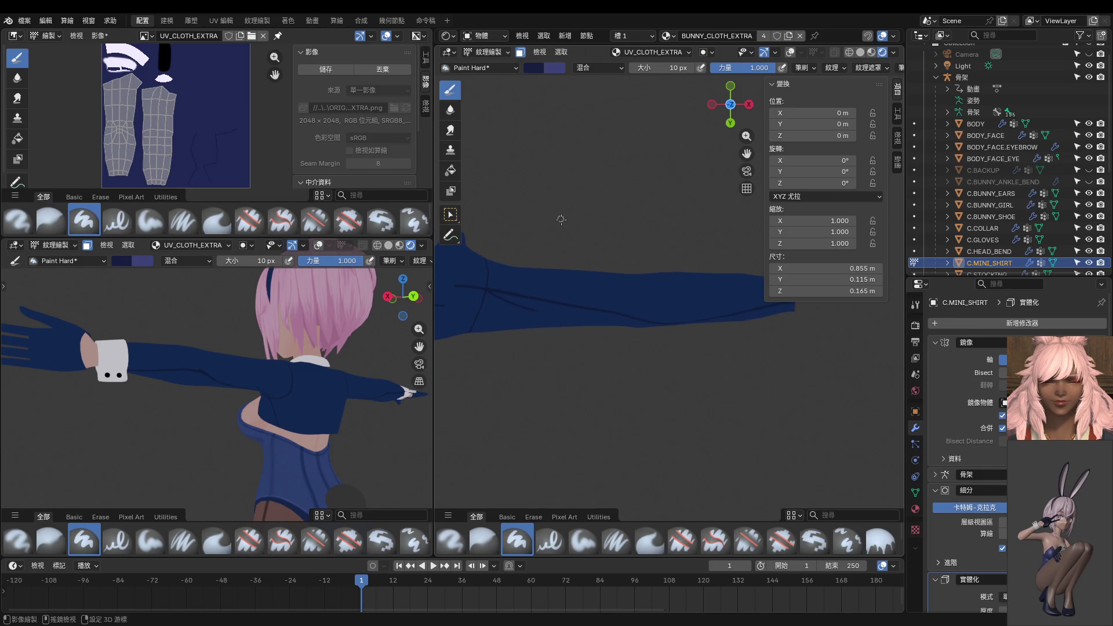
Paint over the sleeve with a 100 px brush and lay the sleeve horizontally.
{"action": "key", "text": "f"}
{"action": "left_click", "coordinate": [539, 292]}
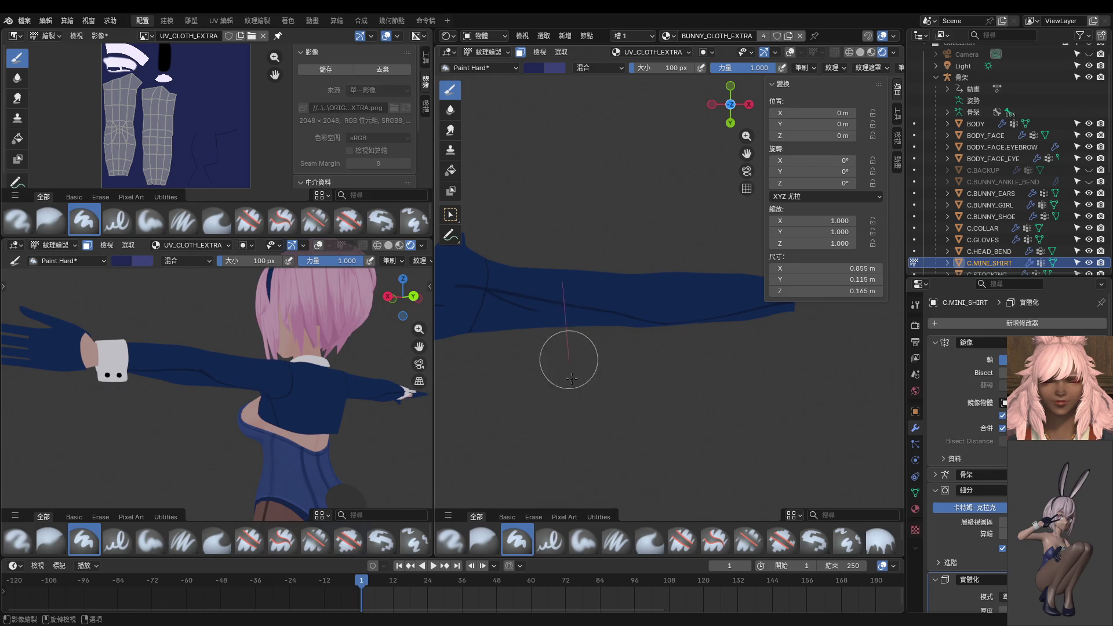
{"action": "left_click_drag", "start_coordinate": [608, 241], "coordinate": [684, 323]}
{"action": "middle_click_drag", "start_coordinate": [684, 323], "coordinate": [614, 330], "text": "shift"}
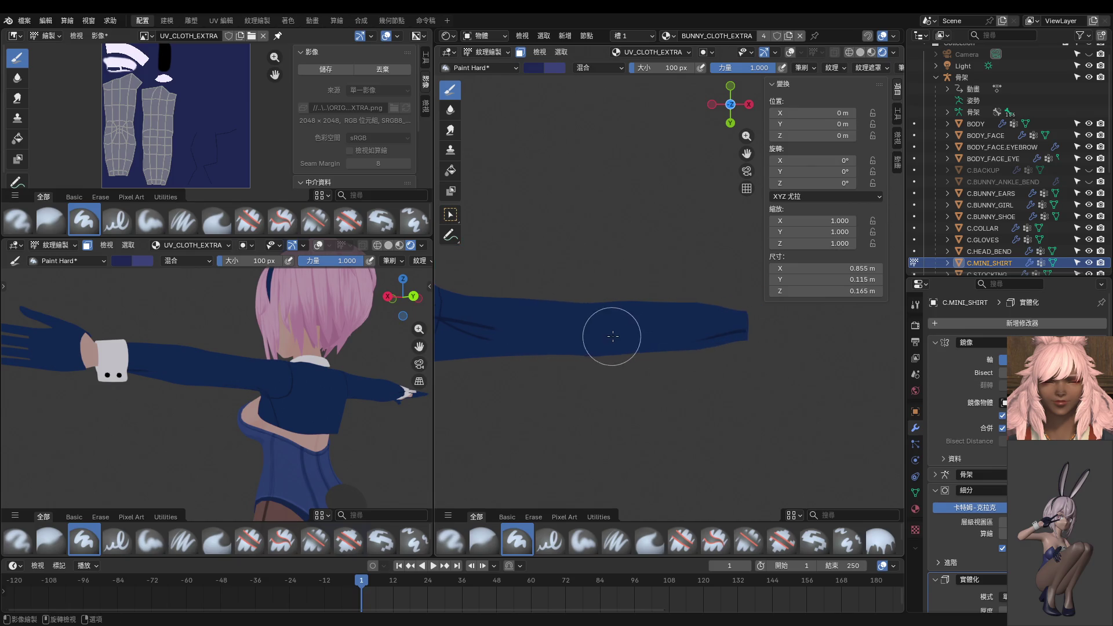
{"action": "middle_click_drag", "start_coordinate": [516, 314], "coordinate": [584, 274], "text": "shift"}
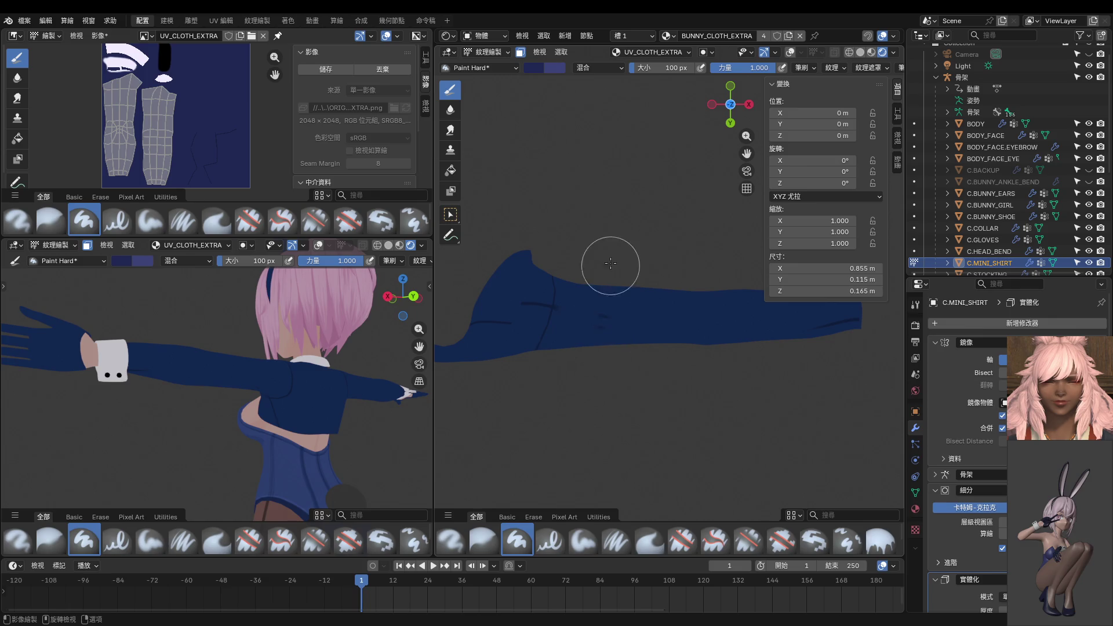
{"action": "middle_click_drag", "start_coordinate": [661, 371], "coordinate": [578, 412], "text": "shift"}
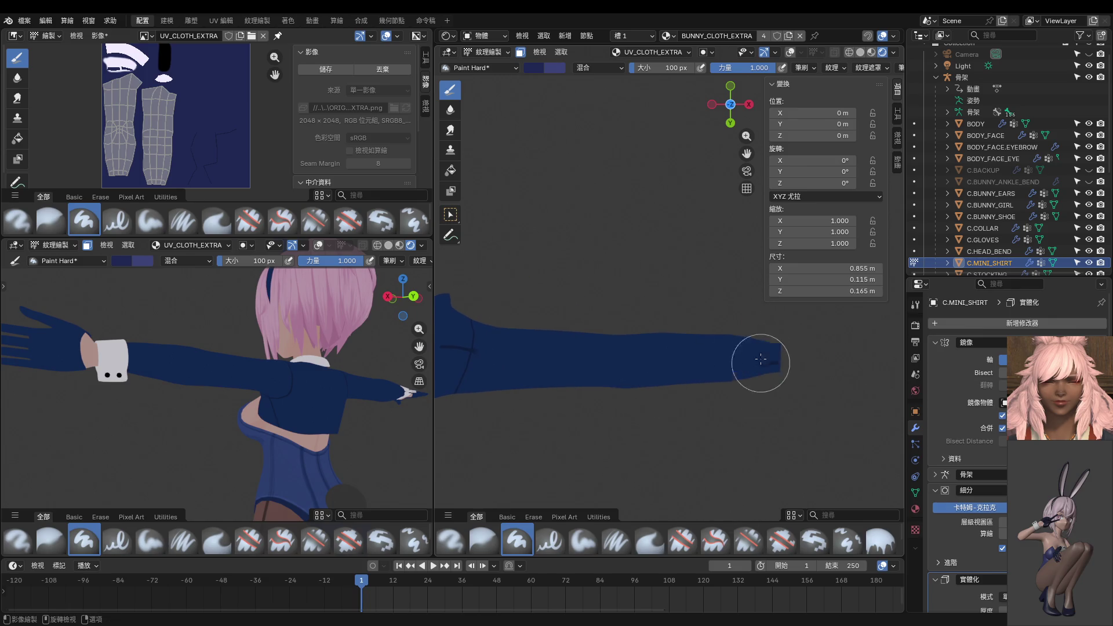
{"action": "scroll", "coordinate": [661, 328], "scroll_direction": "up", "scroll_amount": 2}
{"action": "scroll", "coordinate": [589, 337], "scroll_direction": "up", "scroll_amount": 3}
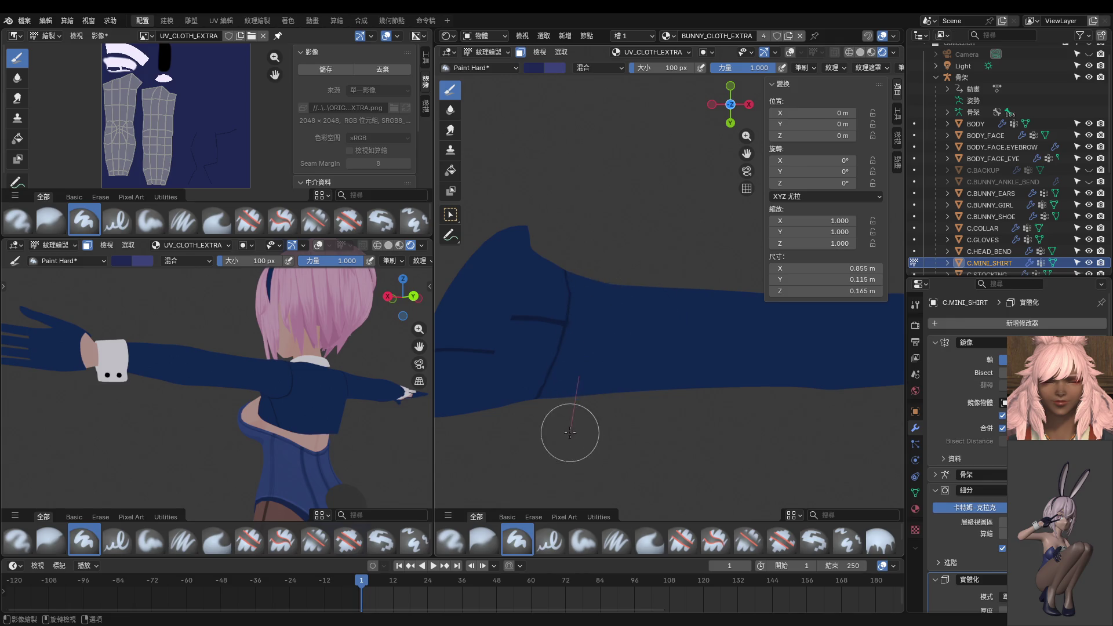
Shrink the brush to 8 px and paint a thin dark seam along the sleeve.
{"action": "key", "text": "f"}
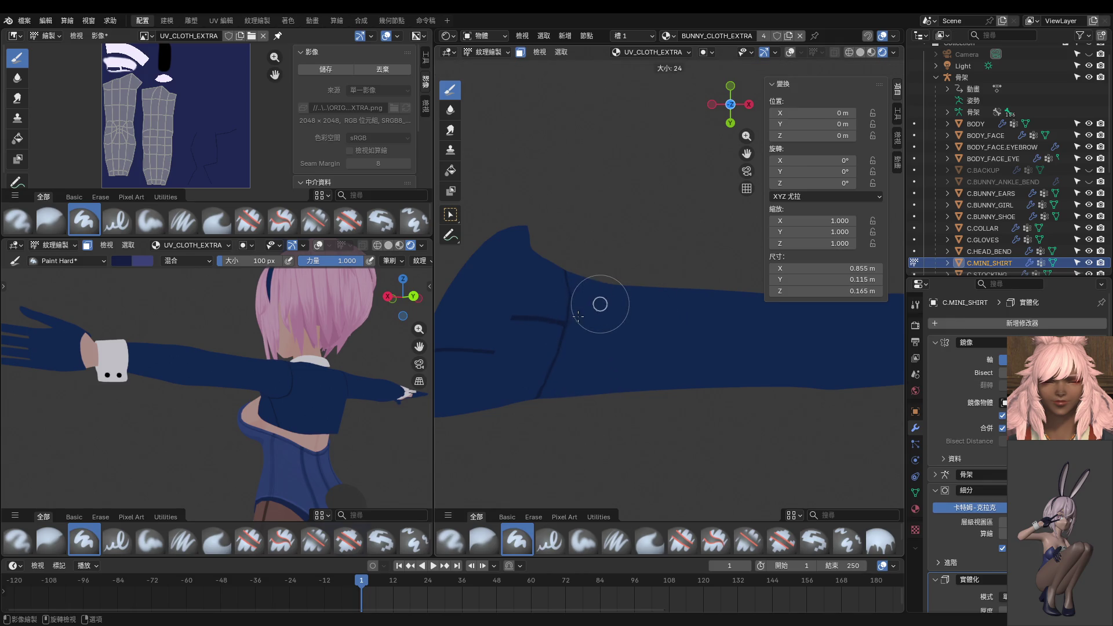
{"action": "left_click", "coordinate": [575, 320]}
{"action": "mouse_move", "coordinate": [576, 316]}
{"action": "middle_mouse_down"}
{"action": "mouse_move", "coordinate": [608, 320]}
{"action": "mouse_move", "coordinate": [578, 347]}
{"action": "middle_mouse_up"}
{"action": "key", "text": "f"}
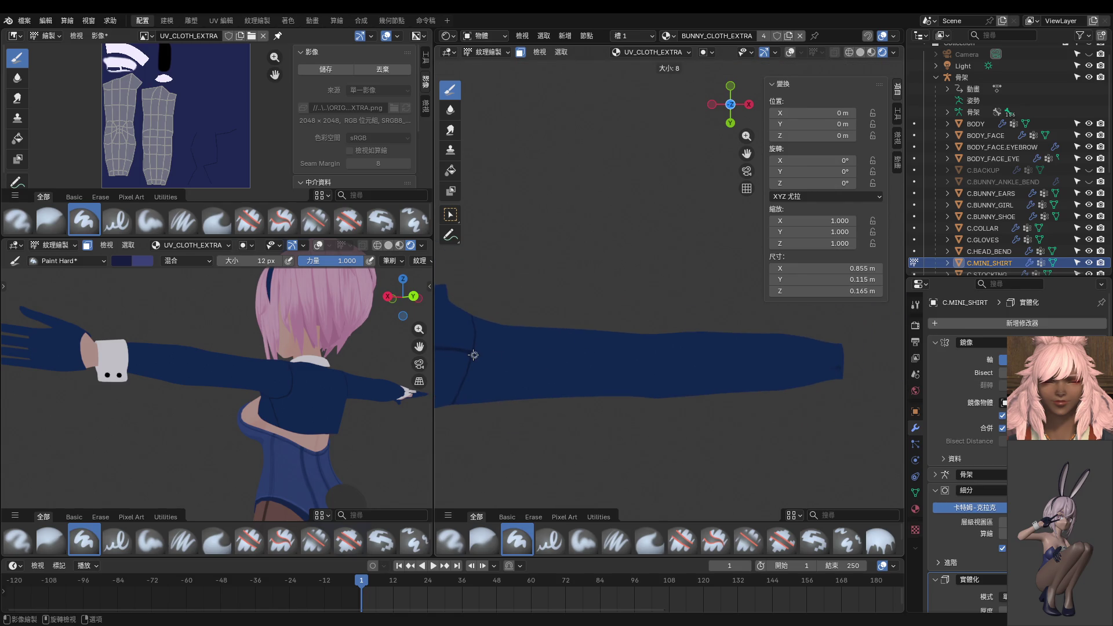
{"action": "left_click", "coordinate": [473, 355]}
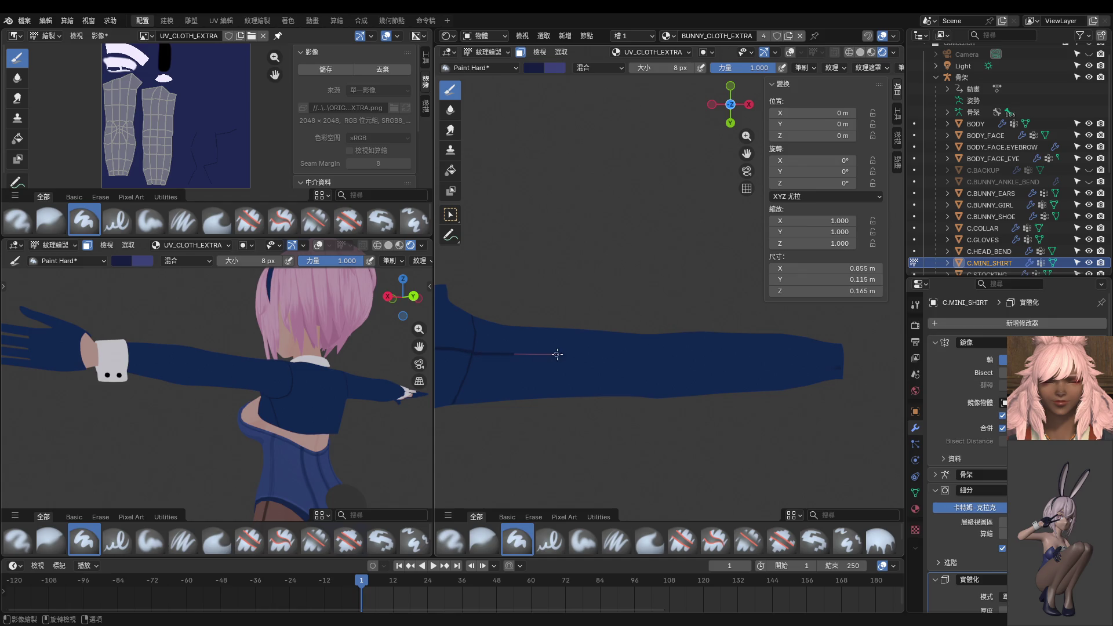
{"action": "left_click_drag", "start_coordinate": [705, 365], "coordinate": [846, 364]}
Orbit the sleeve upright and bring up the mode pie to enter Edit Mode.
{"action": "mouse_move", "coordinate": [889, 366]}
{"action": "middle_mouse_down"}
{"action": "mouse_move", "coordinate": [689, 508]}
{"action": "mouse_move", "coordinate": [702, 493]}
{"action": "mouse_move", "coordinate": [717, 399]}
{"action": "mouse_move", "coordinate": [694, 398]}
{"action": "middle_mouse_up"}
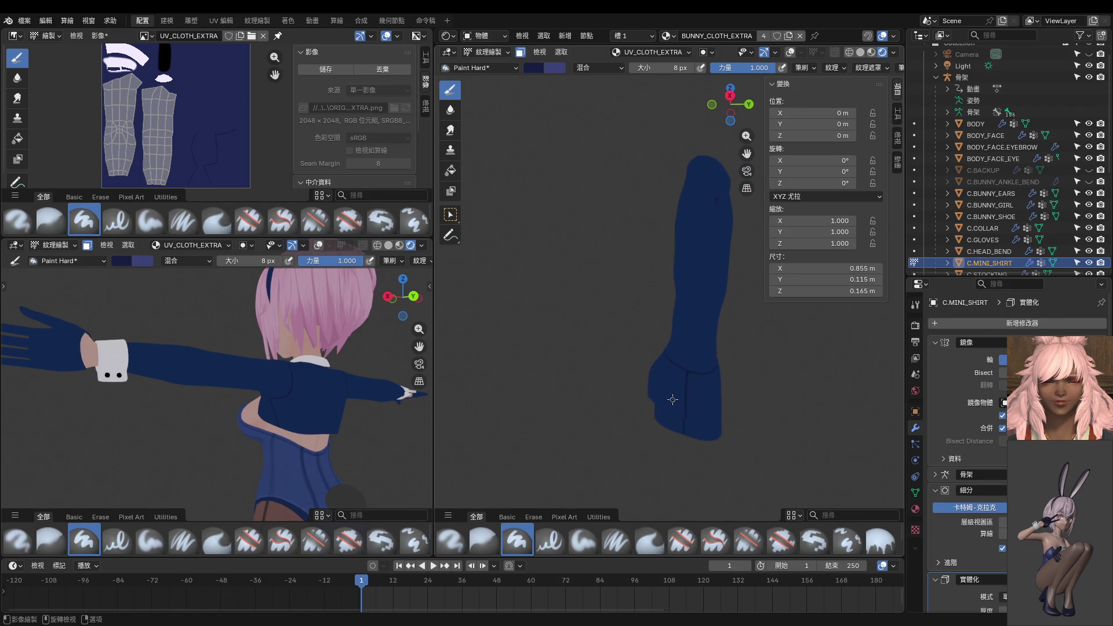
{"action": "key", "text": "ctrl"}
{"action": "key", "text": "ctrl+Tab"}
Put the shirt into Edit Mode and turn on overlays to show its wireframe.
{"action": "left_click", "coordinate": [739, 375]}
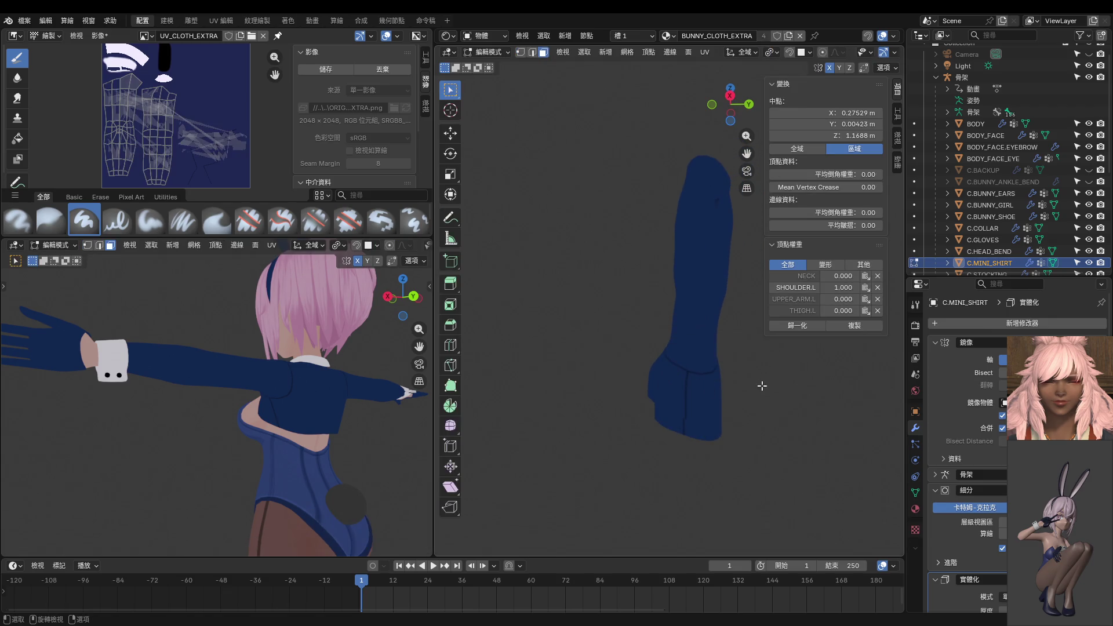
{"action": "key", "text": "KP_7"}
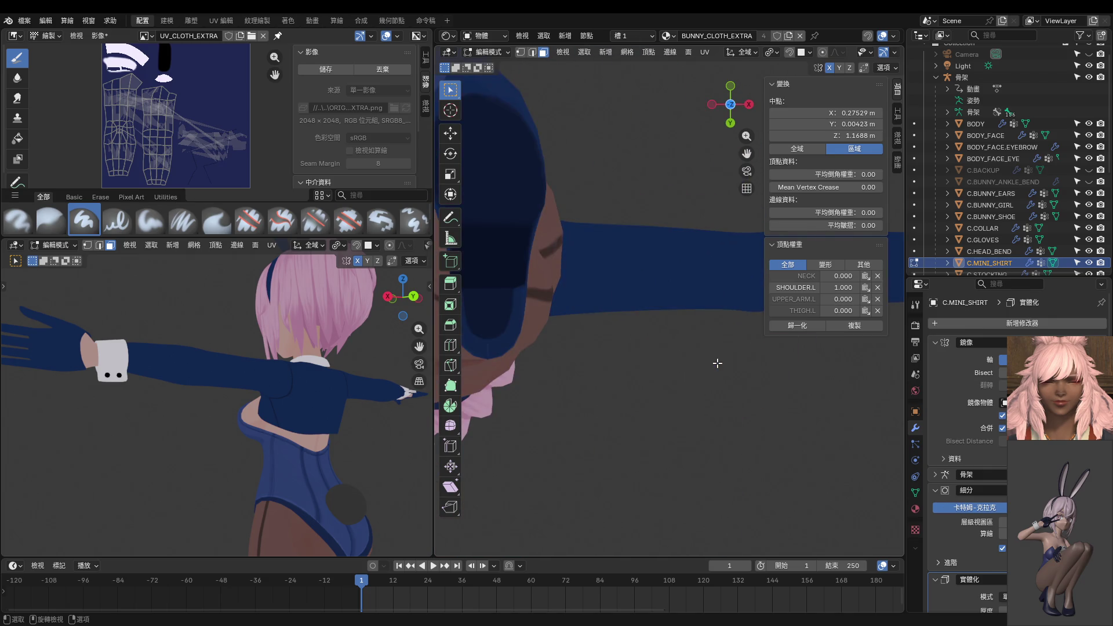
{"action": "middle_click_drag", "start_coordinate": [707, 356], "coordinate": [620, 351]}
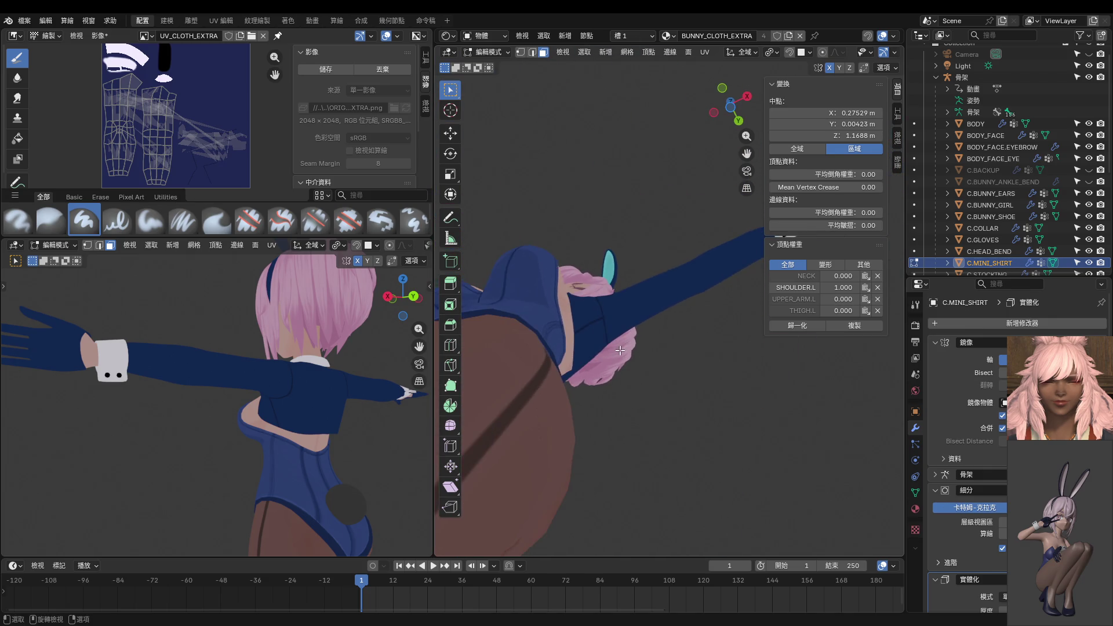
{"action": "scroll", "coordinate": [792, 50], "scroll_direction": "down", "scroll_amount": 5}
{"action": "left_click", "coordinate": [791, 52]}
View the arm in bottom orthographic view and switch the shirt back to Texture Paint.
{"action": "mouse_move", "coordinate": [667, 210]}
{"action": "middle_mouse_down"}
{"action": "mouse_move", "coordinate": [632, 238]}
{"action": "mouse_move", "coordinate": [643, 302]}
{"action": "mouse_move", "coordinate": [636, 335]}
{"action": "mouse_move", "coordinate": [678, 241]}
{"action": "mouse_move", "coordinate": [653, 266]}
{"action": "mouse_move", "coordinate": [703, 268]}
{"action": "middle_mouse_up"}
{"action": "scroll", "coordinate": [690, 272], "scroll_direction": "up", "scroll_amount": 1}
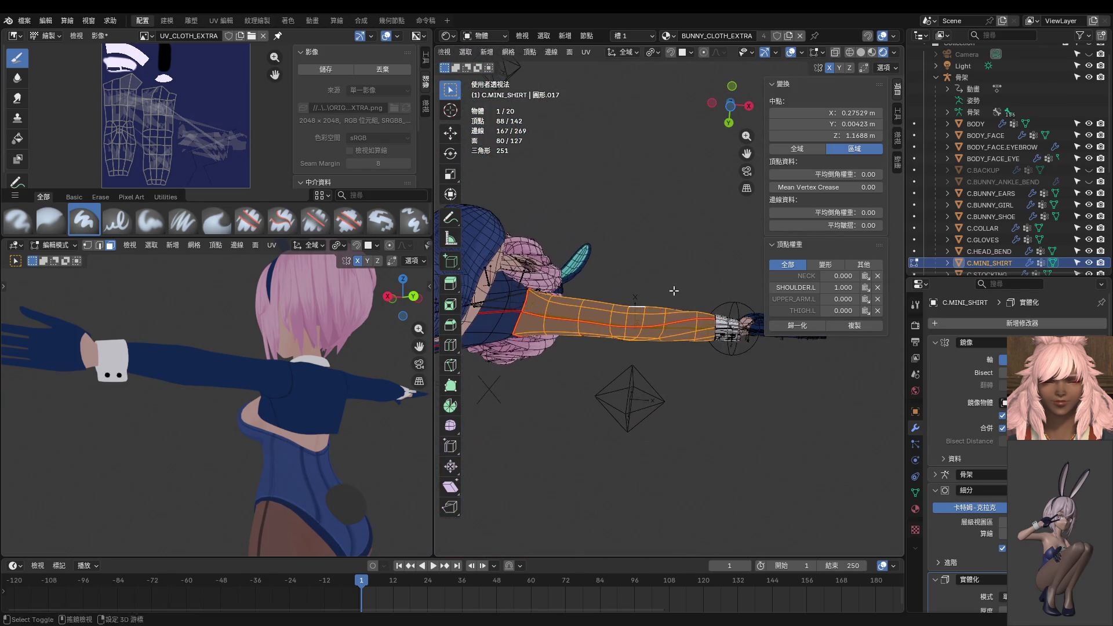
{"action": "scroll", "coordinate": [673, 277], "scroll_direction": "up", "scroll_amount": 2}
{"action": "scroll", "coordinate": [664, 279], "scroll_direction": "up", "scroll_amount": 1}
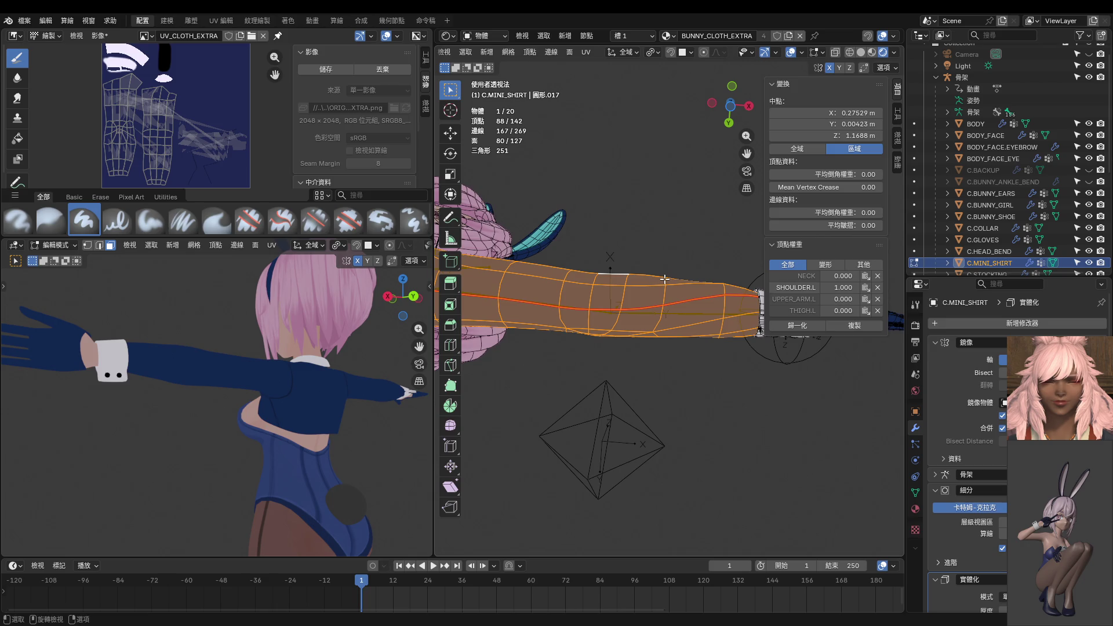
{"action": "key", "text": "ctrl+KP_7"}
{"action": "key", "text": "ctrl+Tab"}
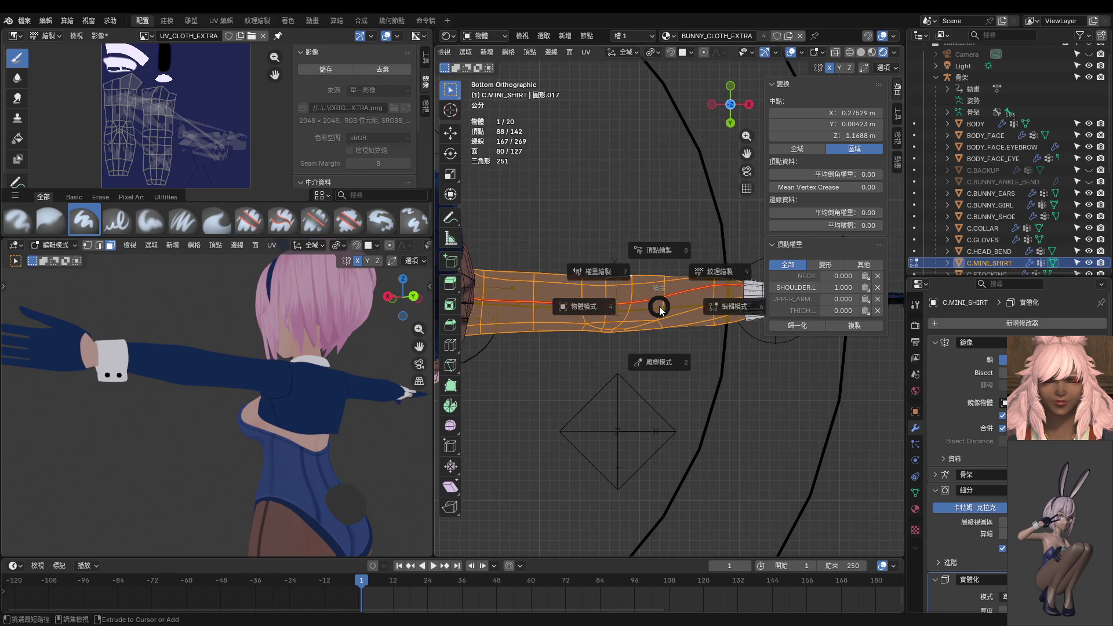
{"action": "left_click", "coordinate": [728, 257]}
{"action": "middle_click_drag", "start_coordinate": [727, 257], "coordinate": [781, 271], "text": "shift"}
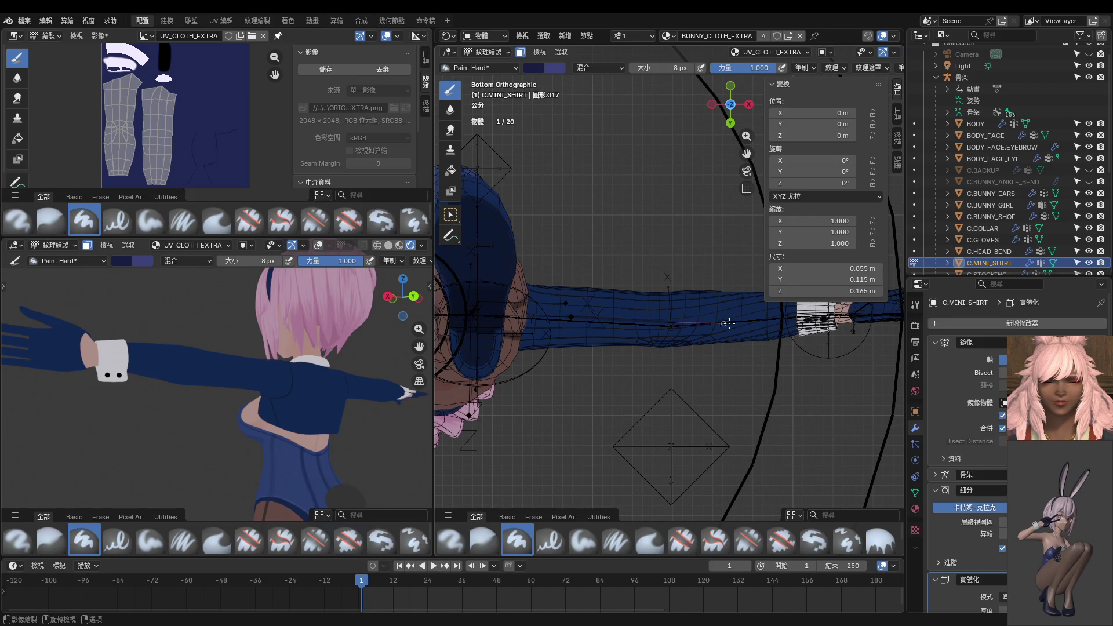
Set the paint brush size to 16 px.
{"action": "middle_click_drag", "start_coordinate": [815, 328], "coordinate": [719, 354], "text": "shift"}
{"action": "scroll", "coordinate": [675, 347], "scroll_direction": "up", "scroll_amount": 2}
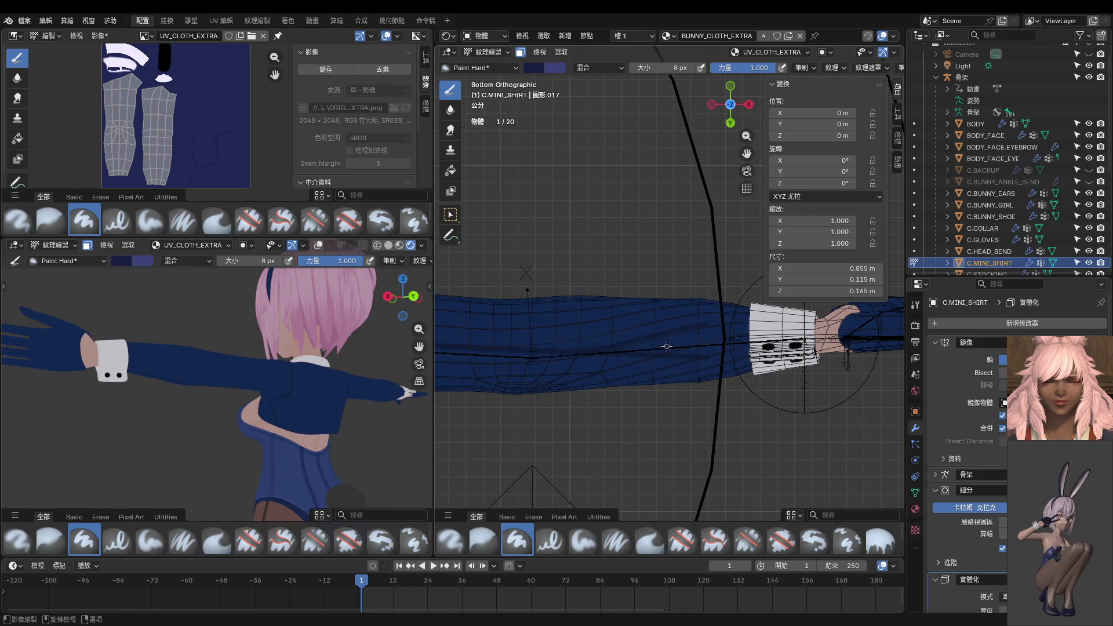
{"action": "scroll", "coordinate": [638, 343], "scroll_direction": "up", "scroll_amount": 3}
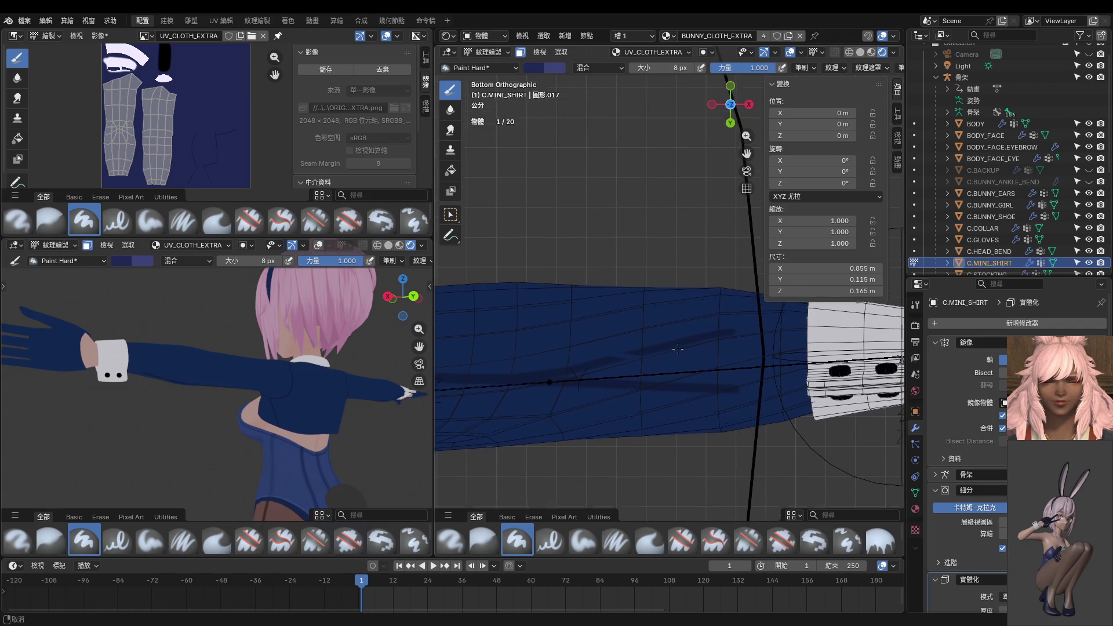
{"action": "scroll", "coordinate": [676, 340], "scroll_direction": "down", "scroll_amount": 3}
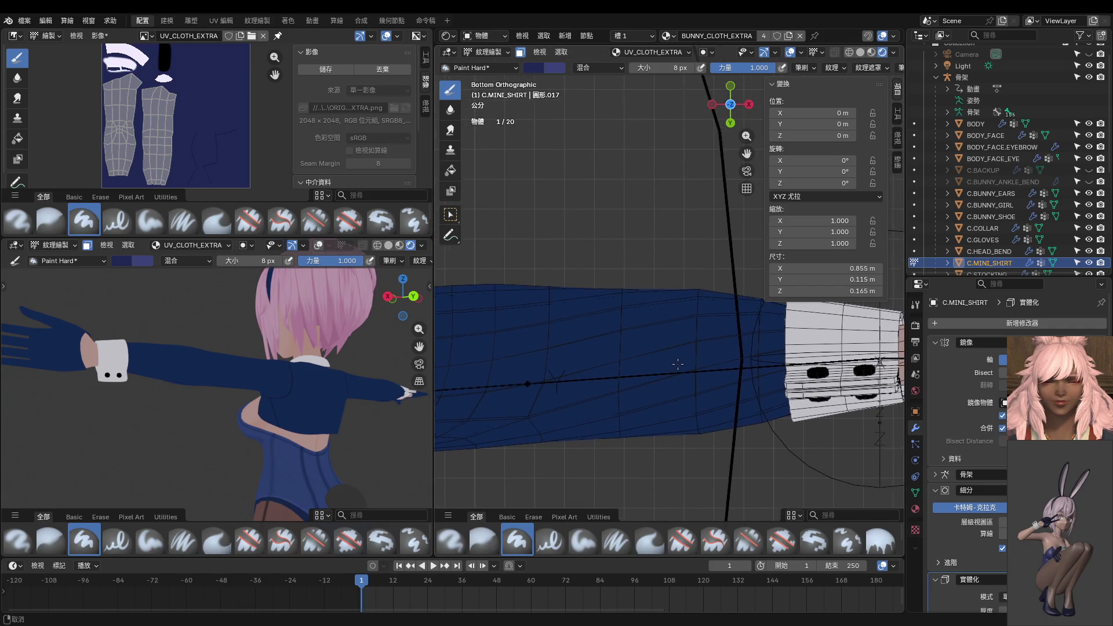
{"action": "key", "text": "f"}
{"action": "left_click", "coordinate": [717, 349]}
Isolate the shirt in local view and bring up the mode menu to choose Edit Mode.
{"action": "middle_click_drag", "start_coordinate": [602, 347], "coordinate": [729, 359], "text": "shift"}
{"action": "key", "text": "KP_Divide"}
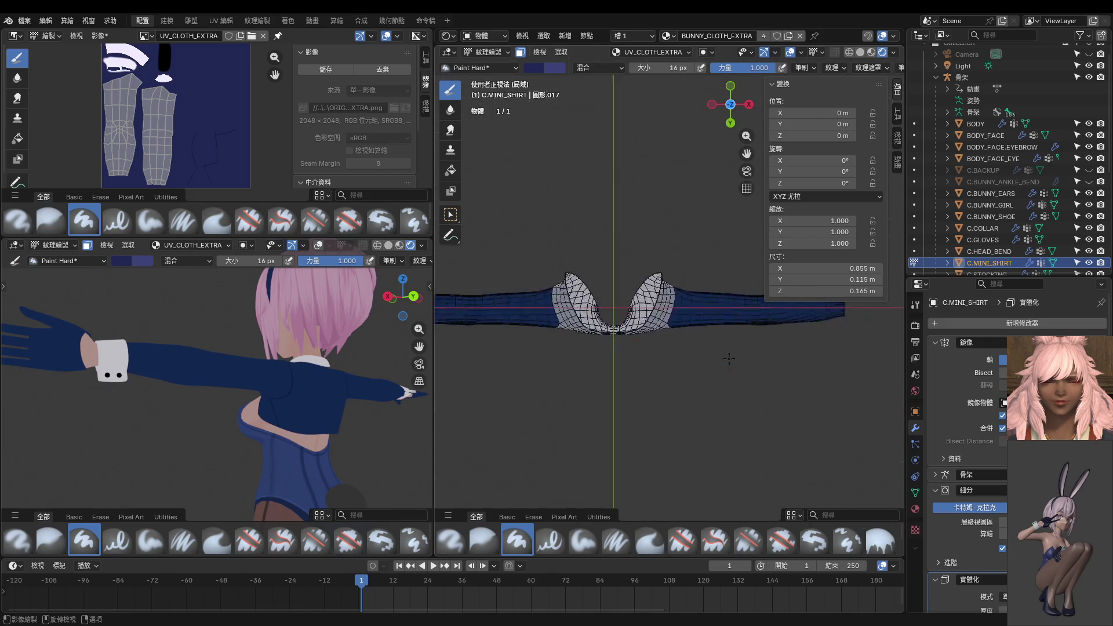
{"action": "scroll", "coordinate": [621, 357], "scroll_direction": "up", "scroll_amount": 5}
{"action": "scroll", "coordinate": [621, 357], "scroll_direction": "up", "scroll_amount": 3}
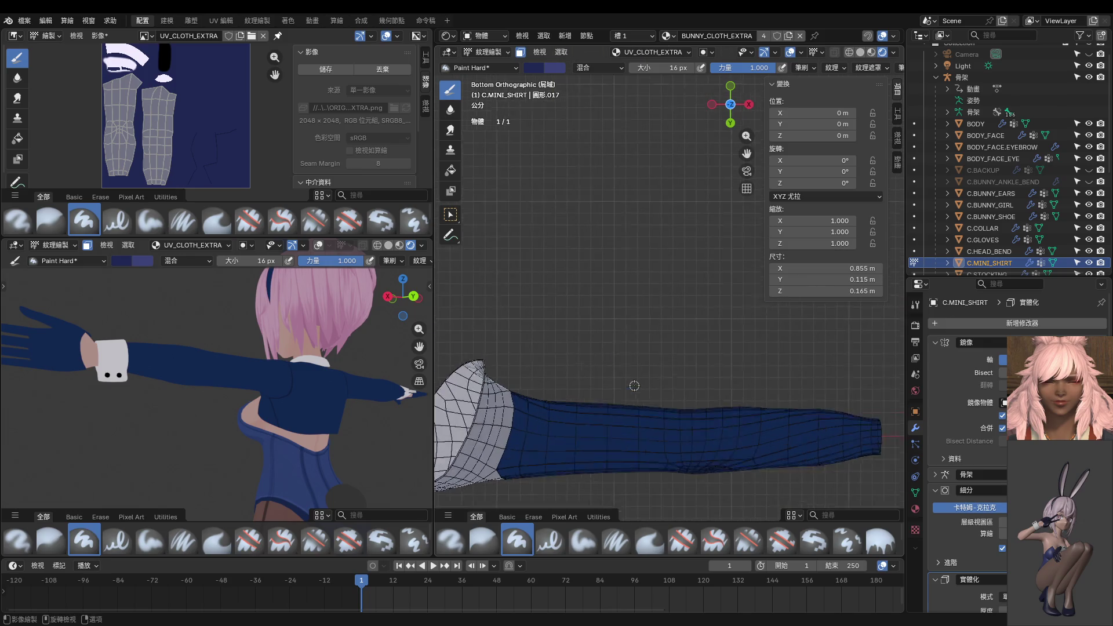
{"action": "key", "text": "ctrl+Tab"}
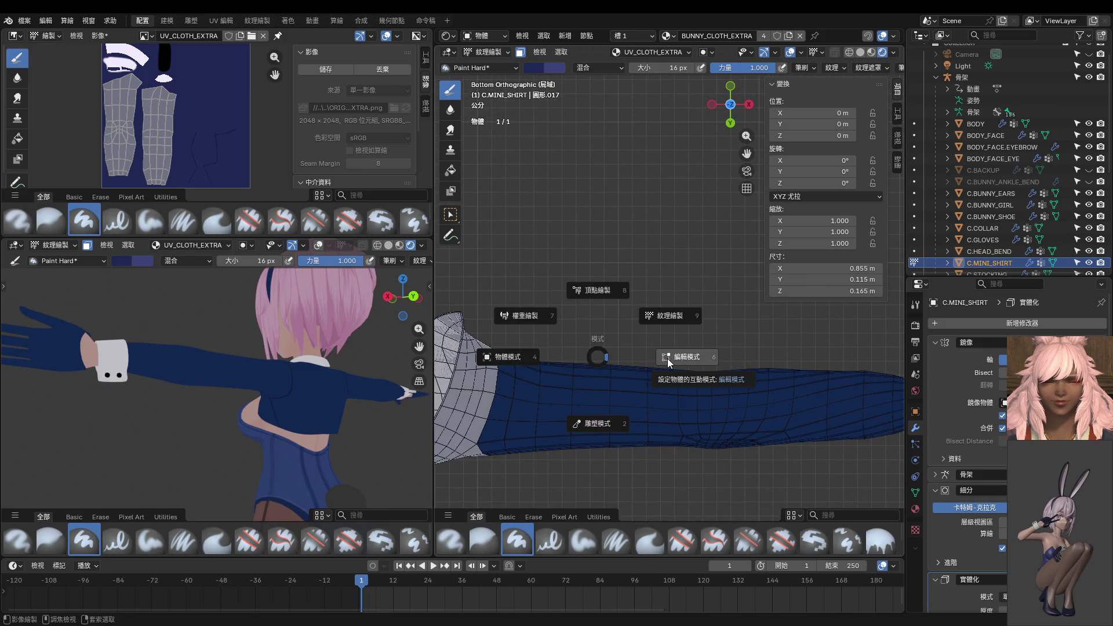
Switch the shirt into Edit Mode briefly, then return it to Texture Paint.
{"action": "left_click", "coordinate": [667, 359]}
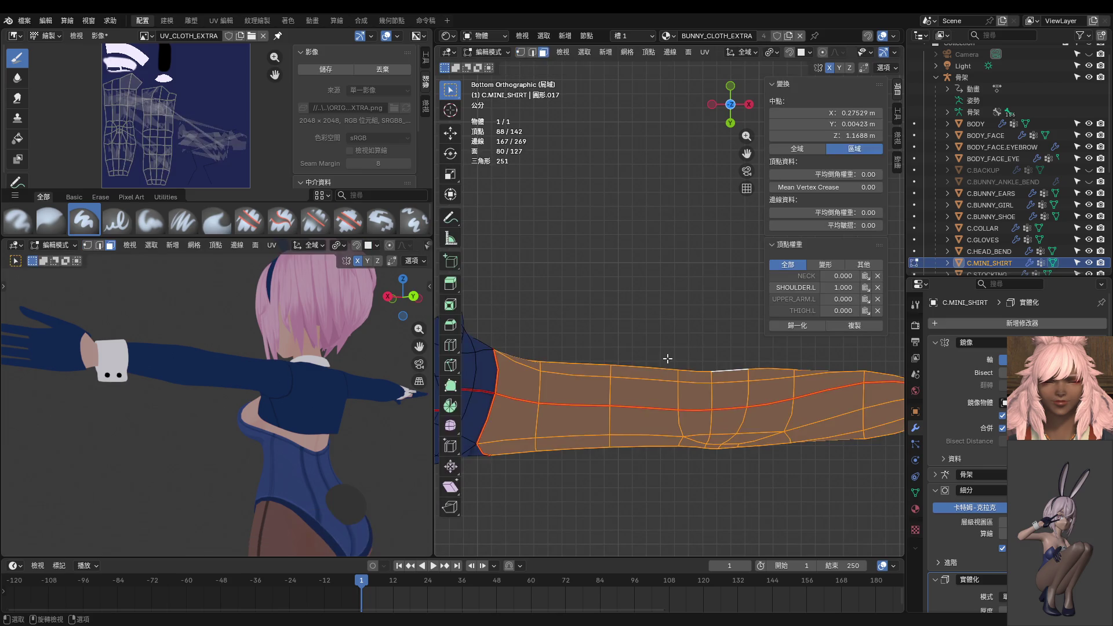
{"action": "key", "text": "ctrl+Tab"}
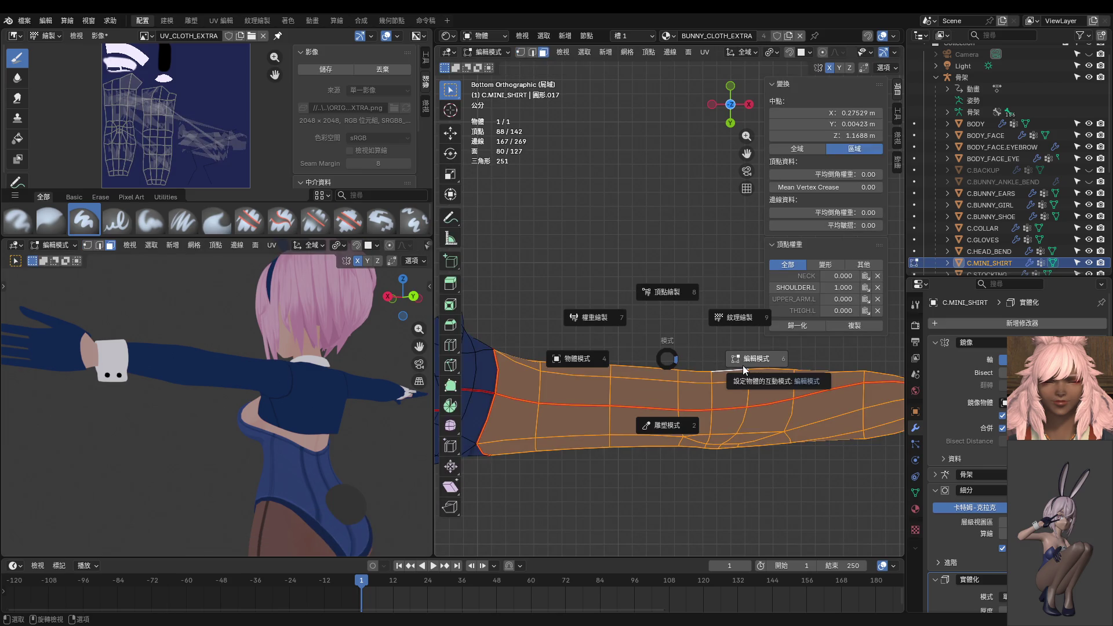
{"action": "left_click", "coordinate": [754, 358]}
{"action": "scroll", "coordinate": [626, 375], "scroll_direction": "up", "scroll_amount": 2}
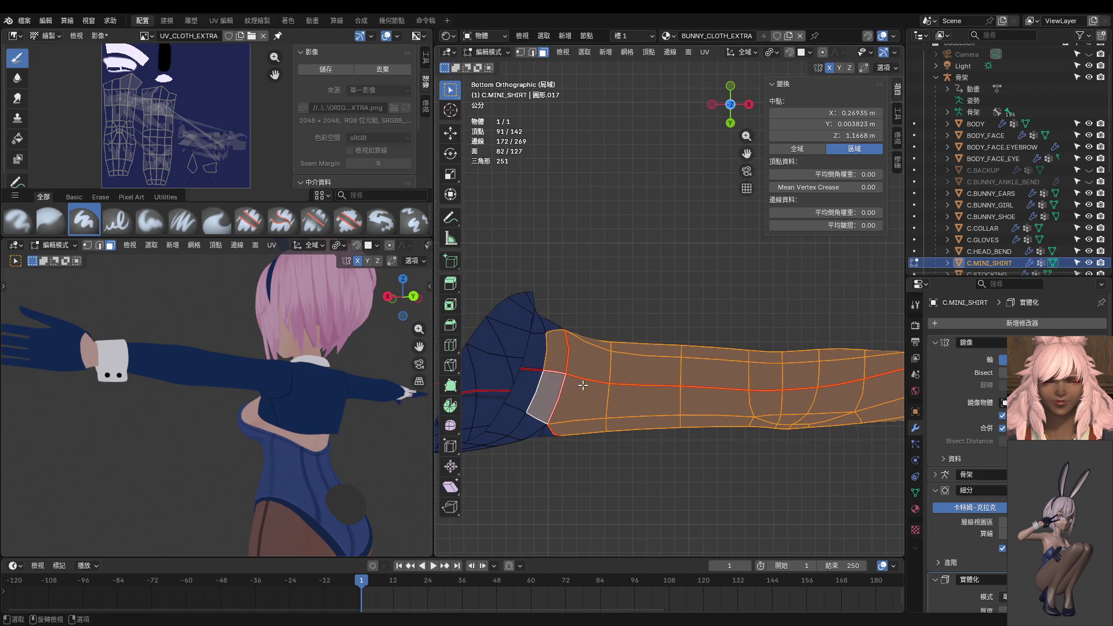
{"action": "key", "text": "ctrl+Tab"}
{"action": "left_click", "coordinate": [701, 341]}
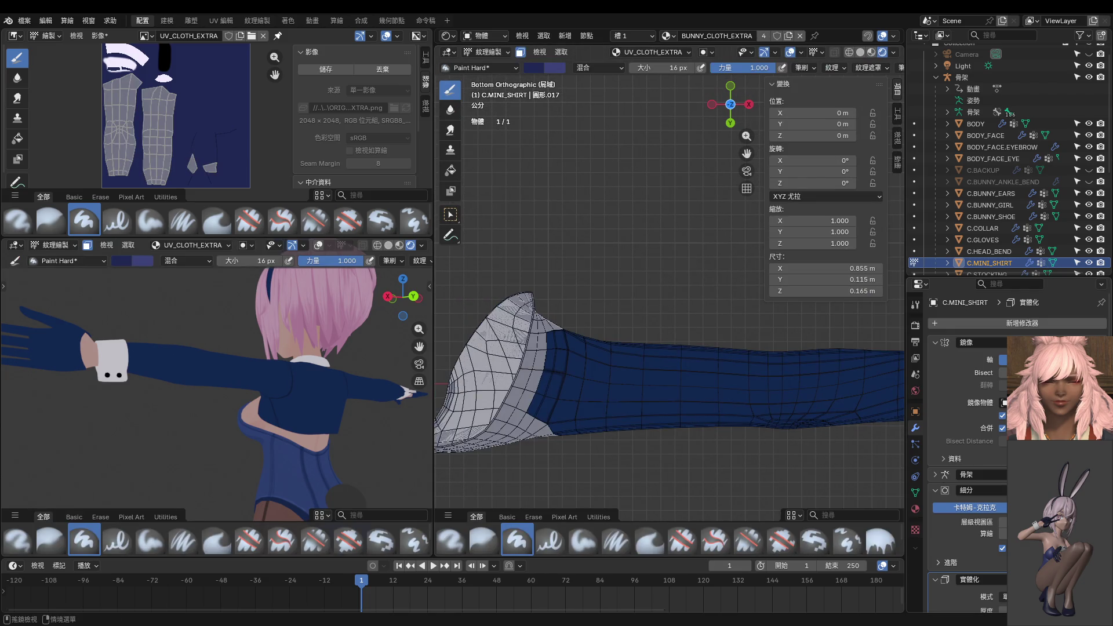
Set the paint brush size to 10 px.
{"action": "scroll", "coordinate": [672, 464], "scroll_direction": "down", "scroll_amount": 4}
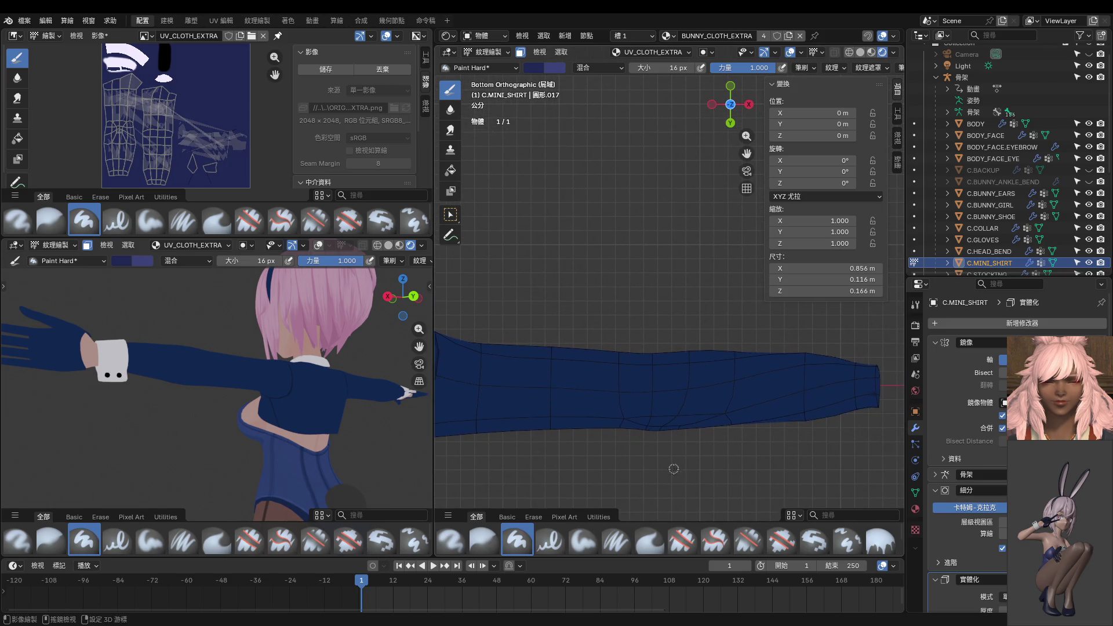
{"action": "middle_click_drag", "start_coordinate": [690, 459], "coordinate": [690, 476], "text": "shift"}
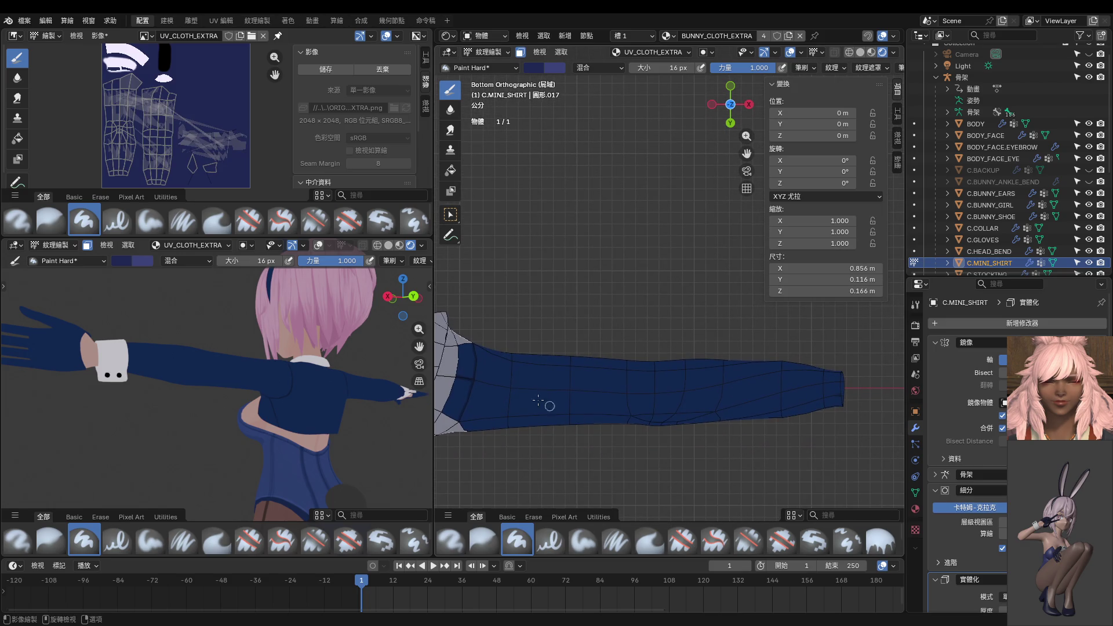
{"action": "key", "text": "f"}
{"action": "left_click", "coordinate": [474, 381]}
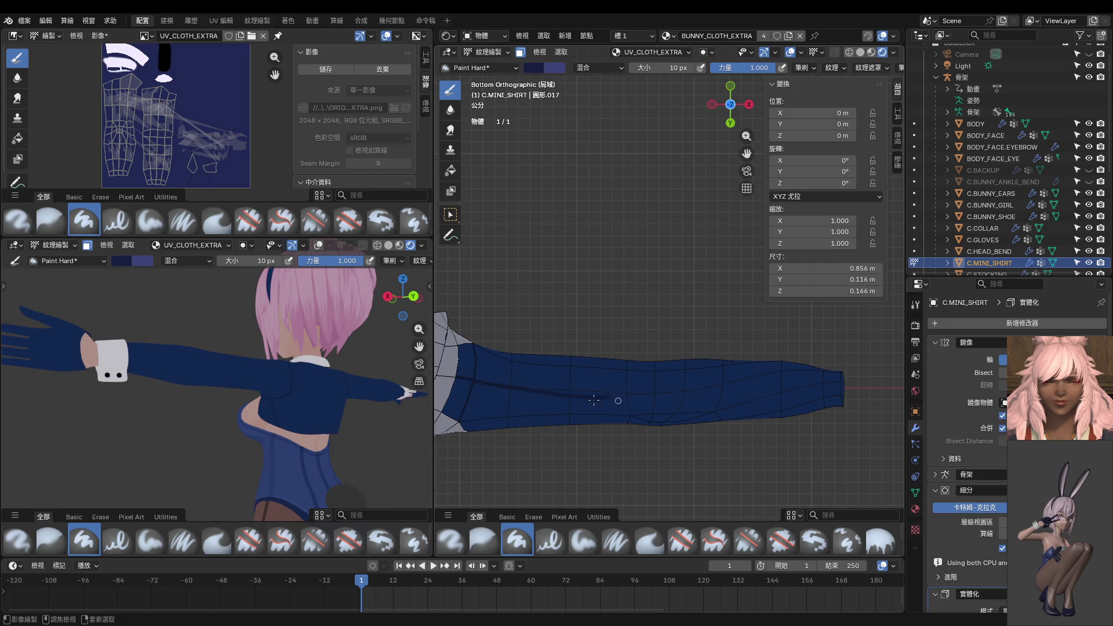
Paint a dark fold line along the sleeve underside, undoing bad strokes and keeping the shirt isolated.
{"action": "key", "text": "ctrl+z"}
{"action": "left_click_drag", "start_coordinate": [651, 395], "coordinate": [692, 392]}
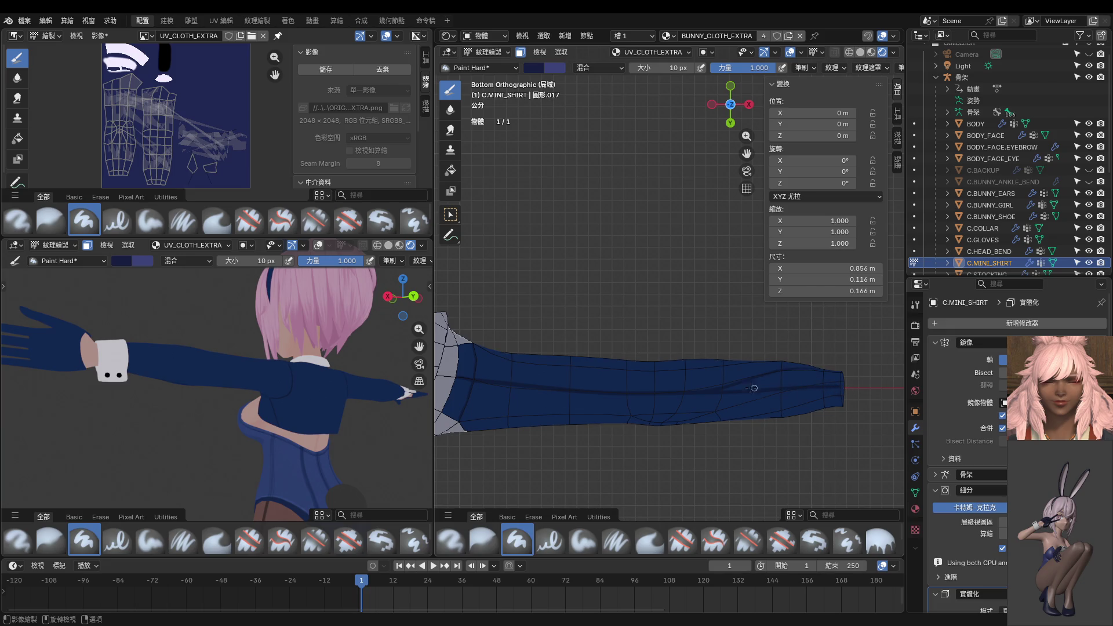
{"action": "key", "text": "KP_Divide"}
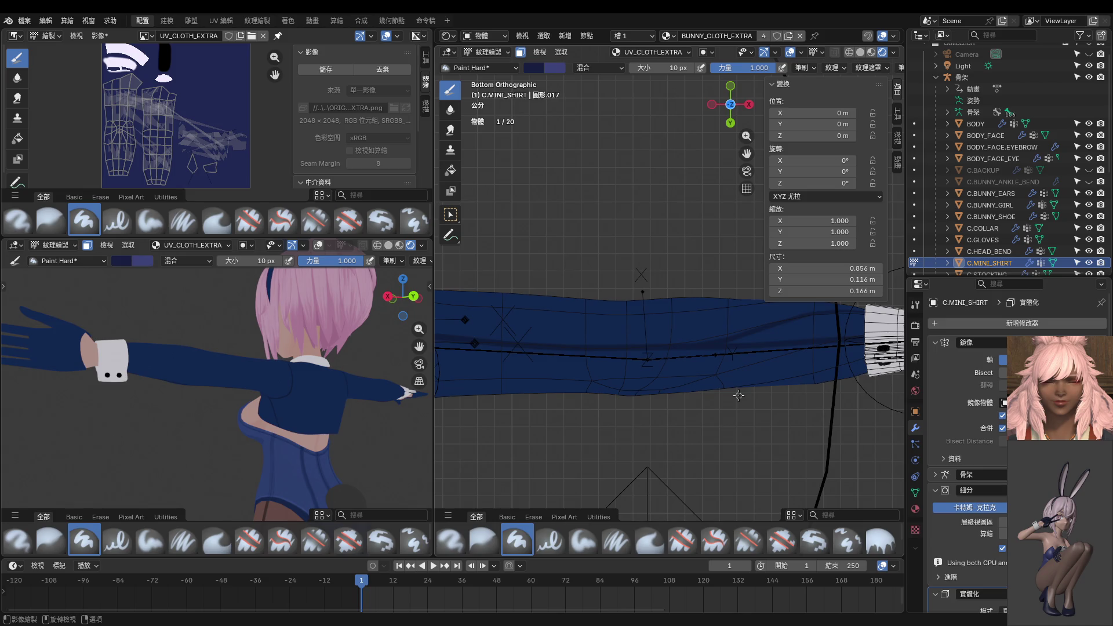
{"action": "key", "text": "ctrl+z"}
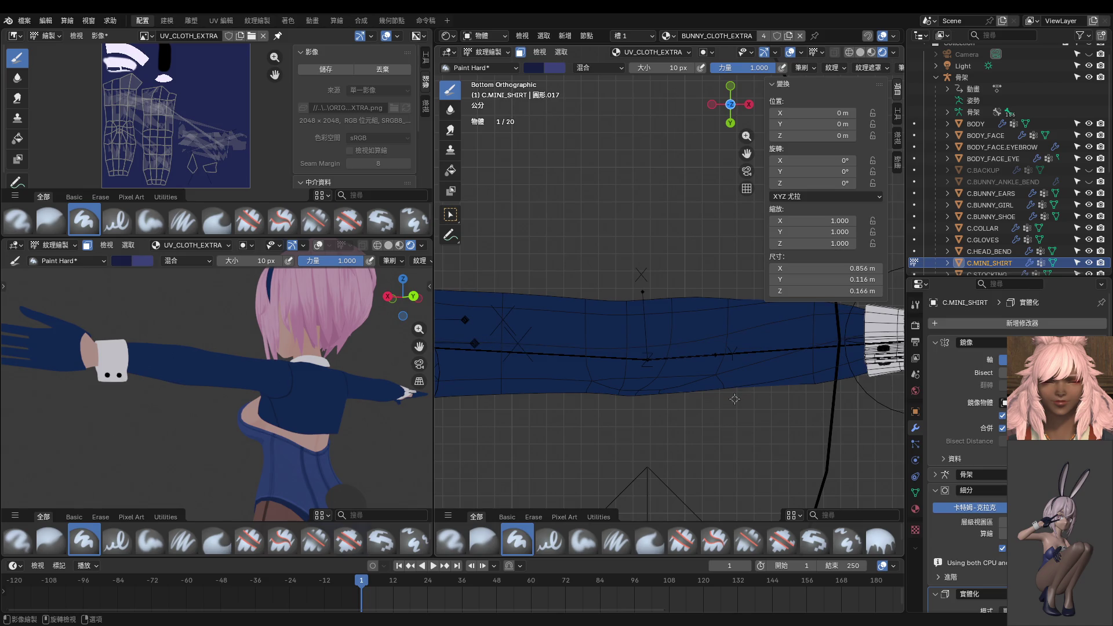
{"action": "key", "text": "KP_Divide"}
{"action": "scroll", "coordinate": [748, 362], "scroll_direction": "up", "scroll_amount": 6}
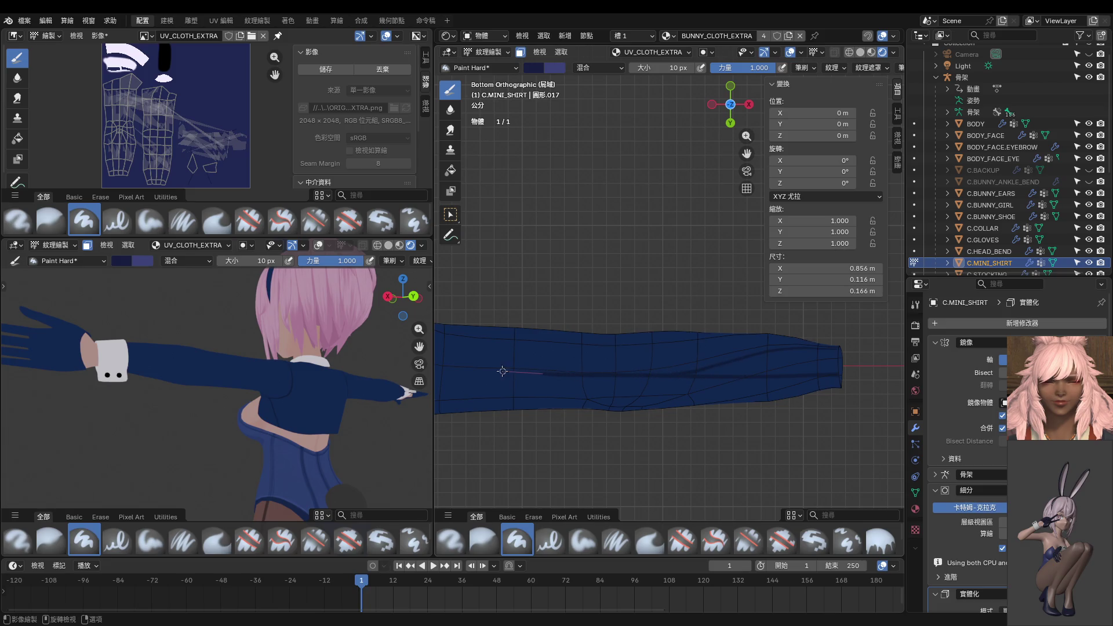
Paint a dark line toward the sleeve's flared end, then undo it.
{"action": "middle_click_drag", "start_coordinate": [436, 365], "coordinate": [557, 368], "text": "shift"}
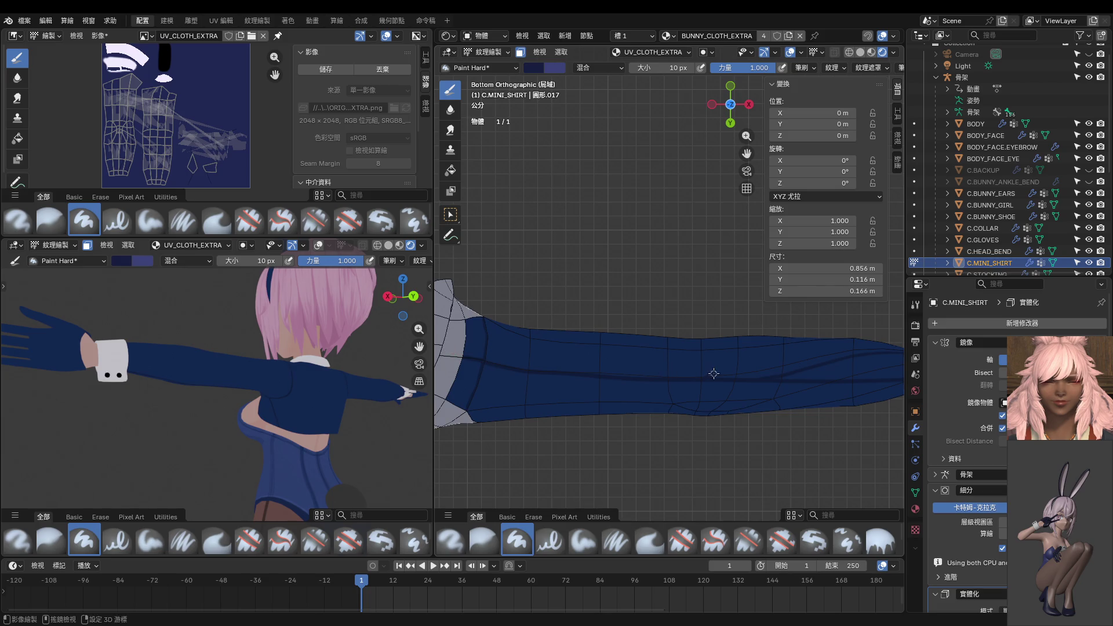
{"action": "scroll", "coordinate": [714, 373], "scroll_direction": "down", "scroll_amount": 2}
{"action": "scroll", "coordinate": [695, 380], "scroll_direction": "up", "scroll_amount": 3}
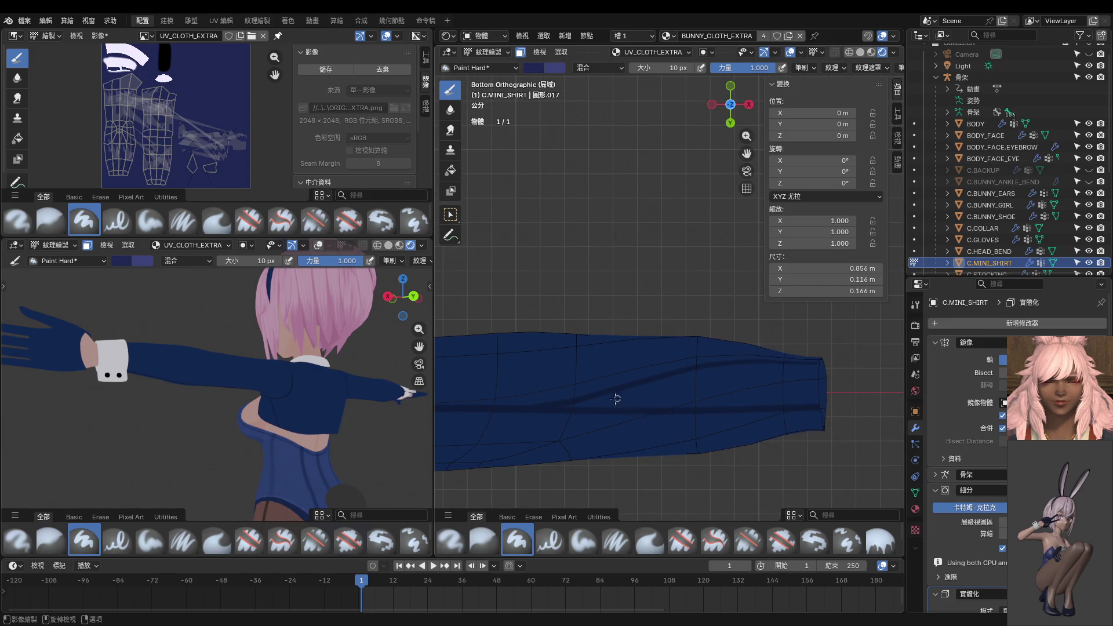
{"action": "scroll", "coordinate": [576, 398], "scroll_direction": "up", "scroll_amount": 3}
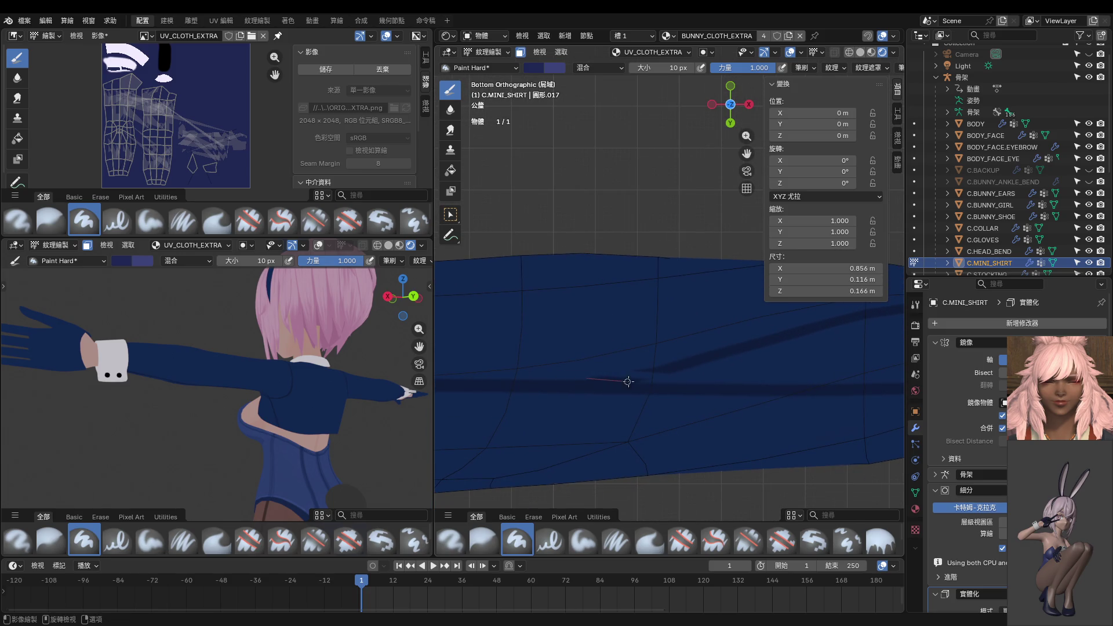
{"action": "mouse_move", "coordinate": [673, 383]}
{"action": "left_mouse_down"}
{"action": "mouse_move", "coordinate": [579, 376]}
{"action": "mouse_move", "coordinate": [612, 379]}
{"action": "left_mouse_up"}
{"action": "scroll", "coordinate": [693, 375], "scroll_direction": "down", "scroll_amount": 2}
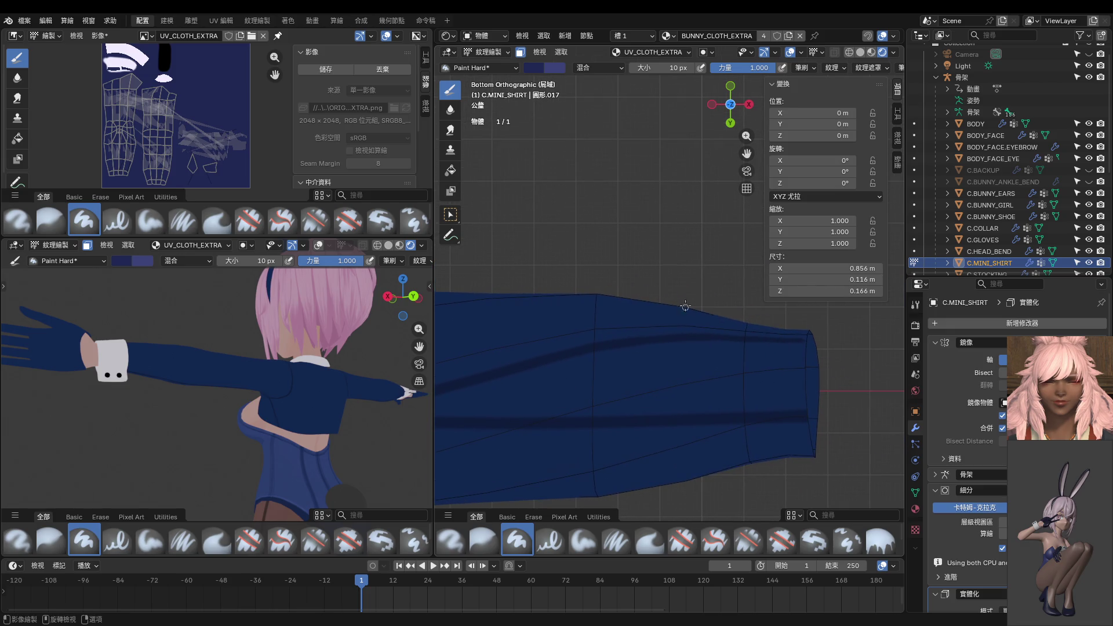
{"action": "key", "text": "ctrl+z"}
Enlarge the brush to 124 px and paint a broad dark stroke along the sleeve.
{"action": "key", "text": "f"}
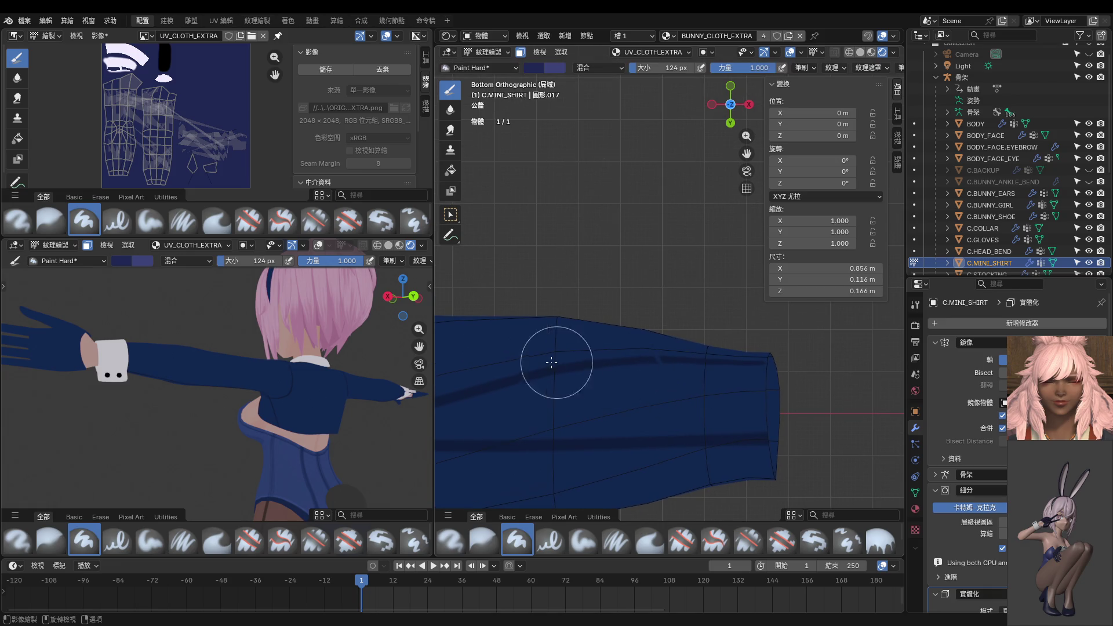
{"action": "left_click", "coordinate": [596, 360]}
{"action": "scroll", "coordinate": [819, 336], "scroll_direction": "up", "scroll_amount": 2}
{"action": "left_click_drag", "start_coordinate": [820, 323], "coordinate": [499, 385]}
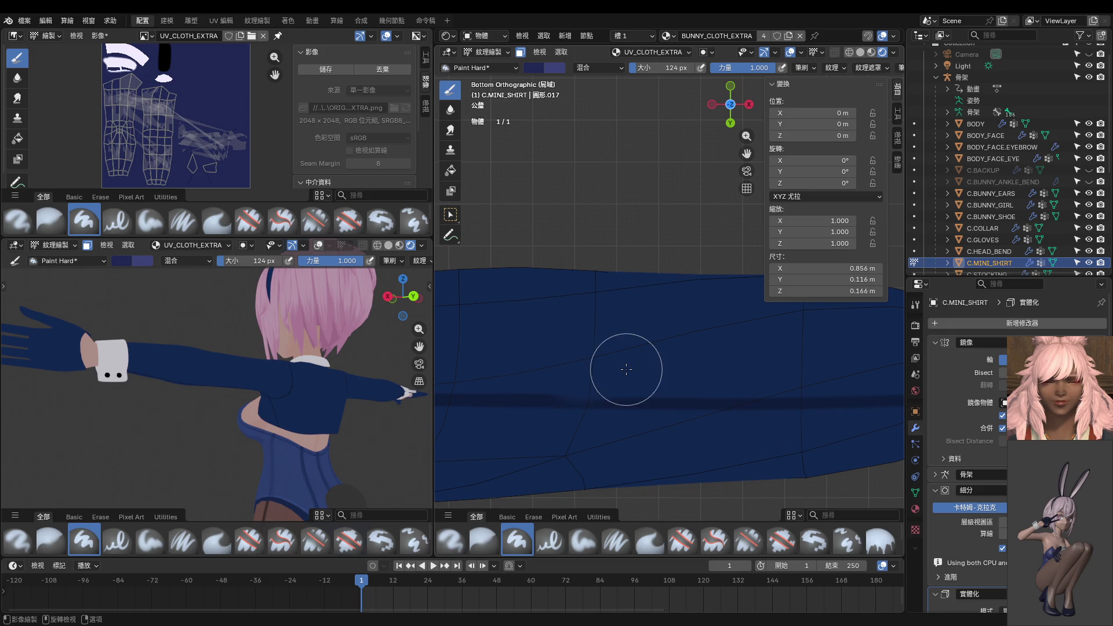
{"action": "middle_click_drag", "start_coordinate": [626, 368], "coordinate": [712, 361], "text": "shift"}
Shrink the brush to 20 px and darken and extend the fold band, undoing a stray mark.
{"action": "key", "text": "f"}
{"action": "left_click", "coordinate": [661, 386]}
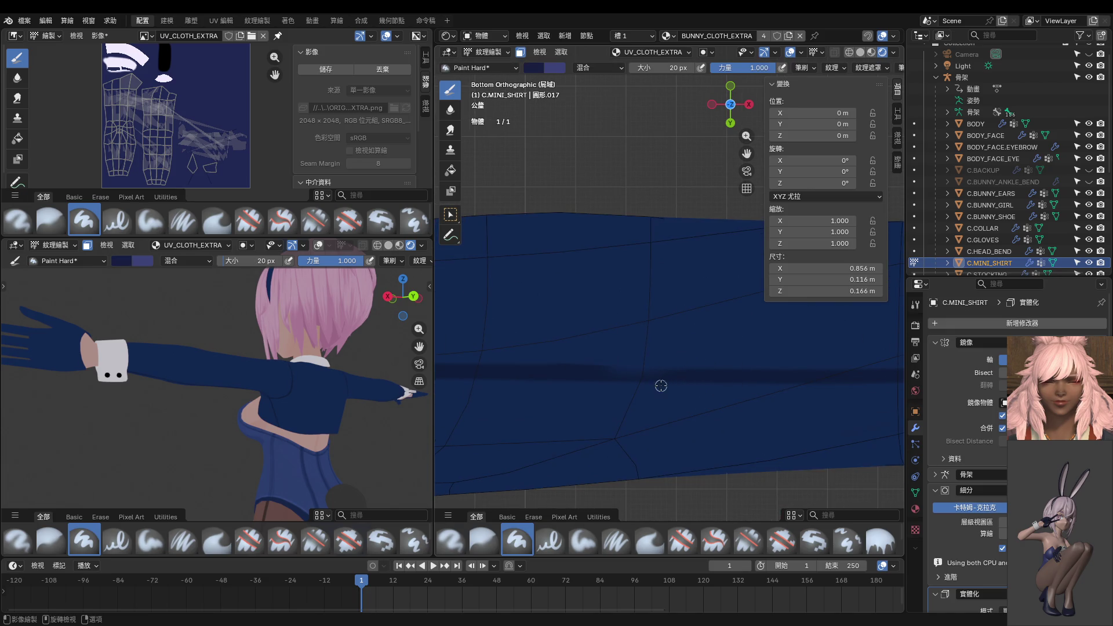
{"action": "left_click_drag", "start_coordinate": [594, 371], "coordinate": [665, 376]}
{"action": "key", "text": "ctrl+z"}
{"action": "left_click_drag", "start_coordinate": [614, 371], "coordinate": [545, 372]}
{"action": "left_click_drag", "start_coordinate": [634, 370], "coordinate": [685, 374]}
{"action": "mouse_move", "coordinate": [643, 379]}
{"action": "left_mouse_down"}
{"action": "mouse_move", "coordinate": [604, 377]}
{"action": "mouse_move", "coordinate": [686, 377]}
{"action": "mouse_move", "coordinate": [567, 379]}
{"action": "mouse_move", "coordinate": [559, 358]}
{"action": "mouse_move", "coordinate": [693, 363]}
{"action": "mouse_move", "coordinate": [718, 345]}
{"action": "mouse_move", "coordinate": [577, 360]}
{"action": "mouse_move", "coordinate": [722, 349]}
{"action": "mouse_move", "coordinate": [541, 356]}
{"action": "mouse_move", "coordinate": [735, 350]}
{"action": "mouse_move", "coordinate": [636, 350]}
{"action": "mouse_move", "coordinate": [711, 333]}
{"action": "mouse_move", "coordinate": [671, 336]}
{"action": "left_mouse_up"}
{"action": "scroll", "coordinate": [708, 326], "scroll_direction": "down", "scroll_amount": 5}
{"action": "middle_click_drag", "start_coordinate": [708, 326], "coordinate": [638, 454]}
Return to Object Mode, exit local view, and select the armature to view the full rig.
{"action": "key", "text": "ctrl+Tab"}
{"action": "left_click", "coordinate": [596, 358]}
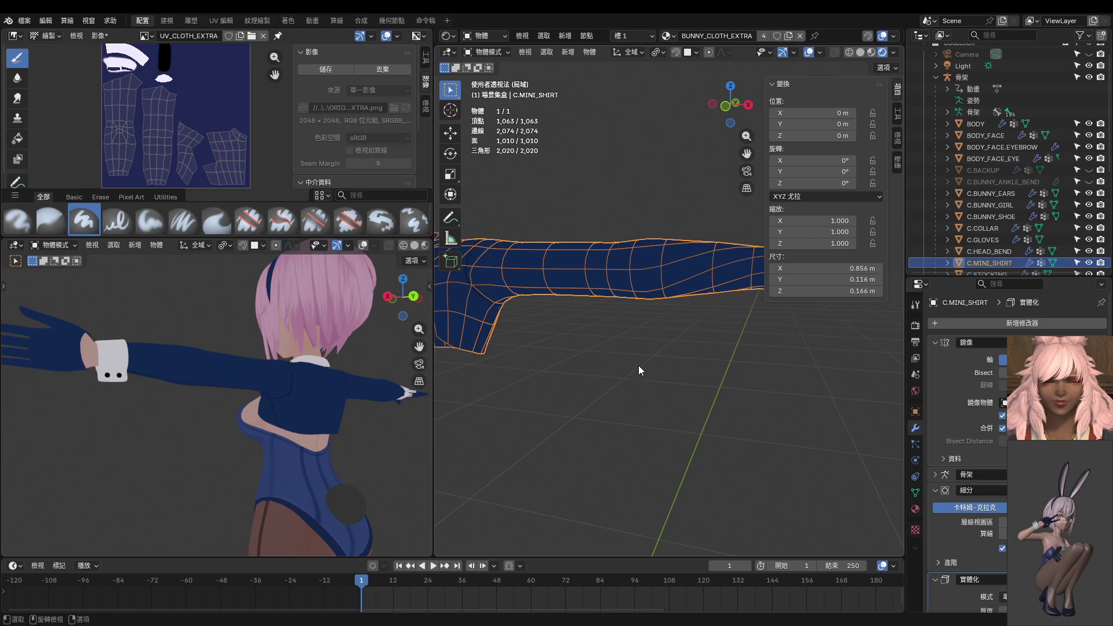
{"action": "key", "text": "KP_Divide"}
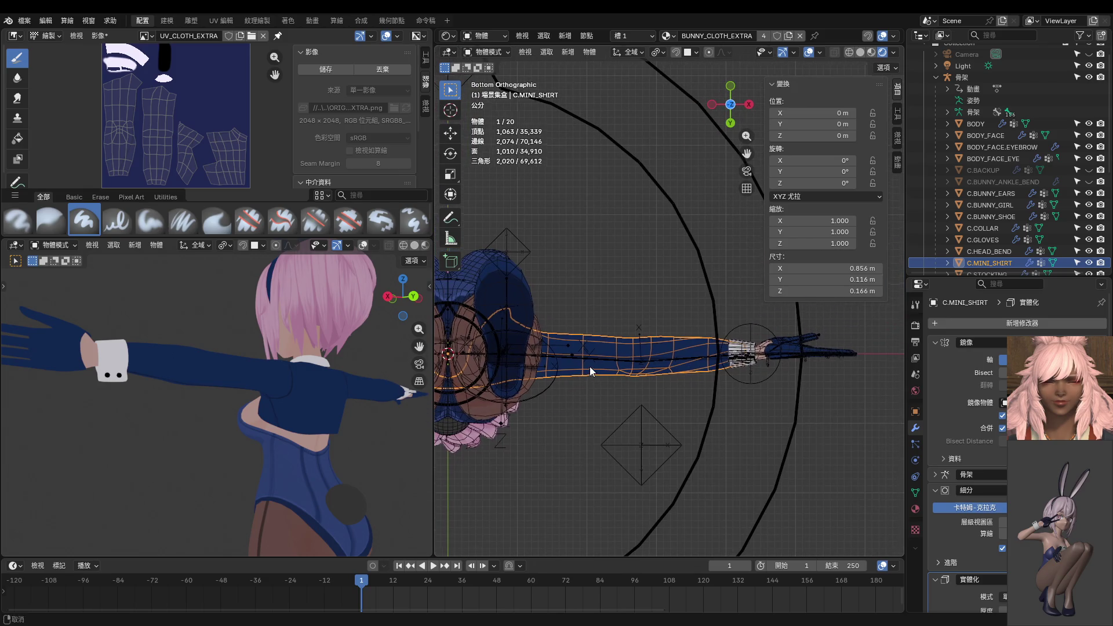
{"action": "left_click", "coordinate": [753, 322]}
{"action": "middle_click_drag", "start_coordinate": [753, 326], "coordinate": [692, 476]}
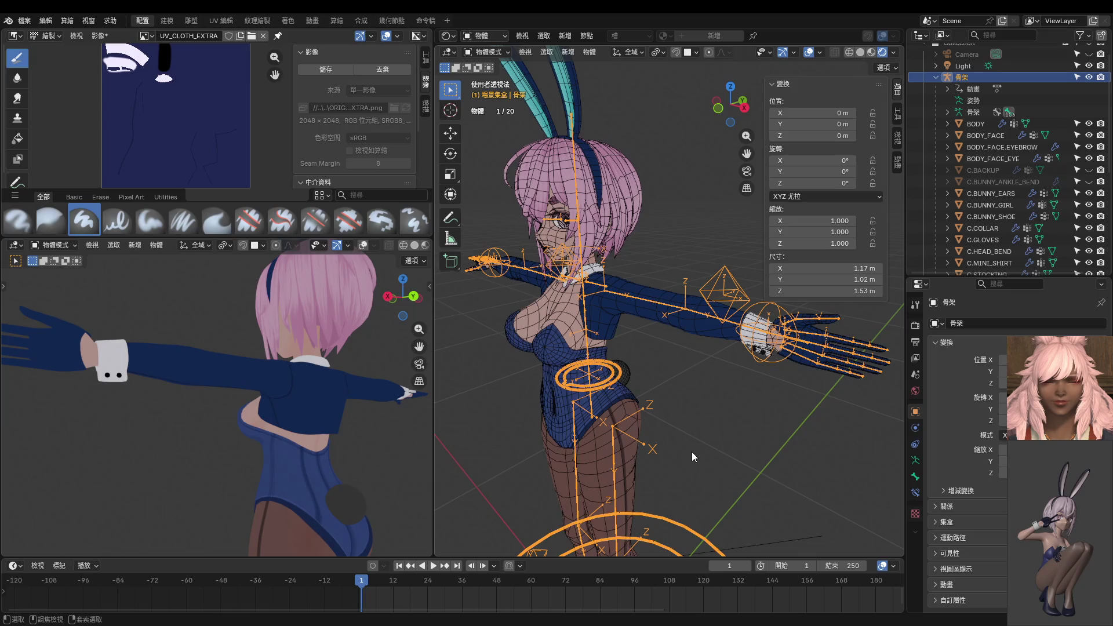
{"action": "key", "text": "ctrl+Tab"}
{"action": "key", "text": "ctrl+Tab"}
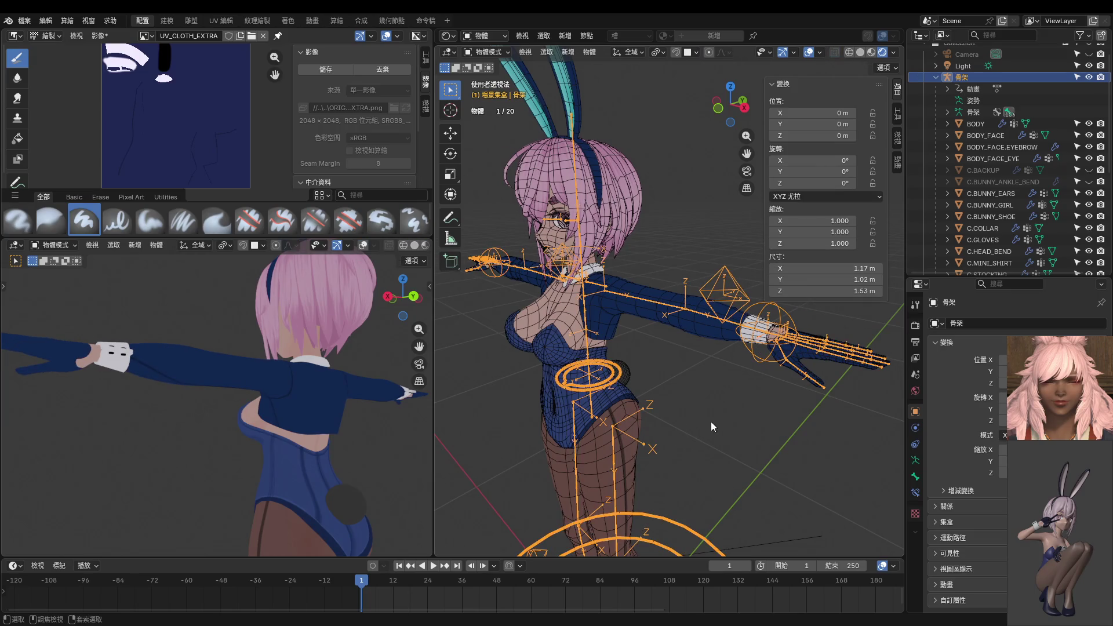
{"action": "mouse_move", "coordinate": [406, 400]}
{"action": "middle_mouse_down"}
{"action": "mouse_move", "coordinate": [309, 364]}
{"action": "mouse_move", "coordinate": [360, 364]}
{"action": "mouse_move", "coordinate": [161, 436]}
{"action": "mouse_move", "coordinate": [246, 416]}
{"action": "mouse_move", "coordinate": [332, 420]}
{"action": "mouse_move", "coordinate": [170, 410]}
{"action": "mouse_move", "coordinate": [195, 350]}
{"action": "mouse_move", "coordinate": [191, 414]}
{"action": "middle_mouse_up"}
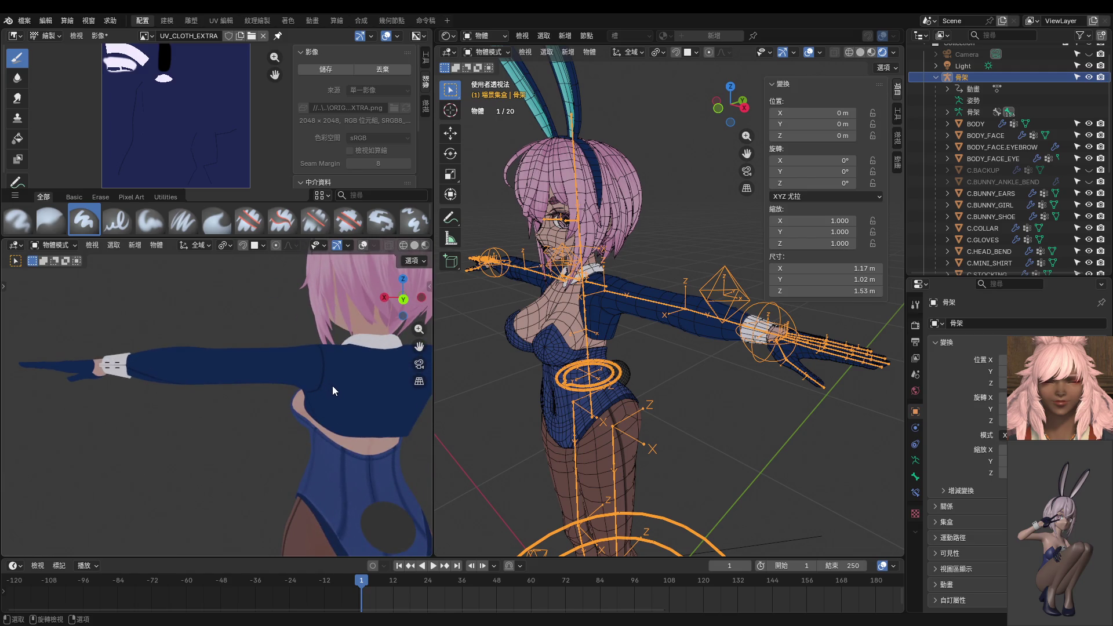
{"action": "mouse_move", "coordinate": [334, 392]}
{"action": "middle_mouse_down"}
{"action": "mouse_move", "coordinate": [265, 275]}
{"action": "mouse_move", "coordinate": [259, 357]}
{"action": "mouse_move", "coordinate": [303, 355]}
{"action": "mouse_move", "coordinate": [206, 441]}
{"action": "mouse_move", "coordinate": [311, 439]}
{"action": "mouse_move", "coordinate": [293, 441]}
{"action": "mouse_move", "coordinate": [284, 475]}
{"action": "mouse_move", "coordinate": [187, 456]}
{"action": "middle_mouse_up"}
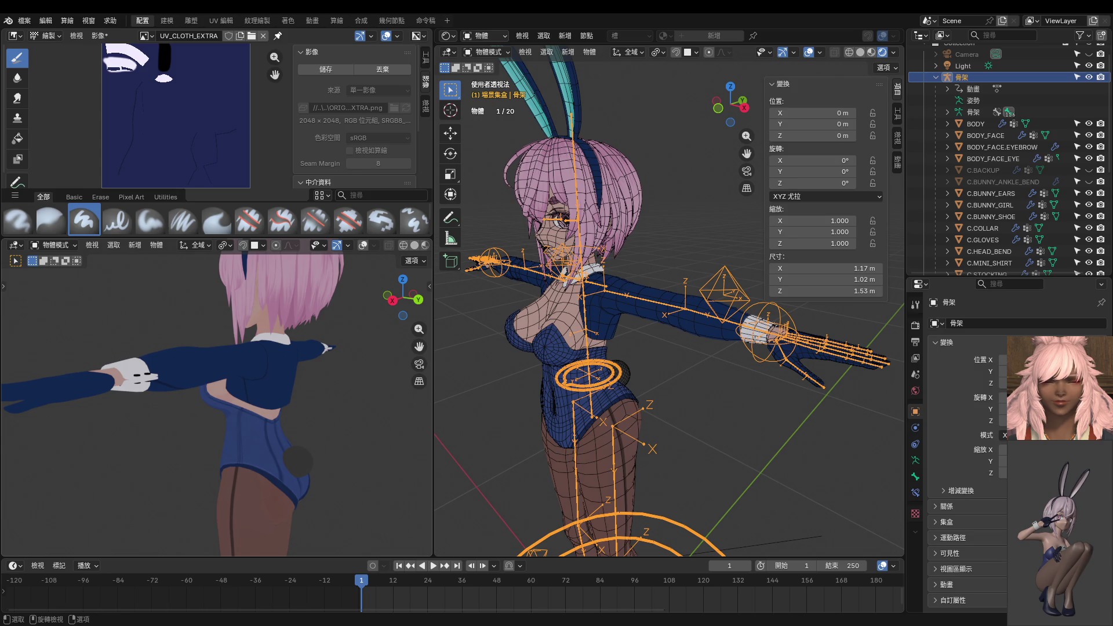
{"action": "scroll", "coordinate": [542, 428], "scroll_direction": "down", "scroll_amount": 4}
{"action": "mouse_move", "coordinate": [356, 399]}
{"action": "middle_mouse_down"}
{"action": "mouse_move", "coordinate": [243, 333]}
{"action": "mouse_move", "coordinate": [245, 269]}
{"action": "mouse_move", "coordinate": [263, 290]}
{"action": "mouse_move", "coordinate": [325, 297]}
{"action": "mouse_move", "coordinate": [325, 261]}
{"action": "middle_mouse_up"}
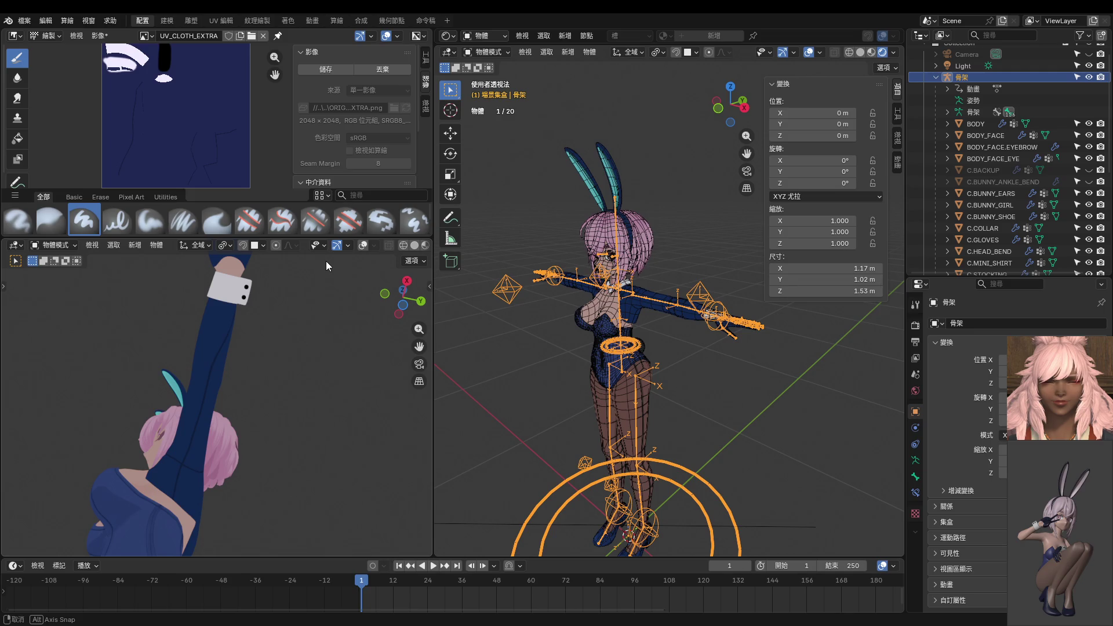
Enter Pose Mode and rotate HAND.IK.L by −93.1° about the global X axis.
{"action": "mouse_move", "coordinate": [325, 261]}
{"action": "middle_mouse_down"}
{"action": "mouse_move", "coordinate": [364, 269]}
{"action": "mouse_move", "coordinate": [413, 369]}
{"action": "mouse_move", "coordinate": [423, 365]}
{"action": "middle_mouse_up"}
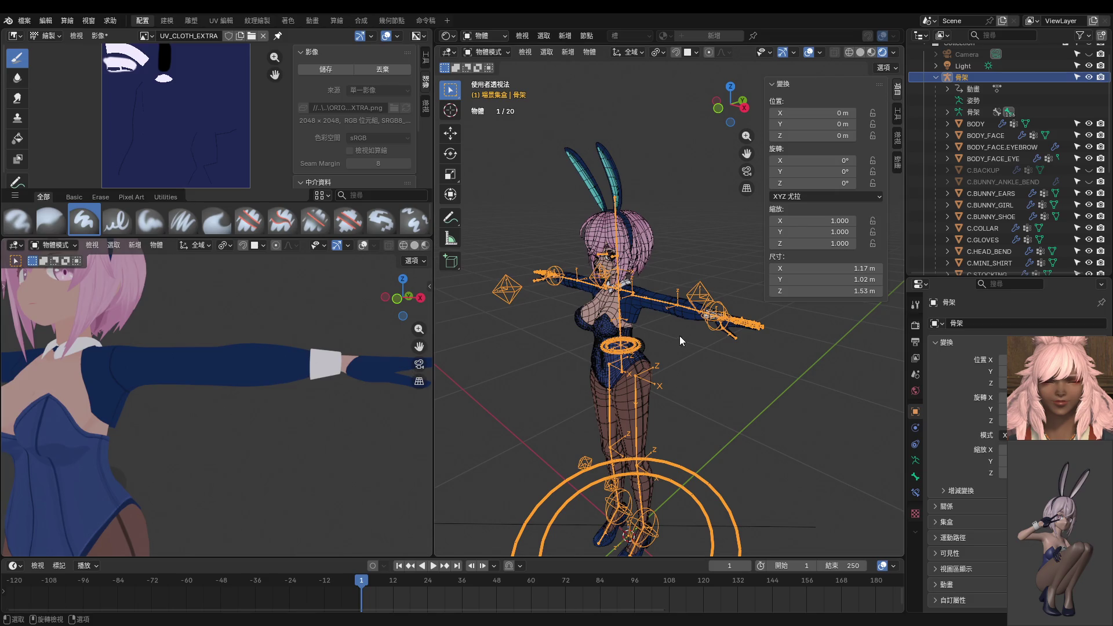
{"action": "mouse_move", "coordinate": [721, 326]}
{"action": "middle_mouse_down"}
{"action": "mouse_move", "coordinate": [691, 336]}
{"action": "mouse_move", "coordinate": [722, 322]}
{"action": "mouse_move", "coordinate": [760, 346]}
{"action": "mouse_move", "coordinate": [743, 354]}
{"action": "middle_mouse_up"}
{"action": "key", "text": "ctrl+Tab"}
{"action": "middle_click_drag", "start_coordinate": [409, 399], "coordinate": [192, 409]}
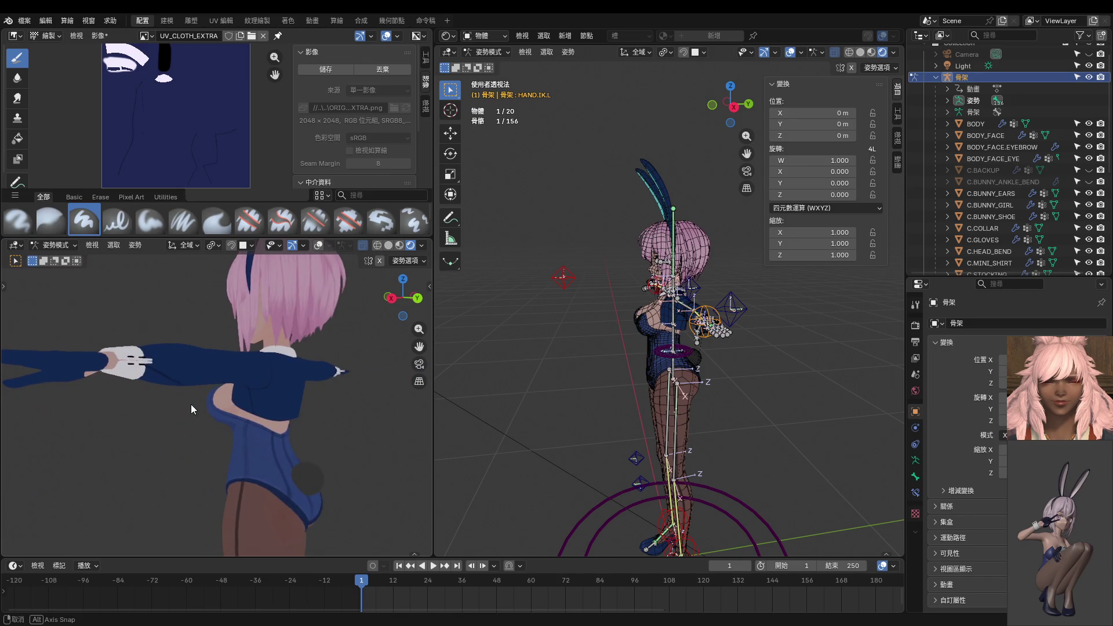
{"action": "key", "text": "r"}
{"action": "key", "text": "x"}
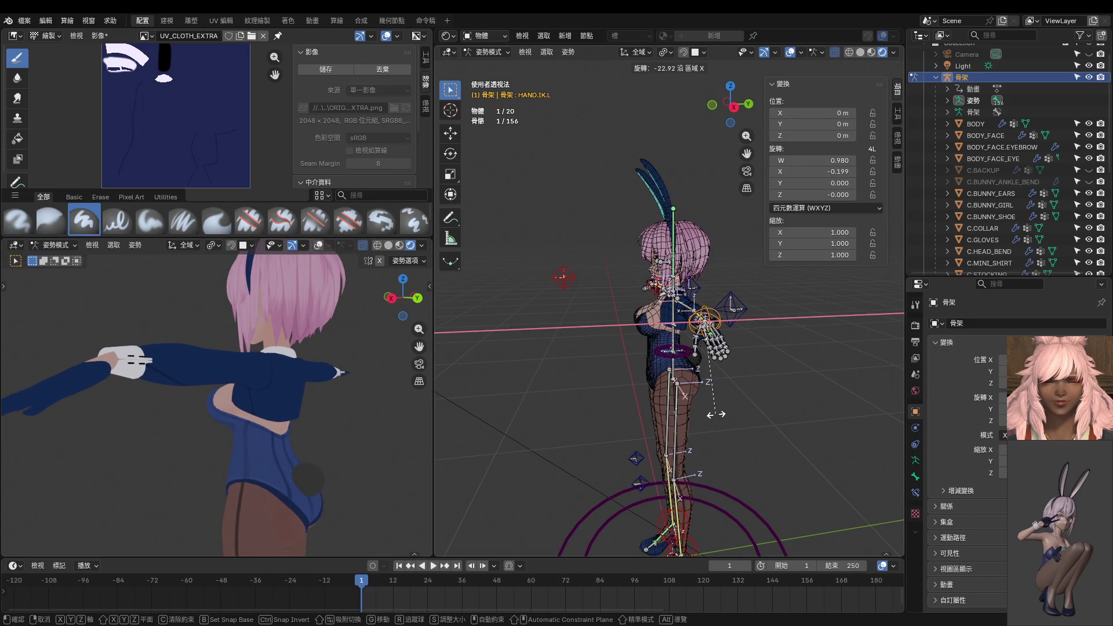
{"action": "key", "text": "x"}
{"action": "key", "text": "x"}
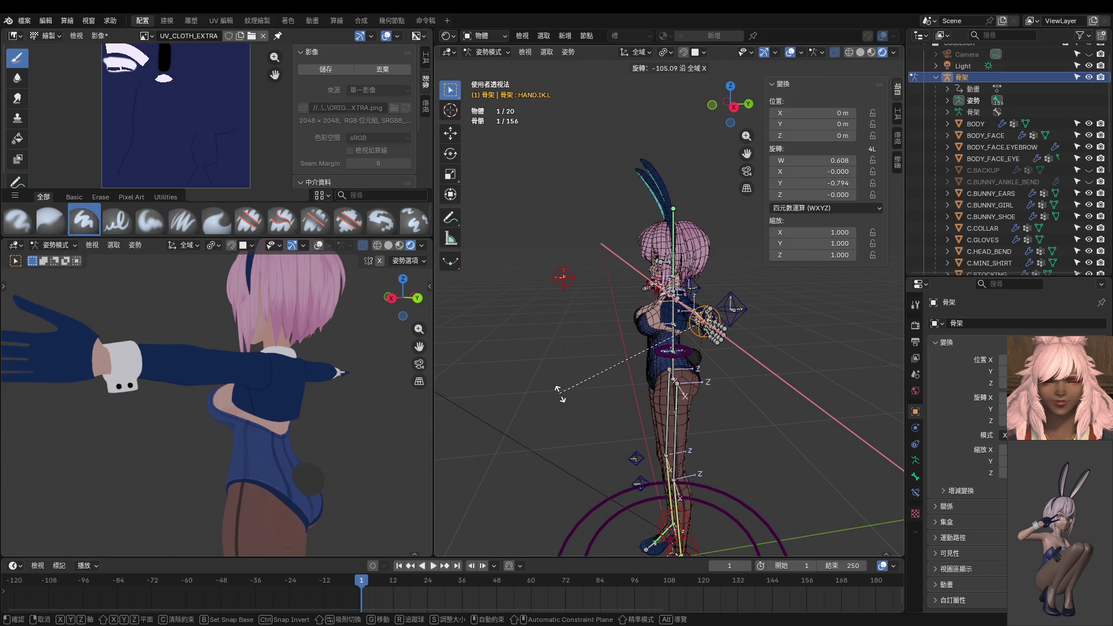
{"action": "left_click", "coordinate": [581, 418]}
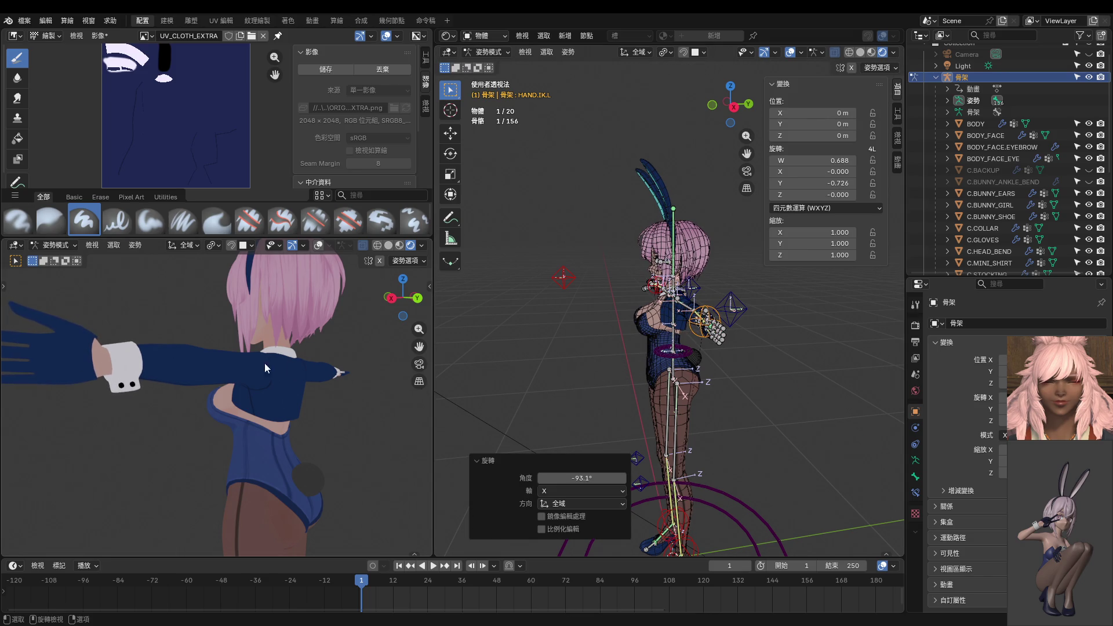
Check the rotated hand from the front, closing in on the arm and cuff.
{"action": "mouse_move", "coordinate": [264, 363]}
{"action": "middle_mouse_down"}
{"action": "mouse_move", "coordinate": [207, 363]}
{"action": "mouse_move", "coordinate": [245, 377]}
{"action": "mouse_move", "coordinate": [197, 370]}
{"action": "mouse_move", "coordinate": [218, 265]}
{"action": "mouse_move", "coordinate": [199, 252]}
{"action": "mouse_move", "coordinate": [259, 371]}
{"action": "mouse_move", "coordinate": [370, 392]}
{"action": "mouse_move", "coordinate": [405, 370]}
{"action": "mouse_move", "coordinate": [304, 370]}
{"action": "mouse_move", "coordinate": [347, 370]}
{"action": "middle_mouse_up"}
{"action": "key", "text": "KP_1"}
{"action": "scroll", "coordinate": [339, 374], "scroll_direction": "down", "scroll_amount": 4}
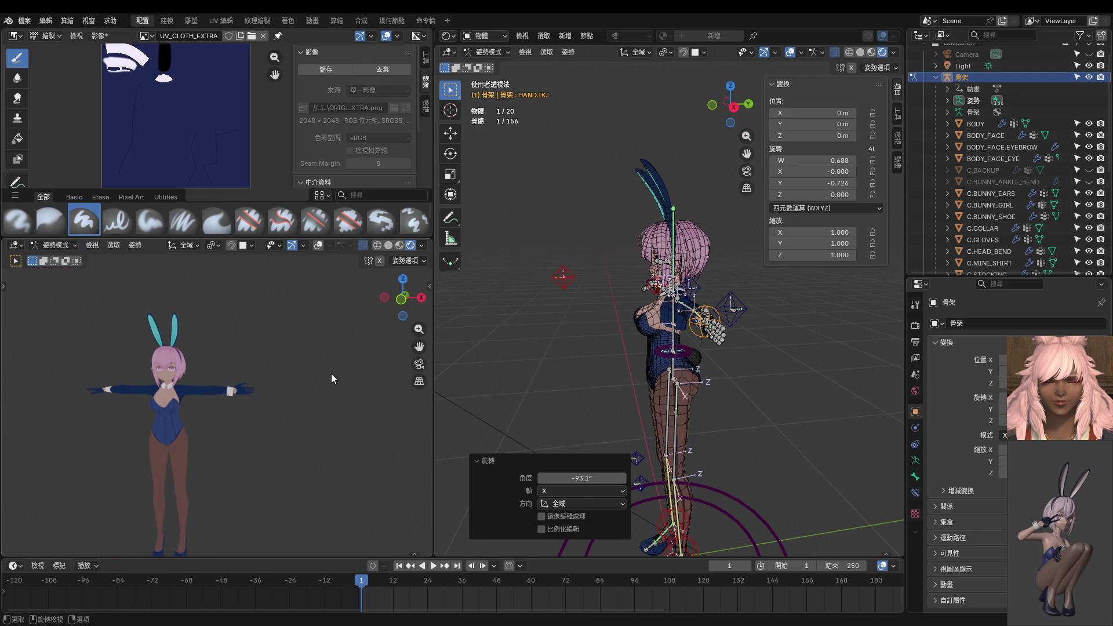
{"action": "scroll", "coordinate": [305, 374], "scroll_direction": "up", "scroll_amount": 1}
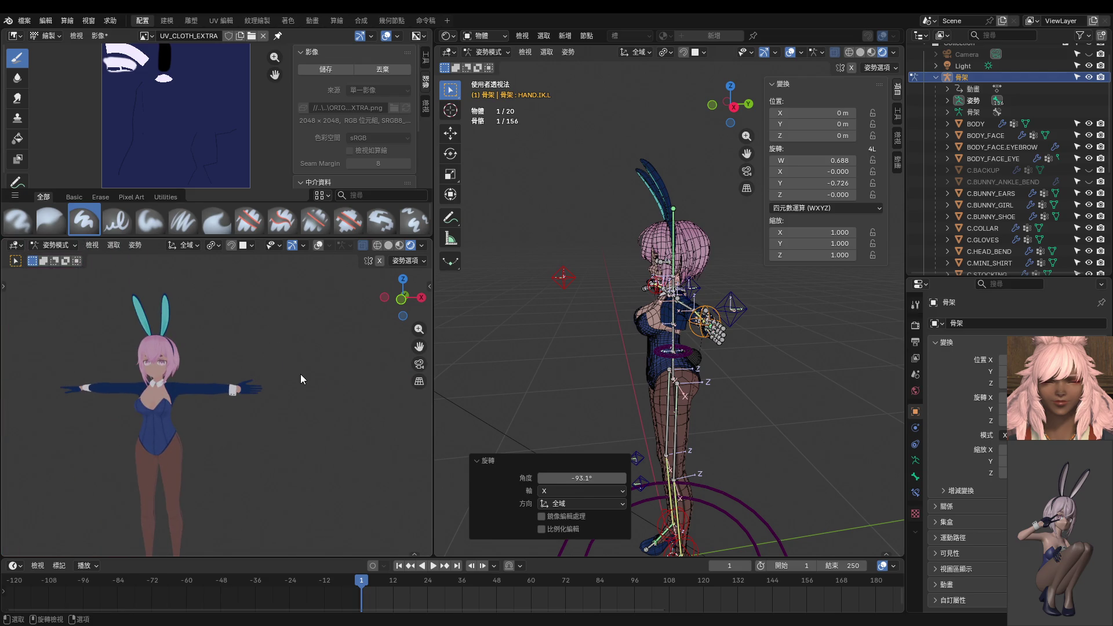
{"action": "scroll", "coordinate": [301, 374], "scroll_direction": "up", "scroll_amount": 6}
{"action": "mouse_move", "coordinate": [301, 374]}
{"action": "middle_mouse_down"}
{"action": "mouse_move", "coordinate": [266, 363]}
{"action": "mouse_move", "coordinate": [279, 313]}
{"action": "mouse_move", "coordinate": [294, 365]}
{"action": "mouse_move", "coordinate": [386, 437]}
{"action": "mouse_move", "coordinate": [326, 430]}
{"action": "mouse_move", "coordinate": [342, 423]}
{"action": "middle_mouse_up"}
Enter Edit Mode on C.GLOVES and frame the glove cuff in front view with vertex select.
{"action": "key", "text": "ctrl+Tab"}
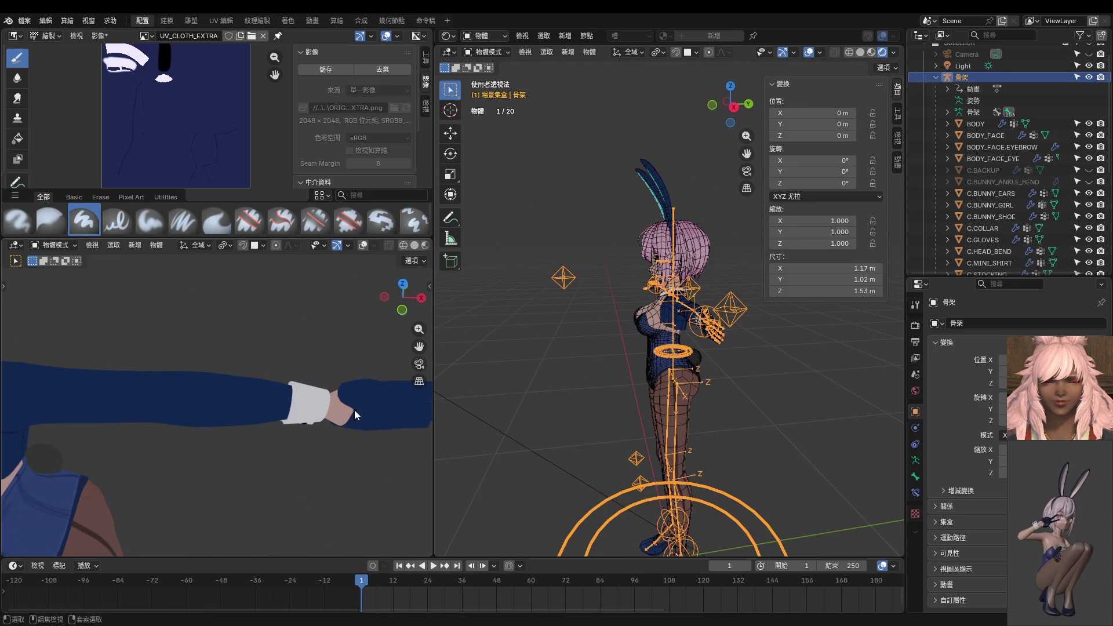
{"action": "left_click", "coordinate": [380, 416]}
{"action": "key", "text": "Tab"}
{"action": "middle_click_drag", "start_coordinate": [586, 423], "coordinate": [551, 426]}
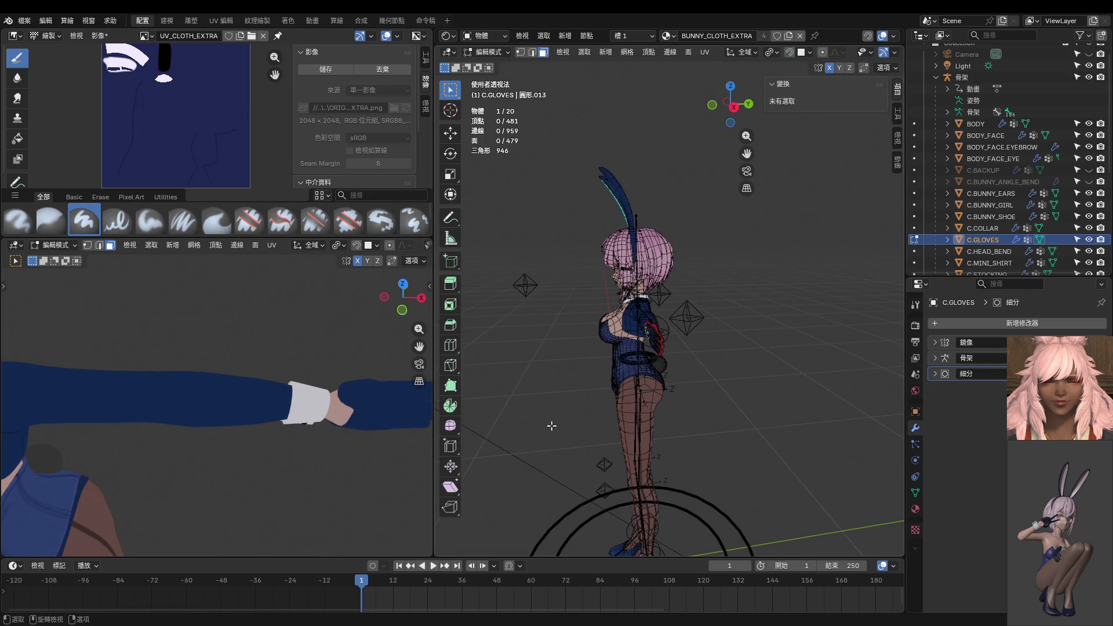
{"action": "key", "text": "KP_1"}
{"action": "scroll", "coordinate": [756, 402], "scroll_direction": "up", "scroll_amount": 8}
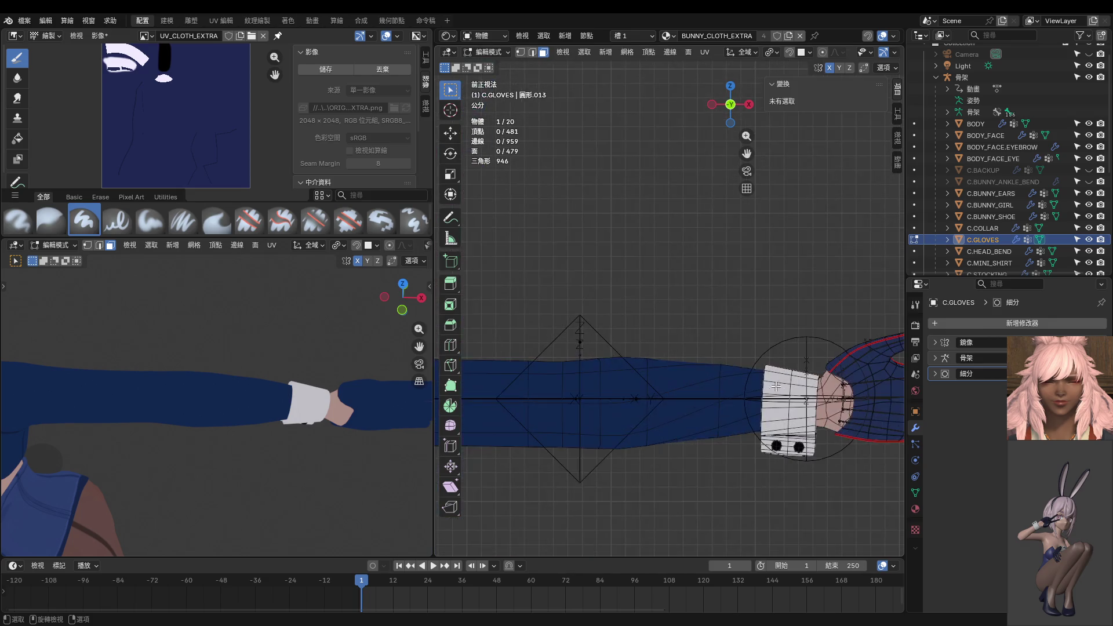
{"action": "middle_click_drag", "start_coordinate": [776, 386], "coordinate": [672, 359], "text": "shift"}
{"action": "scroll", "coordinate": [675, 357], "scroll_direction": "up", "scroll_amount": 6}
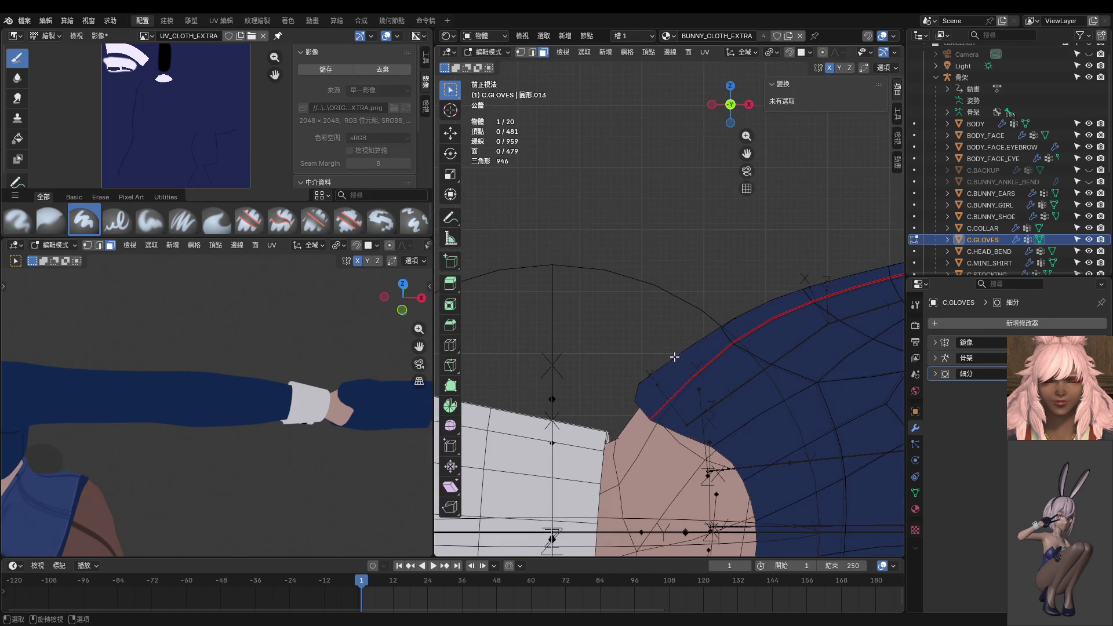
{"action": "key", "text": "1"}
{"action": "middle_click_drag", "start_coordinate": [675, 386], "coordinate": [664, 357], "text": "shift"}
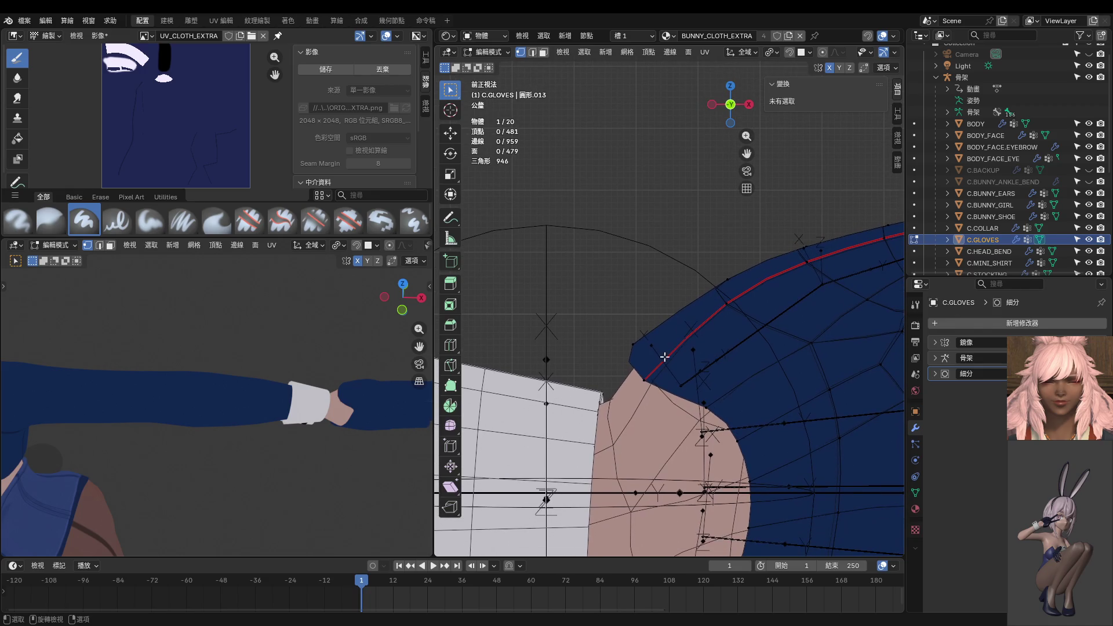
Slide two wrist-edge vertices of the glove along the mesh by 0.247.
{"action": "left_click", "coordinate": [645, 379]}
{"action": "left_click", "coordinate": [631, 345], "text": "shift"}
{"action": "key", "text": "g"}
{"action": "key", "text": "g"}
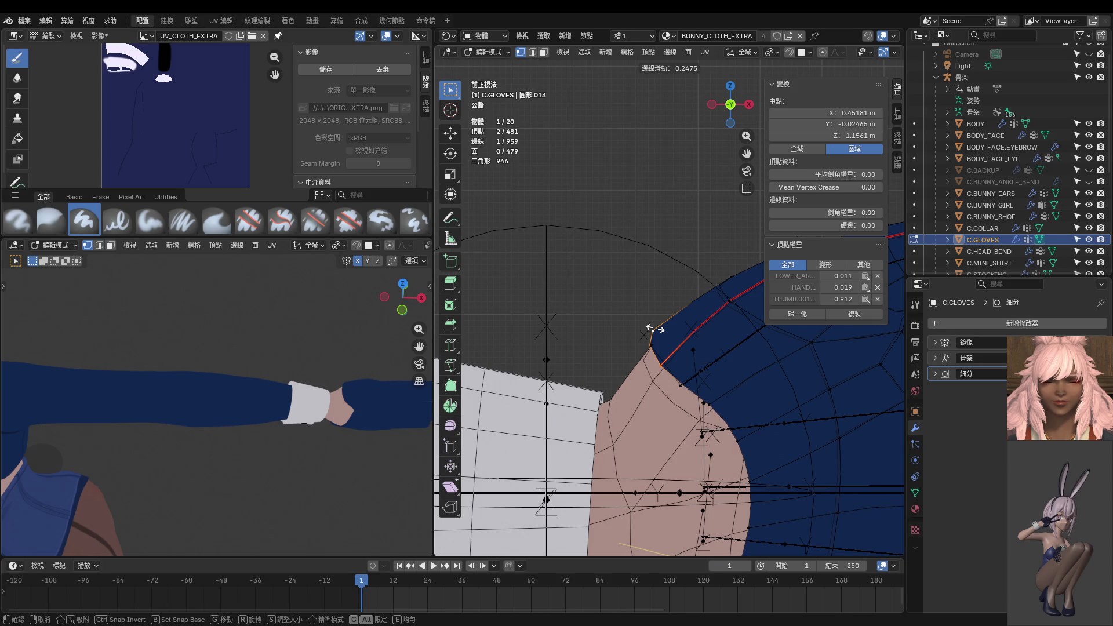
{"action": "left_click", "coordinate": [655, 329]}
Frame and isolate the glove, orbiting around it to inspect the palm and wrist.
{"action": "mouse_move", "coordinate": [655, 329]}
{"action": "middle_mouse_down"}
{"action": "mouse_move", "coordinate": [665, 329]}
{"action": "mouse_move", "coordinate": [665, 296]}
{"action": "middle_mouse_up"}
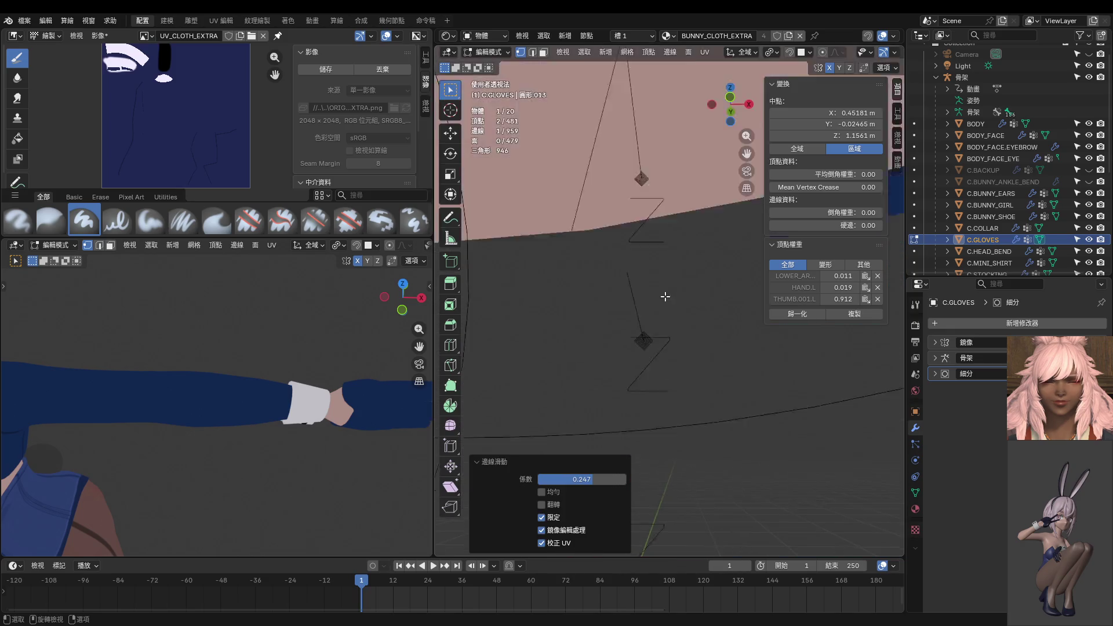
{"action": "key", "text": "KP_Decimal"}
{"action": "key", "text": "KP_Divide"}
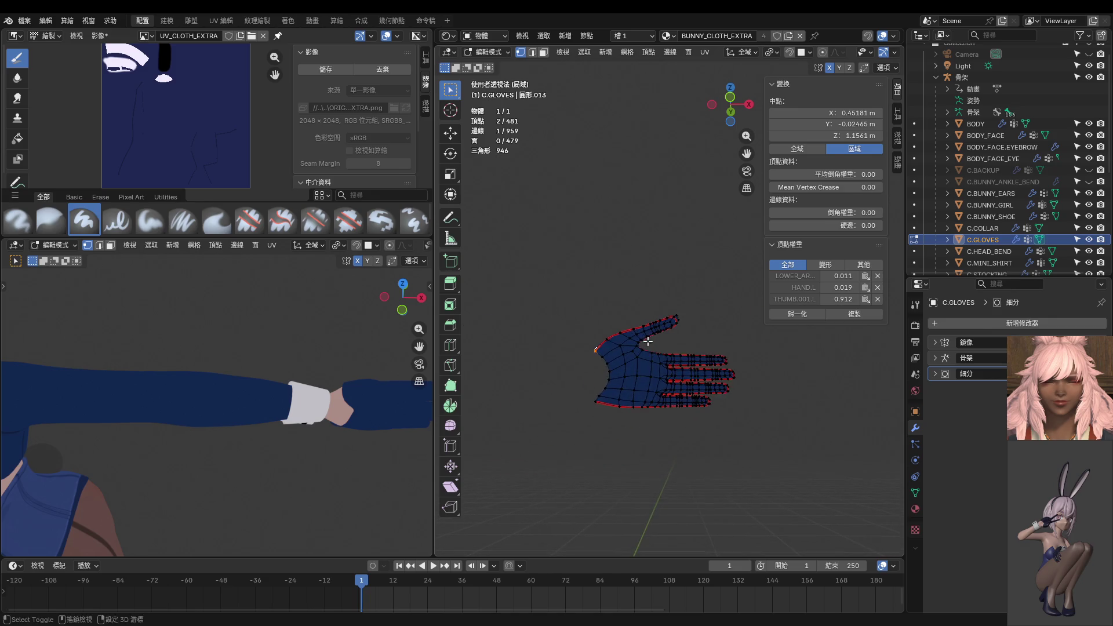
{"action": "scroll", "coordinate": [647, 342], "scroll_direction": "up", "scroll_amount": 3}
{"action": "middle_click_drag", "start_coordinate": [648, 343], "coordinate": [696, 377]}
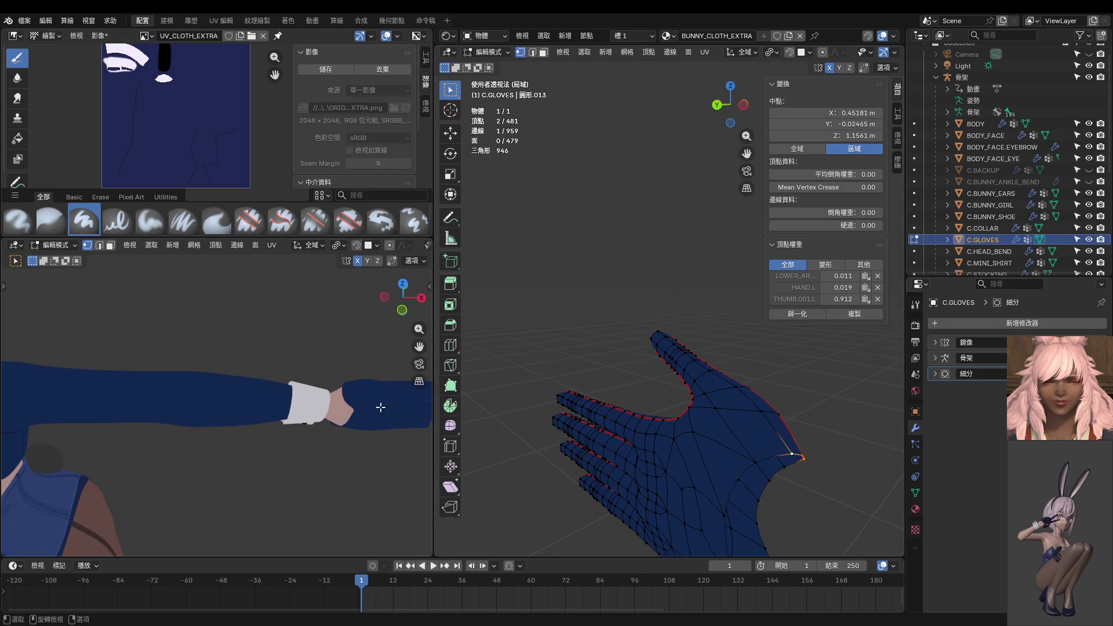
{"action": "mouse_move", "coordinate": [380, 408]}
{"action": "middle_mouse_down"}
{"action": "mouse_move", "coordinate": [302, 406]}
{"action": "mouse_move", "coordinate": [228, 427]}
{"action": "mouse_move", "coordinate": [129, 386]}
{"action": "middle_mouse_up"}
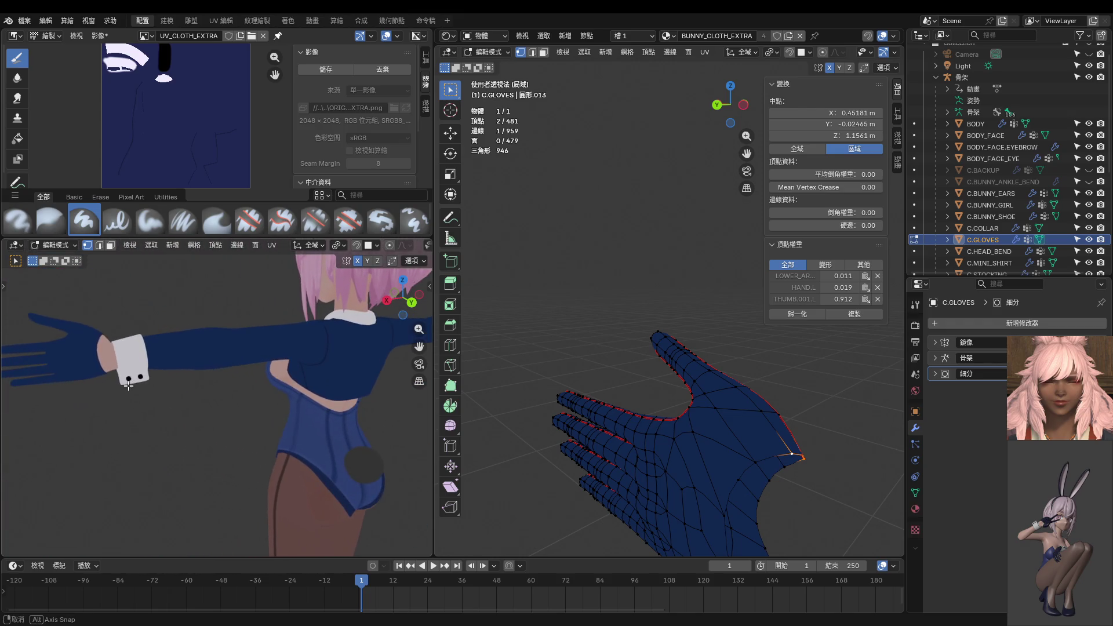
{"action": "mouse_move", "coordinate": [673, 419]}
{"action": "middle_mouse_down"}
{"action": "mouse_move", "coordinate": [640, 395]}
{"action": "mouse_move", "coordinate": [684, 429]}
{"action": "mouse_move", "coordinate": [745, 450]}
{"action": "mouse_move", "coordinate": [760, 390]}
{"action": "mouse_move", "coordinate": [713, 331]}
{"action": "mouse_move", "coordinate": [739, 348]}
{"action": "mouse_move", "coordinate": [654, 385]}
{"action": "mouse_move", "coordinate": [671, 345]}
{"action": "mouse_move", "coordinate": [667, 335]}
{"action": "mouse_move", "coordinate": [661, 350]}
{"action": "mouse_move", "coordinate": [648, 328]}
{"action": "mouse_move", "coordinate": [653, 281]}
{"action": "mouse_move", "coordinate": [678, 249]}
{"action": "middle_mouse_up"}
{"action": "key", "text": "KP_Divide"}
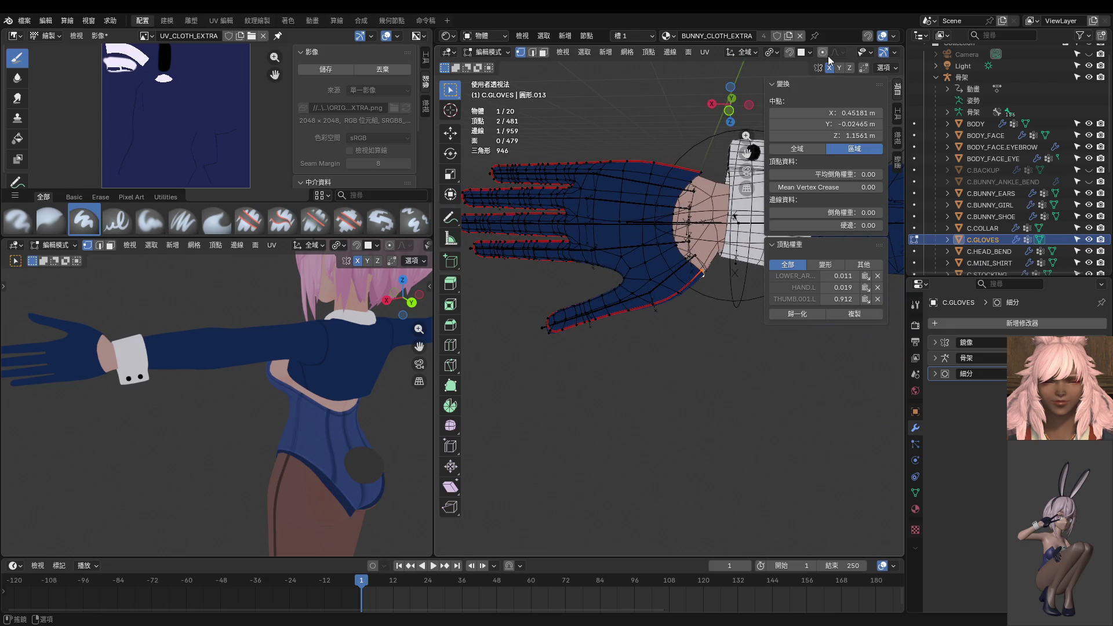
Hide overlays and check the shaded cuff from the bottom and back views.
{"action": "scroll", "coordinate": [829, 58], "scroll_direction": "down", "scroll_amount": 5}
{"action": "left_click", "coordinate": [796, 52]}
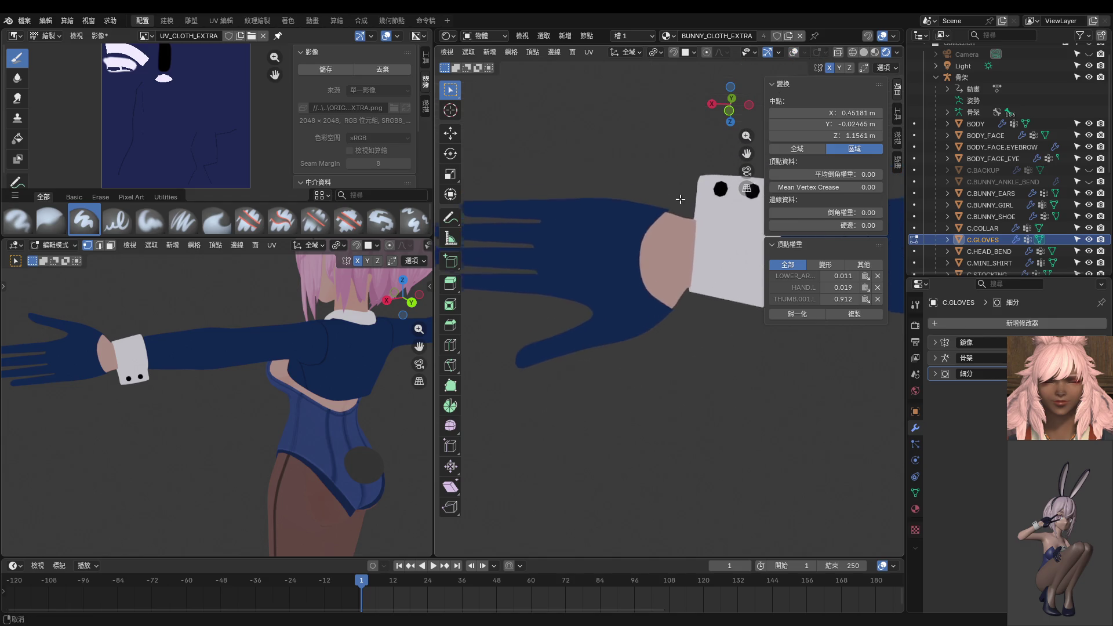
{"action": "scroll", "coordinate": [681, 198], "scroll_direction": "up", "scroll_amount": 5}
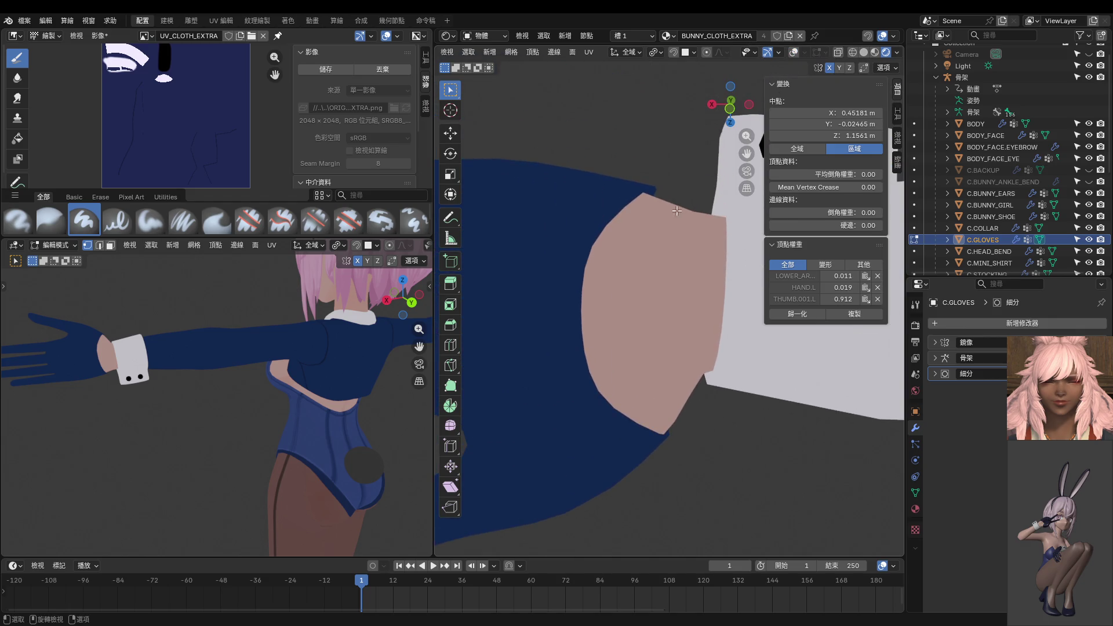
{"action": "key", "text": "ctrl+KP_7"}
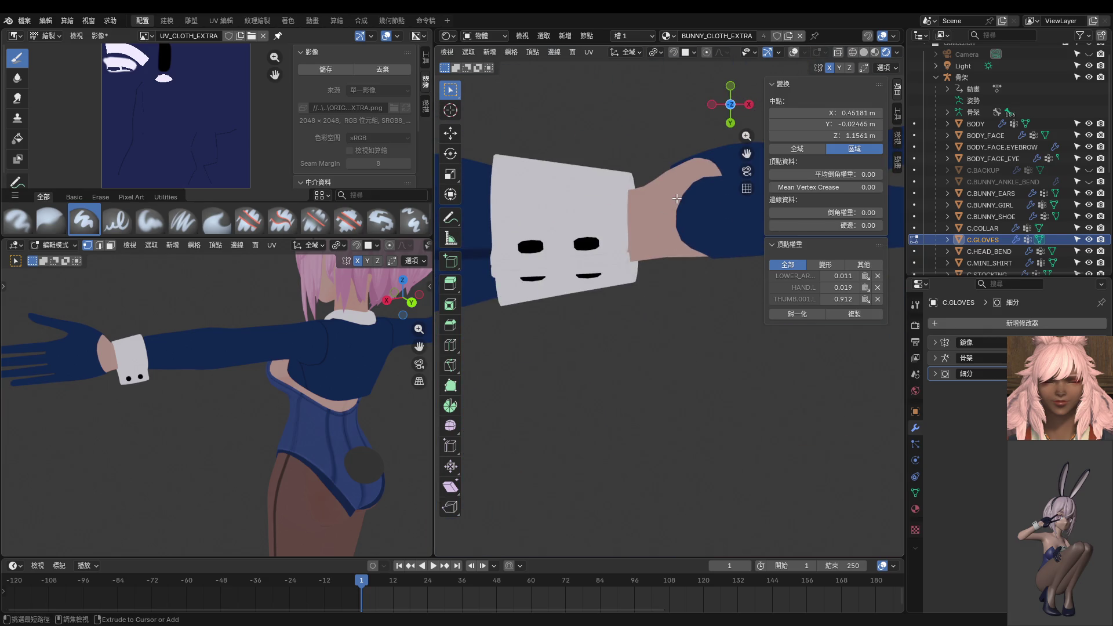
{"action": "key", "text": "ctrl+KP_1"}
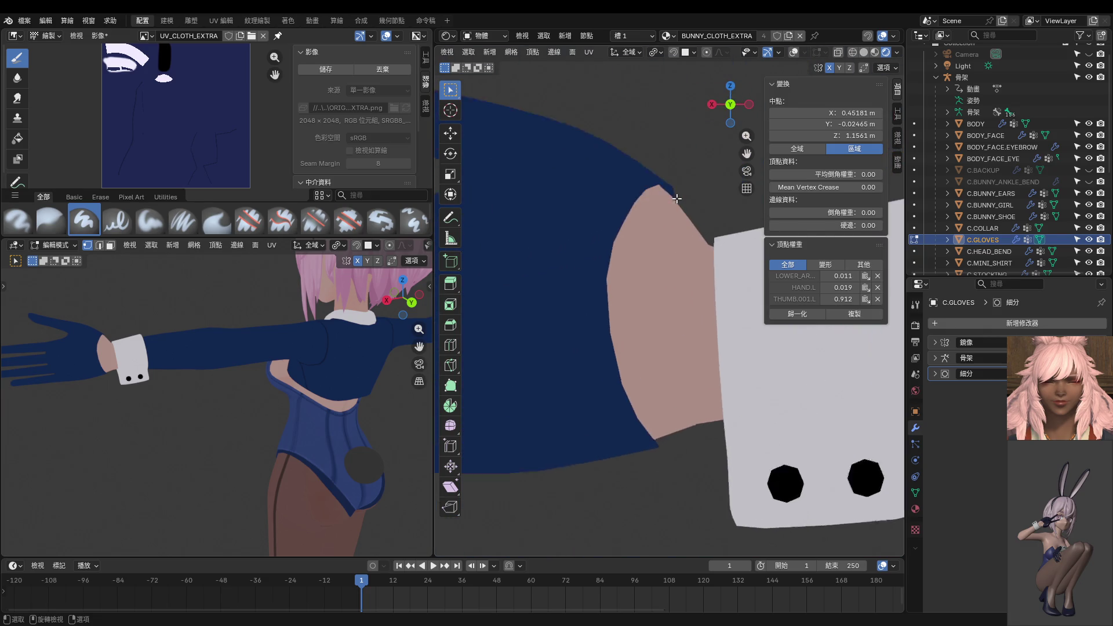
{"action": "scroll", "coordinate": [677, 199], "scroll_direction": "up", "scroll_amount": 2}
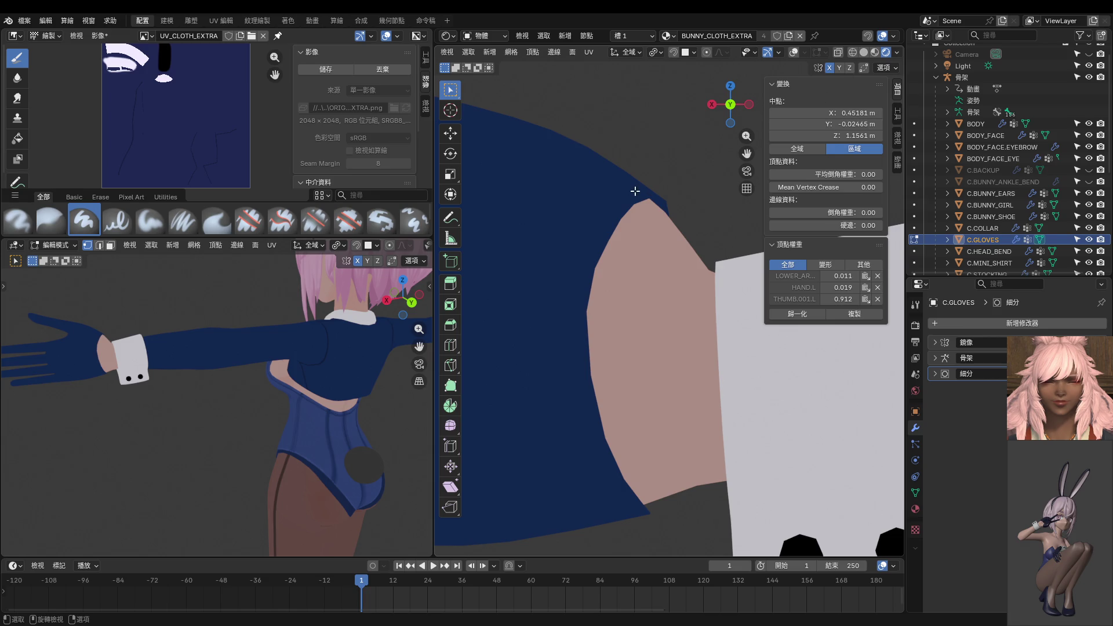
Return to Edit Mode and move the selected wrist vertex to a new position.
{"action": "key", "text": "ctrl+Tab"}
{"action": "left_click", "coordinate": [731, 191]}
{"action": "scroll", "coordinate": [698, 164], "scroll_direction": "up", "scroll_amount": 3}
{"action": "key", "text": "g"}
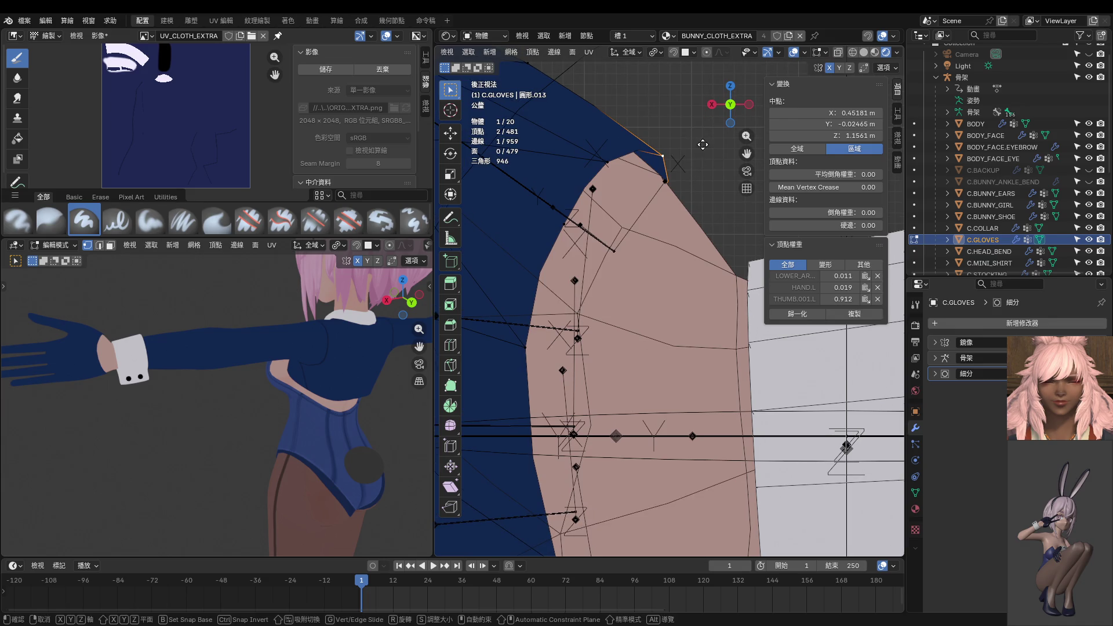
{"action": "left_click", "coordinate": [697, 159]}
Nudge another vertex on the glove's wrist edge.
{"action": "scroll", "coordinate": [696, 159], "scroll_direction": "down", "scroll_amount": 2}
{"action": "scroll", "coordinate": [696, 158], "scroll_direction": "down", "scroll_amount": 2}
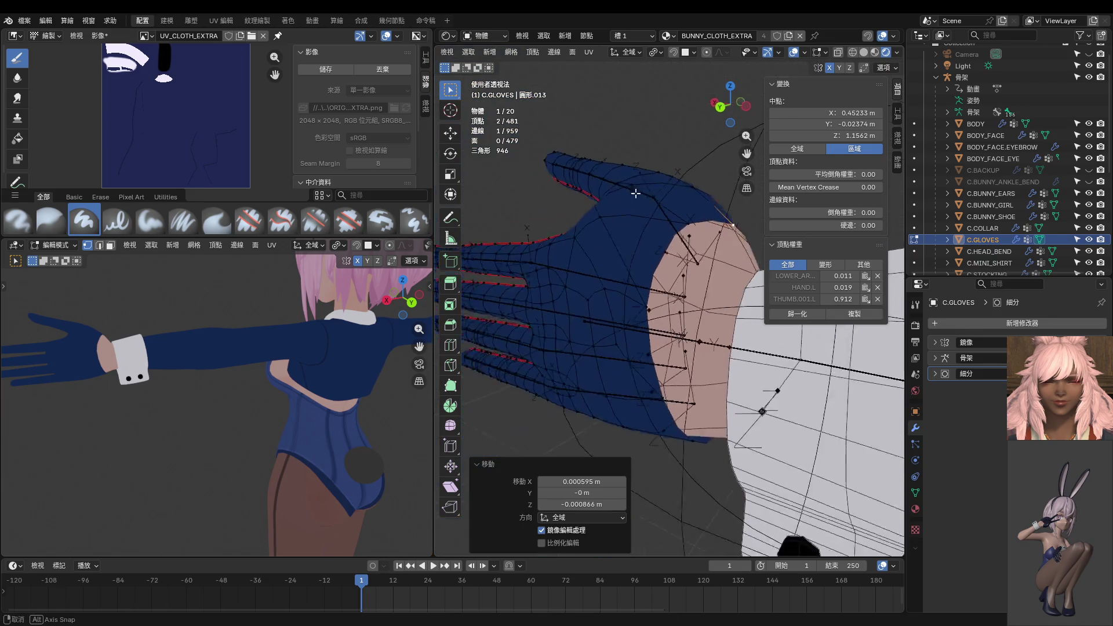
{"action": "mouse_move", "coordinate": [690, 175]}
{"action": "middle_mouse_down"}
{"action": "mouse_move", "coordinate": [505, 231]}
{"action": "mouse_move", "coordinate": [531, 253]}
{"action": "mouse_move", "coordinate": [586, 243]}
{"action": "middle_mouse_up"}
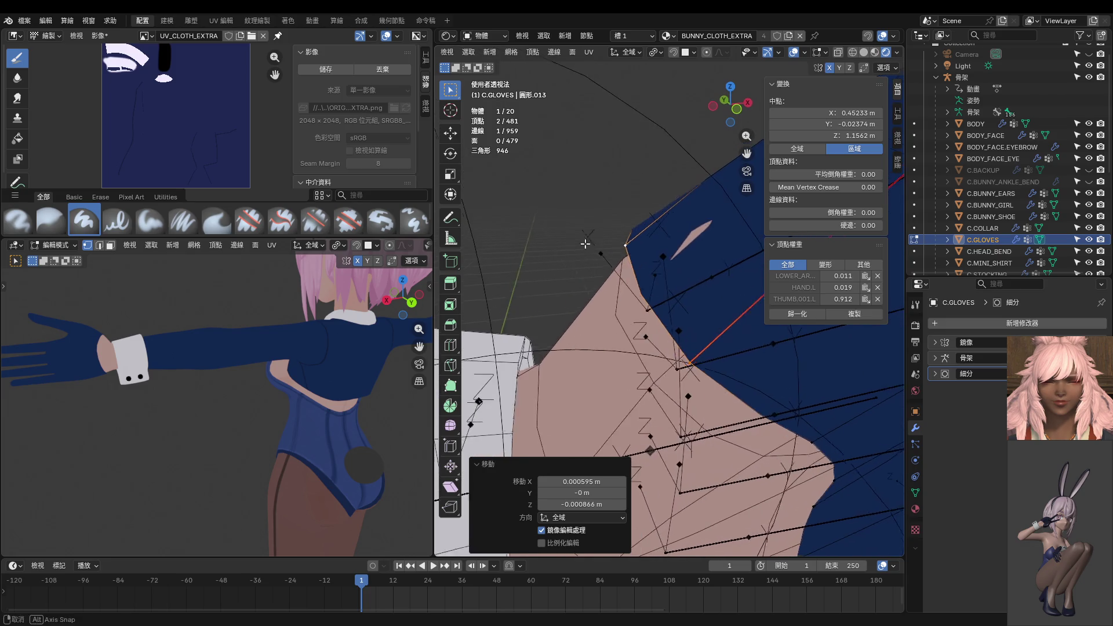
{"action": "scroll", "coordinate": [586, 243], "scroll_direction": "up", "scroll_amount": 3}
{"action": "left_click", "coordinate": [660, 221]}
{"action": "key", "text": "g"}
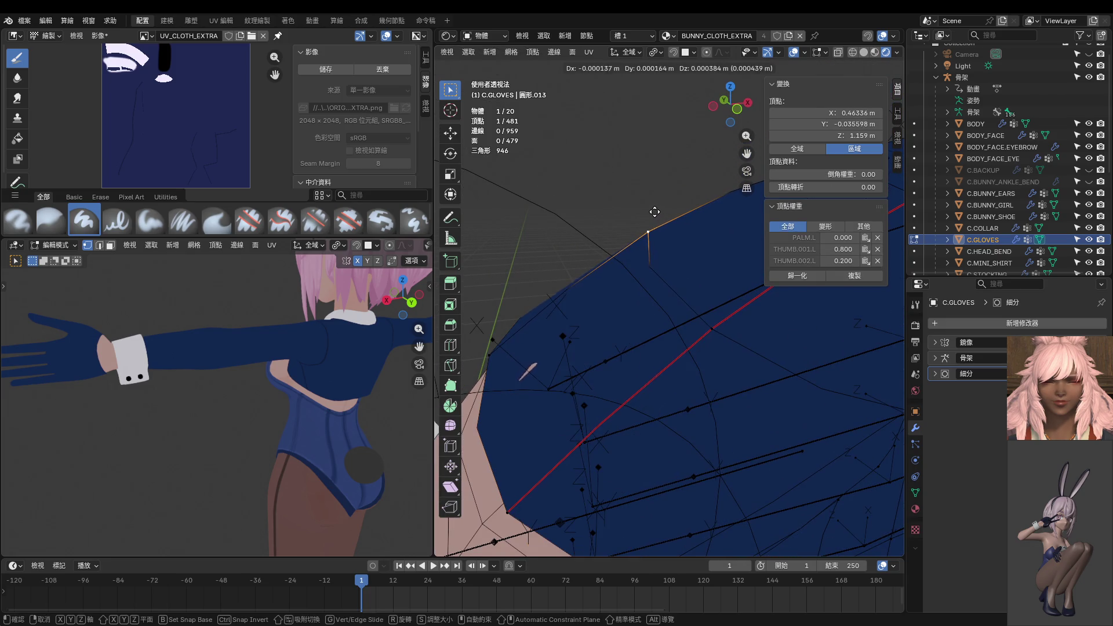
{"action": "left_click", "coordinate": [639, 205]}
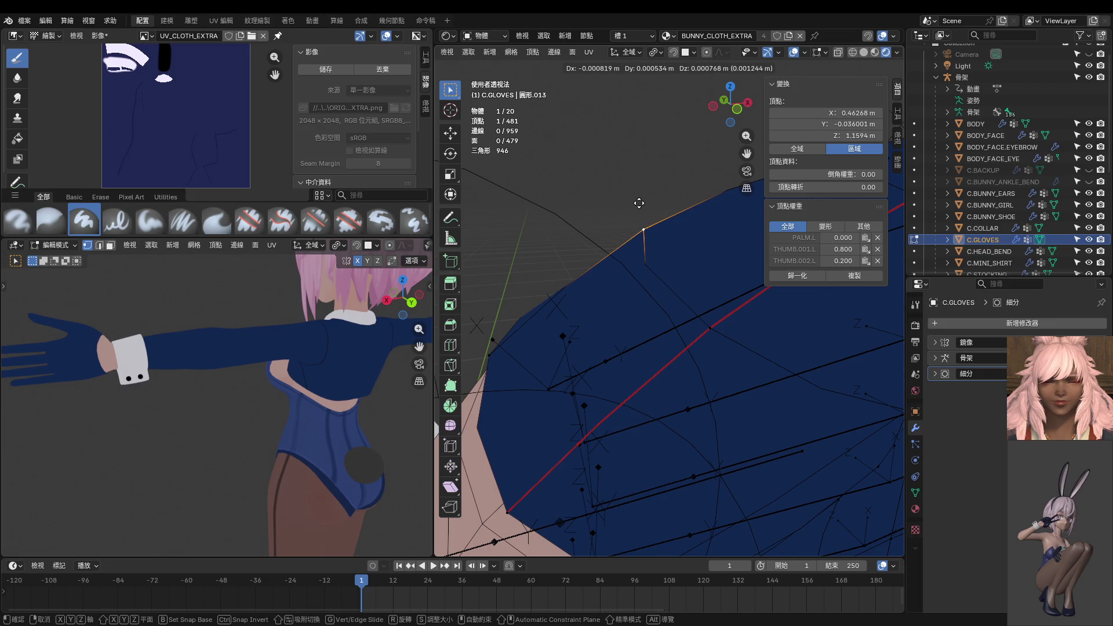
From the back view, adjust the wrist vertex's position once more.
{"action": "scroll", "coordinate": [640, 205], "scroll_direction": "down", "scroll_amount": 3}
{"action": "mouse_move", "coordinate": [640, 205]}
{"action": "middle_mouse_down"}
{"action": "mouse_move", "coordinate": [859, 239]}
{"action": "mouse_move", "coordinate": [711, 259]}
{"action": "middle_mouse_up"}
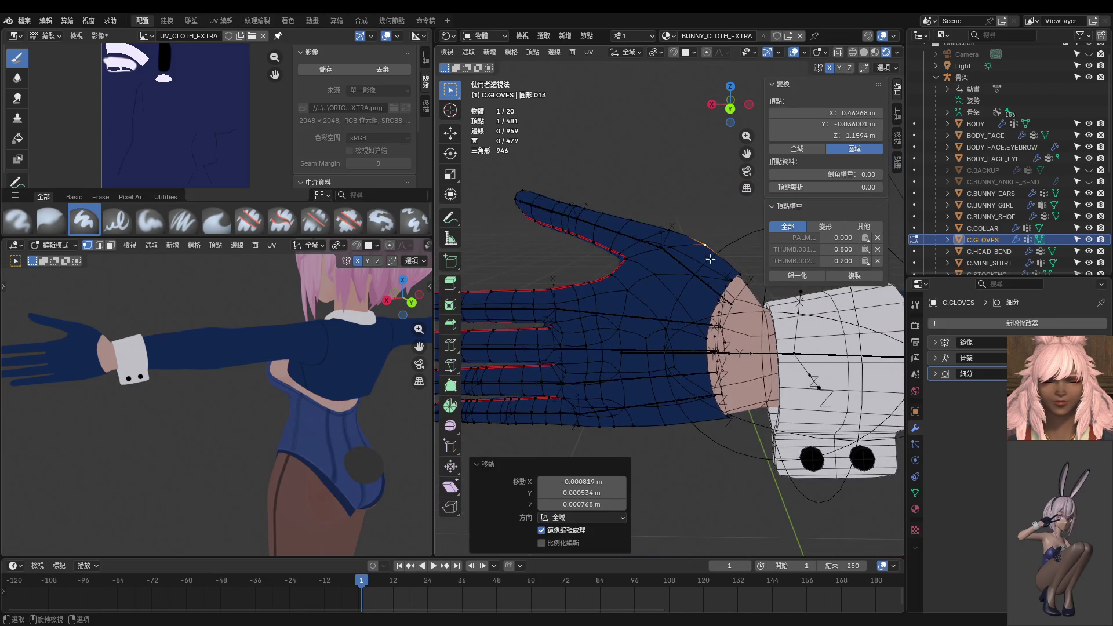
{"action": "key", "text": "ctrl+KP_1"}
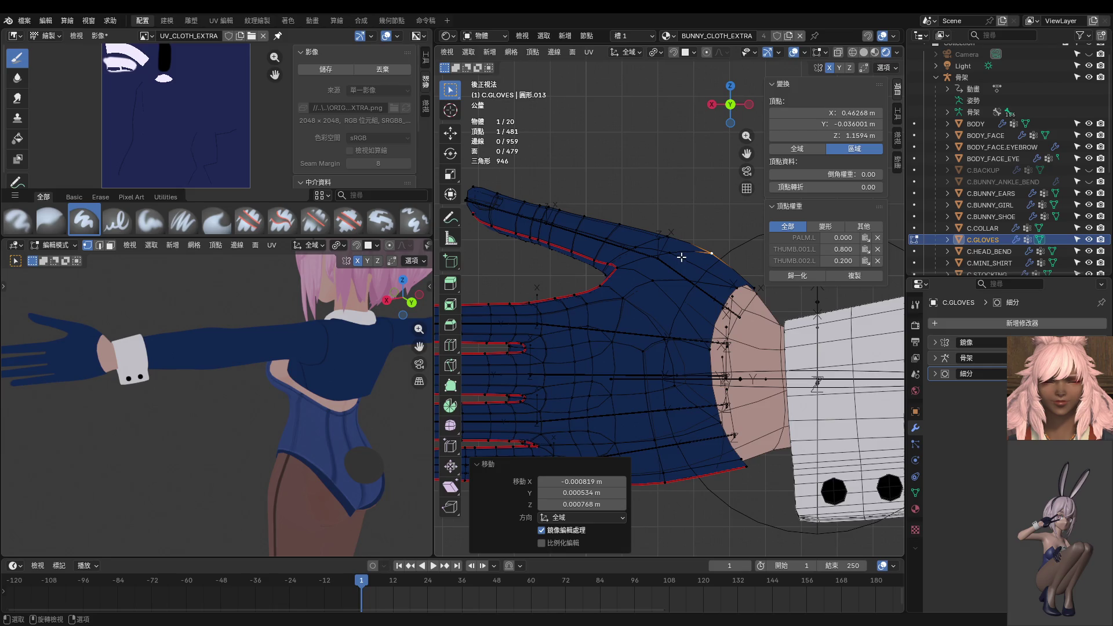
{"action": "scroll", "coordinate": [612, 305], "scroll_direction": "up", "scroll_amount": 3}
{"action": "key", "text": "g"}
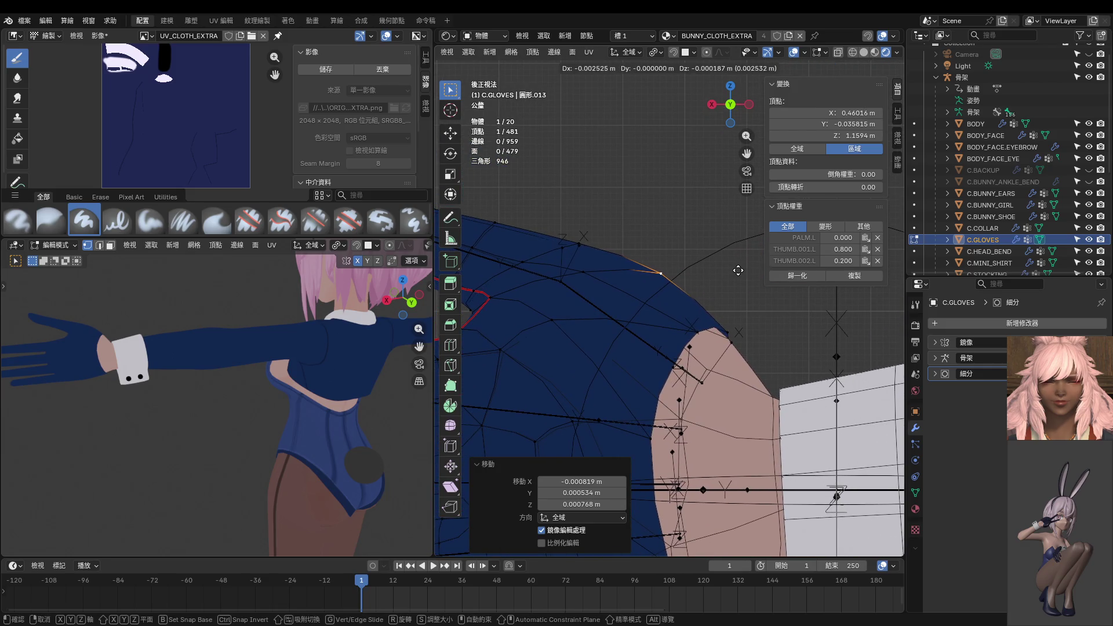
{"action": "left_click", "coordinate": [740, 271]}
Check the shaded wrist from side and front views, then show the wireframe again.
{"action": "scroll", "coordinate": [735, 286], "scroll_direction": "down", "scroll_amount": 2}
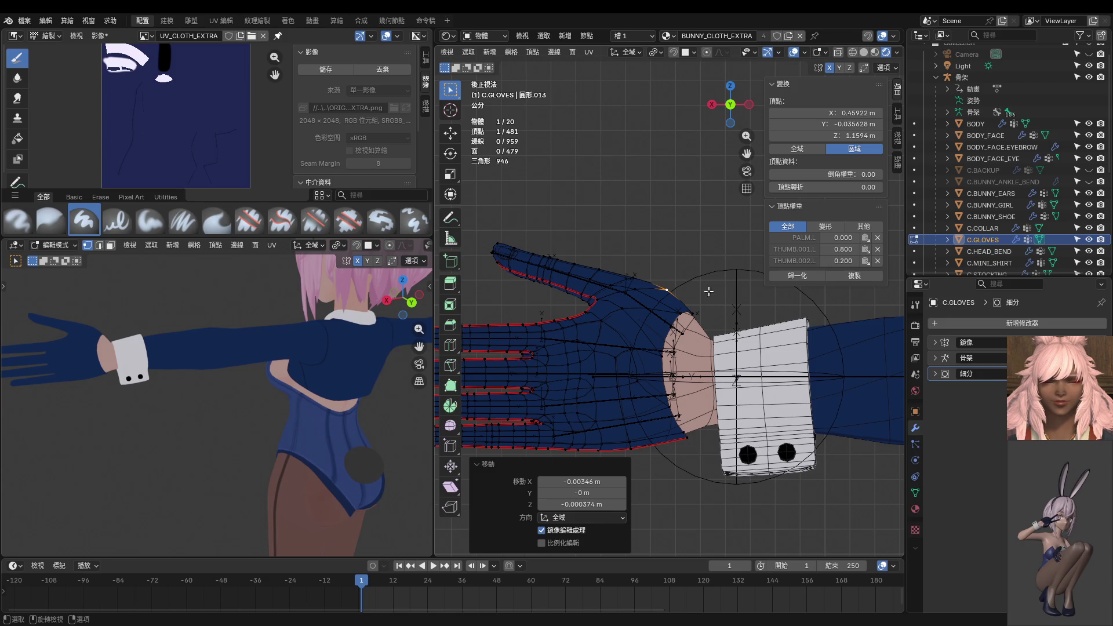
{"action": "middle_click_drag", "start_coordinate": [709, 291], "coordinate": [482, 253]}
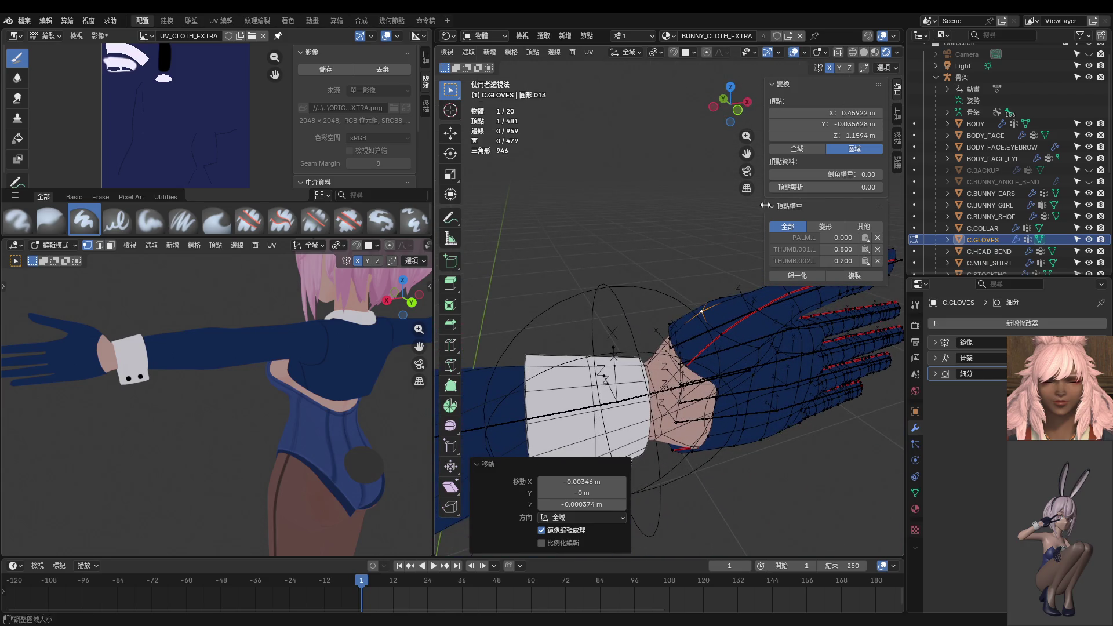
{"action": "scroll", "coordinate": [667, 203], "scroll_direction": "down", "scroll_amount": 2}
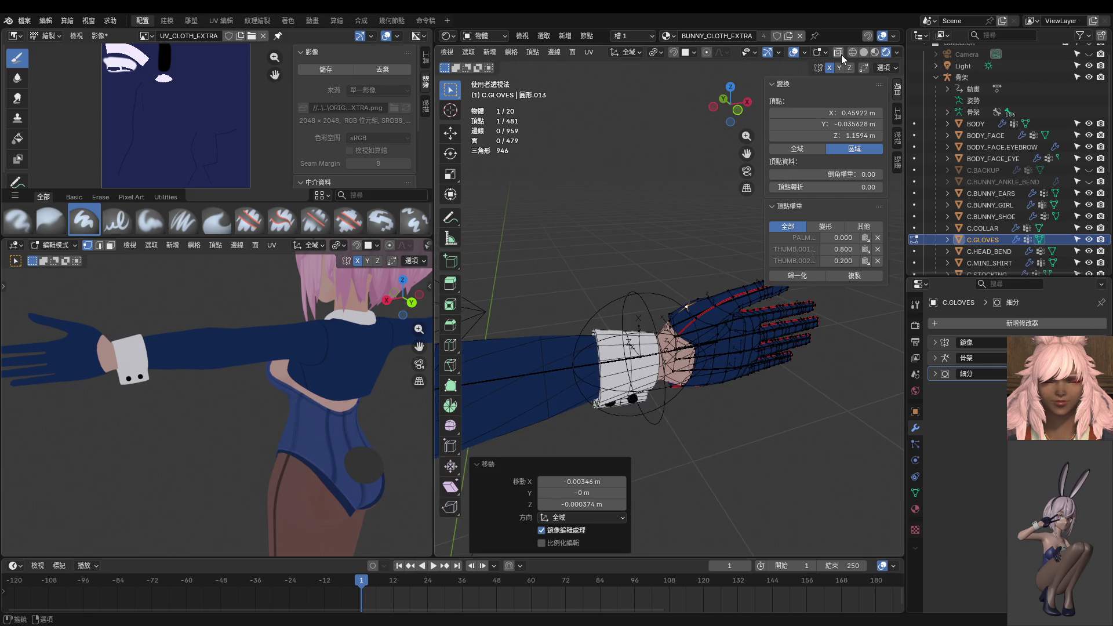
{"action": "left_click", "coordinate": [792, 53]}
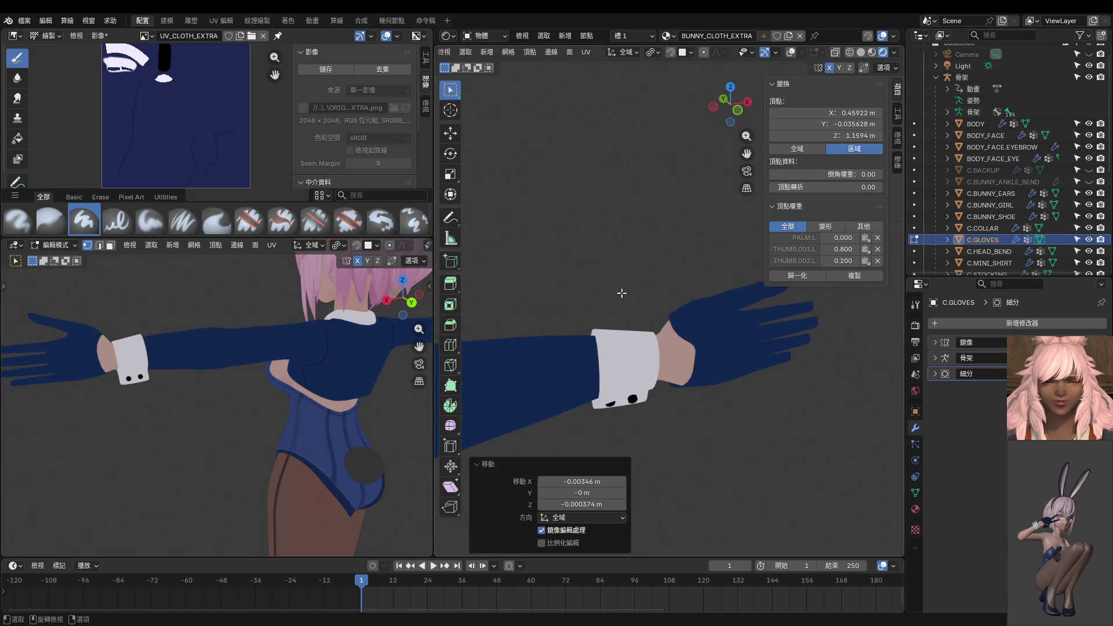
{"action": "mouse_move", "coordinate": [224, 335]}
{"action": "middle_mouse_down"}
{"action": "mouse_move", "coordinate": [219, 315]}
{"action": "mouse_move", "coordinate": [290, 319]}
{"action": "middle_mouse_up"}
{"action": "mouse_move", "coordinate": [638, 348]}
{"action": "middle_mouse_down"}
{"action": "mouse_move", "coordinate": [675, 354]}
{"action": "mouse_move", "coordinate": [805, 332]}
{"action": "mouse_move", "coordinate": [777, 318]}
{"action": "mouse_move", "coordinate": [611, 328]}
{"action": "mouse_move", "coordinate": [544, 316]}
{"action": "mouse_move", "coordinate": [662, 334]}
{"action": "middle_mouse_up"}
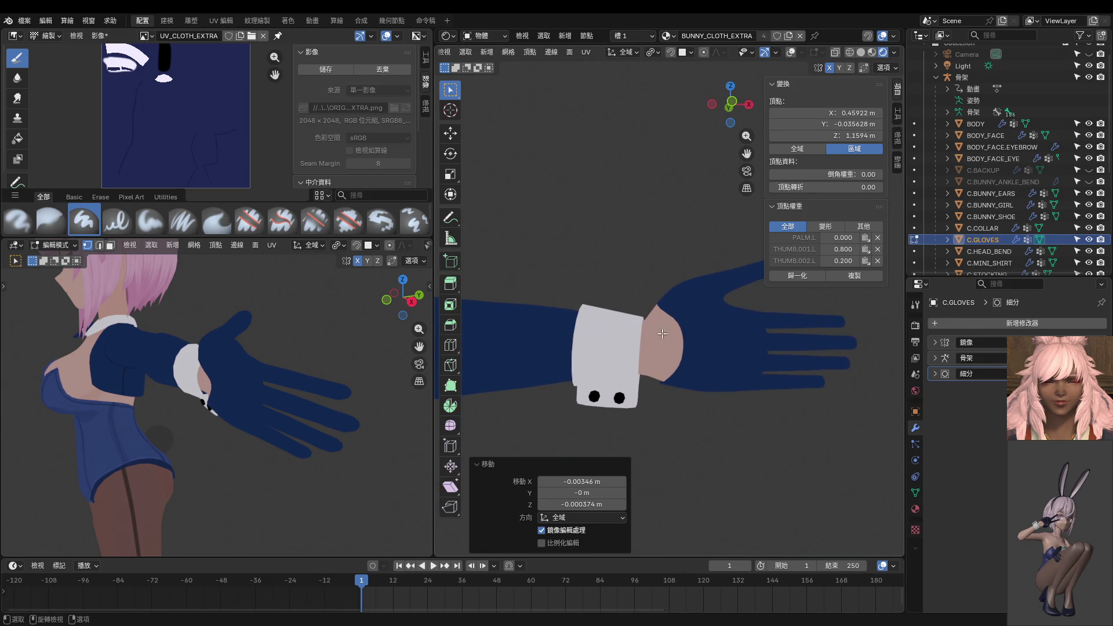
{"action": "key", "text": "KP_1"}
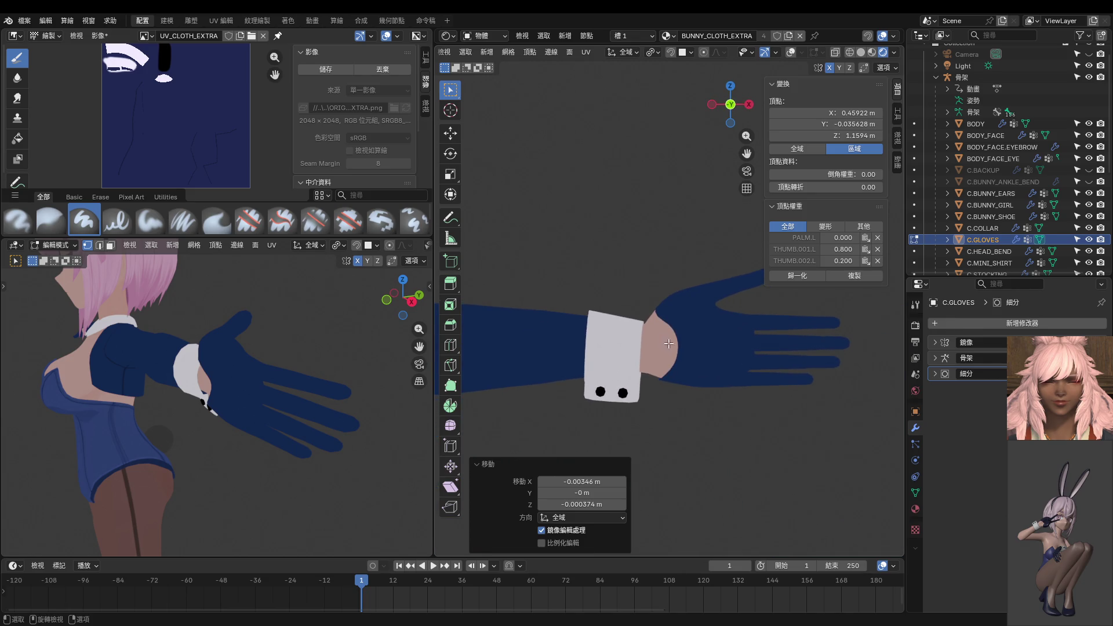
{"action": "scroll", "coordinate": [669, 344], "scroll_direction": "up", "scroll_amount": 3}
{"action": "left_click", "coordinate": [789, 52]}
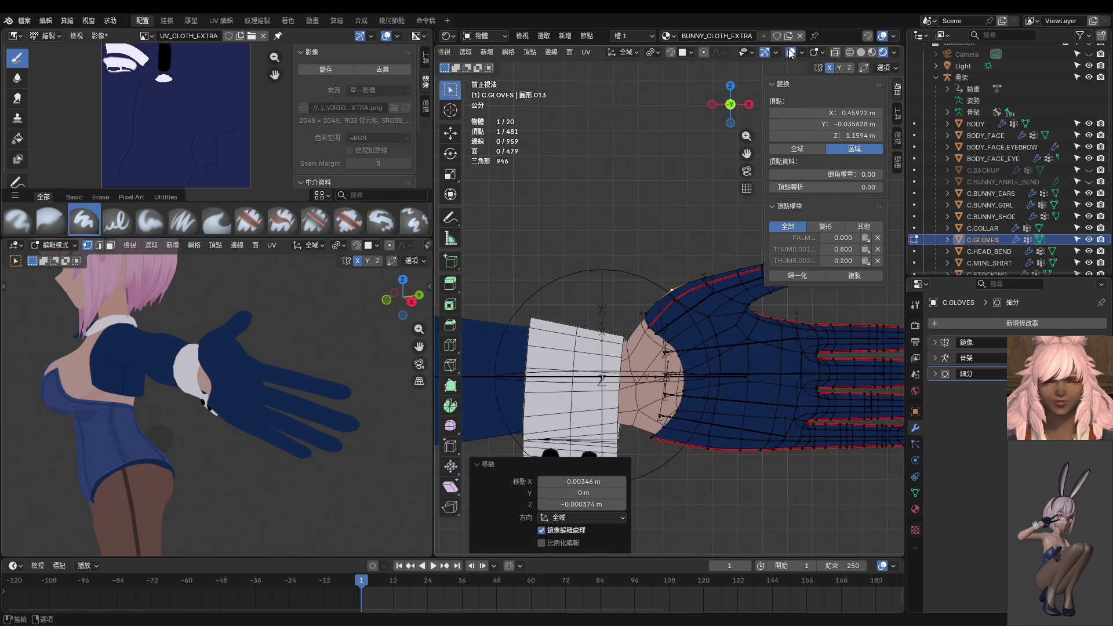
{"action": "scroll", "coordinate": [719, 320], "scroll_direction": "up", "scroll_amount": 5}
Slide one more wrist vertex along its edge and return to Object Mode.
{"action": "left_click", "coordinate": [684, 290]}
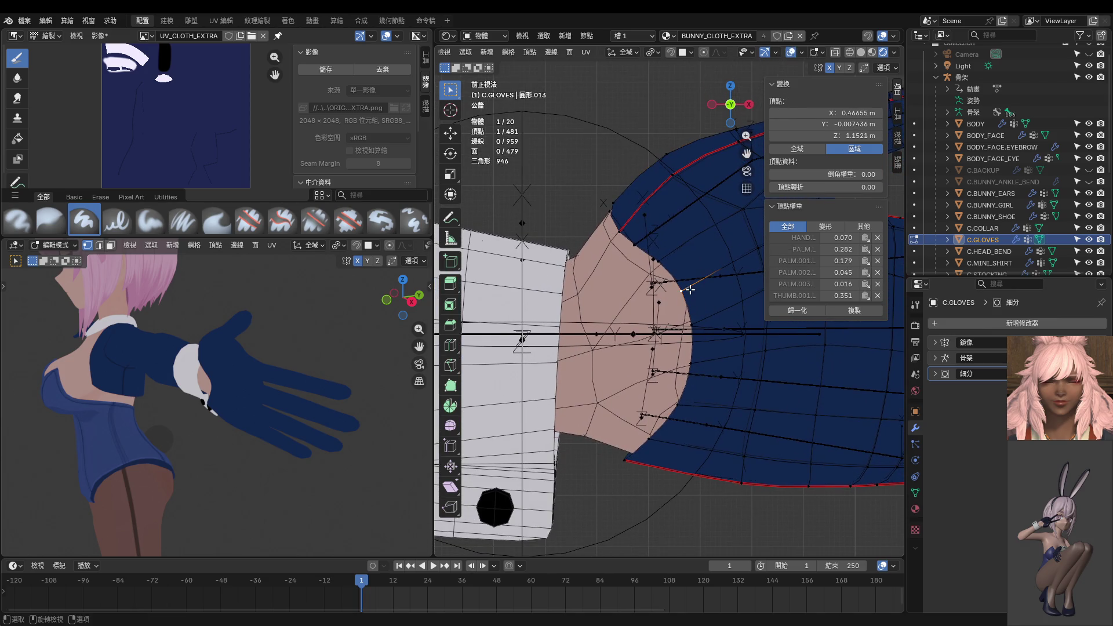
{"action": "key", "text": "g"}
{"action": "key", "text": "g"}
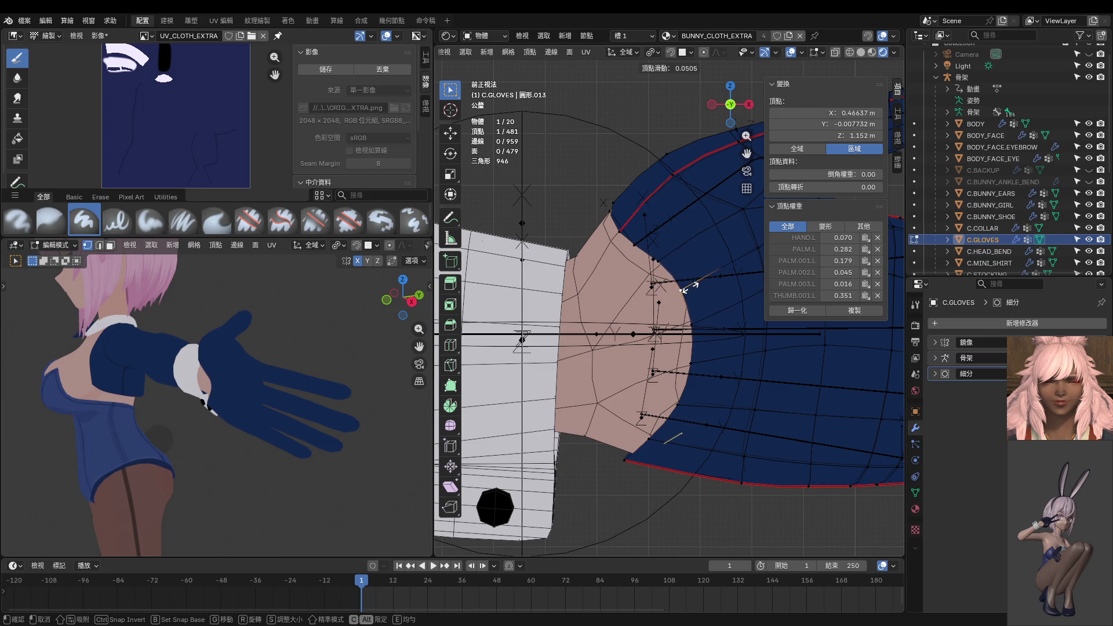
{"action": "left_click", "coordinate": [701, 319]}
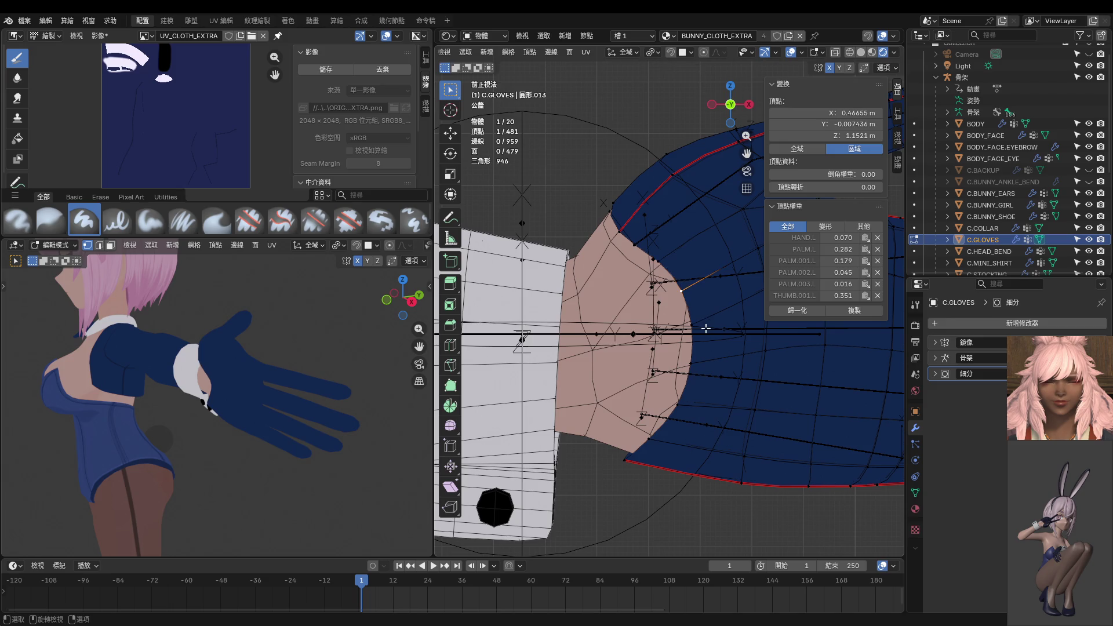
{"action": "scroll", "coordinate": [666, 348], "scroll_direction": "down", "scroll_amount": 4}
{"action": "key", "text": "Tab"}
Clear the rotation of the HAND.IK.L bone in Pose Mode.
{"action": "scroll", "coordinate": [633, 360], "scroll_direction": "down", "scroll_amount": 3}
{"action": "left_click", "coordinate": [635, 318]}
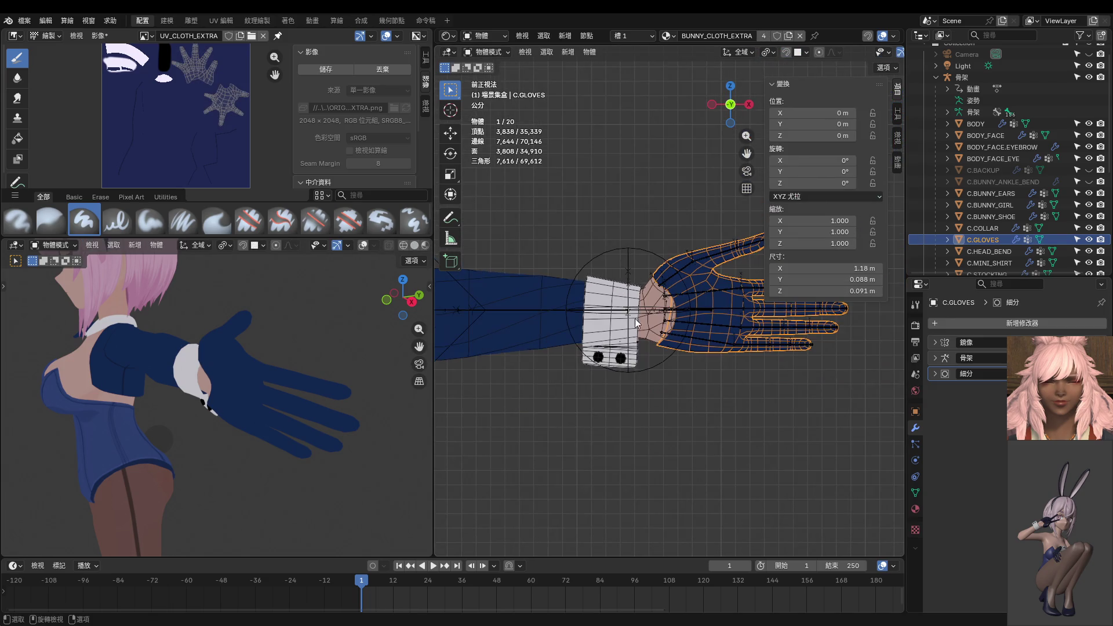
{"action": "key", "text": "ctrl+Tab"}
{"action": "left_click", "coordinate": [632, 260]}
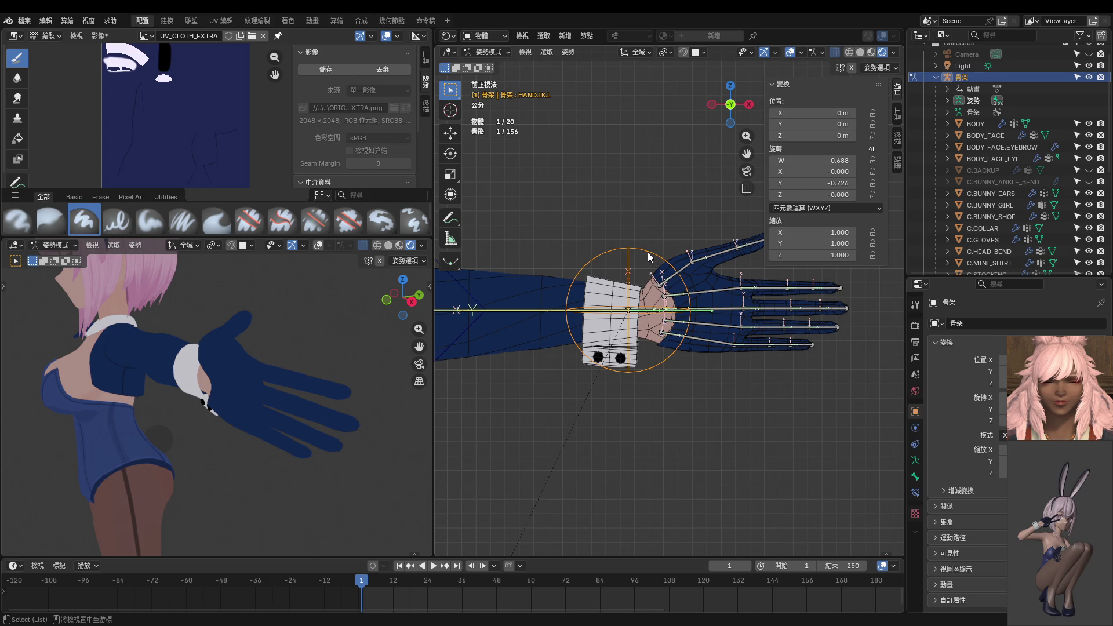
{"action": "key", "text": "alt+r"}
{"action": "middle_click_drag", "start_coordinate": [652, 257], "coordinate": [666, 264]}
Return the armature to Object Mode, hide it, and select the gloves mesh.
{"action": "key", "text": "ctrl+Tab"}
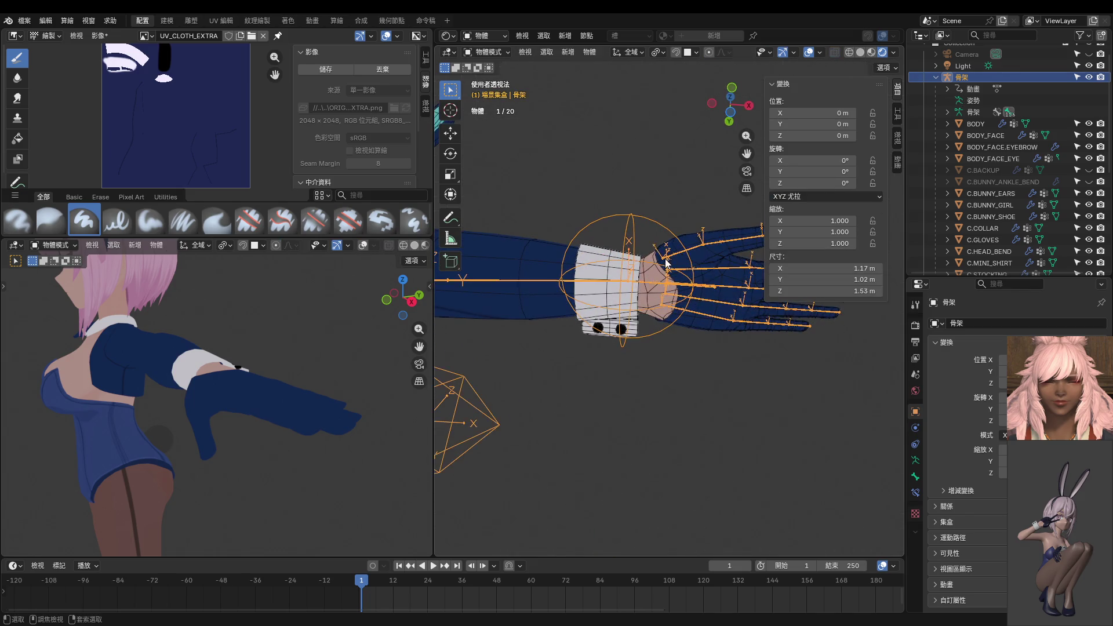
{"action": "key", "text": "h"}
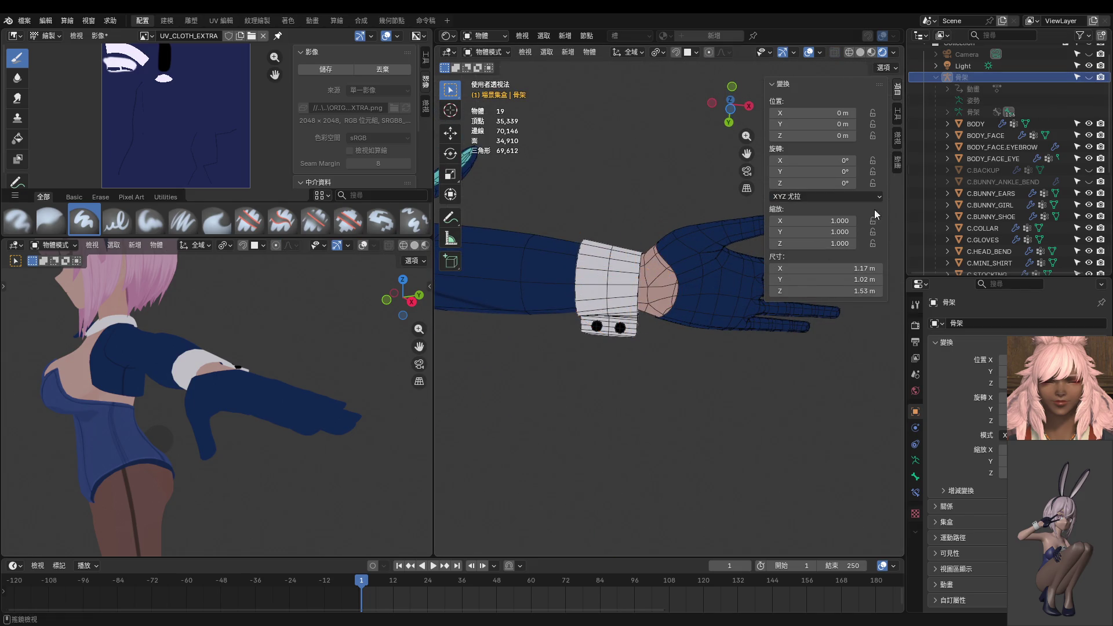
{"action": "left_click", "coordinate": [692, 287]}
{"action": "key", "text": "ctrl+Tab"}
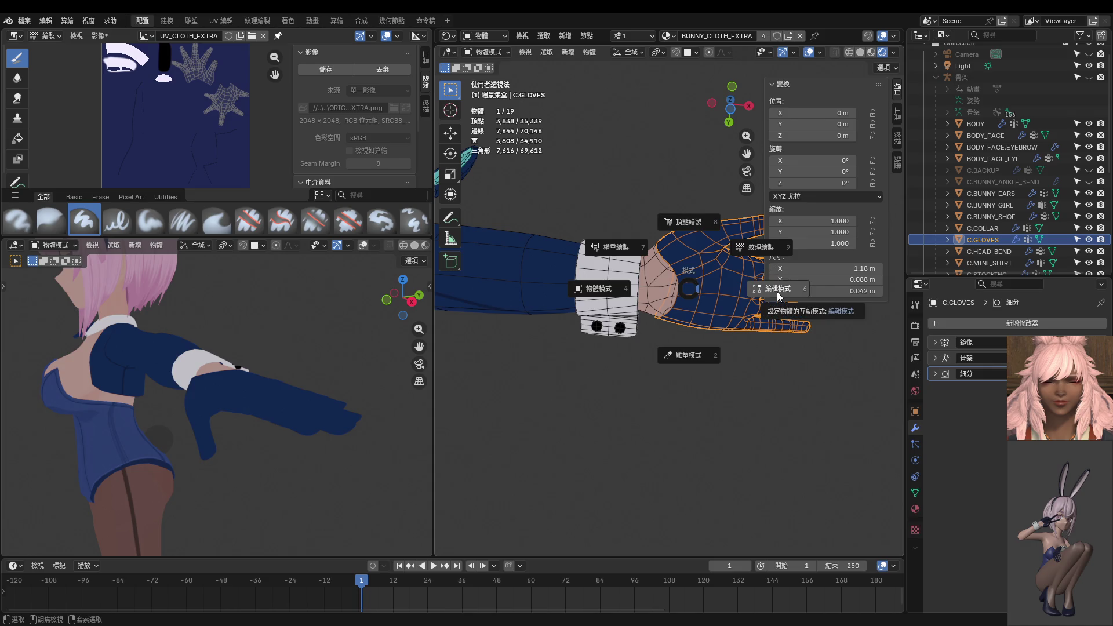
Enter Edit Mode on the gloves and select wrist-edge vertices from the bottom view.
{"action": "left_click", "coordinate": [778, 297]}
{"action": "key", "text": "ctrl+KP_7"}
{"action": "scroll", "coordinate": [691, 286], "scroll_direction": "up", "scroll_amount": 5}
{"action": "left_click", "coordinate": [642, 327]}
{"action": "key", "text": "g"}
{"action": "key", "text": "g"}
{"action": "left_click", "coordinate": [696, 335]}
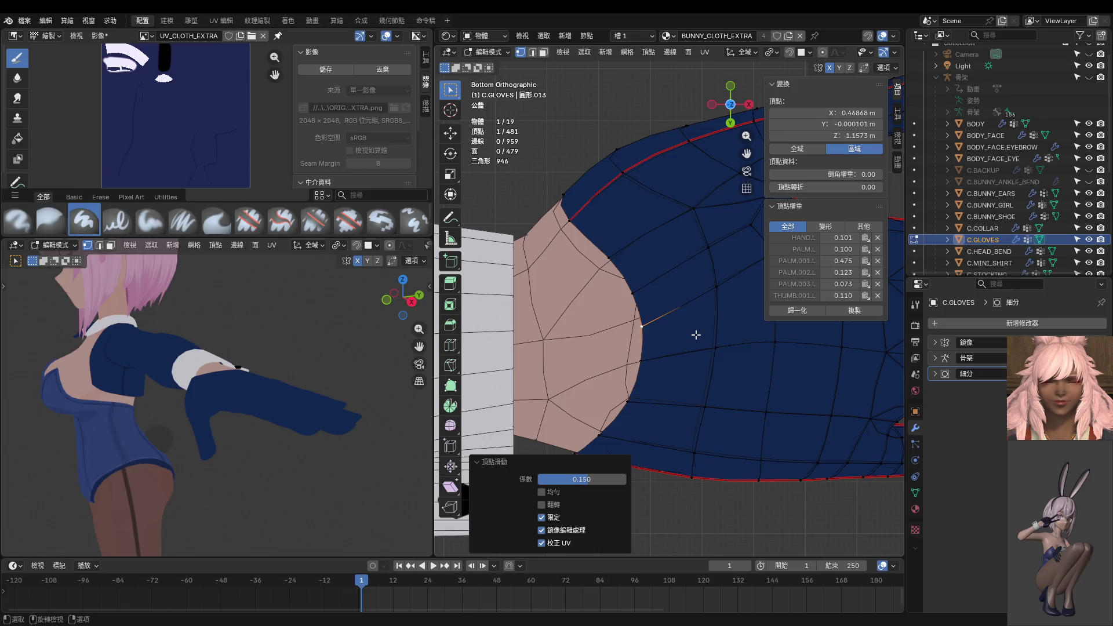
{"action": "middle_click_drag", "start_coordinate": [719, 383], "coordinate": [715, 303], "text": "shift"}
{"action": "scroll", "coordinate": [715, 303], "scroll_direction": "up", "scroll_amount": 2}
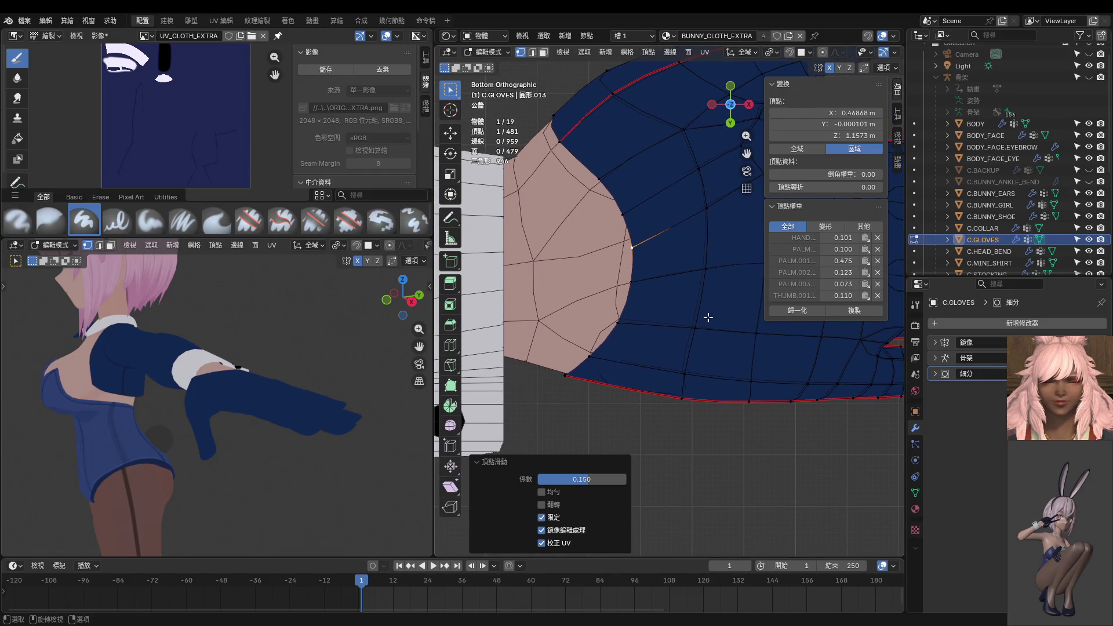
{"action": "left_click", "coordinate": [696, 345]}
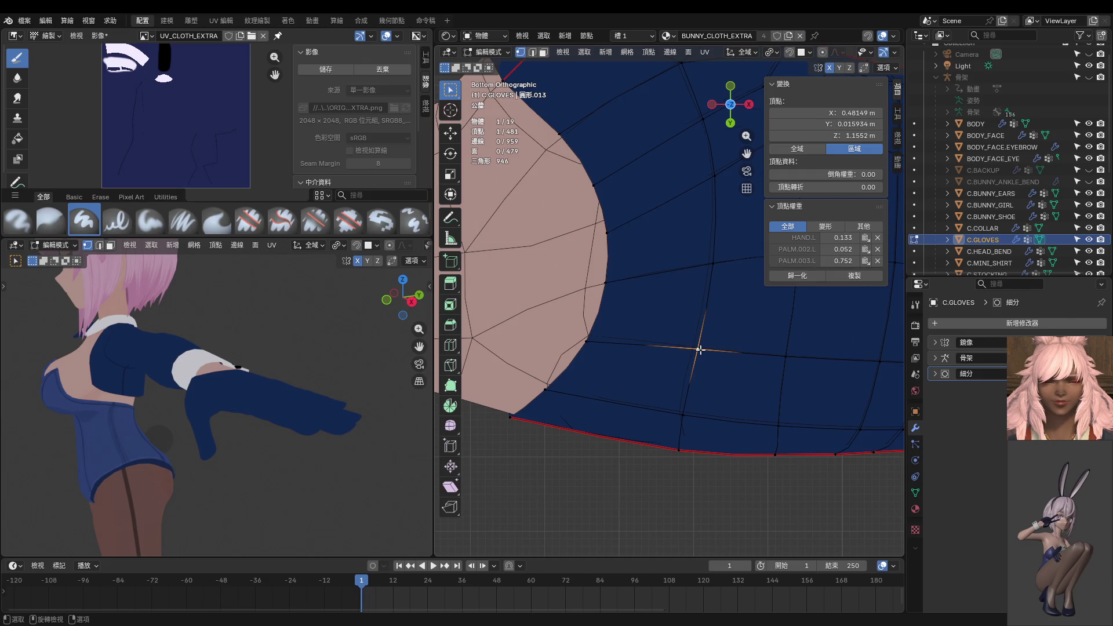
{"action": "scroll", "coordinate": [702, 346], "scroll_direction": "down", "scroll_amount": 2}
{"action": "scroll", "coordinate": [706, 347], "scroll_direction": "up", "scroll_amount": 2}
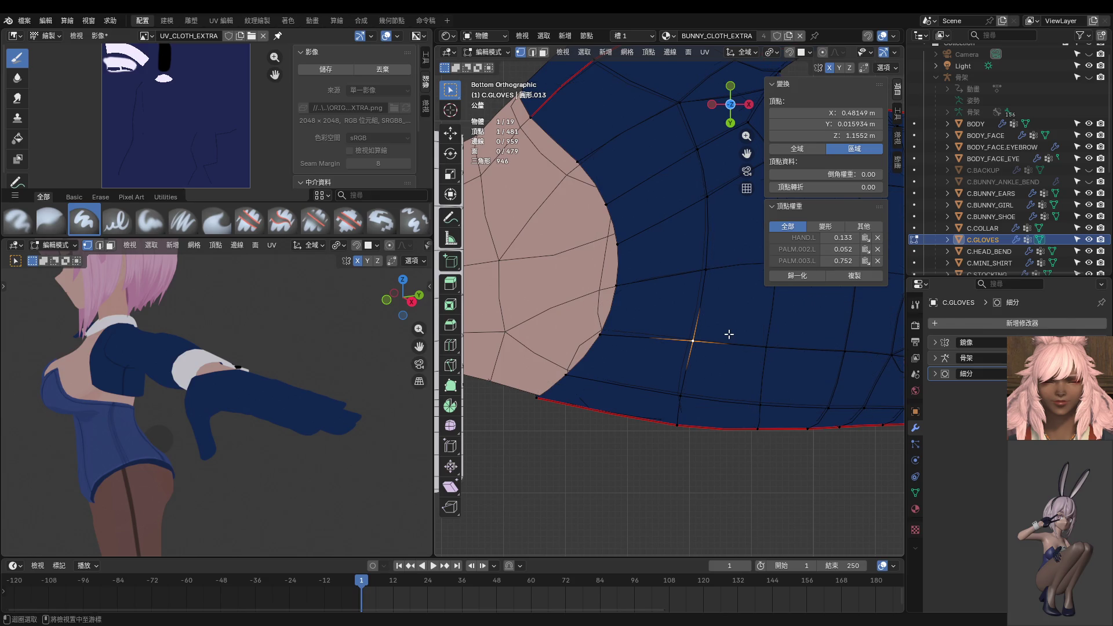
Start sliding a palm-side vertex, then cancel and undo back to the earlier selection.
{"action": "scroll", "coordinate": [717, 341], "scroll_direction": "down", "scroll_amount": 2}
{"action": "mouse_move", "coordinate": [717, 341]}
{"action": "middle_mouse_down"}
{"action": "mouse_move", "coordinate": [723, 363]}
{"action": "mouse_move", "coordinate": [831, 436]}
{"action": "mouse_move", "coordinate": [636, 391]}
{"action": "mouse_move", "coordinate": [688, 331]}
{"action": "mouse_move", "coordinate": [724, 334]}
{"action": "middle_mouse_up"}
{"action": "key", "text": "ctrl+KP_7"}
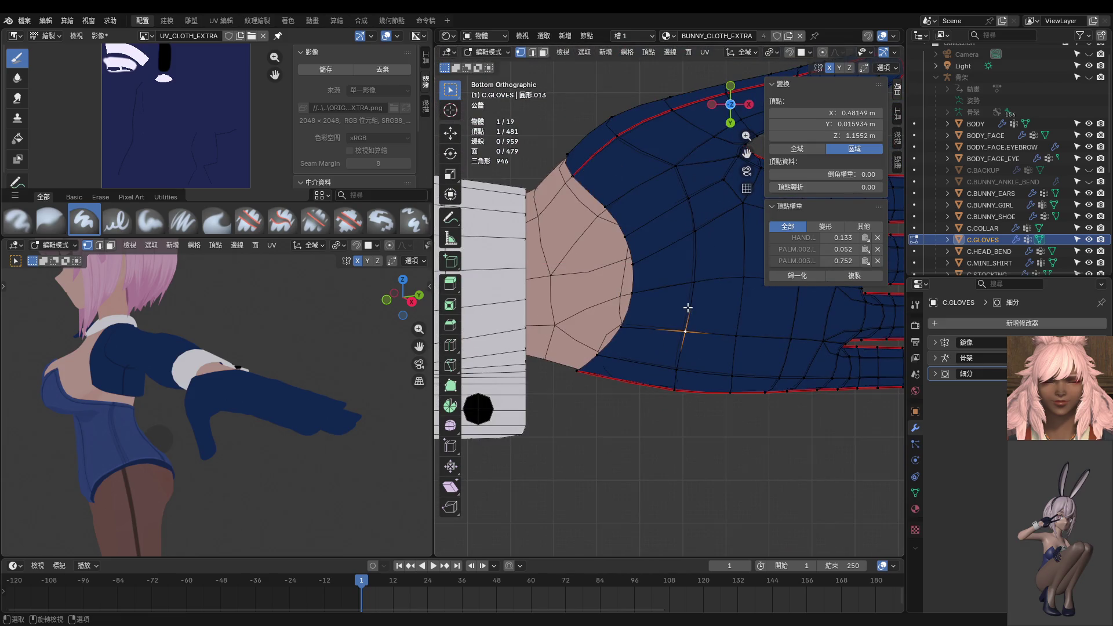
{"action": "scroll", "coordinate": [687, 307], "scroll_direction": "up", "scroll_amount": 3}
{"action": "left_click", "coordinate": [651, 290]}
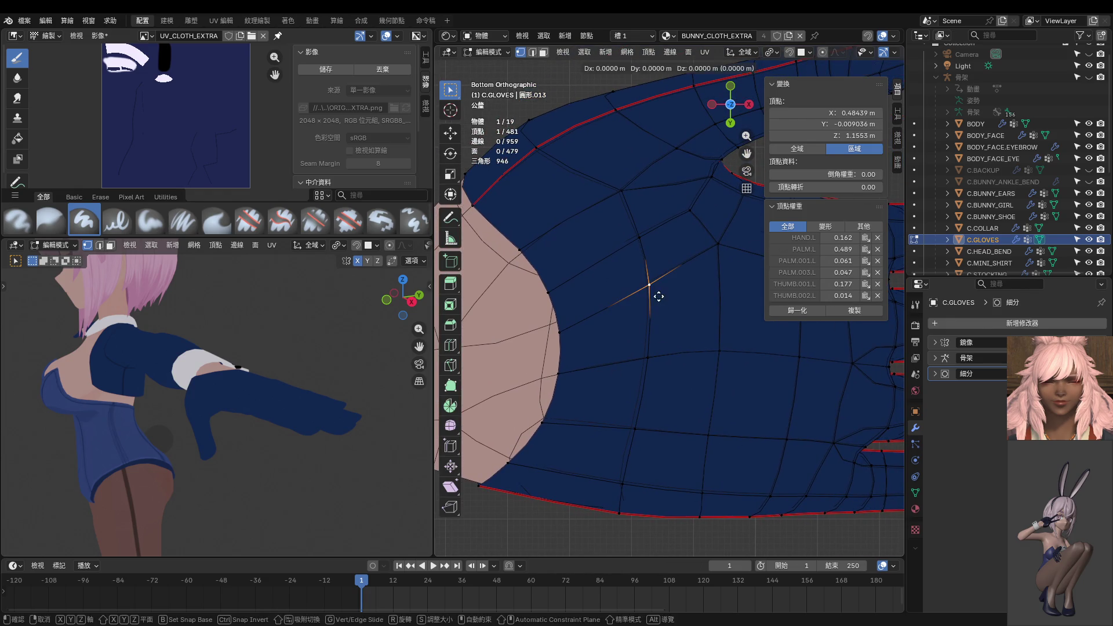
{"action": "middle_click_drag", "start_coordinate": [656, 301], "coordinate": [638, 331], "text": "shift"}
{"action": "left_click", "coordinate": [698, 282]}
{"action": "key", "text": "g"}
{"action": "key", "text": "g"}
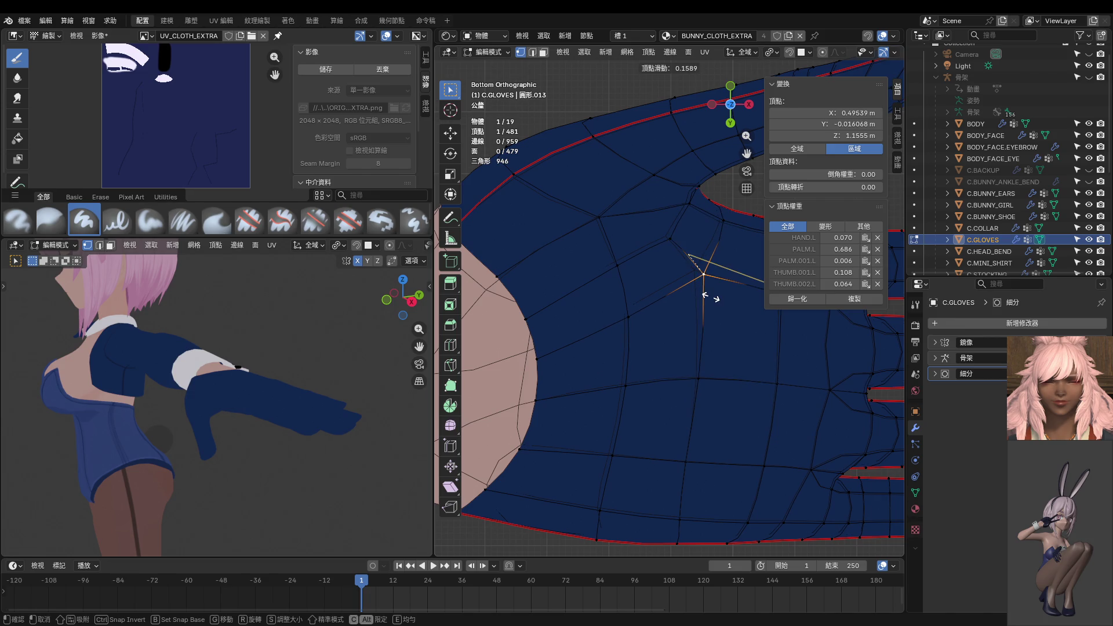
{"action": "right_click", "coordinate": [704, 298]}
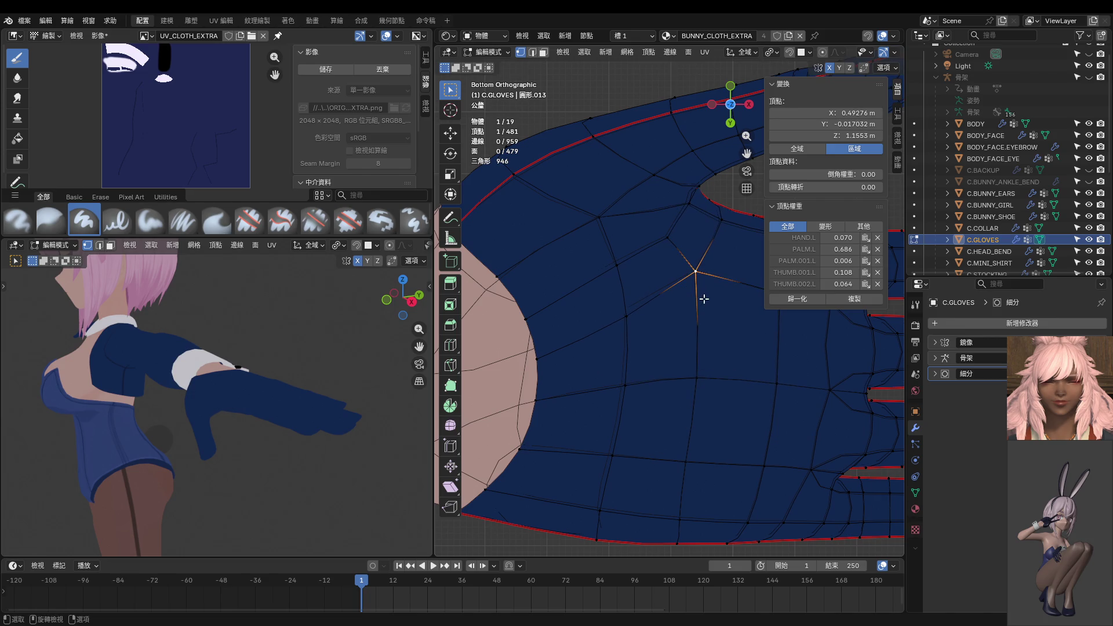
{"action": "key", "text": "ctrl+z"}
Inspect the glove and raised arm, then leave Edit Mode and select C.MINI_SHIRT.
{"action": "scroll", "coordinate": [671, 348], "scroll_direction": "down", "scroll_amount": 5, "text": "shift"}
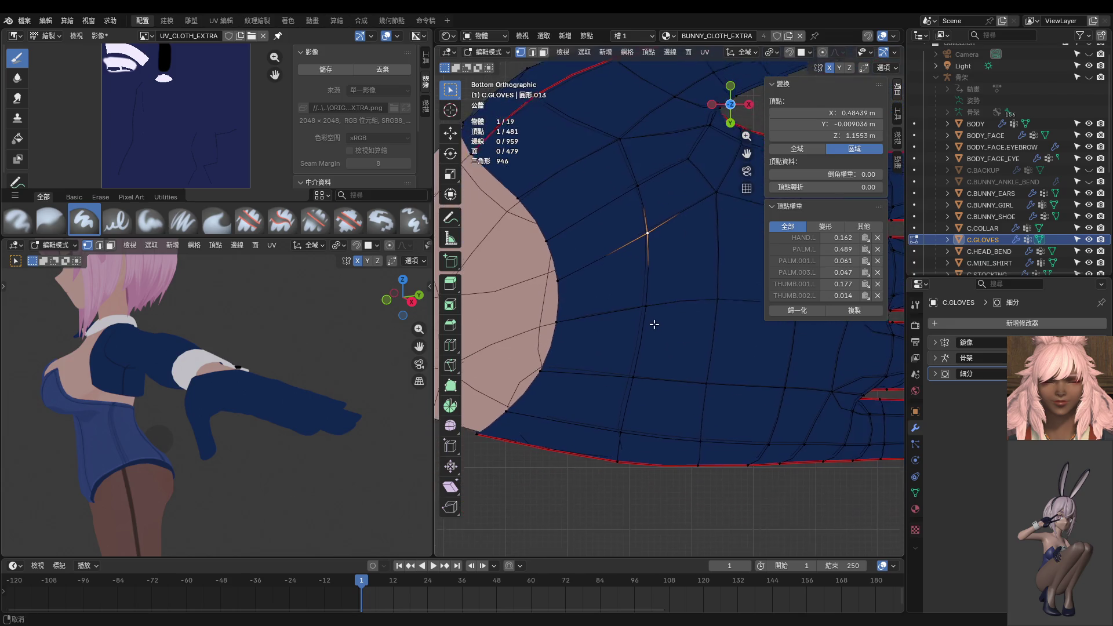
{"action": "mouse_move", "coordinate": [664, 336]}
{"action": "middle_mouse_down"}
{"action": "mouse_move", "coordinate": [667, 372]}
{"action": "mouse_move", "coordinate": [810, 460]}
{"action": "mouse_move", "coordinate": [792, 531]}
{"action": "mouse_move", "coordinate": [528, 486]}
{"action": "mouse_move", "coordinate": [627, 460]}
{"action": "mouse_move", "coordinate": [624, 433]}
{"action": "mouse_move", "coordinate": [671, 452]}
{"action": "mouse_move", "coordinate": [650, 459]}
{"action": "mouse_move", "coordinate": [644, 499]}
{"action": "mouse_move", "coordinate": [565, 474]}
{"action": "middle_mouse_up"}
{"action": "mouse_move", "coordinate": [256, 374]}
{"action": "middle_mouse_down"}
{"action": "mouse_move", "coordinate": [321, 466]}
{"action": "mouse_move", "coordinate": [279, 263]}
{"action": "mouse_move", "coordinate": [255, 342]}
{"action": "mouse_move", "coordinate": [328, 411]}
{"action": "middle_mouse_up"}
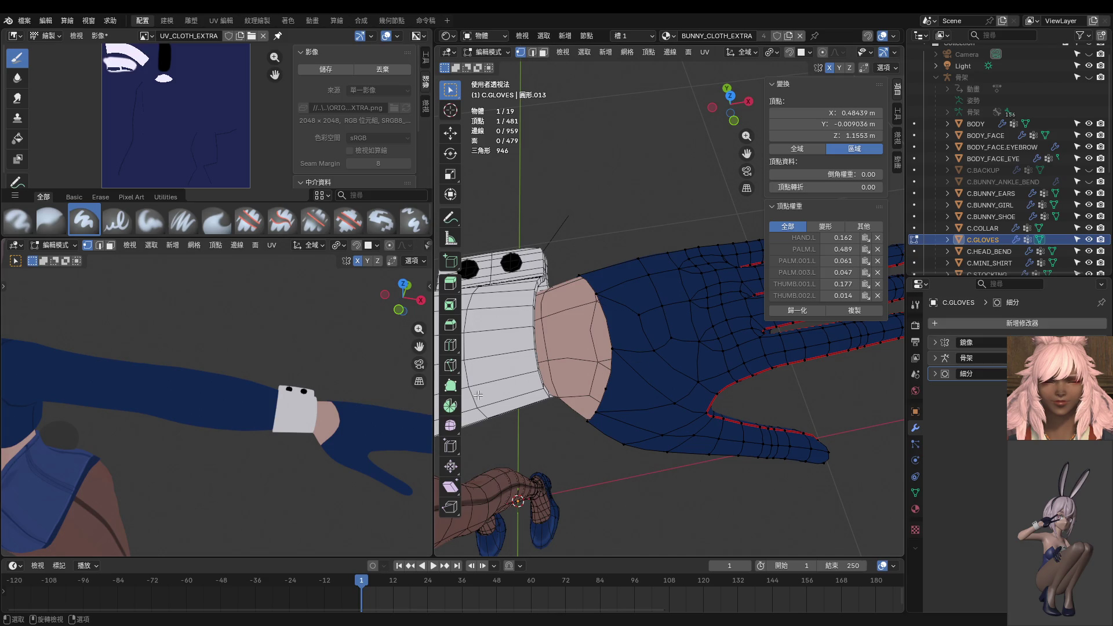
{"action": "mouse_move", "coordinate": [348, 409]}
{"action": "middle_mouse_down"}
{"action": "mouse_move", "coordinate": [301, 422]}
{"action": "mouse_move", "coordinate": [241, 393]}
{"action": "mouse_move", "coordinate": [251, 367]}
{"action": "mouse_move", "coordinate": [251, 390]}
{"action": "mouse_move", "coordinate": [363, 390]}
{"action": "middle_mouse_up"}
{"action": "scroll", "coordinate": [642, 423], "scroll_direction": "up", "scroll_amount": 2}
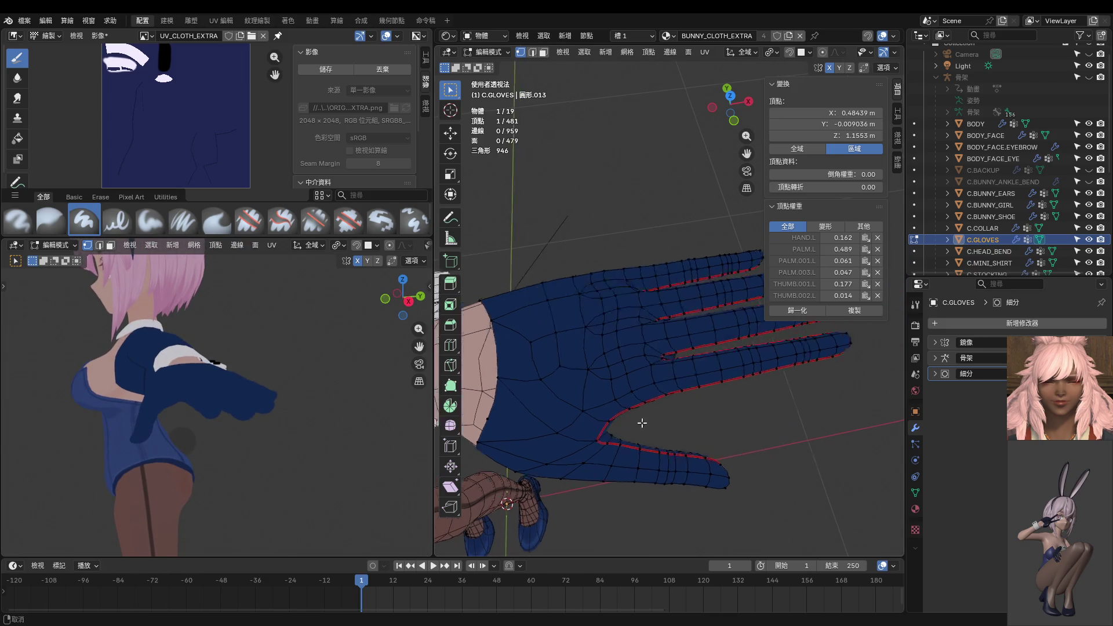
{"action": "mouse_move", "coordinate": [642, 423]}
{"action": "middle_mouse_down"}
{"action": "mouse_move", "coordinate": [487, 509]}
{"action": "mouse_move", "coordinate": [569, 443]}
{"action": "mouse_move", "coordinate": [549, 355]}
{"action": "middle_mouse_up"}
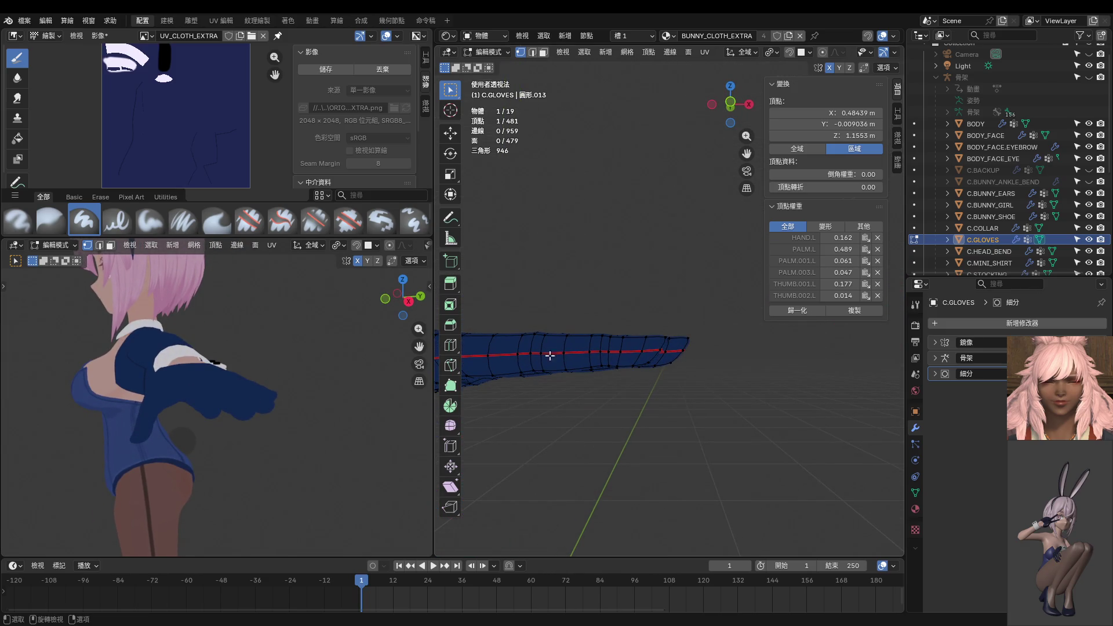
{"action": "mouse_move", "coordinate": [302, 411]}
{"action": "middle_mouse_down"}
{"action": "mouse_move", "coordinate": [288, 407]}
{"action": "mouse_move", "coordinate": [306, 363]}
{"action": "mouse_move", "coordinate": [347, 358]}
{"action": "middle_mouse_up"}
{"action": "scroll", "coordinate": [721, 409], "scroll_direction": "up", "scroll_amount": 2}
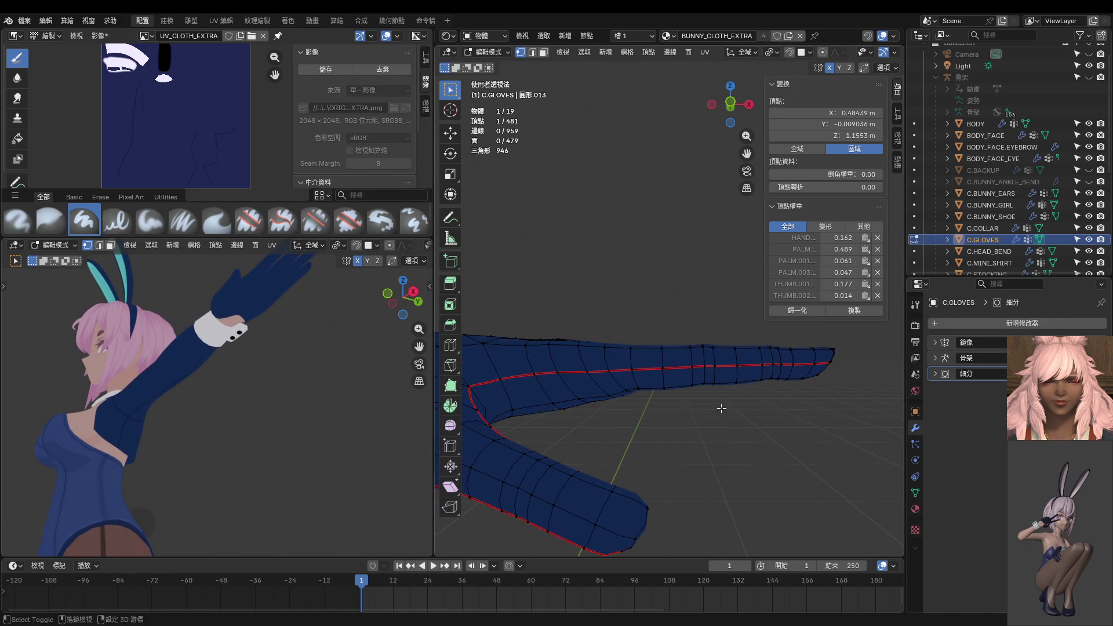
{"action": "scroll", "coordinate": [722, 408], "scroll_direction": "down", "scroll_amount": 3}
{"action": "key", "text": "Tab"}
{"action": "left_click", "coordinate": [571, 344]}
Put the shirt in Edit Mode and orbit to view the raised sleeve from behind.
{"action": "key", "text": "ctrl+Tab"}
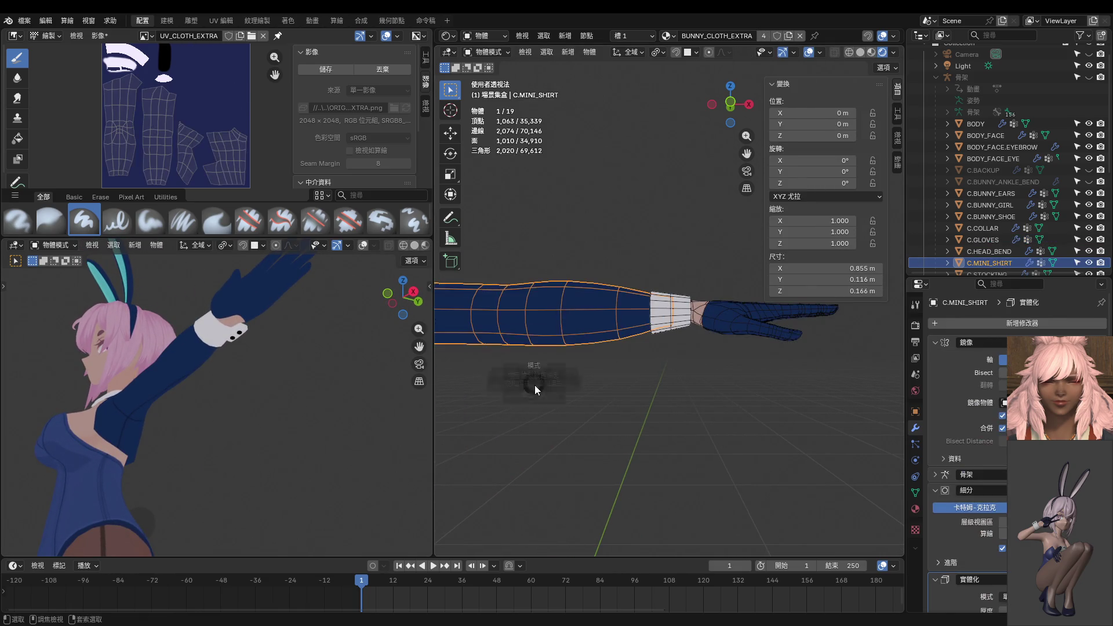
{"action": "left_click", "coordinate": [592, 383]}
{"action": "scroll", "coordinate": [608, 385], "scroll_direction": "down", "scroll_amount": 5}
{"action": "scroll", "coordinate": [213, 370], "scroll_direction": "up", "scroll_amount": 2}
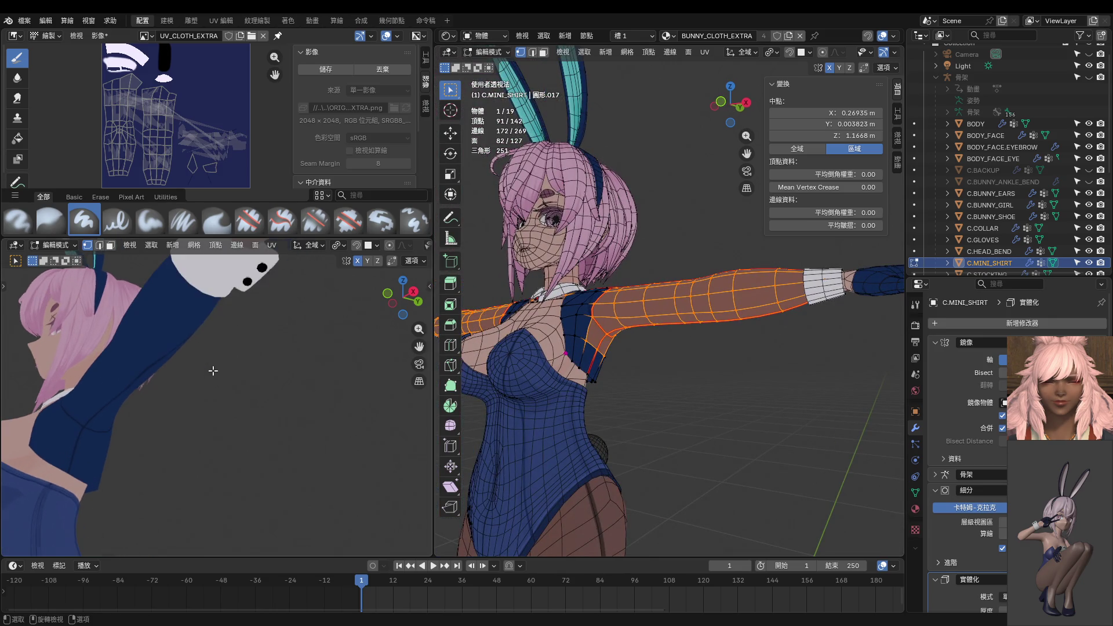
{"action": "mouse_move", "coordinate": [212, 370]}
{"action": "middle_mouse_down"}
{"action": "mouse_move", "coordinate": [114, 373]}
{"action": "mouse_move", "coordinate": [28, 356]}
{"action": "mouse_move", "coordinate": [130, 365]}
{"action": "mouse_move", "coordinate": [249, 422]}
{"action": "mouse_move", "coordinate": [306, 417]}
{"action": "middle_mouse_up"}
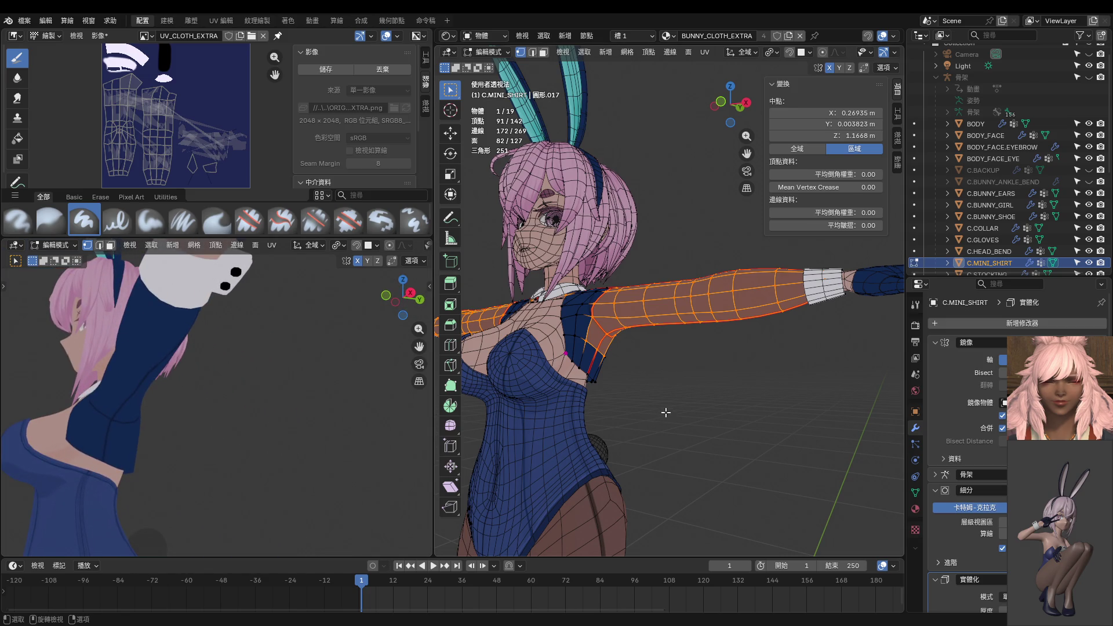
{"action": "middle_click_drag", "start_coordinate": [666, 412], "coordinate": [626, 389]}
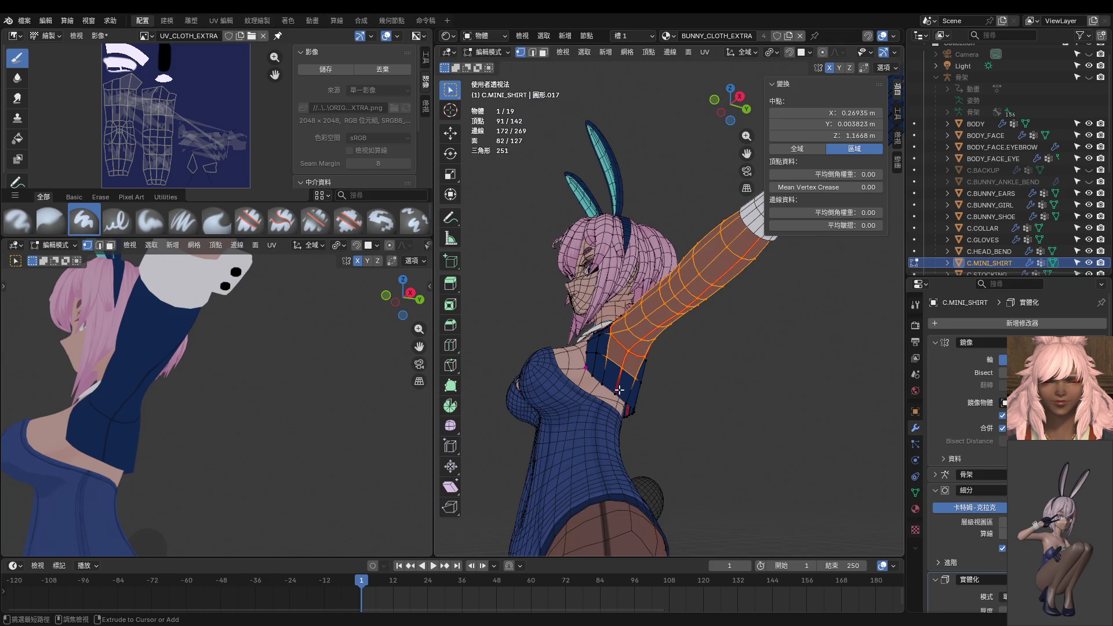
Switch the shirt to Texture Paint on UV_CLOTH_EXTRA with the Paint Hard brush.
{"action": "key", "text": "ctrl+Tab"}
{"action": "left_click", "coordinate": [650, 325]}
{"action": "scroll", "coordinate": [650, 320], "scroll_direction": "up", "scroll_amount": 3}
{"action": "mouse_move", "coordinate": [650, 320]}
{"action": "middle_mouse_down"}
{"action": "mouse_move", "coordinate": [607, 362]}
{"action": "mouse_move", "coordinate": [644, 411]}
{"action": "middle_mouse_up"}
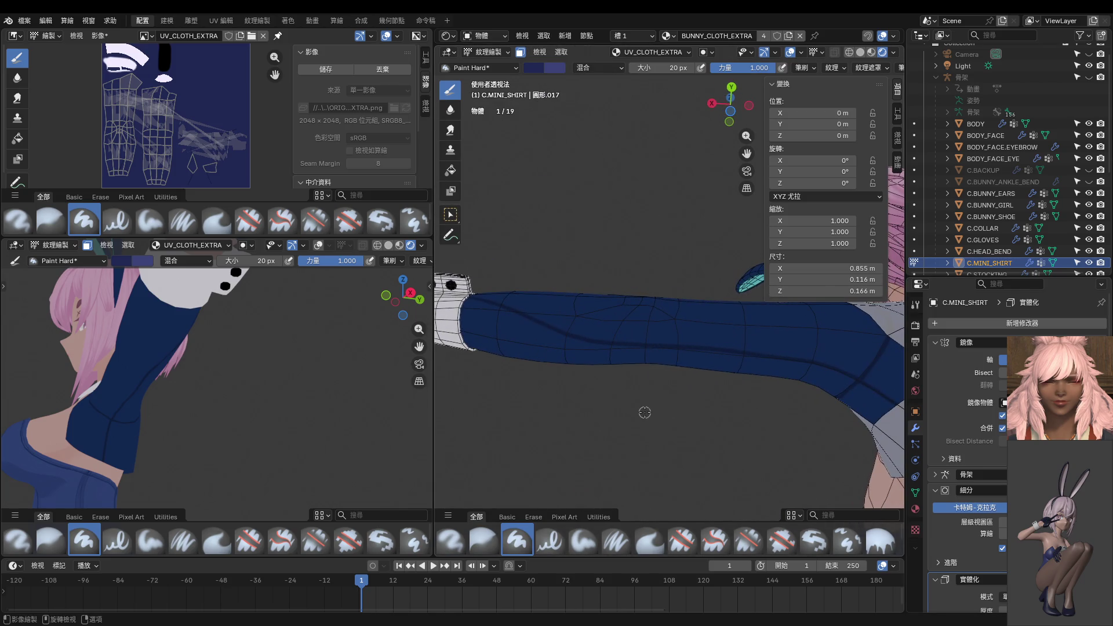
From the bottom view, sample the sleeve colour and shrink the brush to 16 px.
{"action": "key", "text": "ctrl+KP_7"}
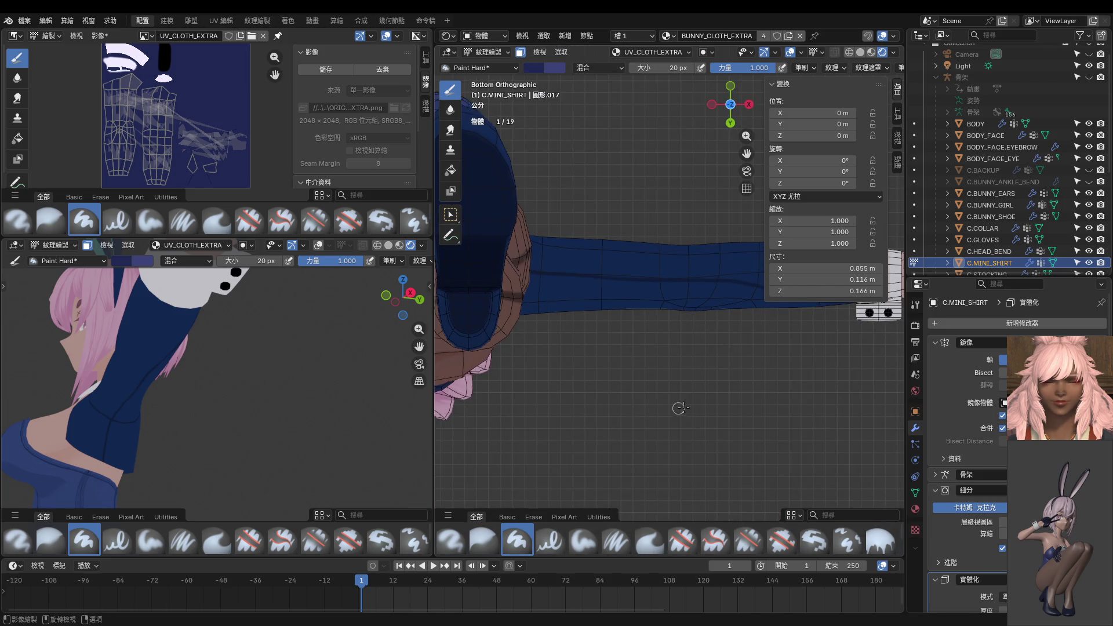
{"action": "scroll", "coordinate": [681, 408], "scroll_direction": "up", "scroll_amount": 3}
{"action": "mouse_move", "coordinate": [738, 378]}
{"action": "middle_mouse_down", "text": "shift"}
{"action": "mouse_move", "coordinate": [589, 398]}
{"action": "mouse_move", "coordinate": [592, 323]}
{"action": "middle_mouse_up", "text": "shift"}
{"action": "key", "text": "s"}
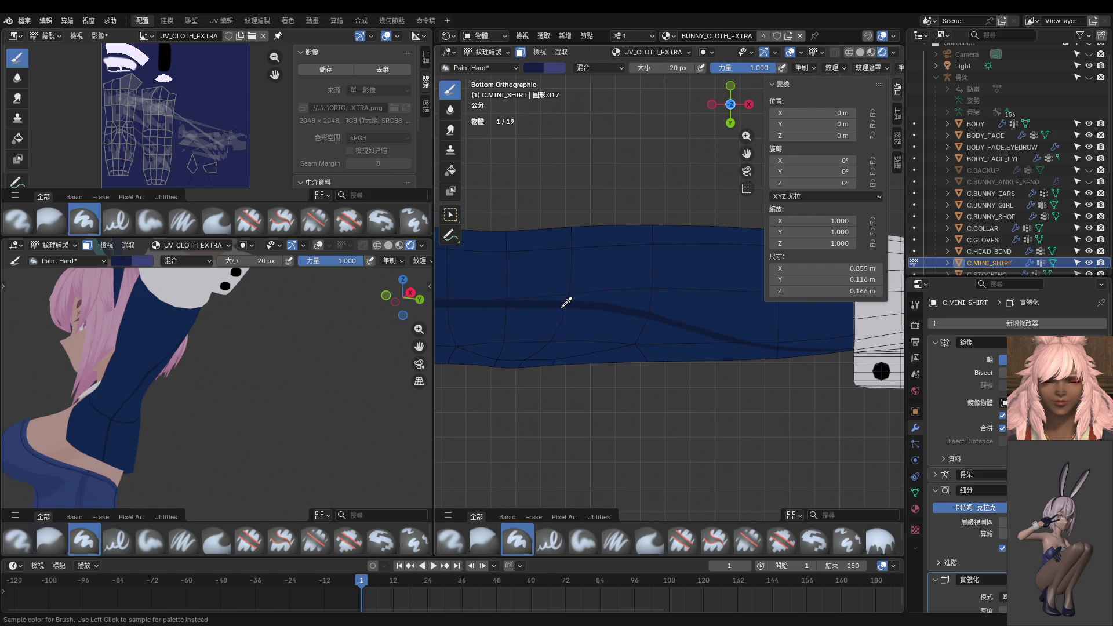
{"action": "left_click", "coordinate": [561, 300]}
{"action": "key", "text": "bracketleft"}
{"action": "key", "text": "bracketleft"}
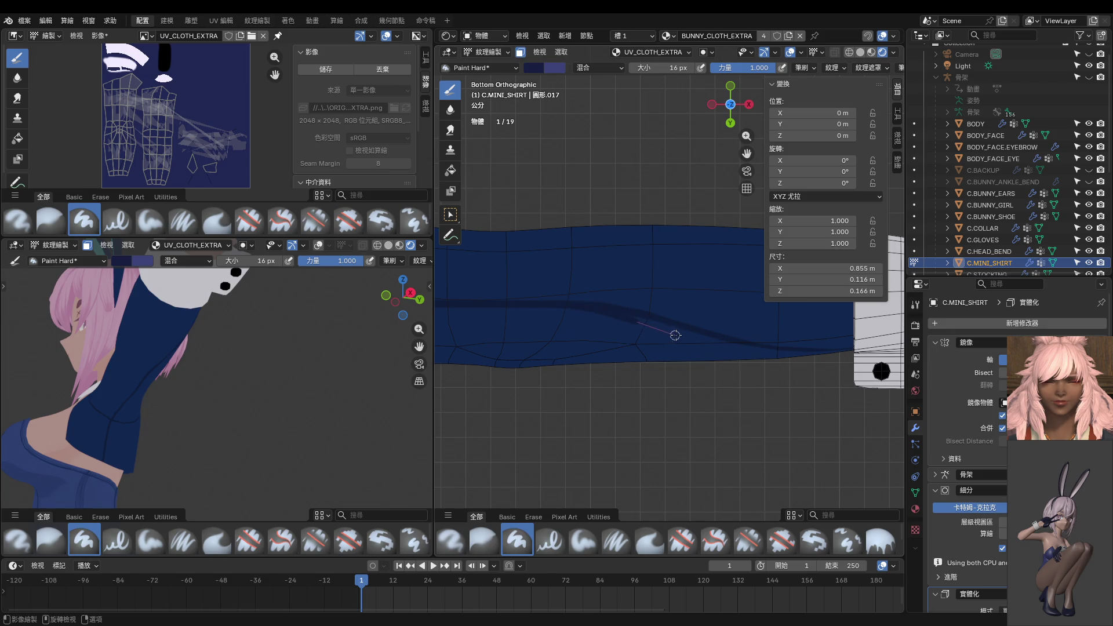
Paint dark diagonal fold lines along the sleeve underside, undoing and repainting one stroke.
{"action": "key", "text": "ctrl+z"}
{"action": "left_click_drag", "start_coordinate": [592, 311], "coordinate": [757, 353]}
{"action": "mouse_move", "coordinate": [757, 353]}
{"action": "middle_mouse_down"}
{"action": "mouse_move", "coordinate": [753, 315]}
{"action": "mouse_move", "coordinate": [684, 320]}
{"action": "mouse_move", "coordinate": [681, 334]}
{"action": "middle_mouse_up"}
{"action": "key", "text": "ctrl+KP_7"}
{"action": "key", "text": "ctrl"}
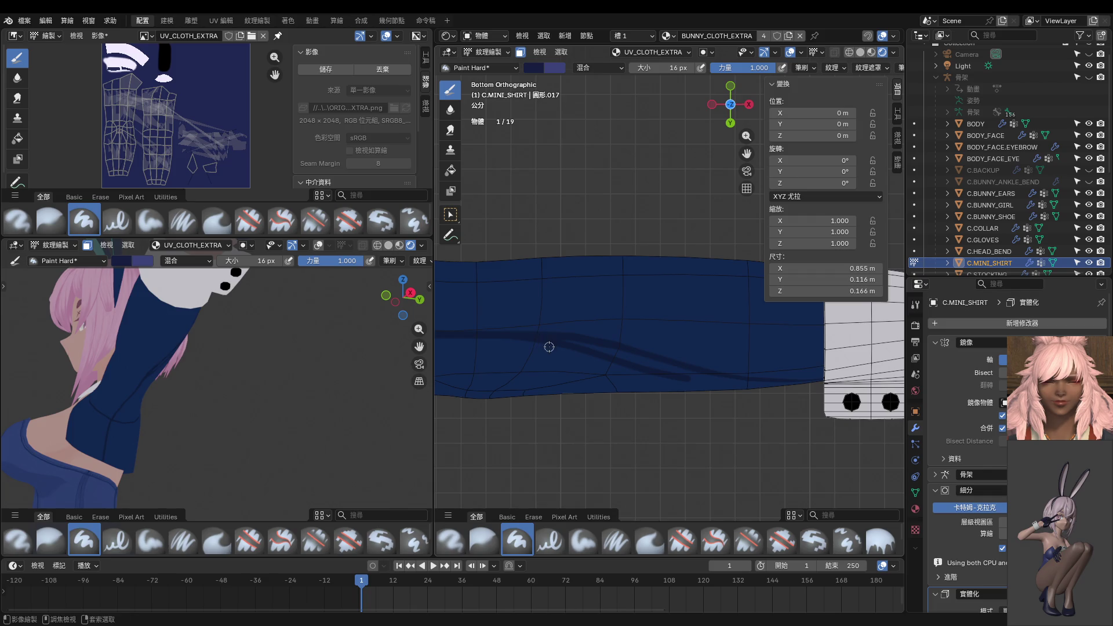
{"action": "key", "text": "ctrl+z"}
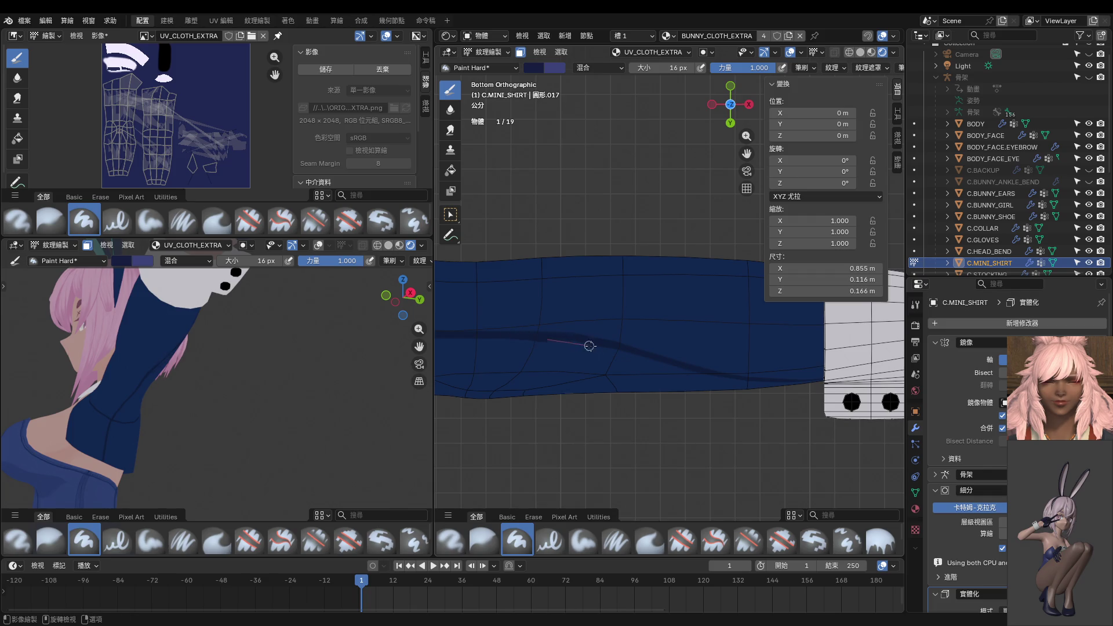
{"action": "left_click_drag", "start_coordinate": [590, 346], "coordinate": [636, 367]}
{"action": "middle_click_drag", "start_coordinate": [643, 370], "coordinate": [546, 296]}
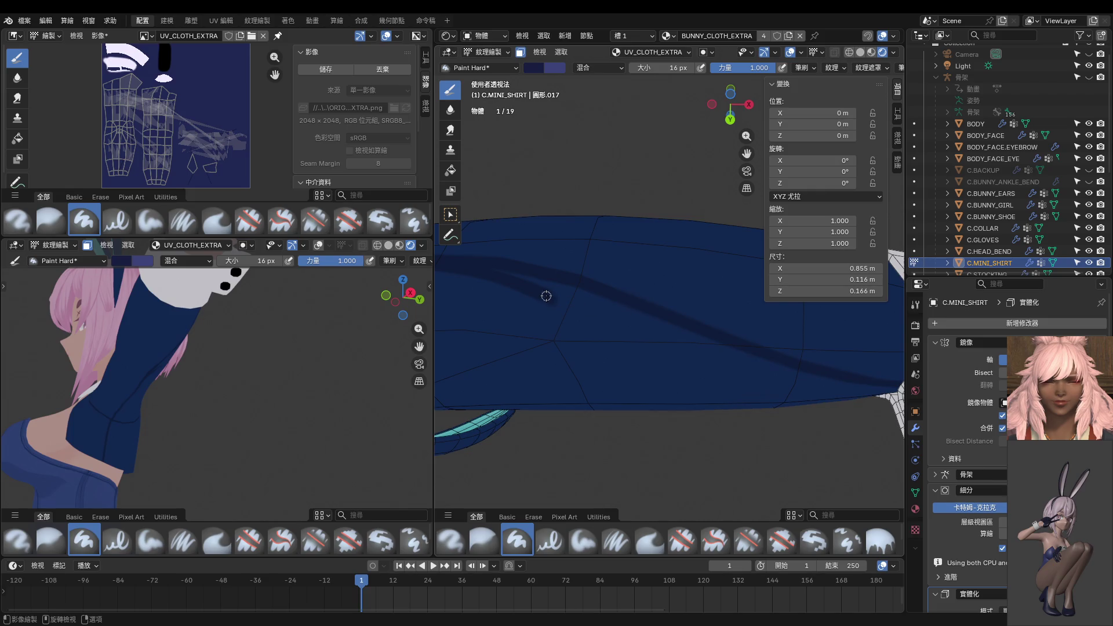
{"action": "scroll", "coordinate": [600, 318], "scroll_direction": "down", "scroll_amount": 2}
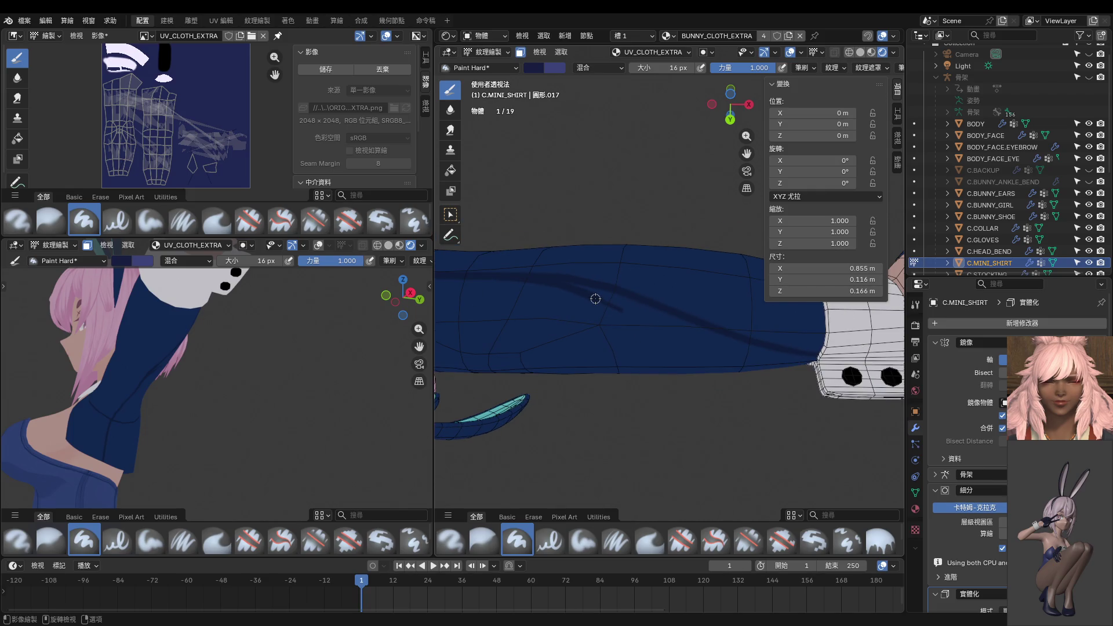
{"action": "scroll", "coordinate": [595, 299], "scroll_direction": "up", "scroll_amount": 1}
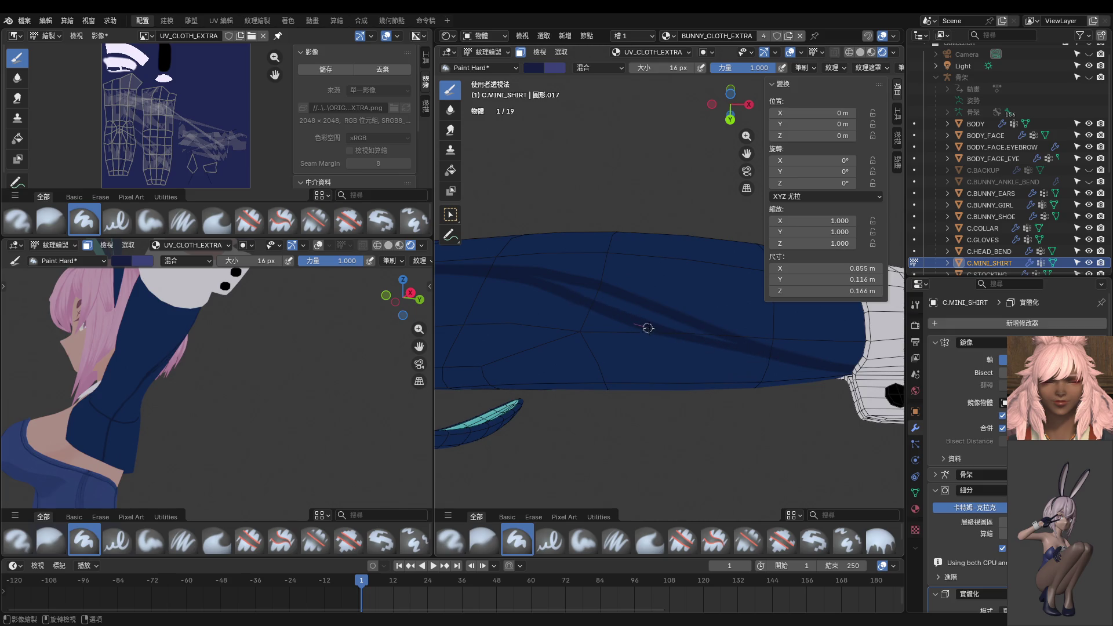
Trace the dark sleeve seam with Paint Hard strokes from the cuff up toward the shoulder.
{"action": "mouse_move", "coordinate": [703, 345]}
{"action": "middle_mouse_down"}
{"action": "mouse_move", "coordinate": [508, 364]}
{"action": "mouse_move", "coordinate": [722, 342]}
{"action": "mouse_move", "coordinate": [713, 331]}
{"action": "middle_mouse_up"}
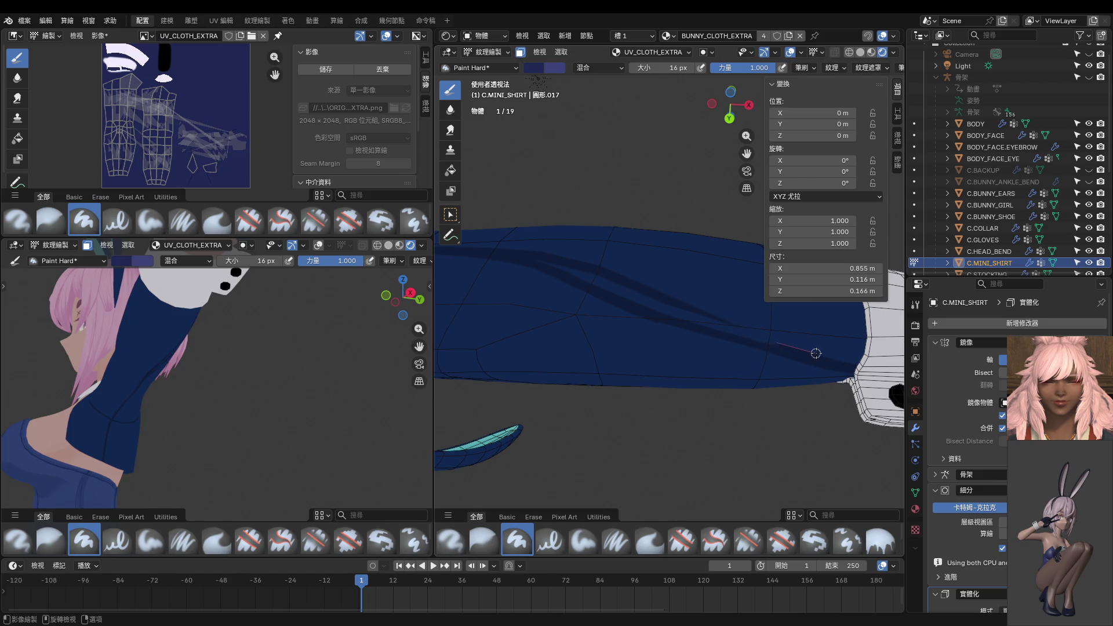
{"action": "middle_click_drag", "start_coordinate": [820, 360], "coordinate": [802, 331]}
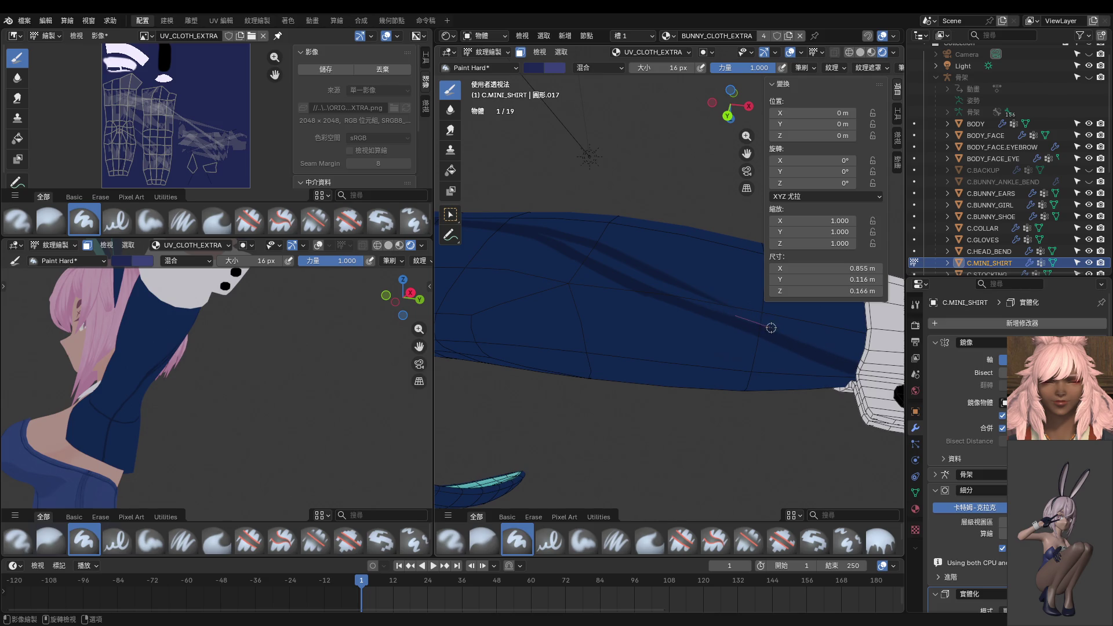
{"action": "left_click_drag", "start_coordinate": [808, 345], "coordinate": [806, 343]}
{"action": "middle_click_drag", "start_coordinate": [754, 323], "coordinate": [743, 358]}
{"action": "left_click_drag", "start_coordinate": [682, 333], "coordinate": [508, 246]}
{"action": "middle_click_drag", "start_coordinate": [507, 246], "coordinate": [628, 338], "text": "shift"}
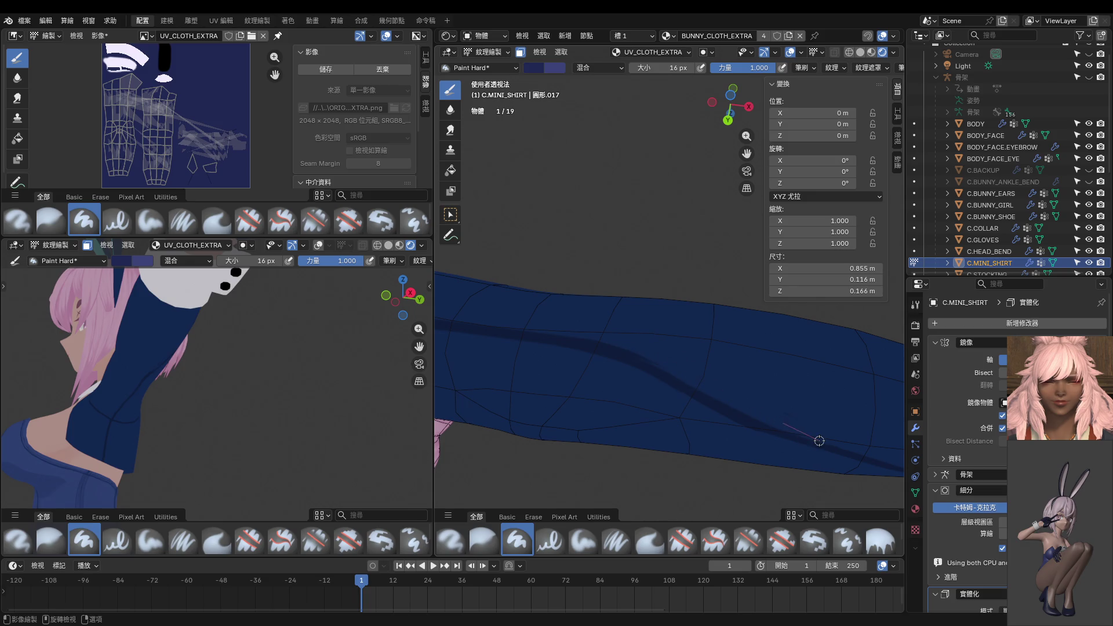
{"action": "middle_click_drag", "start_coordinate": [825, 428], "coordinate": [728, 398]}
{"action": "mouse_move", "coordinate": [705, 393]}
{"action": "left_mouse_down"}
{"action": "mouse_move", "coordinate": [606, 356]}
{"action": "mouse_move", "coordinate": [569, 349]}
{"action": "mouse_move", "coordinate": [623, 363]}
{"action": "mouse_move", "coordinate": [477, 338]}
{"action": "left_mouse_up"}
{"action": "mouse_move", "coordinate": [477, 339]}
{"action": "middle_mouse_down"}
{"action": "mouse_move", "coordinate": [698, 378]}
{"action": "mouse_move", "coordinate": [522, 301]}
{"action": "middle_mouse_up"}
{"action": "mouse_move", "coordinate": [325, 371]}
{"action": "middle_mouse_down"}
{"action": "mouse_move", "coordinate": [180, 355]}
{"action": "mouse_move", "coordinate": [133, 405]}
{"action": "middle_mouse_up"}
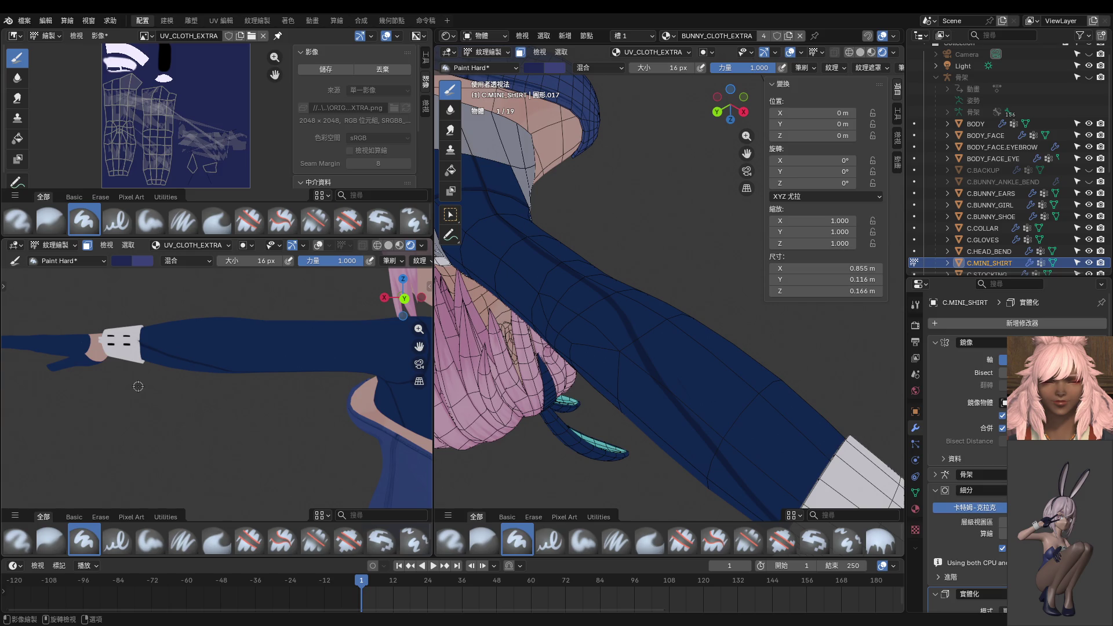
{"action": "mouse_move", "coordinate": [633, 340]}
{"action": "middle_mouse_down"}
{"action": "mouse_move", "coordinate": [666, 338]}
{"action": "mouse_move", "coordinate": [678, 182]}
{"action": "mouse_move", "coordinate": [626, 342]}
{"action": "middle_mouse_up"}
Enter Edit Mode on the shirt and select sleeve faces and a vertex at the forearm.
{"action": "scroll", "coordinate": [627, 341], "scroll_direction": "down", "scroll_amount": 3}
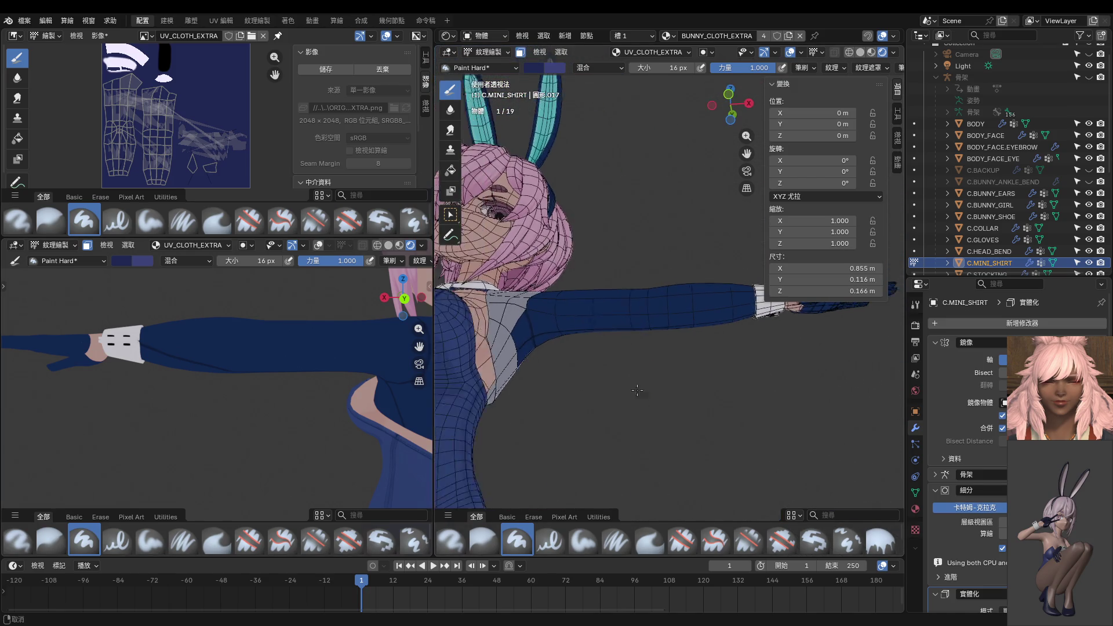
{"action": "key", "text": "Tab"}
{"action": "mouse_move", "coordinate": [708, 342]}
{"action": "middle_mouse_down"}
{"action": "mouse_move", "coordinate": [733, 330]}
{"action": "mouse_move", "coordinate": [620, 242]}
{"action": "middle_mouse_up"}
{"action": "left_click_drag", "start_coordinate": [640, 270], "coordinate": [738, 431]}
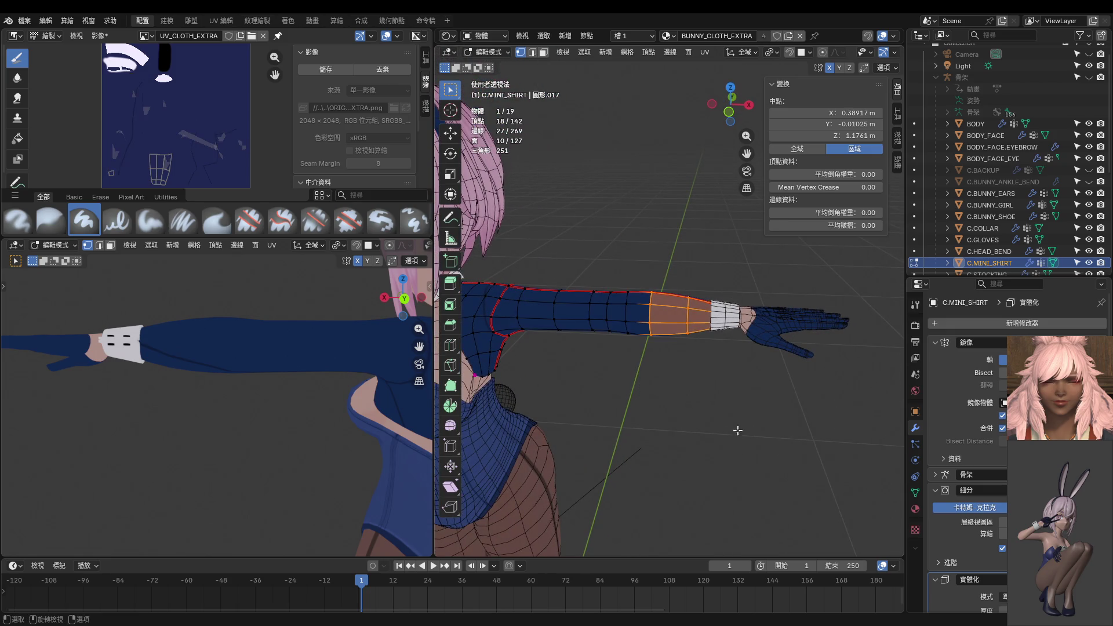
{"action": "left_click", "coordinate": [688, 309]}
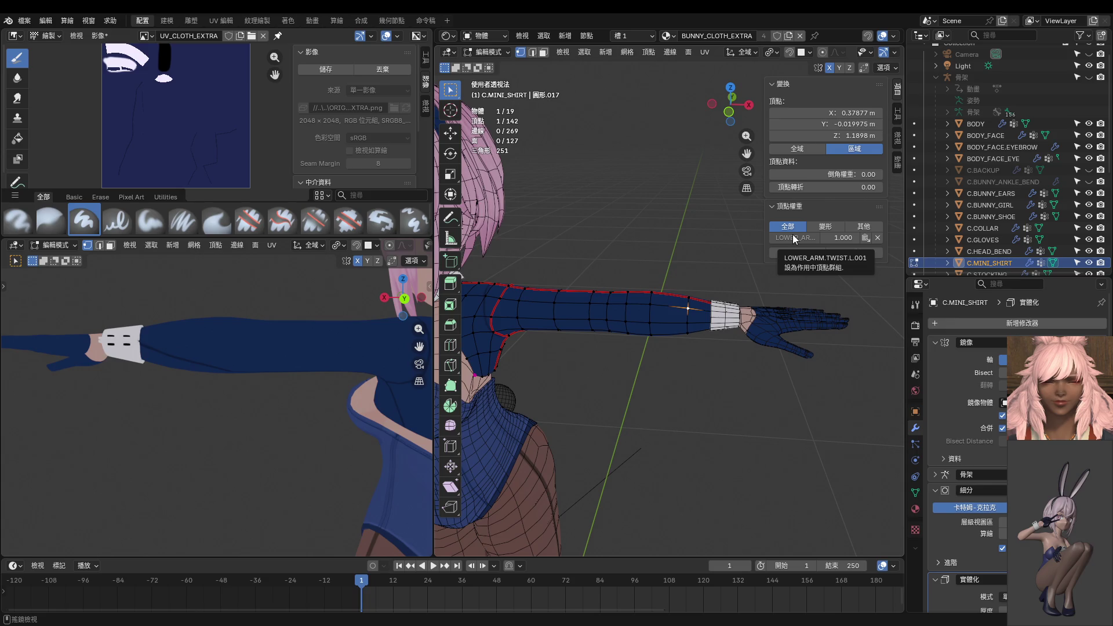
Orbit around the raised arm, then switch the shirt to Object Mode and into Texture Paint.
{"action": "middle_click_drag", "start_coordinate": [623, 399], "coordinate": [617, 275]}
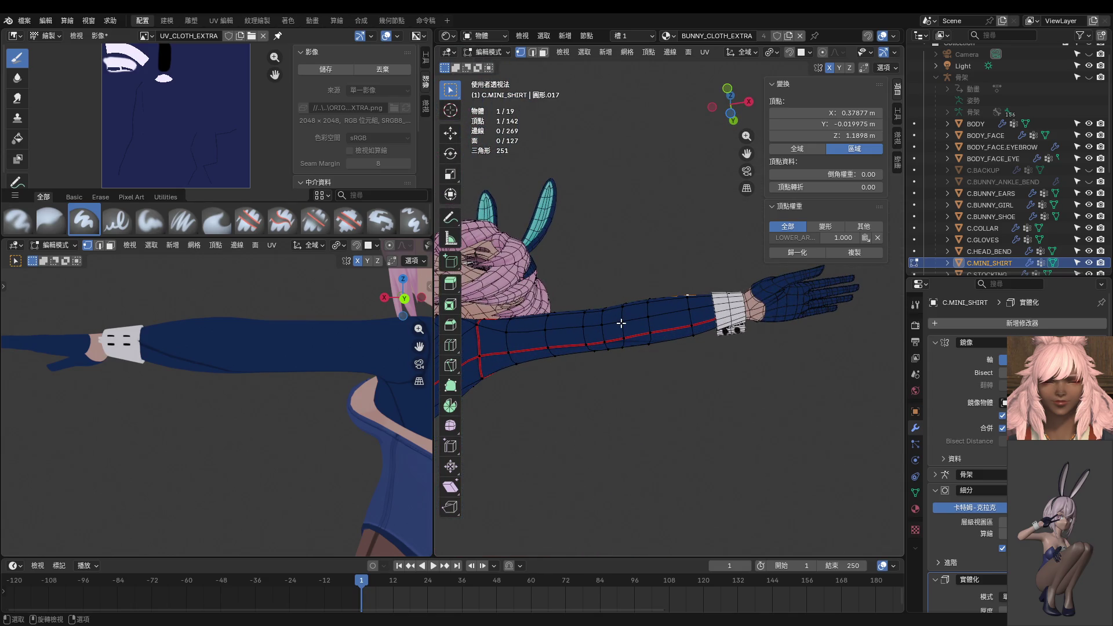
{"action": "mouse_move", "coordinate": [621, 323]}
{"action": "middle_mouse_down"}
{"action": "mouse_move", "coordinate": [678, 388]}
{"action": "mouse_move", "coordinate": [644, 345]}
{"action": "mouse_move", "coordinate": [667, 375]}
{"action": "mouse_move", "coordinate": [689, 354]}
{"action": "middle_mouse_up"}
{"action": "key", "text": "ctrl+Tab"}
{"action": "left_click", "coordinate": [625, 388]}
{"action": "key", "text": "ctrl+Tab"}
{"action": "left_click", "coordinate": [719, 331]}
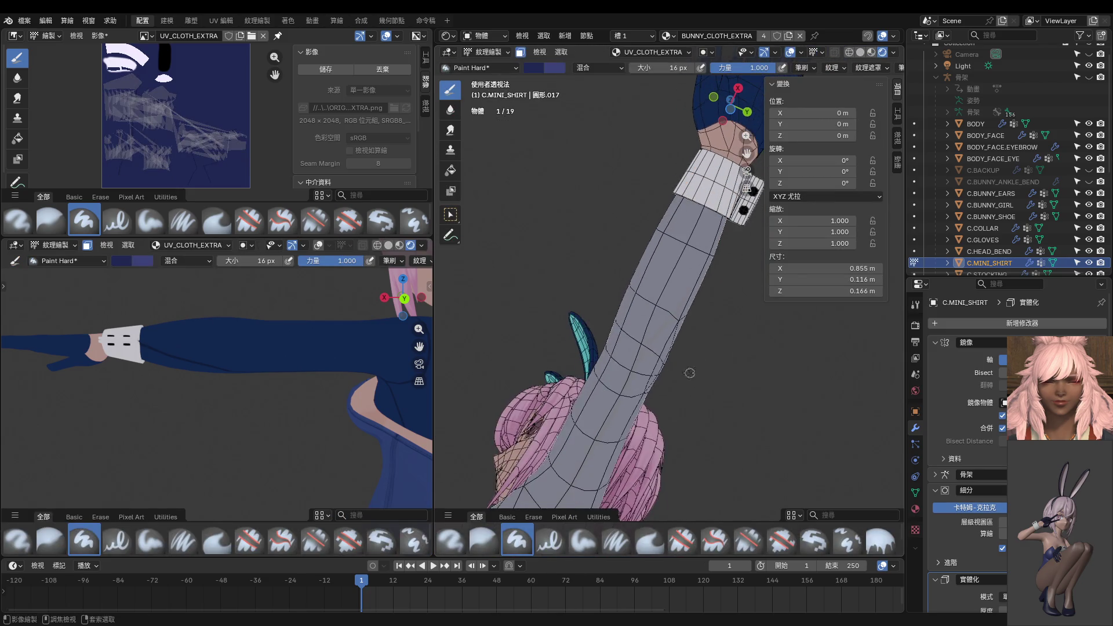
In Edit Mode with face select (3), pick a shortest face path from cuff toward shoulder.
{"action": "key", "text": "Tab"}
{"action": "left_click", "coordinate": [686, 241]}
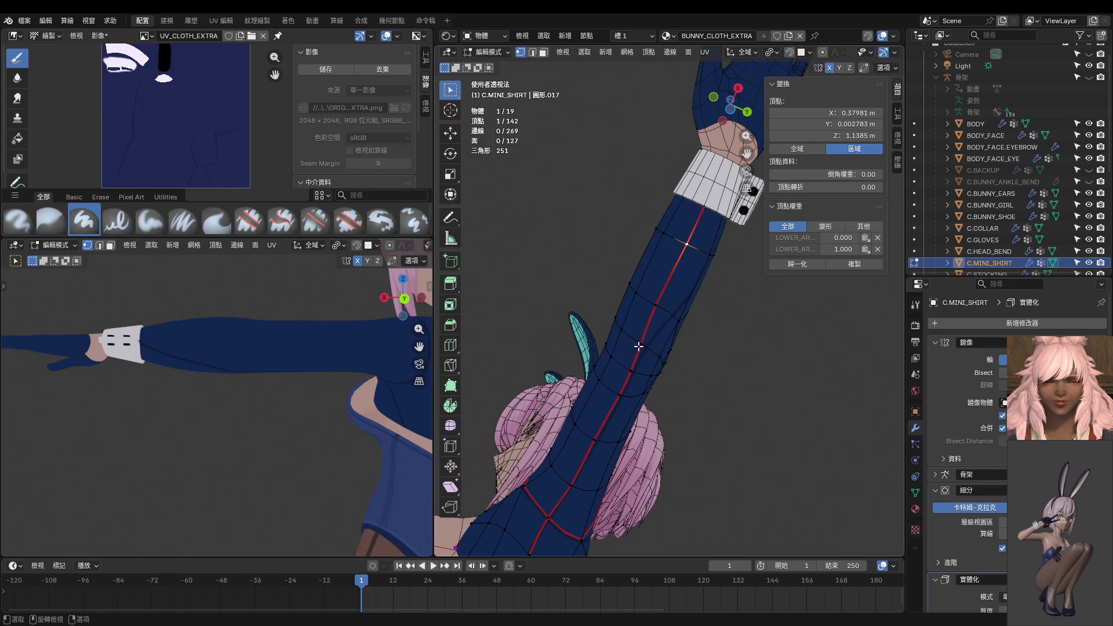
{"action": "key", "text": "3"}
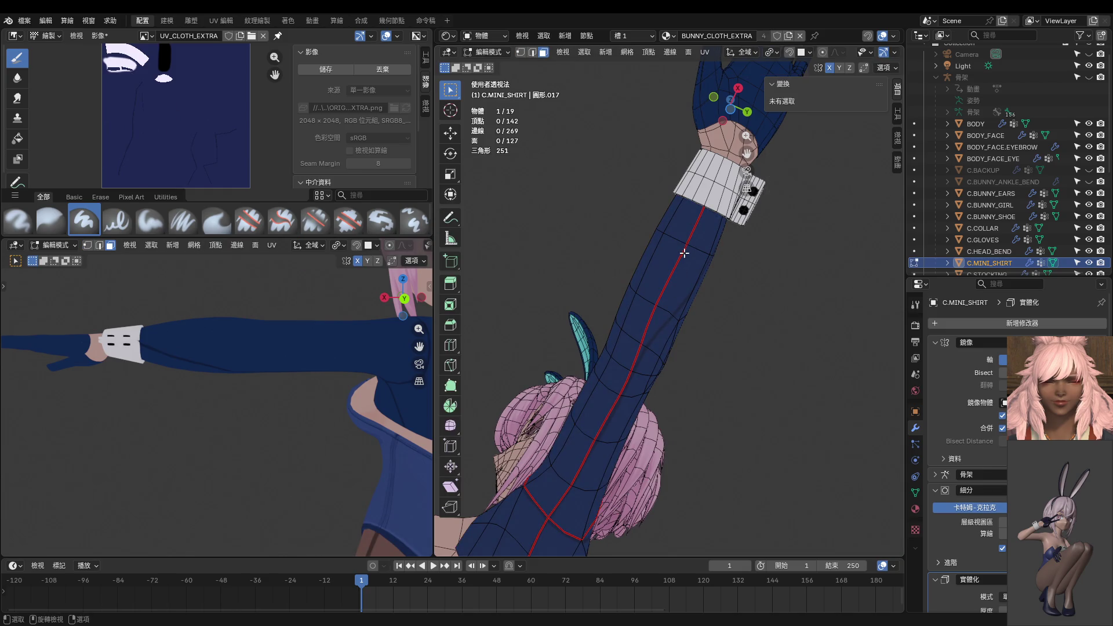
{"action": "left_click", "coordinate": [699, 189]}
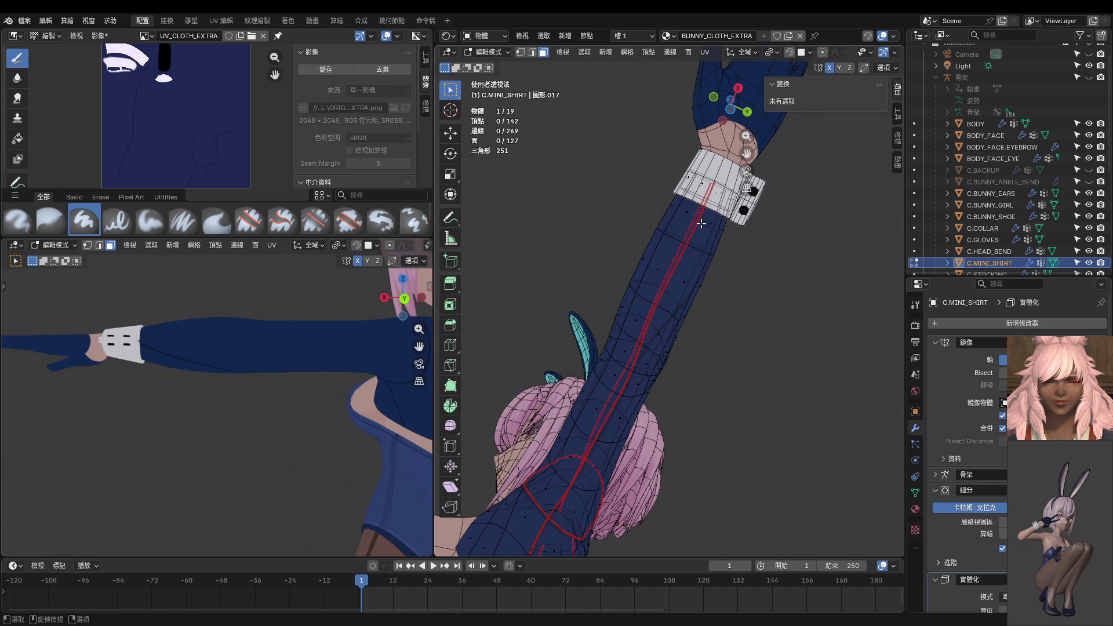
{"action": "left_click", "coordinate": [560, 484], "text": "ctrl"}
{"action": "middle_click_drag", "start_coordinate": [582, 470], "coordinate": [602, 400]}
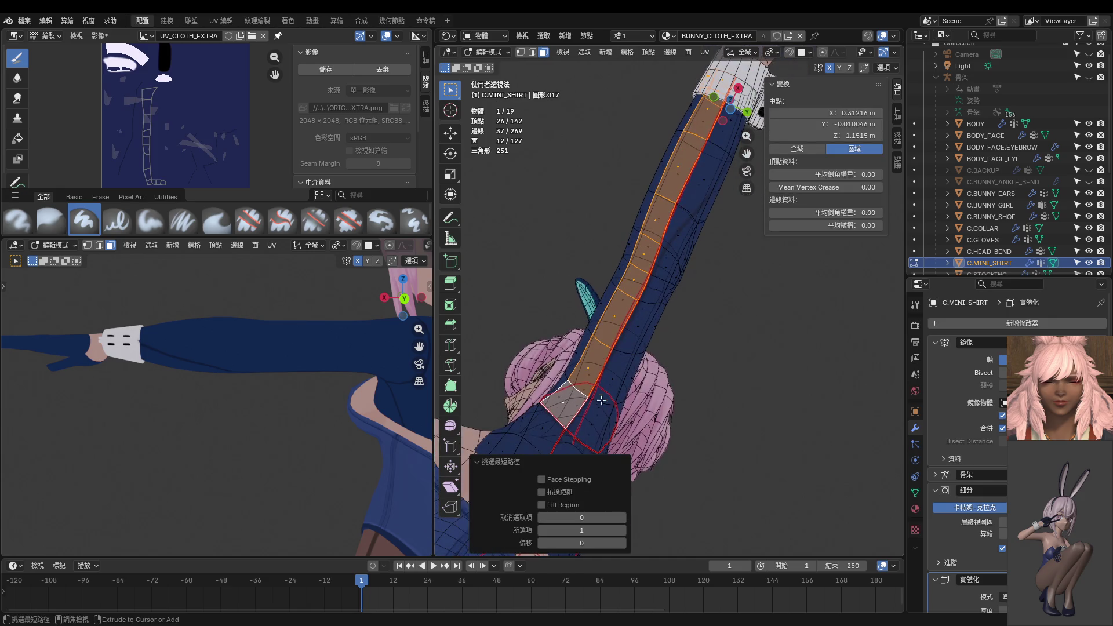
{"action": "left_click", "coordinate": [594, 415], "text": "ctrl"}
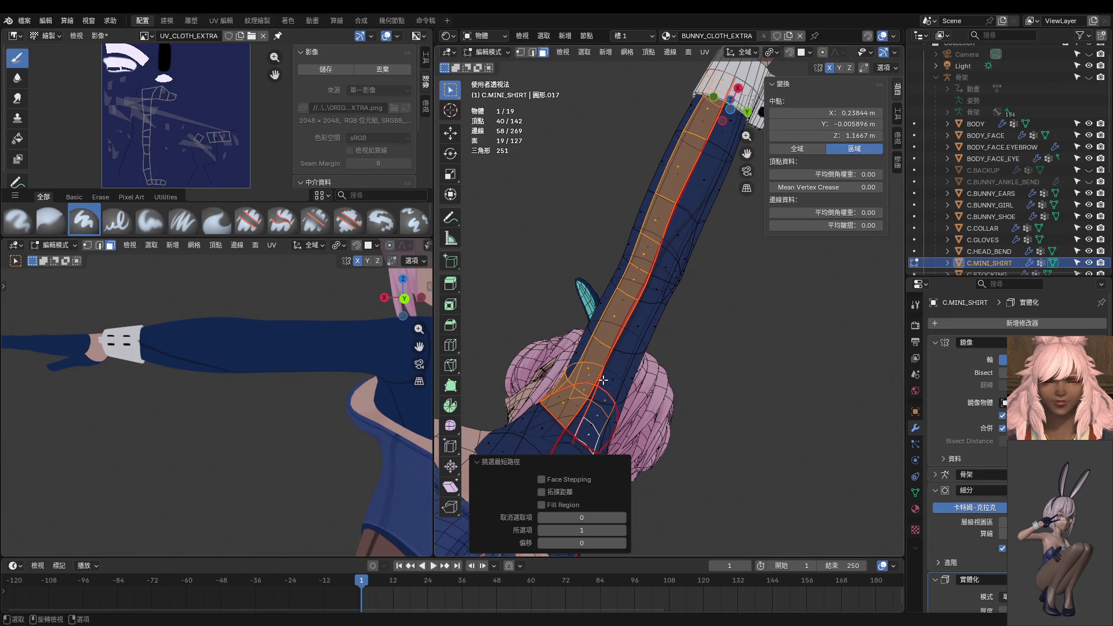
{"action": "middle_click", "coordinate": [676, 330], "text": "alt"}
Reselect a strip of faces down the sleeve from below the cuff, then return to Texture Paint.
{"action": "key", "text": "alt+a"}
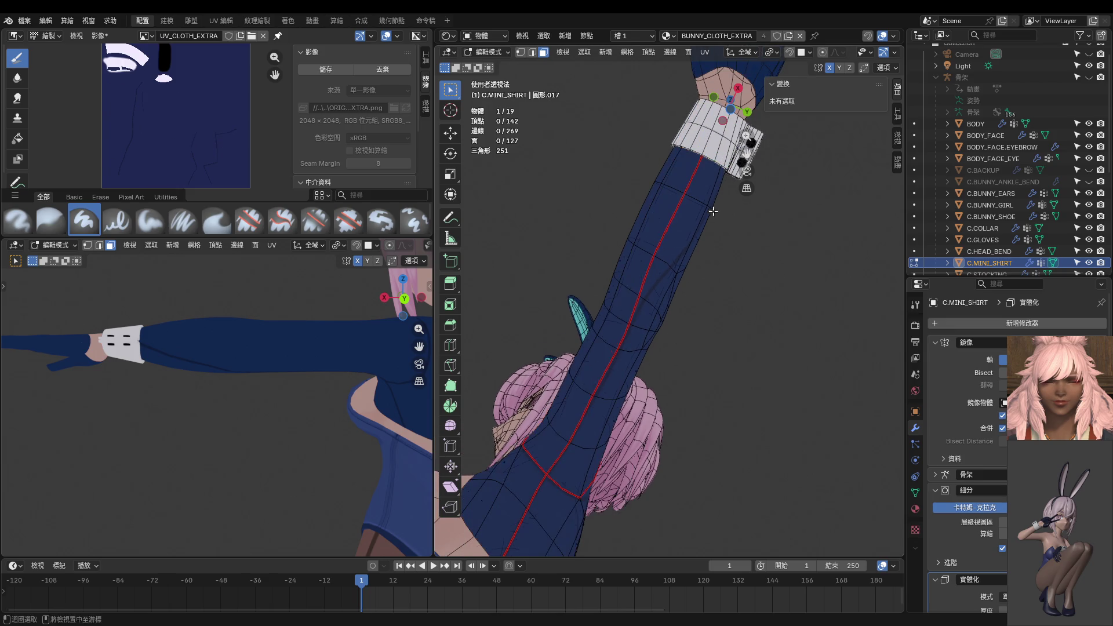
{"action": "left_click", "coordinate": [708, 135]}
{"action": "left_click", "coordinate": [719, 142], "text": "ctrl"}
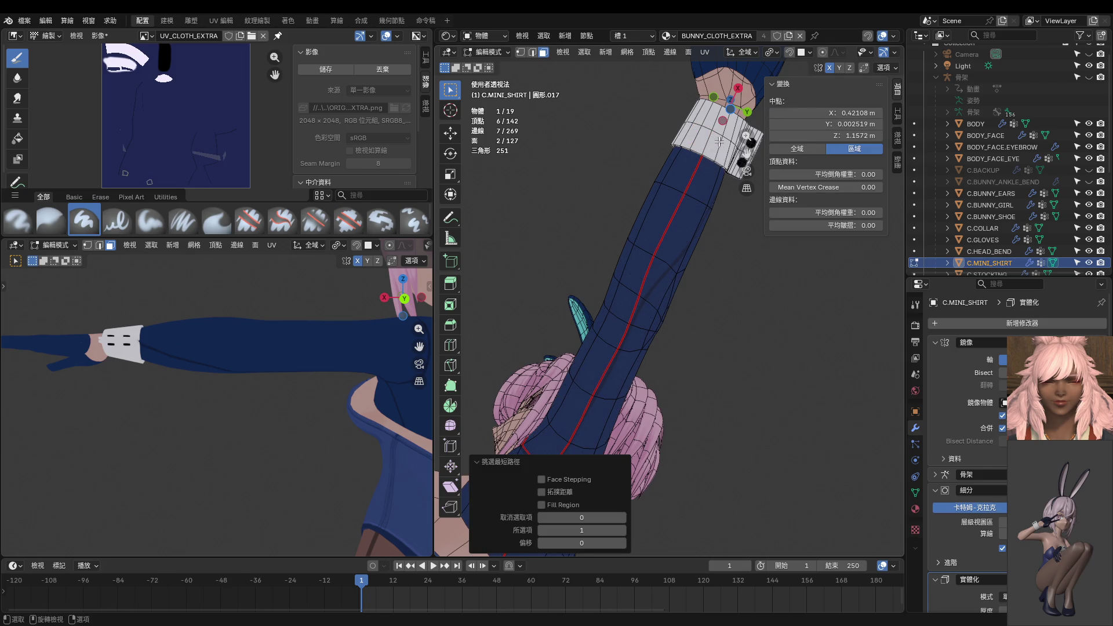
{"action": "left_click", "coordinate": [574, 449], "text": "ctrl"}
{"action": "left_click", "coordinate": [557, 451], "text": "ctrl"}
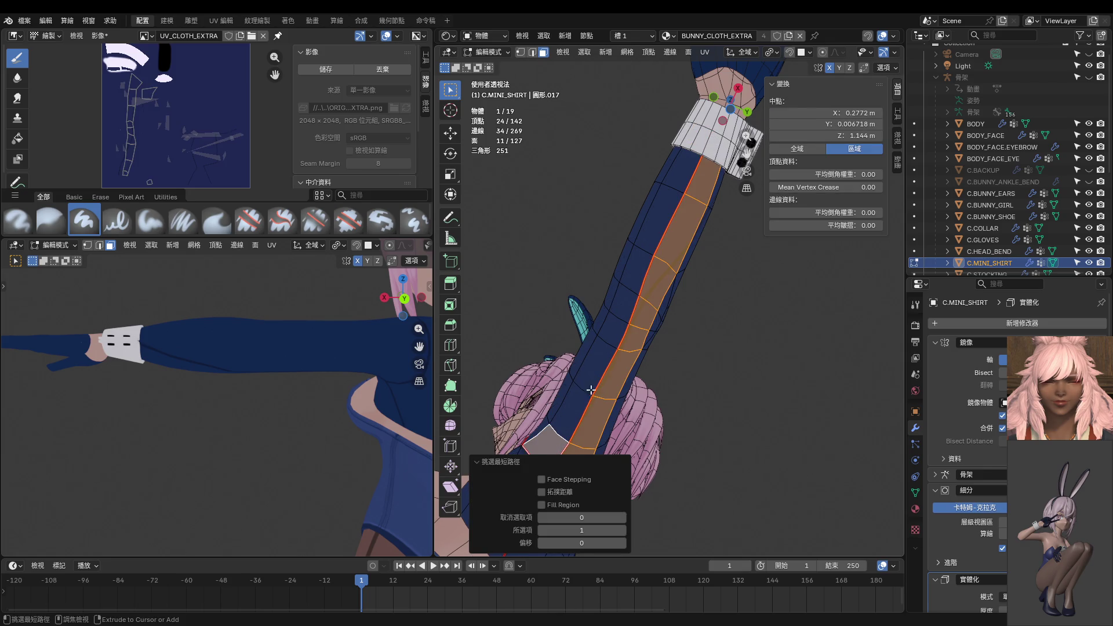
{"action": "left_click", "coordinate": [688, 167], "text": "ctrl"}
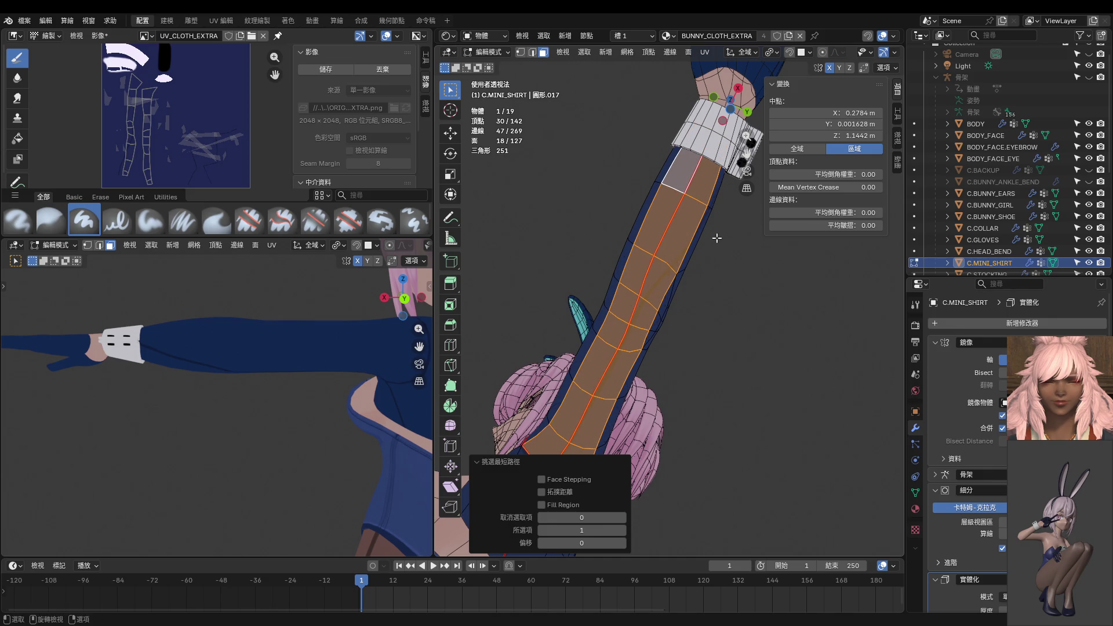
{"action": "key", "text": "Tab"}
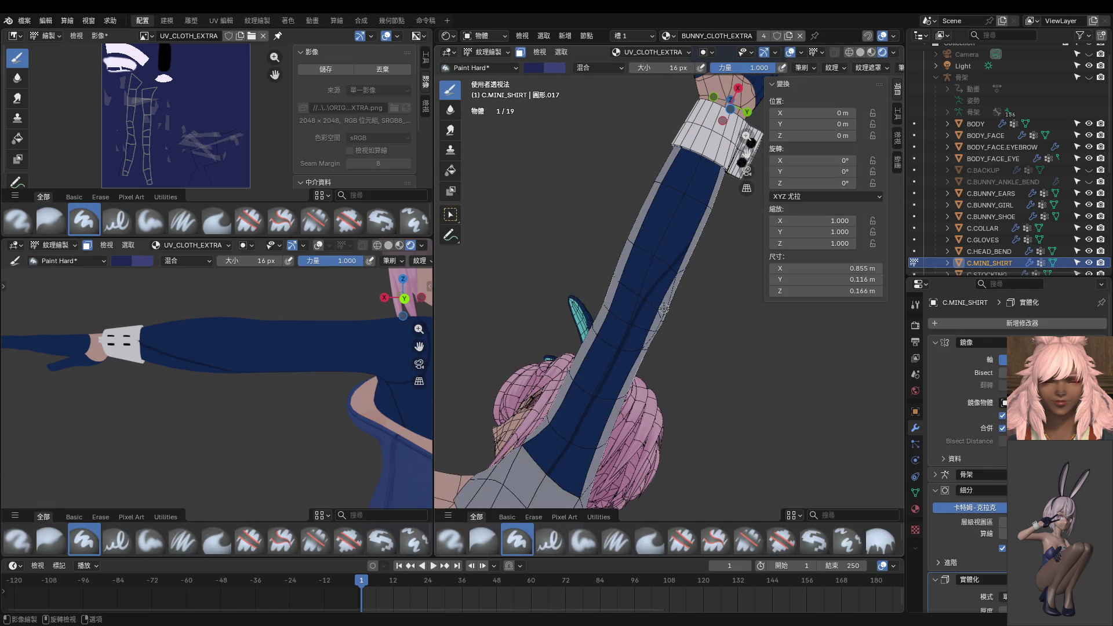
From the bottom view, set the brush to 8 px and paint a dark line toward the cuff.
{"action": "key", "text": "KP_7"}
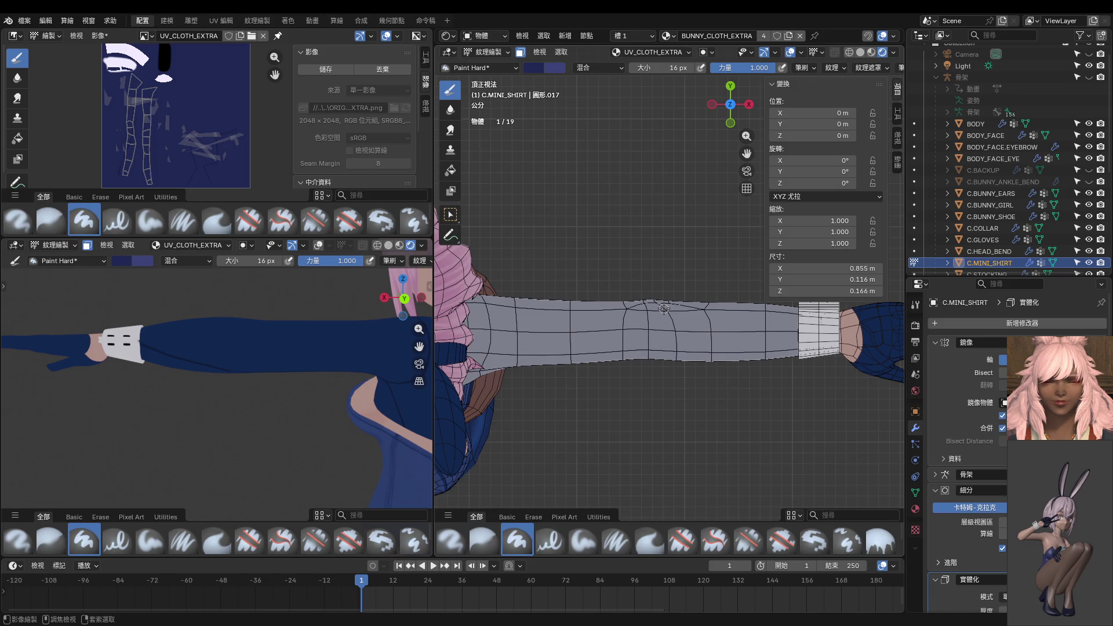
{"action": "key", "text": "ctrl+KP_7"}
{"action": "middle_click_drag", "start_coordinate": [642, 279], "coordinate": [562, 352], "text": "shift"}
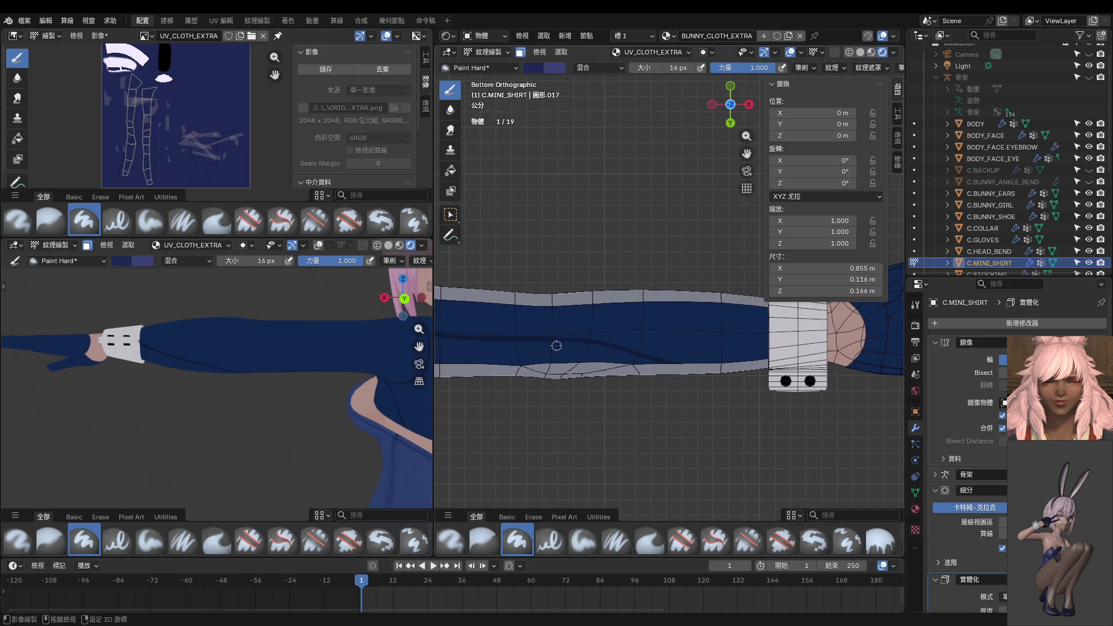
{"action": "key", "text": "f"}
{"action": "left_click", "coordinate": [524, 336]}
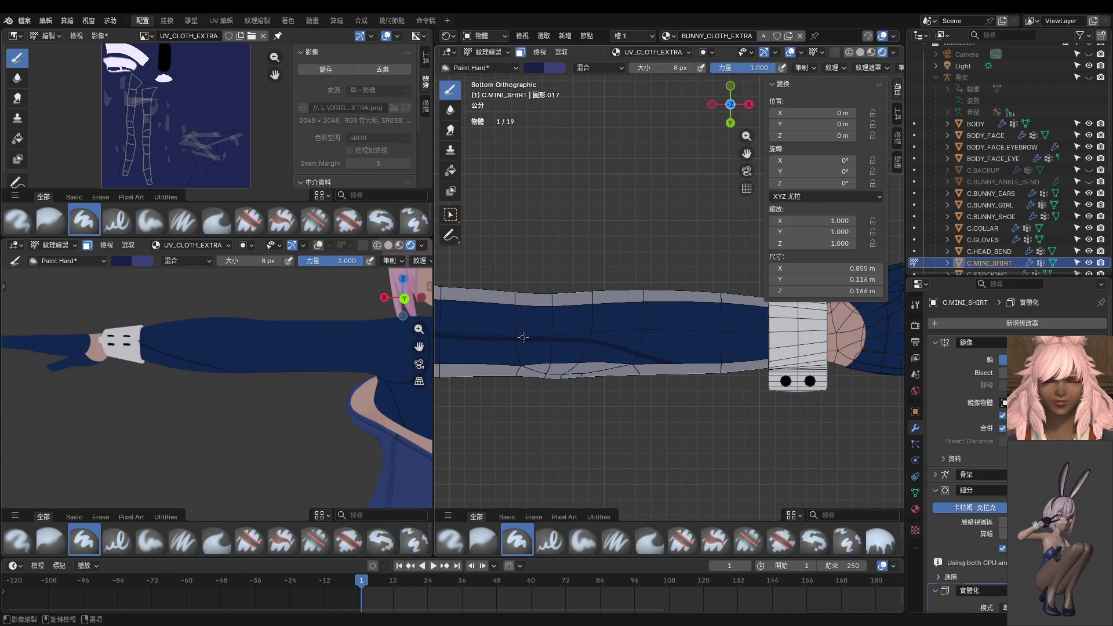
{"action": "middle_click_drag", "start_coordinate": [535, 346], "coordinate": [516, 372], "text": "shift"}
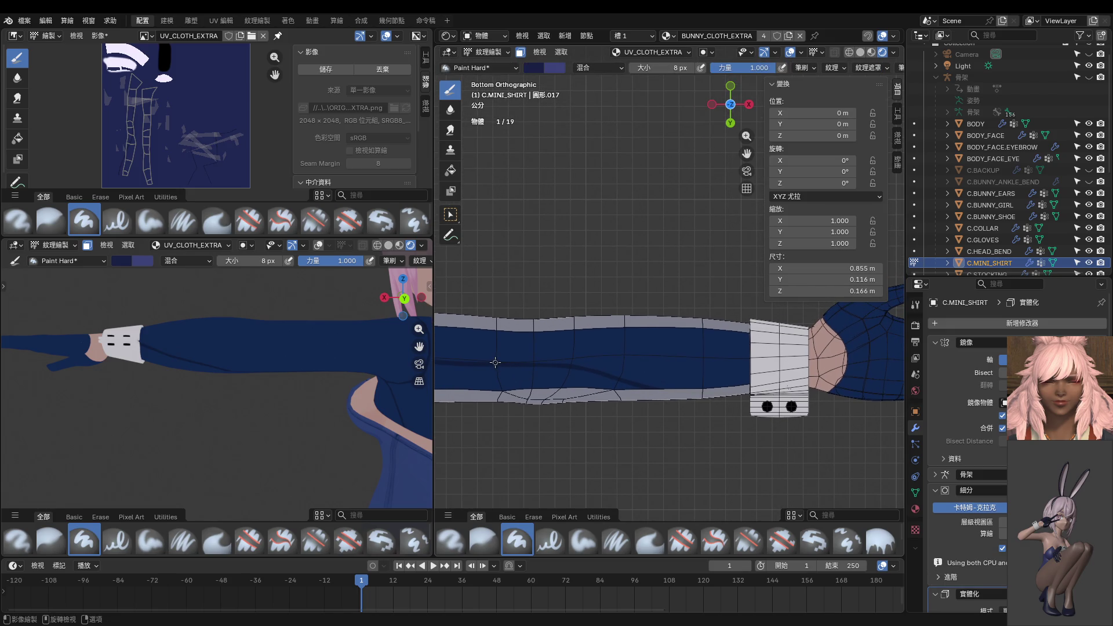
{"action": "left_click_drag", "start_coordinate": [495, 362], "coordinate": [814, 363]}
{"action": "mouse_move", "coordinate": [626, 366]}
{"action": "middle_mouse_down", "text": "shift"}
{"action": "mouse_move", "coordinate": [732, 365]}
{"action": "mouse_move", "coordinate": [521, 411]}
{"action": "middle_mouse_up", "text": "shift"}
{"action": "scroll", "coordinate": [755, 367], "scroll_direction": "down", "scroll_amount": 1}
Add sleeve faces near the cuff to the Edit Mode selection, then return to Texture Paint.
{"action": "key", "text": "Tab"}
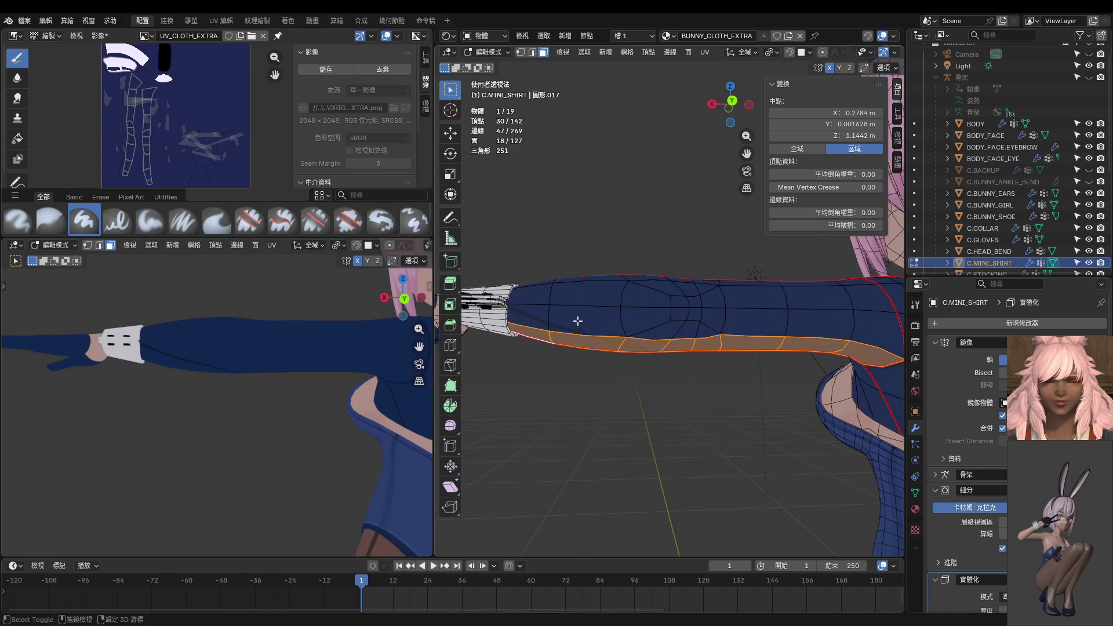
{"action": "left_click", "coordinate": [578, 321], "text": "shift"}
{"action": "middle_click_drag", "start_coordinate": [509, 322], "coordinate": [589, 369], "text": "shift"}
{"action": "left_click", "coordinate": [588, 370], "text": "shift"}
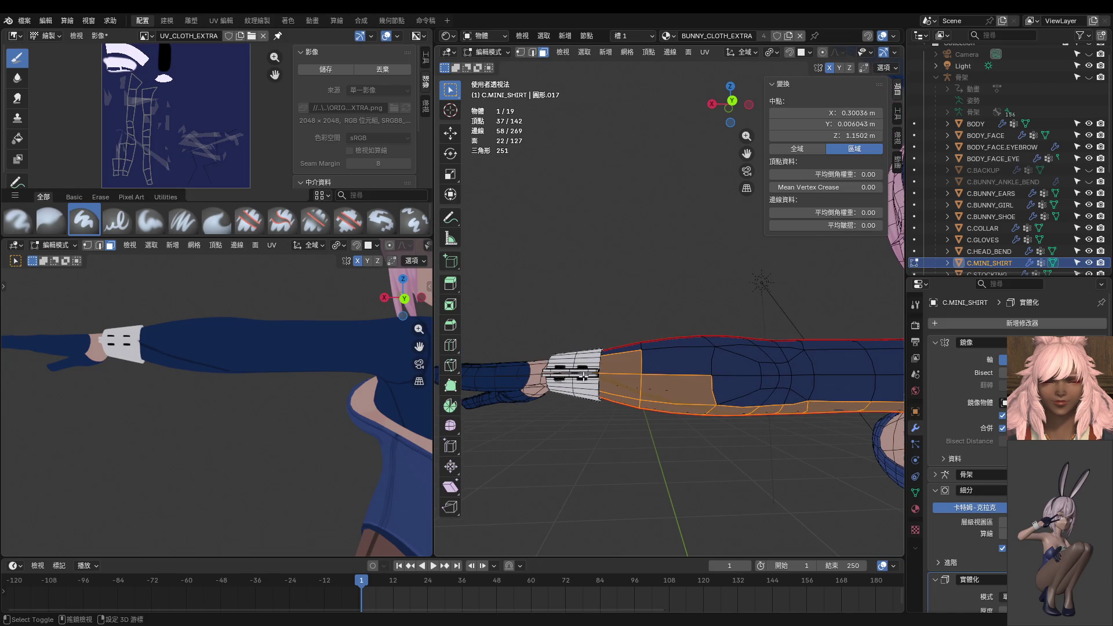
{"action": "key", "text": "ctrl+Tab"}
{"action": "left_click", "coordinate": [667, 333]}
{"action": "scroll", "coordinate": [662, 338], "scroll_direction": "up", "scroll_amount": 2}
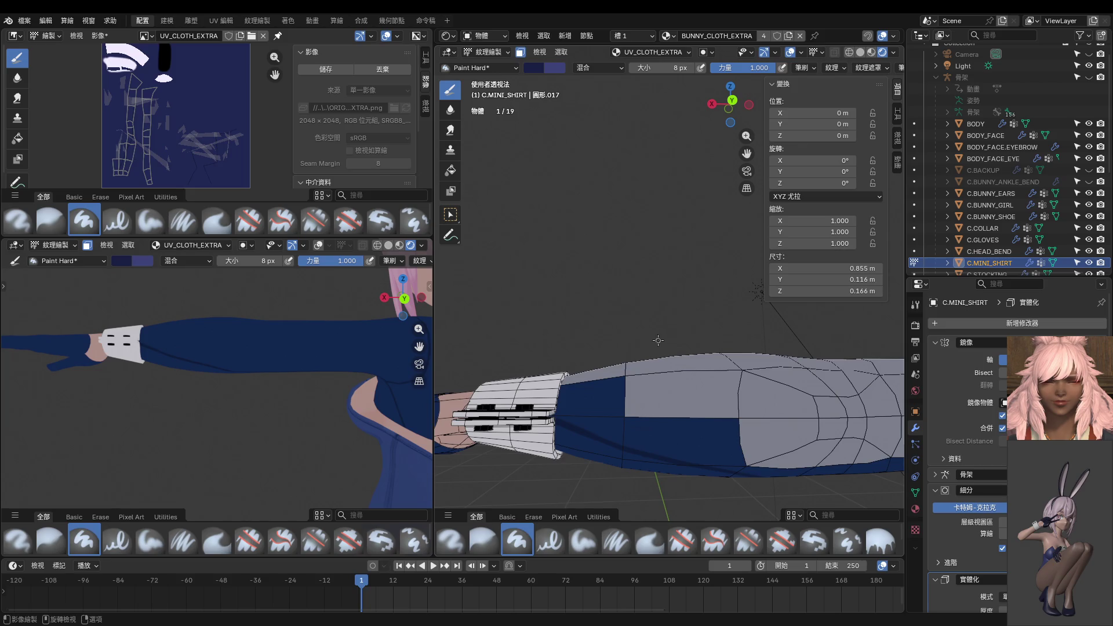
Isolate the shirt in local view and paint strokes along the sleeve with a 36 px brush.
{"action": "key", "text": "KP_Divide"}
{"action": "scroll", "coordinate": [658, 341], "scroll_direction": "up", "scroll_amount": 5}
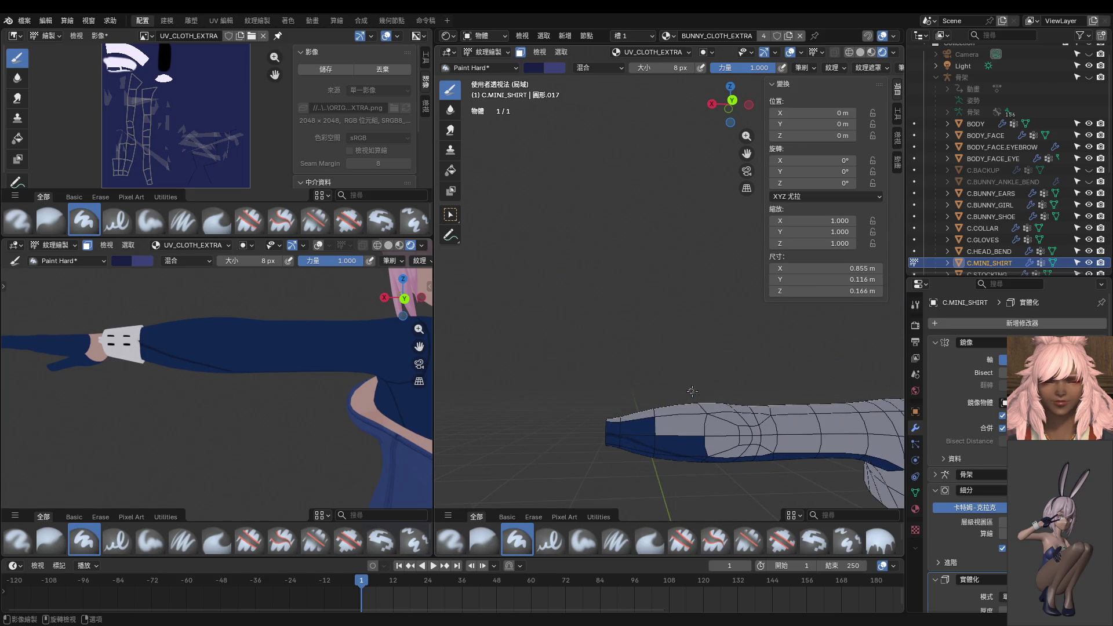
{"action": "key", "text": "f"}
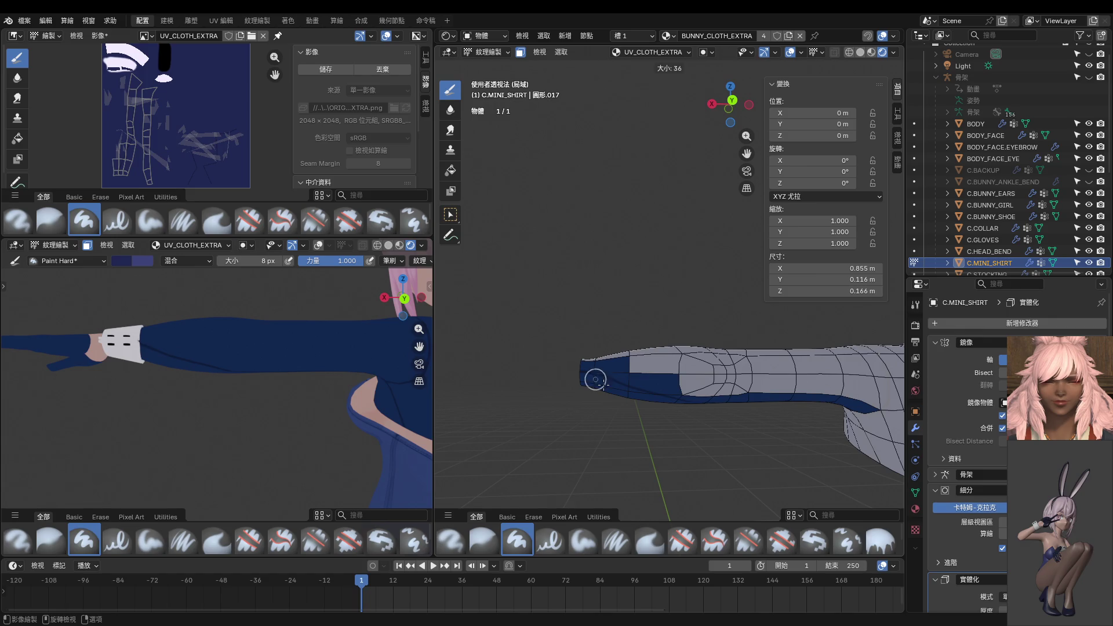
{"action": "left_click", "coordinate": [591, 378]}
{"action": "left_click_drag", "start_coordinate": [566, 373], "coordinate": [699, 400]}
{"action": "middle_click_drag", "start_coordinate": [699, 400], "coordinate": [655, 293]}
{"action": "left_click_drag", "start_coordinate": [655, 293], "coordinate": [756, 335]}
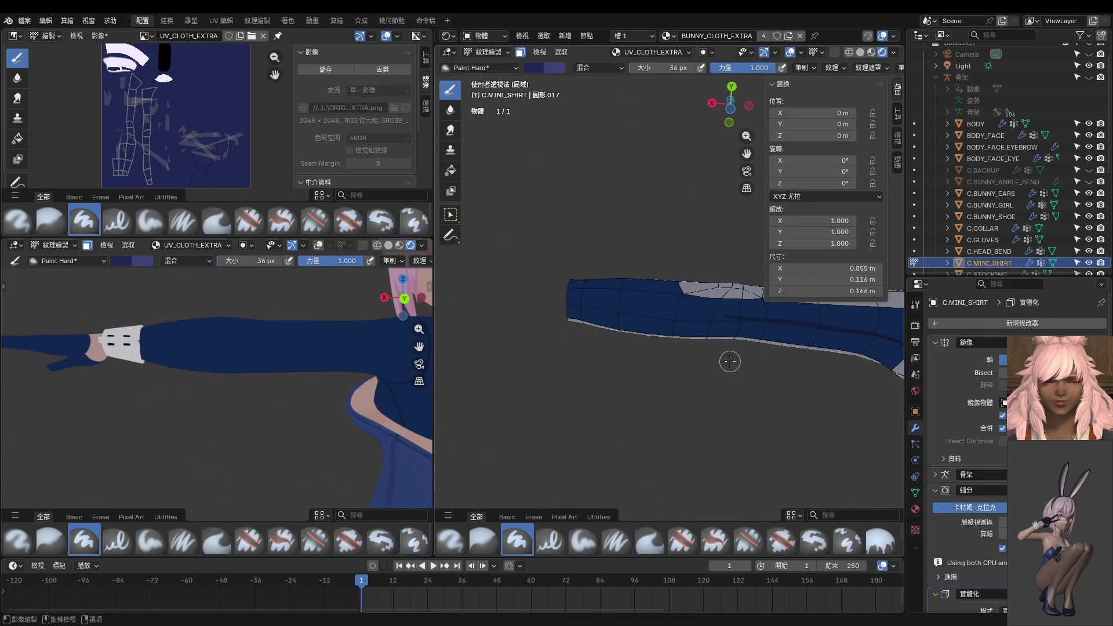
{"action": "key", "text": "ctrl+KP_7"}
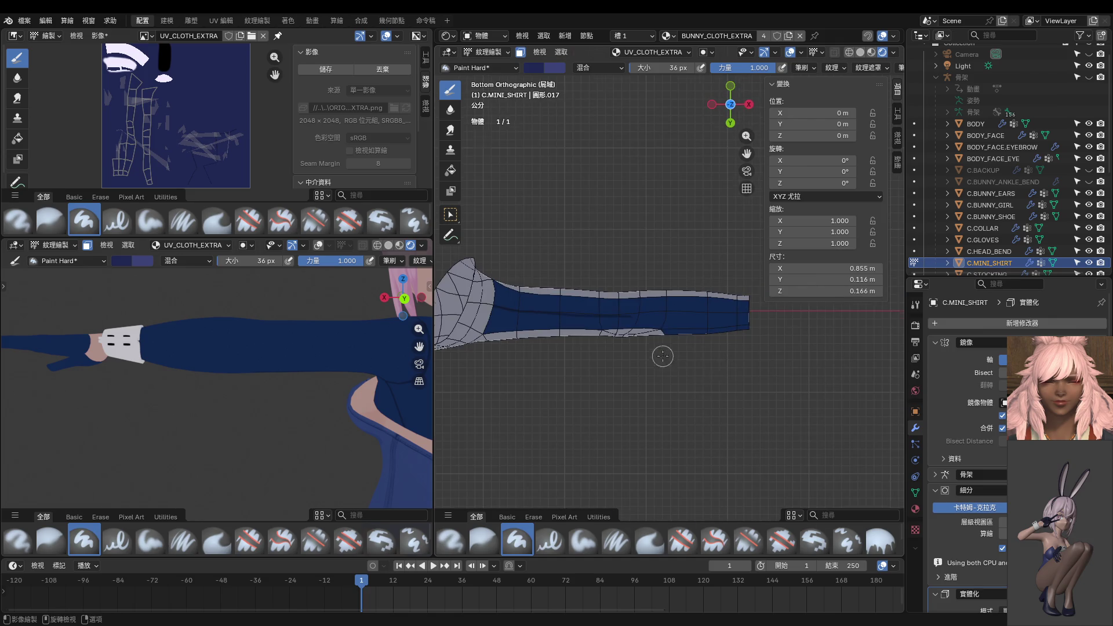
Shrink the brush to 14 px and try dark fold lines on the sleeve, undoing them.
{"action": "scroll", "coordinate": [661, 355], "scroll_direction": "up", "scroll_amount": 3}
{"action": "scroll", "coordinate": [698, 330], "scroll_direction": "up", "scroll_amount": 3}
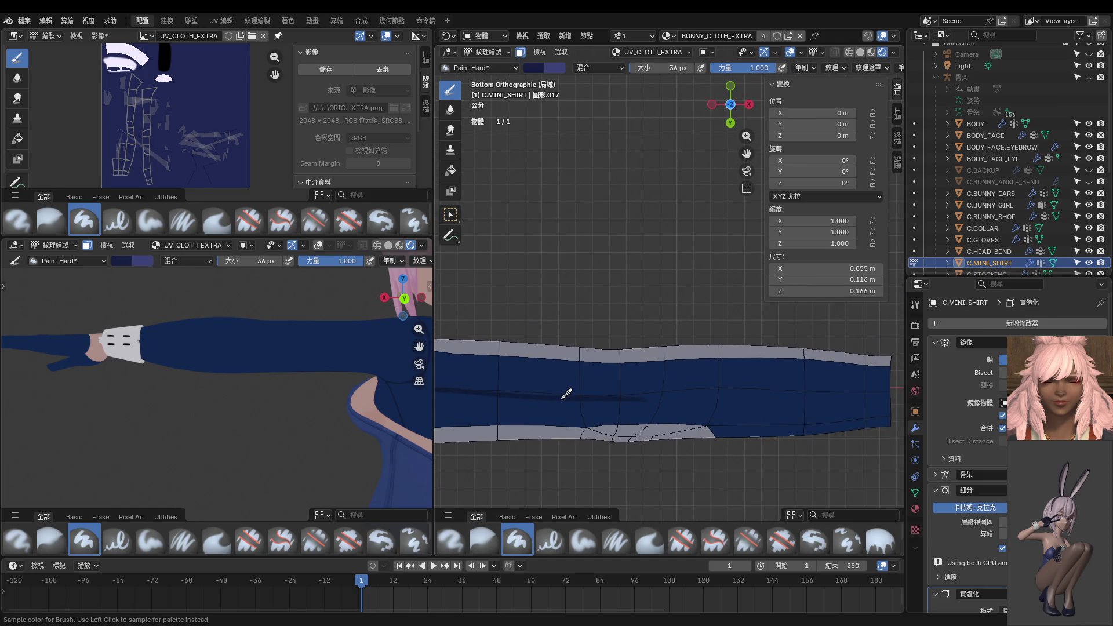
{"action": "mouse_move", "coordinate": [576, 398]}
{"action": "middle_mouse_down", "text": "shift"}
{"action": "mouse_move", "coordinate": [514, 413]}
{"action": "mouse_move", "coordinate": [543, 422]}
{"action": "mouse_move", "coordinate": [507, 434]}
{"action": "mouse_move", "coordinate": [703, 399]}
{"action": "mouse_move", "coordinate": [617, 432]}
{"action": "mouse_move", "coordinate": [578, 405]}
{"action": "middle_mouse_up", "text": "shift"}
{"action": "key", "text": "bracketleft"}
{"action": "key", "text": "bracketleft"}
{"action": "key", "text": "bracketleft"}
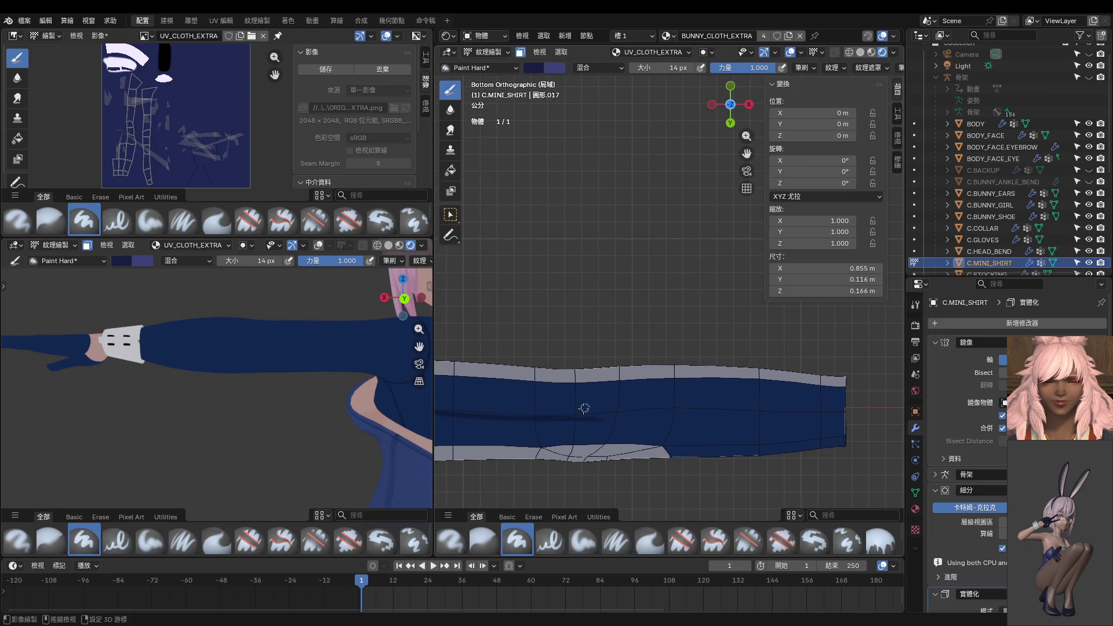
{"action": "mouse_move", "coordinate": [569, 418]}
{"action": "left_mouse_down"}
{"action": "mouse_move", "coordinate": [878, 411]}
{"action": "mouse_move", "coordinate": [614, 452]}
{"action": "left_mouse_up"}
{"action": "mouse_move", "coordinate": [614, 452]}
{"action": "middle_mouse_down", "text": "alt"}
{"action": "mouse_move", "coordinate": [666, 429]}
{"action": "mouse_move", "coordinate": [655, 395]}
{"action": "middle_mouse_up", "text": "alt"}
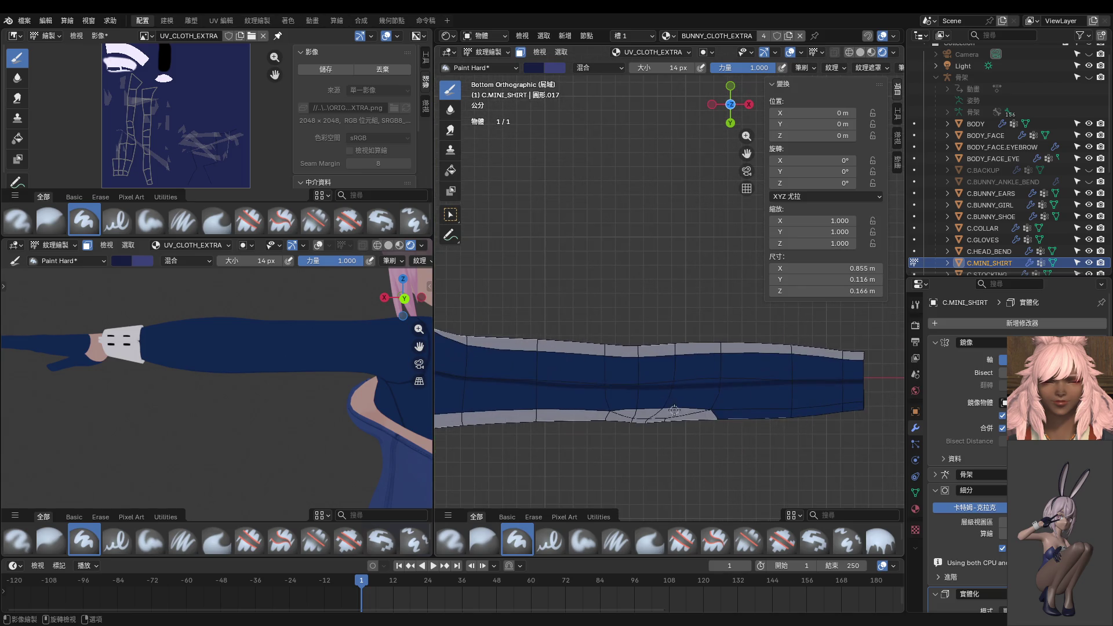
{"action": "key", "text": "ctrl+z"}
{"action": "left_click_drag", "start_coordinate": [608, 387], "coordinate": [890, 393]}
{"action": "key", "text": "ctrl+z"}
{"action": "middle_click_drag", "start_coordinate": [737, 389], "coordinate": [504, 403], "text": "shift"}
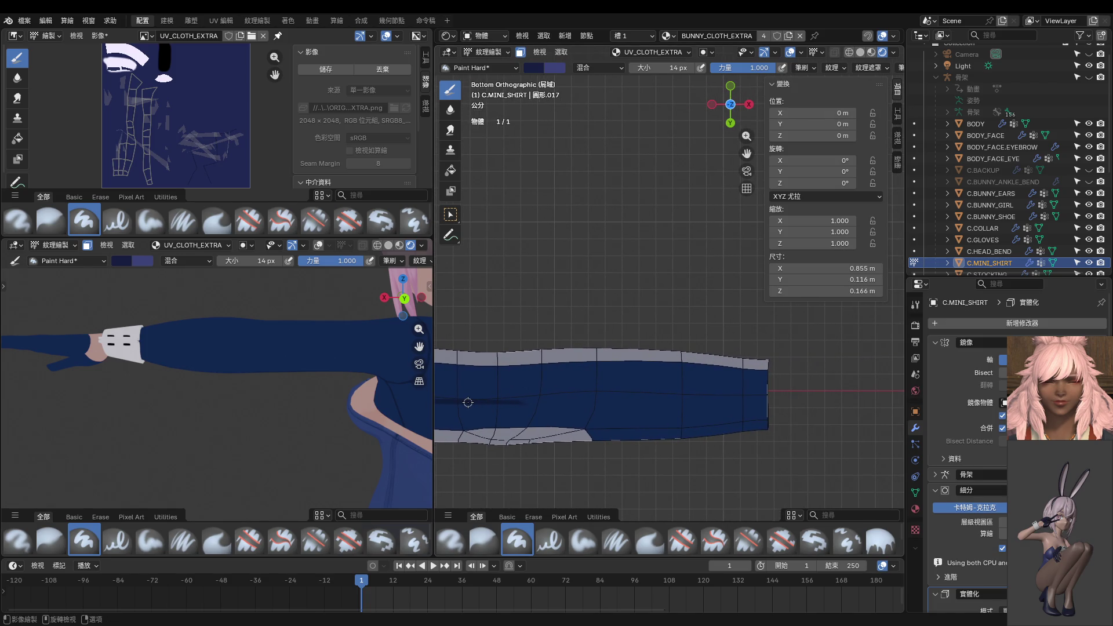
With a 10 px brush, paint a long straight dark seam line along the sleeve.
{"action": "key", "text": "f"}
{"action": "left_click", "coordinate": [464, 401]}
{"action": "left_click_drag", "start_coordinate": [454, 399], "coordinate": [741, 382]}
{"action": "key", "text": "ctrl+z"}
{"action": "left_click_drag", "start_coordinate": [452, 400], "coordinate": [796, 396]}
{"action": "key", "text": "ctrl+z"}
{"action": "left_click_drag", "start_coordinate": [479, 401], "coordinate": [797, 403]}
{"action": "scroll", "coordinate": [687, 432], "scroll_direction": "up", "scroll_amount": 4}
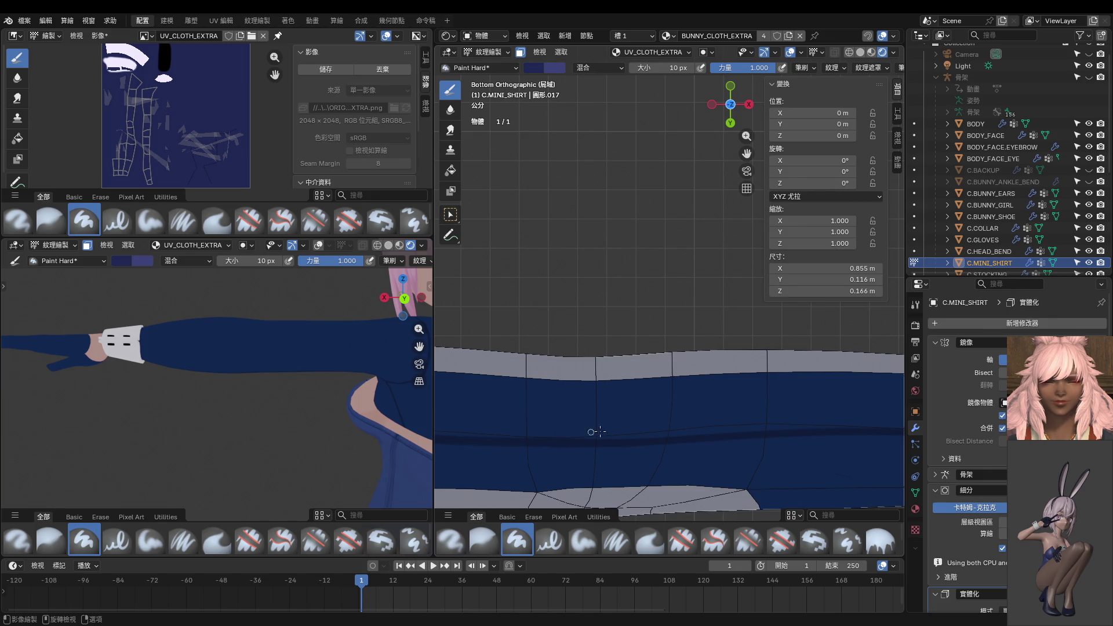
{"action": "mouse_move", "coordinate": [600, 436]}
{"action": "left_mouse_down"}
{"action": "mouse_move", "coordinate": [460, 435]}
{"action": "mouse_move", "coordinate": [590, 436]}
{"action": "left_mouse_up"}
{"action": "scroll", "coordinate": [507, 423], "scroll_direction": "down", "scroll_amount": 2}
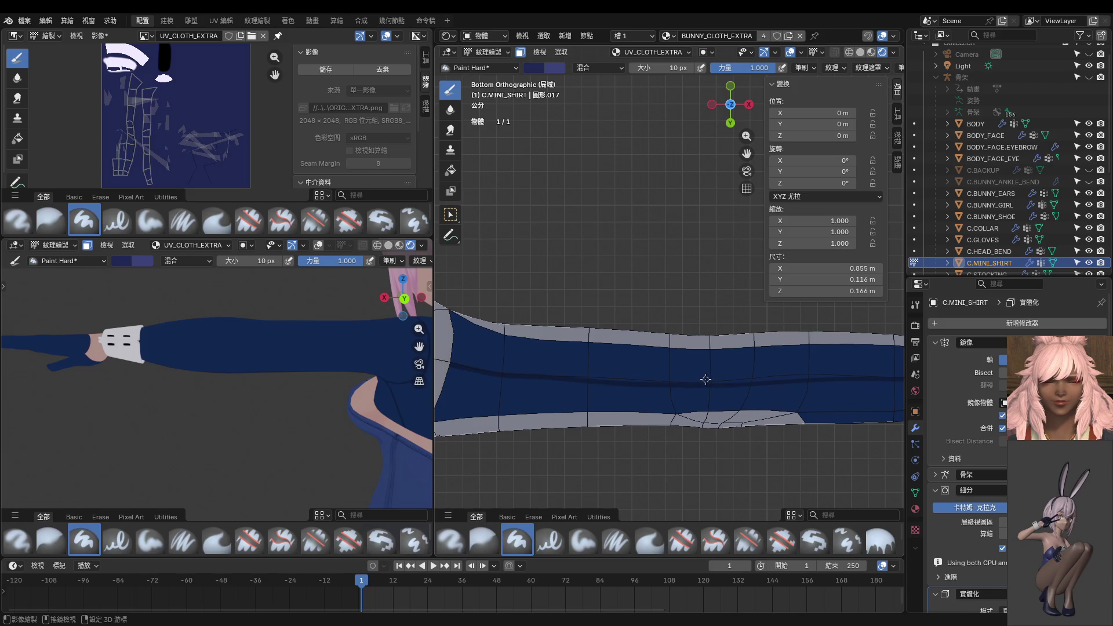
Check the brush colour, set the brush to 4 px, and widen the main viewport leftward.
{"action": "left_click", "coordinate": [537, 69]}
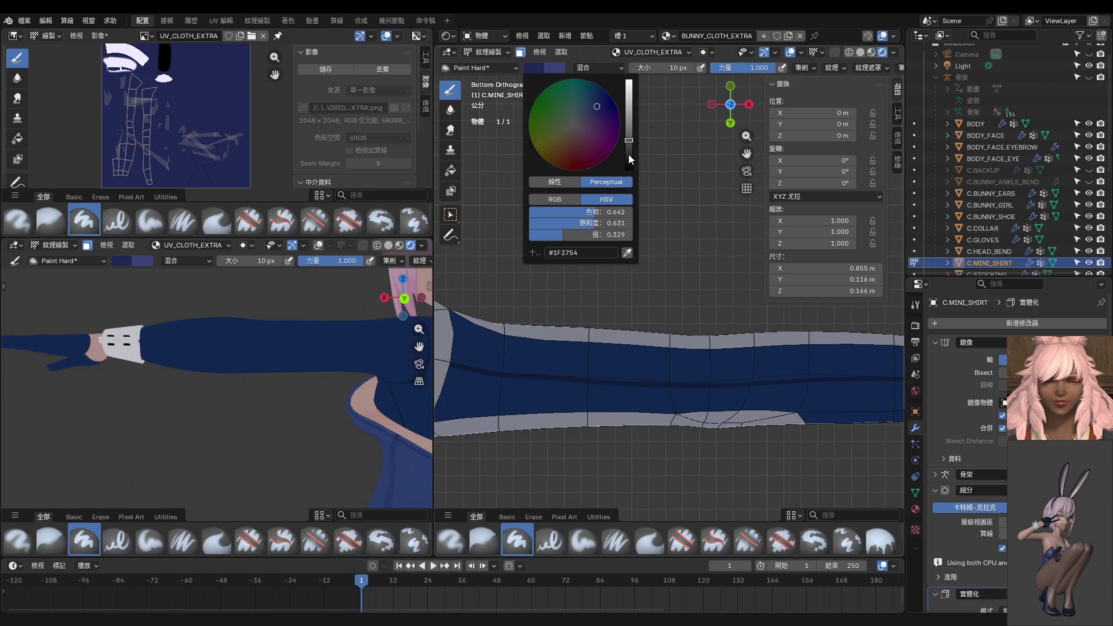
{"action": "scroll", "coordinate": [645, 348], "scroll_direction": "up", "scroll_amount": 1}
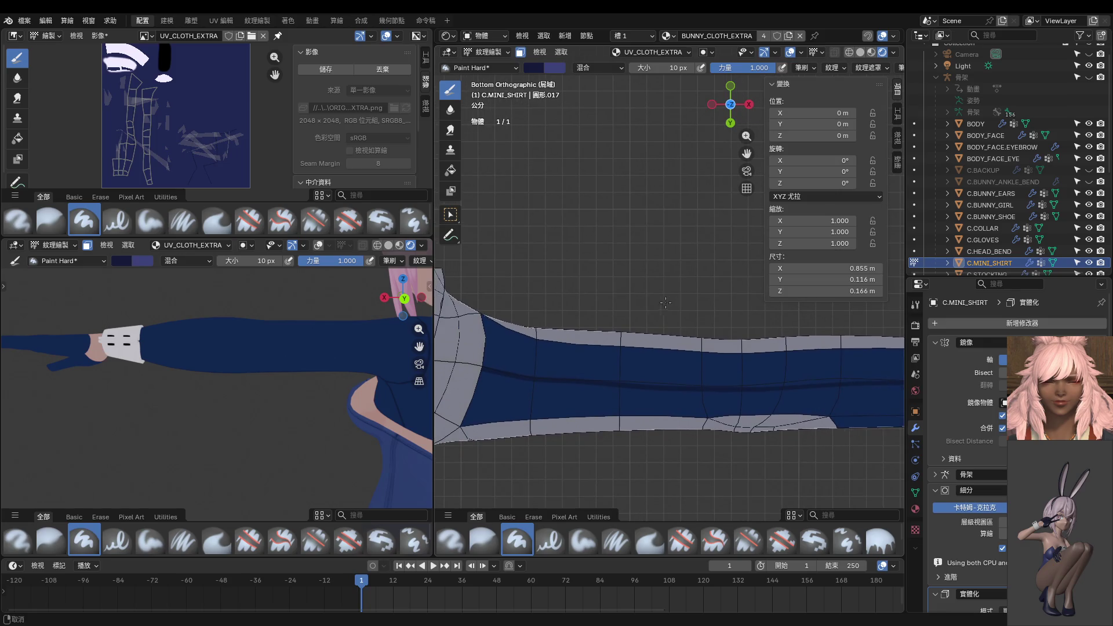
{"action": "scroll", "coordinate": [646, 348], "scroll_direction": "up", "scroll_amount": 1}
{"action": "key", "text": "f"}
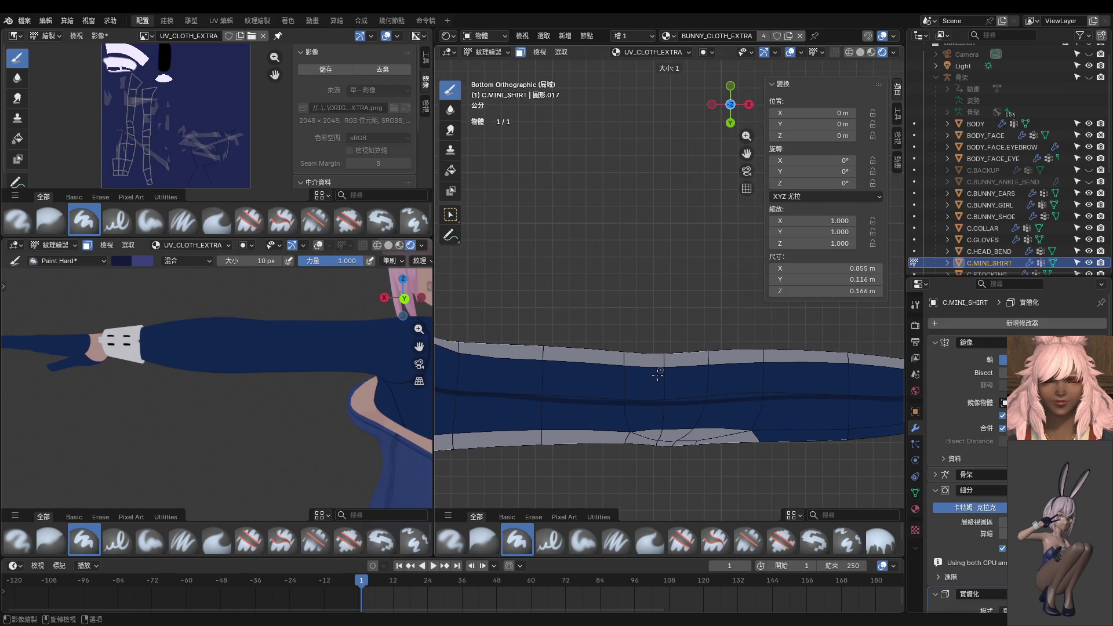
{"action": "left_click", "coordinate": [660, 374]}
{"action": "scroll", "coordinate": [660, 376], "scroll_direction": "down", "scroll_amount": 2}
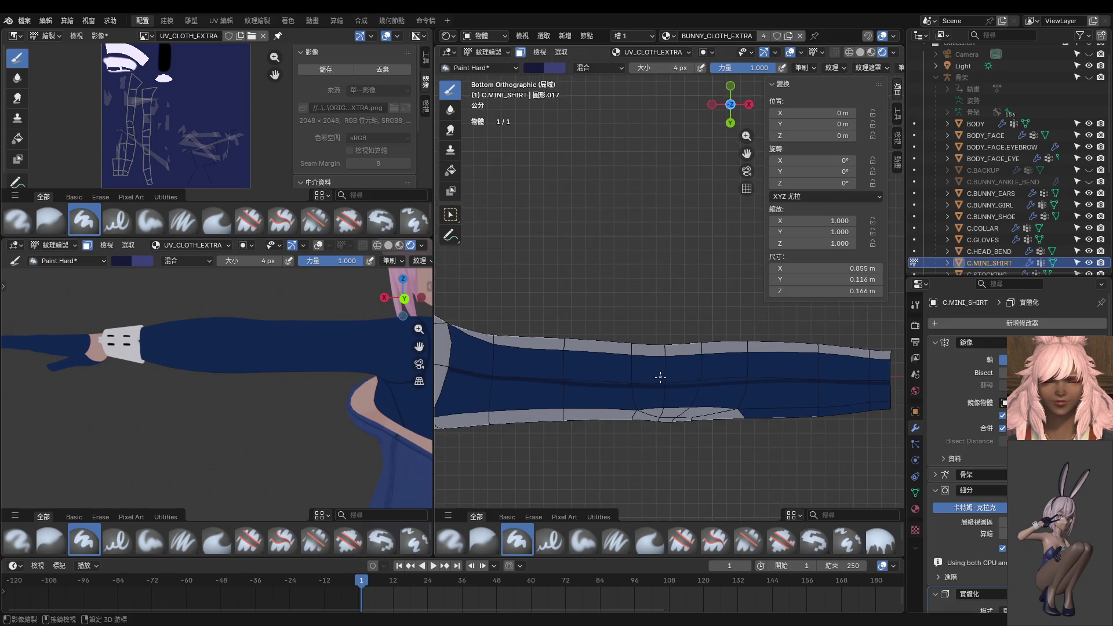
{"action": "left_click_drag", "start_coordinate": [434, 370], "coordinate": [180, 370]}
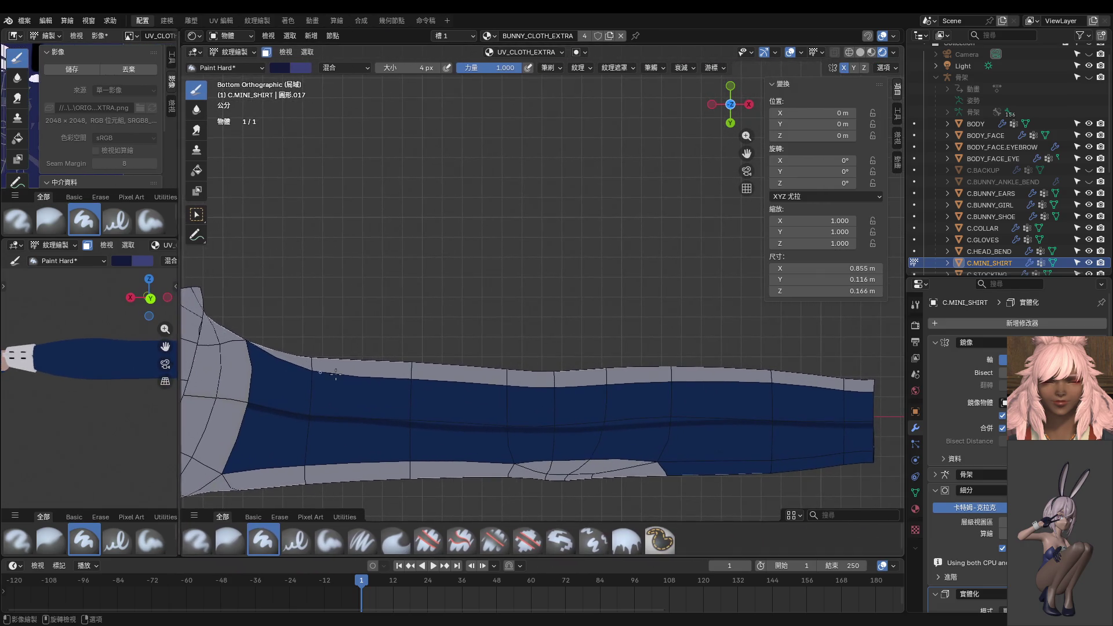
Paint the dark seam along the sleeve underside in three strokes to the sleeve's end.
{"action": "scroll", "coordinate": [589, 356], "scroll_direction": "down", "scroll_amount": 1}
{"action": "scroll", "coordinate": [589, 357], "scroll_direction": "up", "scroll_amount": 1}
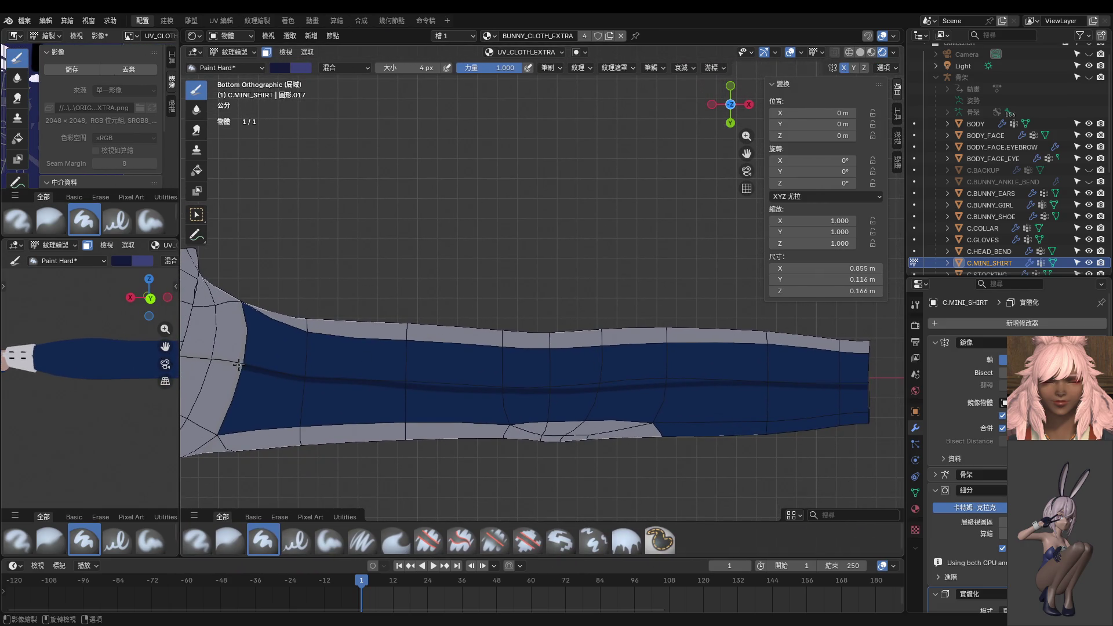
{"action": "left_click_drag", "start_coordinate": [257, 371], "coordinate": [373, 384]}
{"action": "left_click_drag", "start_coordinate": [526, 391], "coordinate": [788, 383]}
{"action": "left_click_drag", "start_coordinate": [864, 386], "coordinate": [900, 387]}
Align the small preview view to the bottom and select the Blur brush.
{"action": "scroll", "coordinate": [443, 405], "scroll_direction": "up", "scroll_amount": 2}
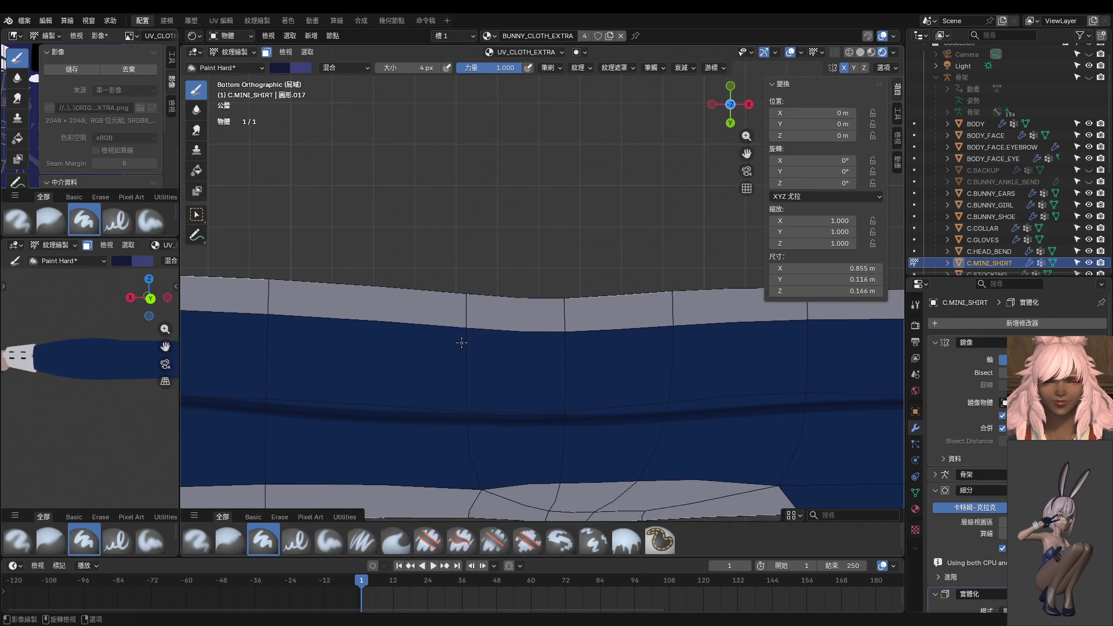
{"action": "middle_click_drag", "start_coordinate": [104, 371], "coordinate": [124, 388]}
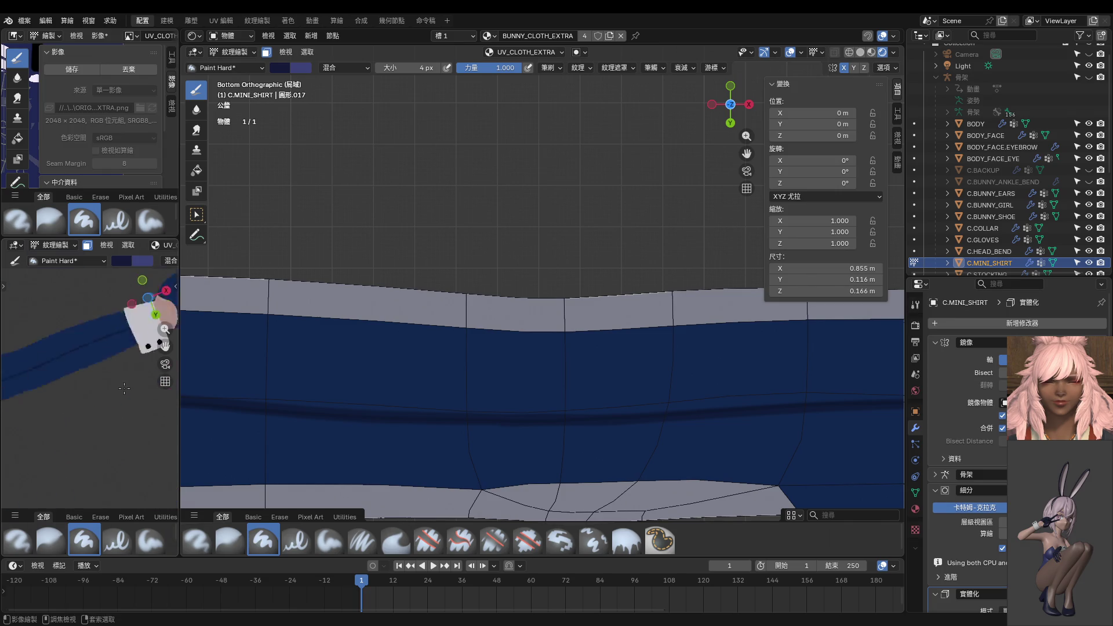
{"action": "key", "text": "ctrl+KP_7"}
{"action": "key", "text": "ctrl+KP_4"}
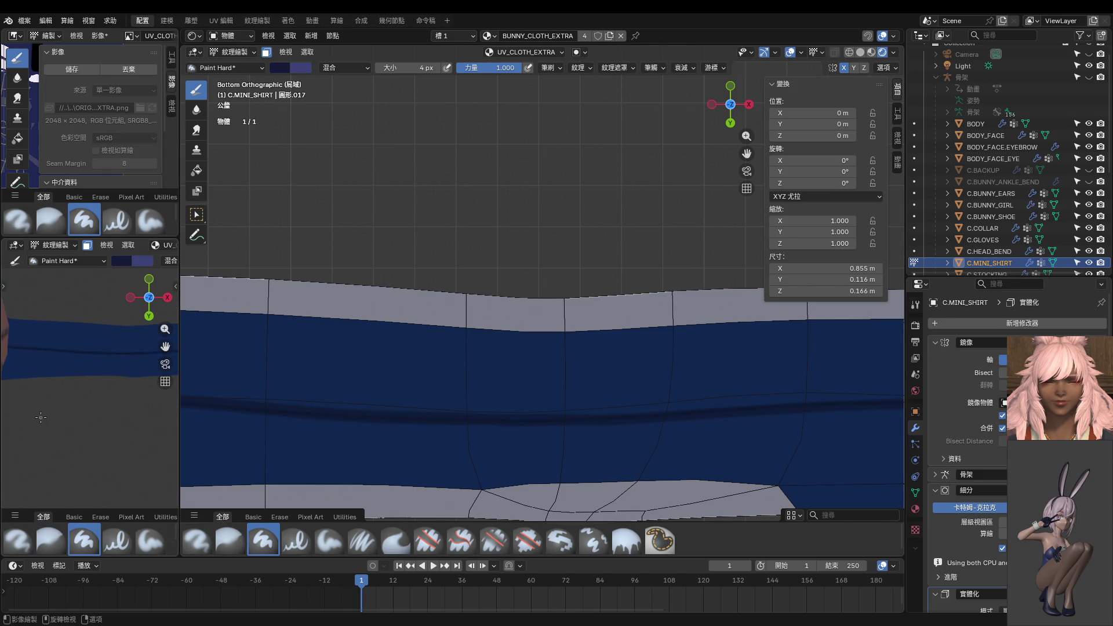
{"action": "scroll", "coordinate": [377, 325], "scroll_direction": "down", "scroll_amount": 2}
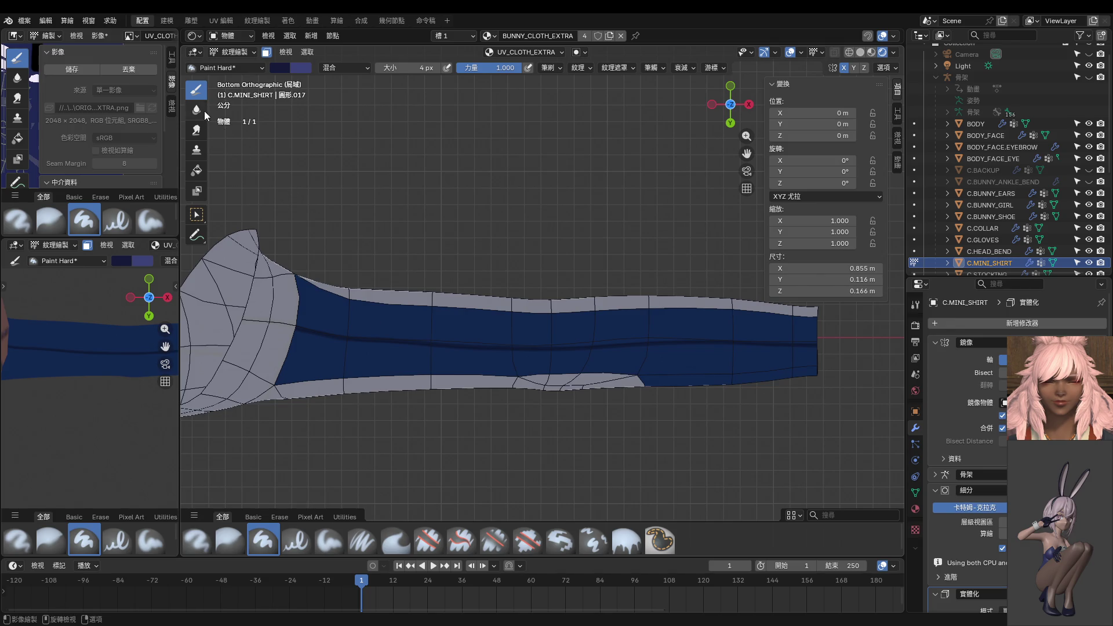
{"action": "left_click", "coordinate": [204, 113]}
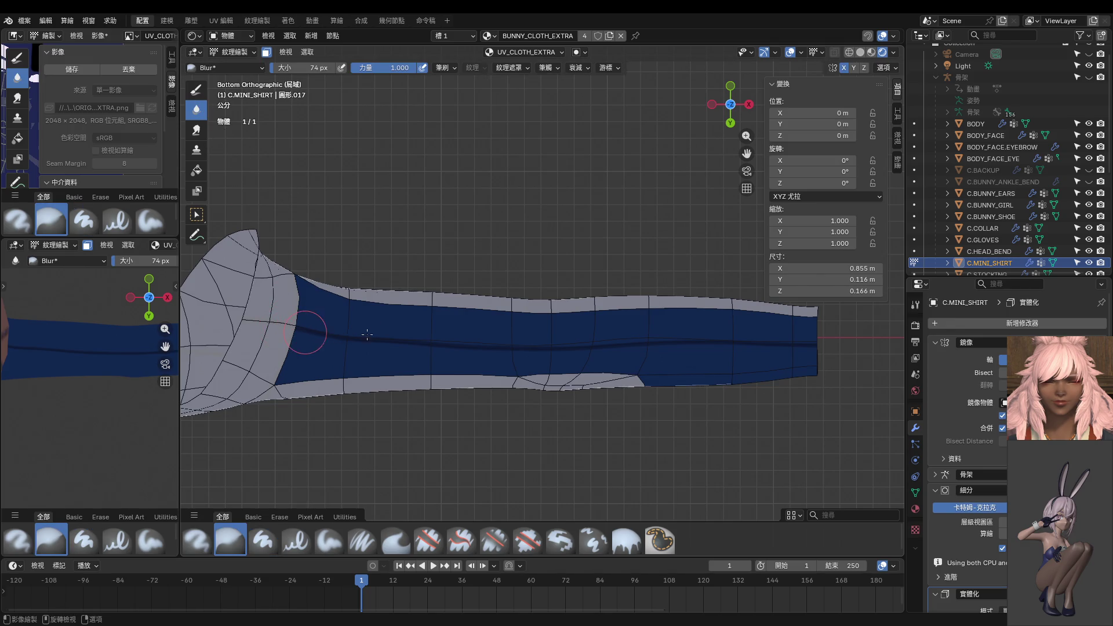
Blur the seam along the sleeve, enlarge the left views, and display the painted texture.
{"action": "mouse_move", "coordinate": [560, 339]}
{"action": "left_mouse_down"}
{"action": "mouse_move", "coordinate": [843, 346]}
{"action": "mouse_move", "coordinate": [282, 330]}
{"action": "left_mouse_up"}
{"action": "scroll", "coordinate": [436, 346], "scroll_direction": "up", "scroll_amount": 4}
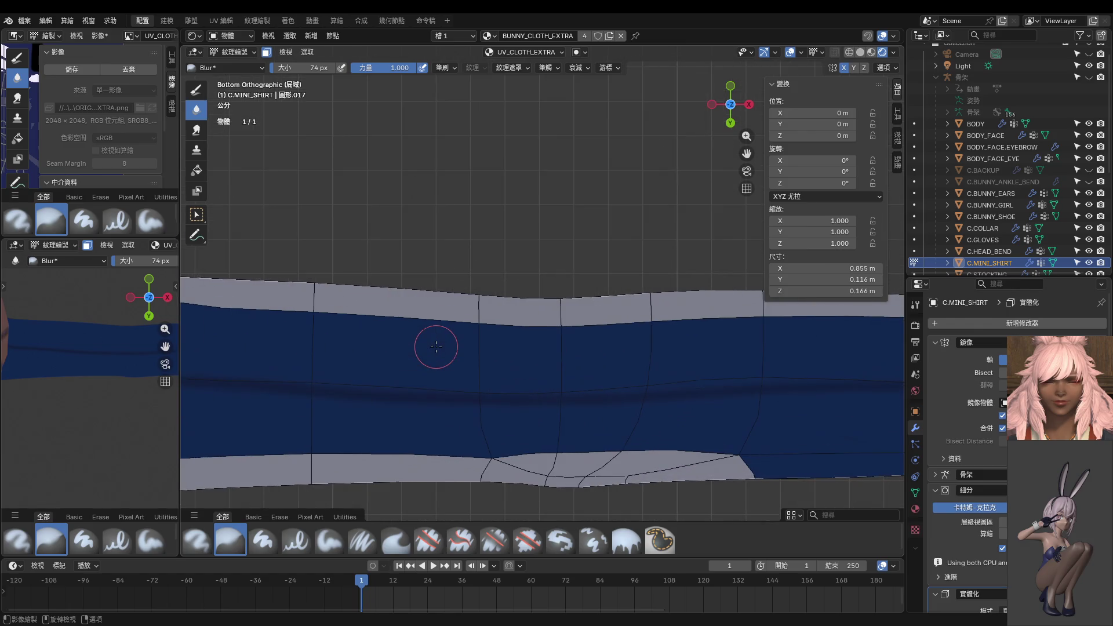
{"action": "scroll", "coordinate": [437, 346], "scroll_direction": "down", "scroll_amount": 4}
{"action": "mouse_move", "coordinate": [385, 328]}
{"action": "middle_mouse_down"}
{"action": "mouse_move", "coordinate": [395, 467]}
{"action": "mouse_move", "coordinate": [383, 441]}
{"action": "middle_mouse_up"}
{"action": "scroll", "coordinate": [87, 323], "scroll_direction": "up", "scroll_amount": 3}
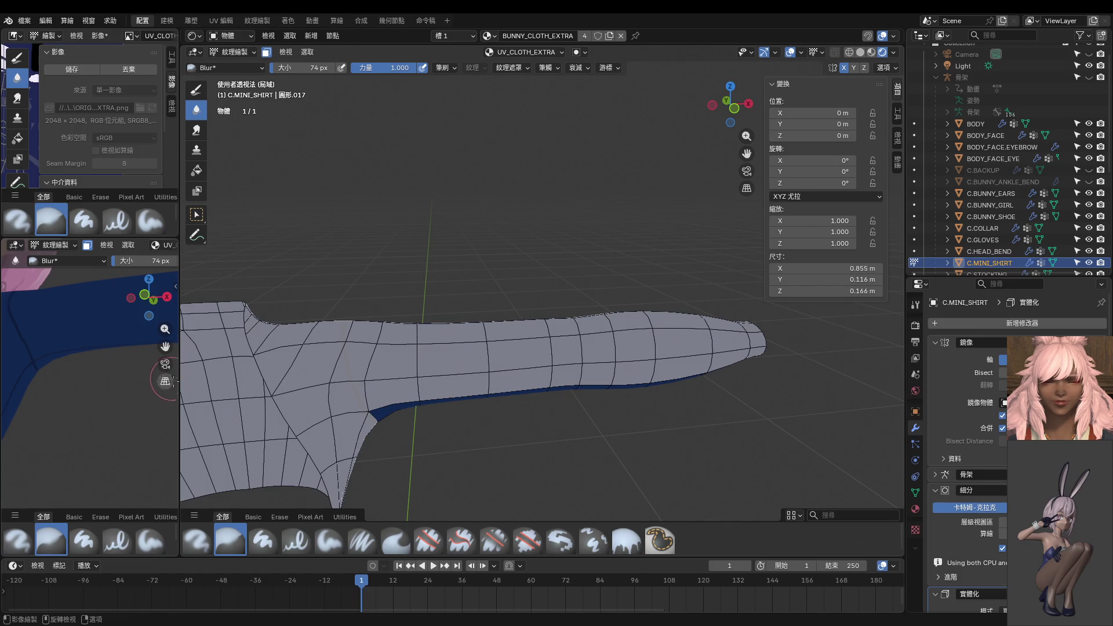
{"action": "left_click_drag", "start_coordinate": [180, 406], "coordinate": [405, 407]}
{"action": "middle_click_drag", "start_coordinate": [611, 410], "coordinate": [548, 234]}
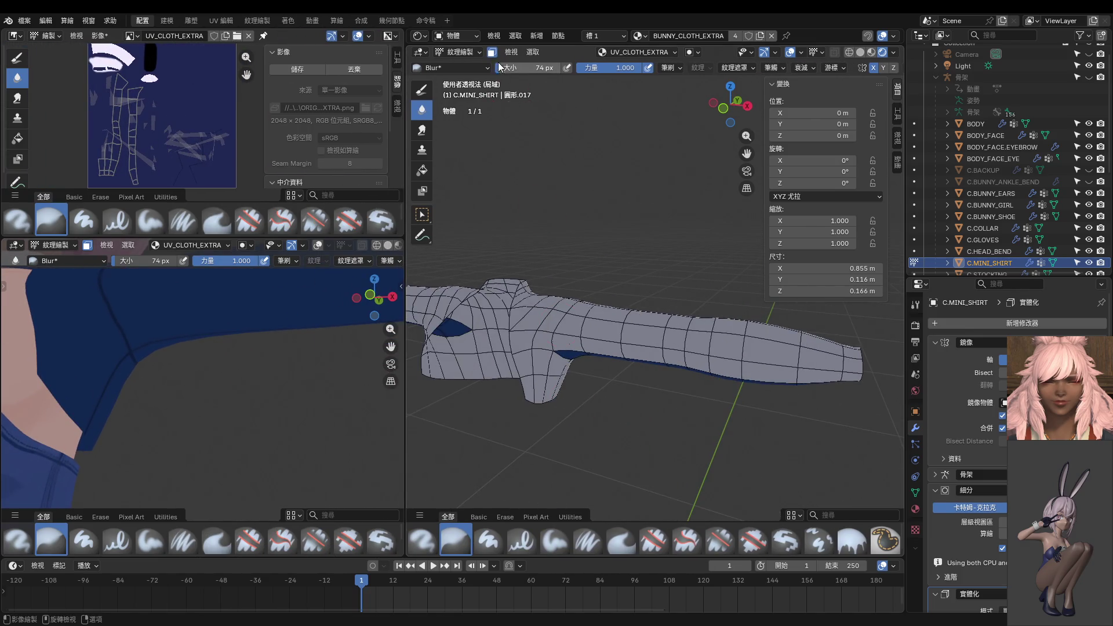
{"action": "left_click", "coordinate": [492, 53]}
{"action": "scroll", "coordinate": [563, 308], "scroll_direction": "up", "scroll_amount": 3}
Soften the dark seam across the sleeve and at its bend from several orbit angles.
{"action": "mouse_move", "coordinate": [562, 308]}
{"action": "middle_mouse_down"}
{"action": "mouse_move", "coordinate": [559, 289]}
{"action": "mouse_move", "coordinate": [559, 310]}
{"action": "middle_mouse_up"}
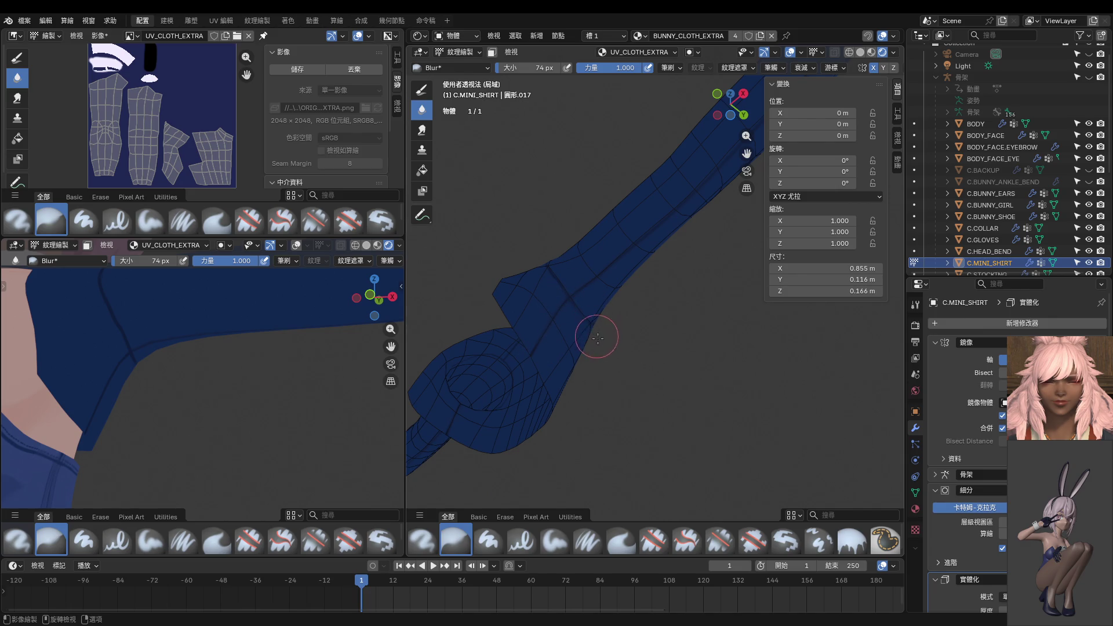
{"action": "mouse_move", "coordinate": [596, 329]}
{"action": "middle_mouse_down"}
{"action": "mouse_move", "coordinate": [602, 384]}
{"action": "mouse_move", "coordinate": [591, 377]}
{"action": "mouse_move", "coordinate": [605, 392]}
{"action": "middle_mouse_up"}
{"action": "mouse_move", "coordinate": [606, 392]}
{"action": "left_mouse_down"}
{"action": "mouse_move", "coordinate": [586, 365]}
{"action": "mouse_move", "coordinate": [587, 331]}
{"action": "mouse_move", "coordinate": [605, 297]}
{"action": "left_mouse_up"}
{"action": "middle_click_drag", "start_coordinate": [606, 297], "coordinate": [823, 336]}
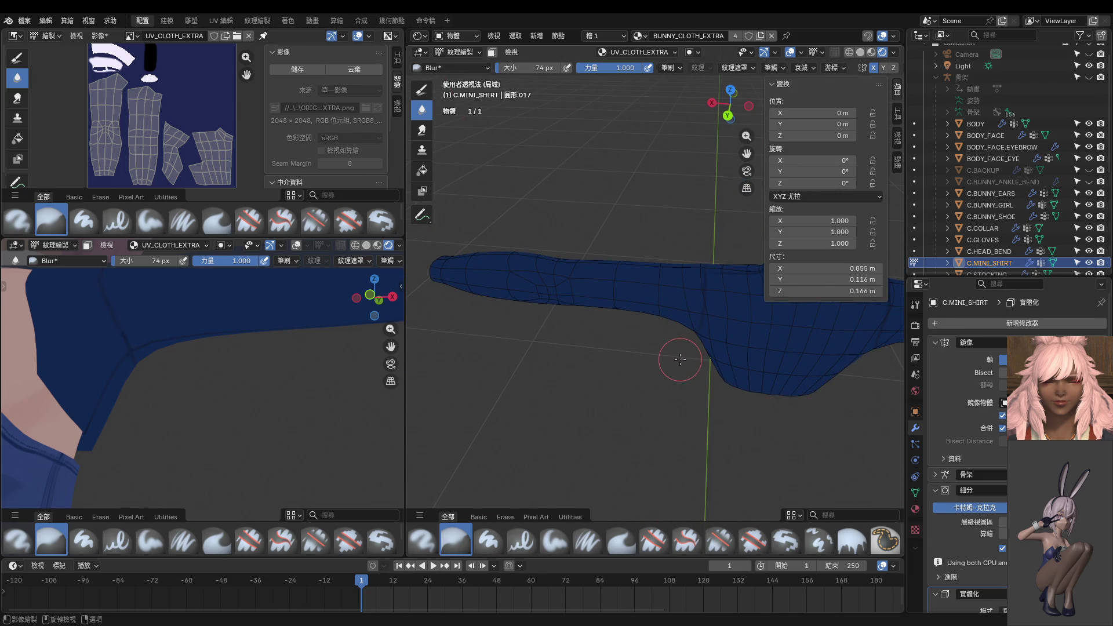
{"action": "mouse_move", "coordinate": [679, 360]}
{"action": "left_mouse_down"}
{"action": "mouse_move", "coordinate": [723, 311]}
{"action": "mouse_move", "coordinate": [708, 284]}
{"action": "left_mouse_up"}
{"action": "middle_click_drag", "start_coordinate": [709, 284], "coordinate": [685, 363]}
{"action": "left_click_drag", "start_coordinate": [704, 323], "coordinate": [673, 324]}
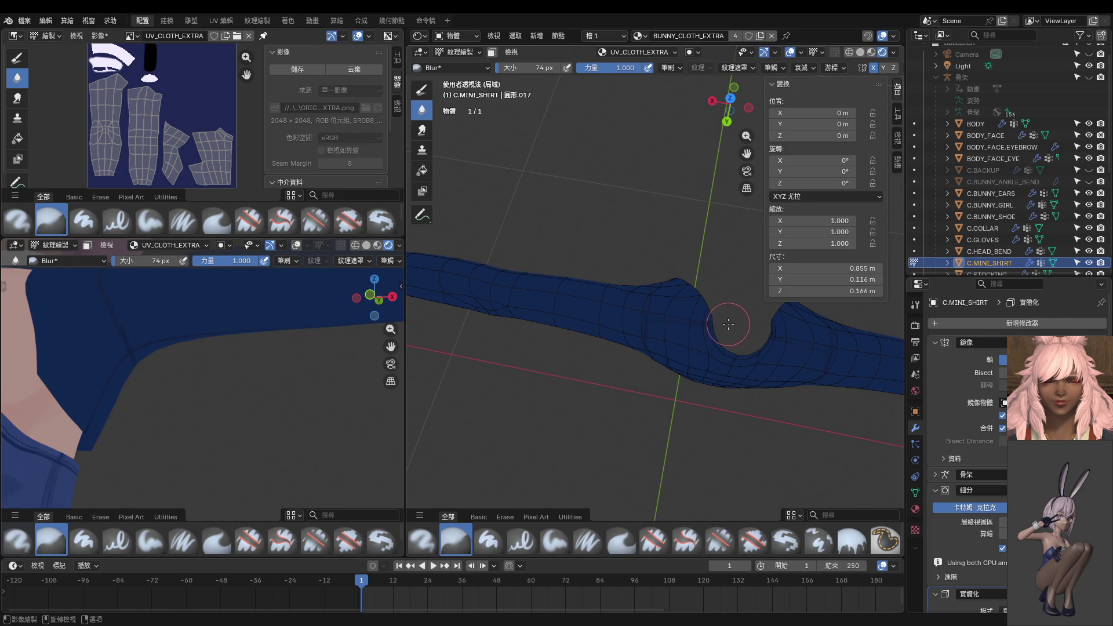
{"action": "scroll", "coordinate": [727, 324], "scroll_direction": "up", "scroll_amount": 3}
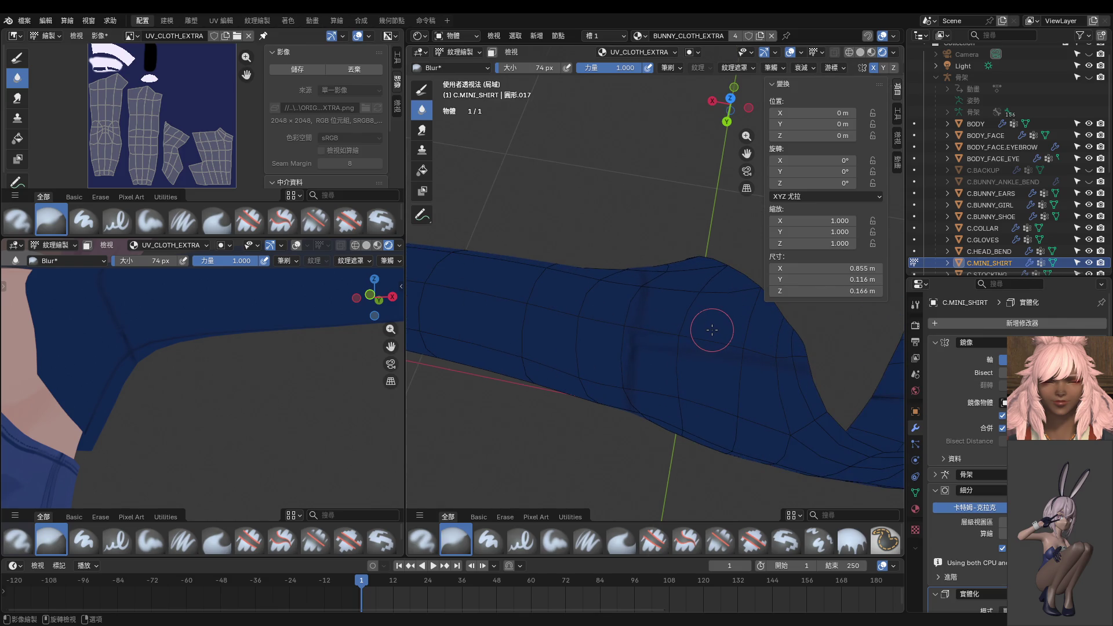
{"action": "left_click_drag", "start_coordinate": [712, 330], "coordinate": [713, 326]}
{"action": "mouse_move", "coordinate": [712, 323]}
{"action": "middle_mouse_down"}
{"action": "mouse_move", "coordinate": [688, 325]}
{"action": "mouse_move", "coordinate": [693, 243]}
{"action": "mouse_move", "coordinate": [686, 318]}
{"action": "middle_mouse_up"}
Set the blur brush to 30 px and soften the crease line down to the armpit.
{"action": "key", "text": "f"}
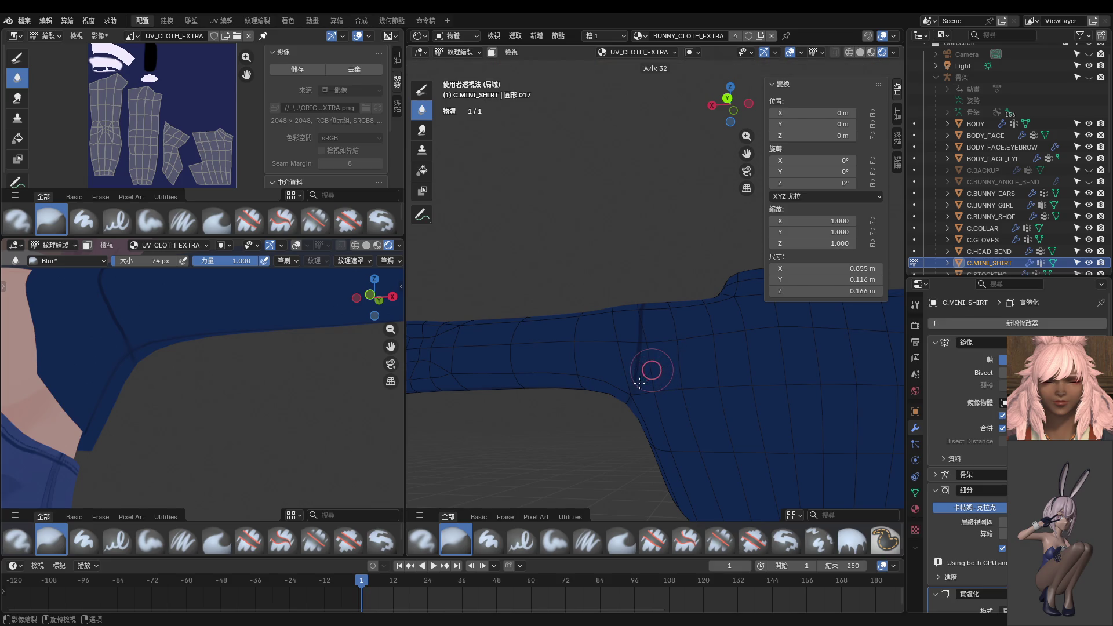
{"action": "left_click", "coordinate": [640, 382]}
{"action": "mouse_move", "coordinate": [641, 305]}
{"action": "middle_mouse_down"}
{"action": "mouse_move", "coordinate": [652, 379]}
{"action": "mouse_move", "coordinate": [649, 367]}
{"action": "middle_mouse_up"}
{"action": "mouse_move", "coordinate": [651, 281]}
{"action": "middle_mouse_down"}
{"action": "mouse_move", "coordinate": [654, 346]}
{"action": "mouse_move", "coordinate": [650, 322]}
{"action": "middle_mouse_up"}
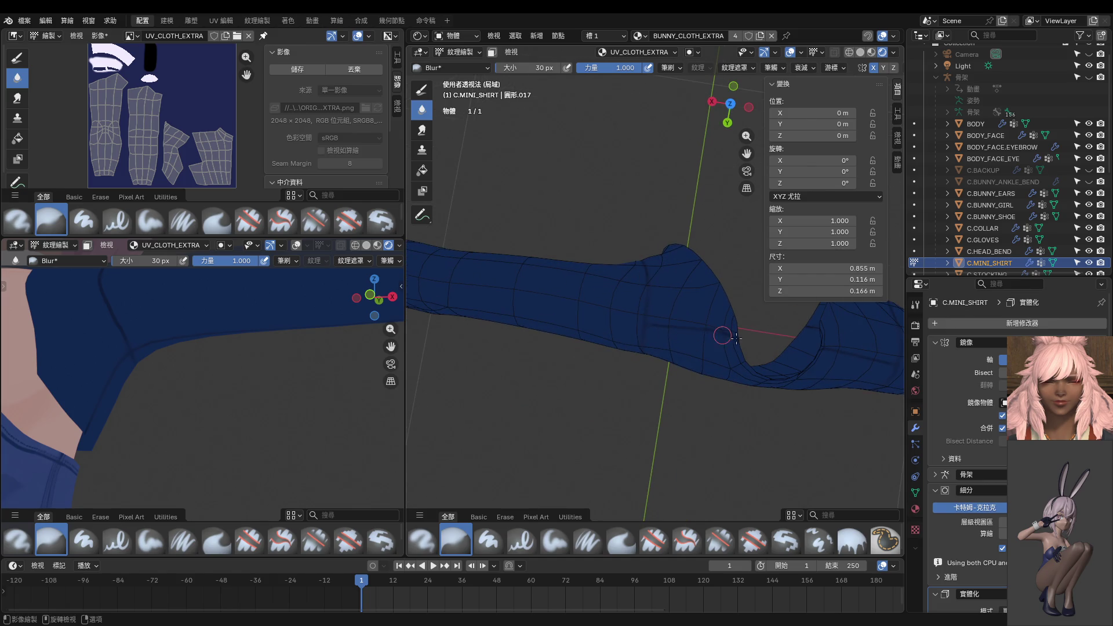
{"action": "middle_click_drag", "start_coordinate": [688, 332], "coordinate": [736, 279]}
{"action": "middle_click_drag", "start_coordinate": [247, 319], "coordinate": [186, 406]}
{"action": "middle_click_drag", "start_coordinate": [501, 427], "coordinate": [729, 363]}
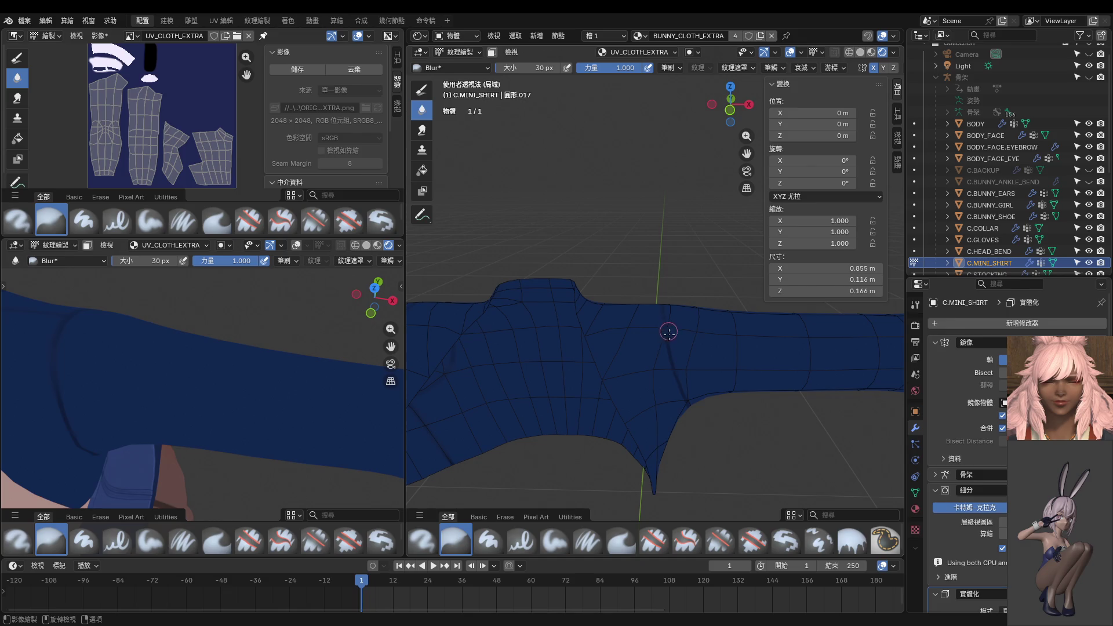
{"action": "mouse_move", "coordinate": [668, 333]}
{"action": "left_mouse_down"}
{"action": "mouse_move", "coordinate": [687, 398]}
{"action": "mouse_move", "coordinate": [664, 341]}
{"action": "mouse_move", "coordinate": [688, 345]}
{"action": "mouse_move", "coordinate": [667, 335]}
{"action": "mouse_move", "coordinate": [685, 397]}
{"action": "left_mouse_up"}
{"action": "mouse_move", "coordinate": [686, 380]}
{"action": "middle_mouse_down"}
{"action": "mouse_move", "coordinate": [631, 309]}
{"action": "mouse_move", "coordinate": [613, 308]}
{"action": "middle_mouse_up"}
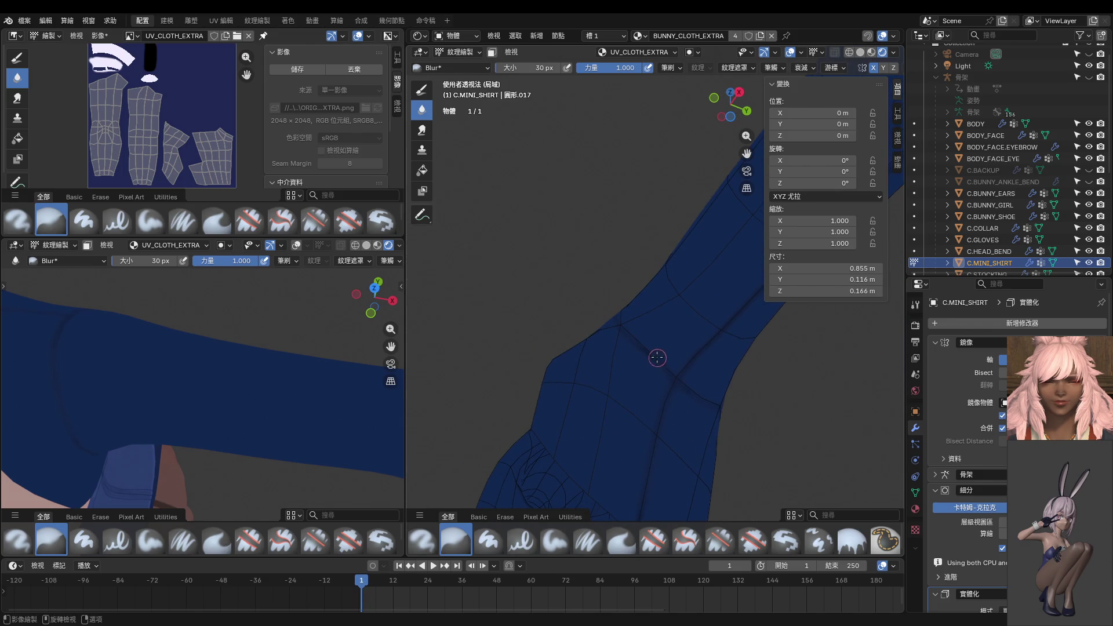
{"action": "middle_click_drag", "start_coordinate": [689, 380], "coordinate": [621, 392]}
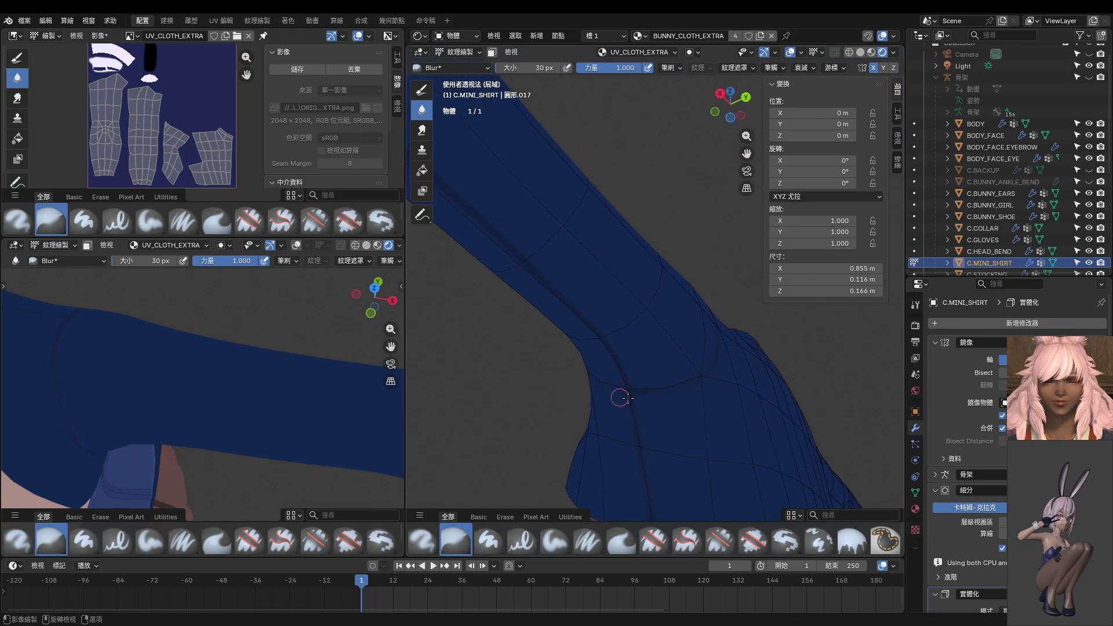
{"action": "mouse_move", "coordinate": [267, 385]}
{"action": "middle_mouse_down"}
{"action": "mouse_move", "coordinate": [243, 328]}
{"action": "mouse_move", "coordinate": [156, 353]}
{"action": "mouse_move", "coordinate": [204, 346]}
{"action": "middle_mouse_up"}
{"action": "middle_click_drag", "start_coordinate": [603, 400], "coordinate": [653, 414]}
Switch back to the hard paint brush in top view and test a 12 px fold stroke, undoing it.
{"action": "left_click", "coordinate": [423, 90]}
{"action": "mouse_move", "coordinate": [615, 313]}
{"action": "middle_mouse_down"}
{"action": "mouse_move", "coordinate": [634, 288]}
{"action": "mouse_move", "coordinate": [616, 291]}
{"action": "middle_mouse_up"}
{"action": "key", "text": "KP_7"}
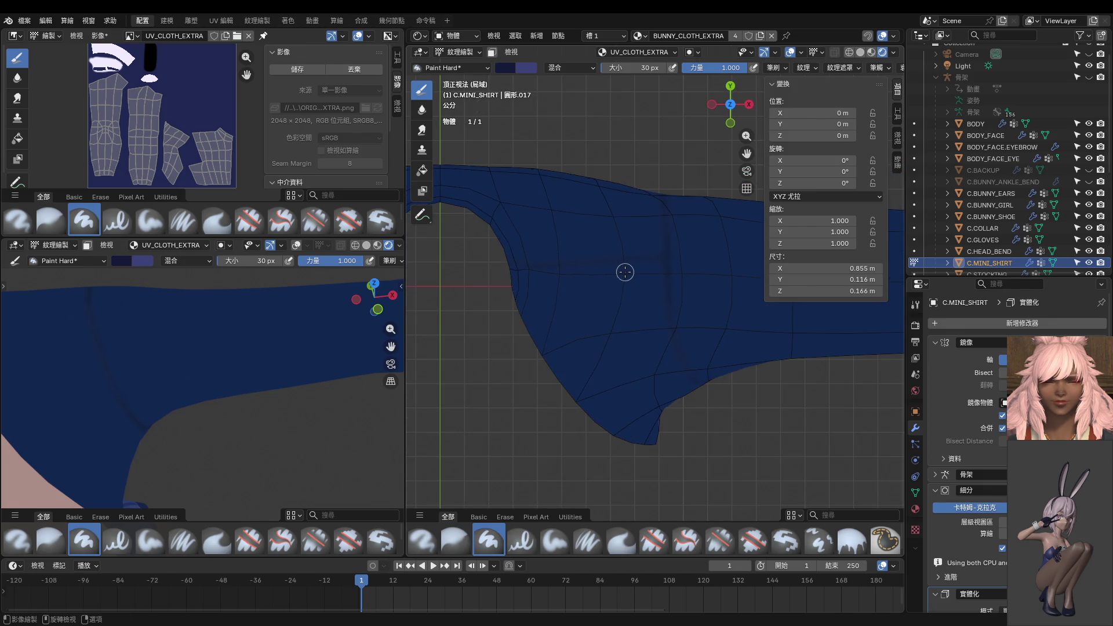
{"action": "scroll", "coordinate": [625, 272], "scroll_direction": "up", "scroll_amount": 3}
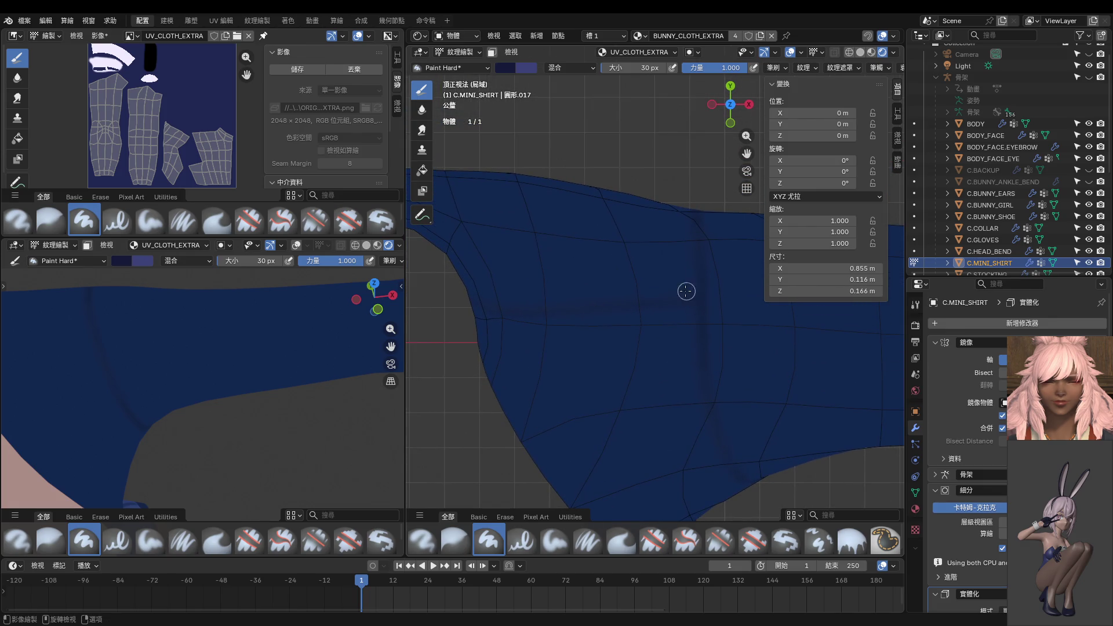
{"action": "key", "text": "f"}
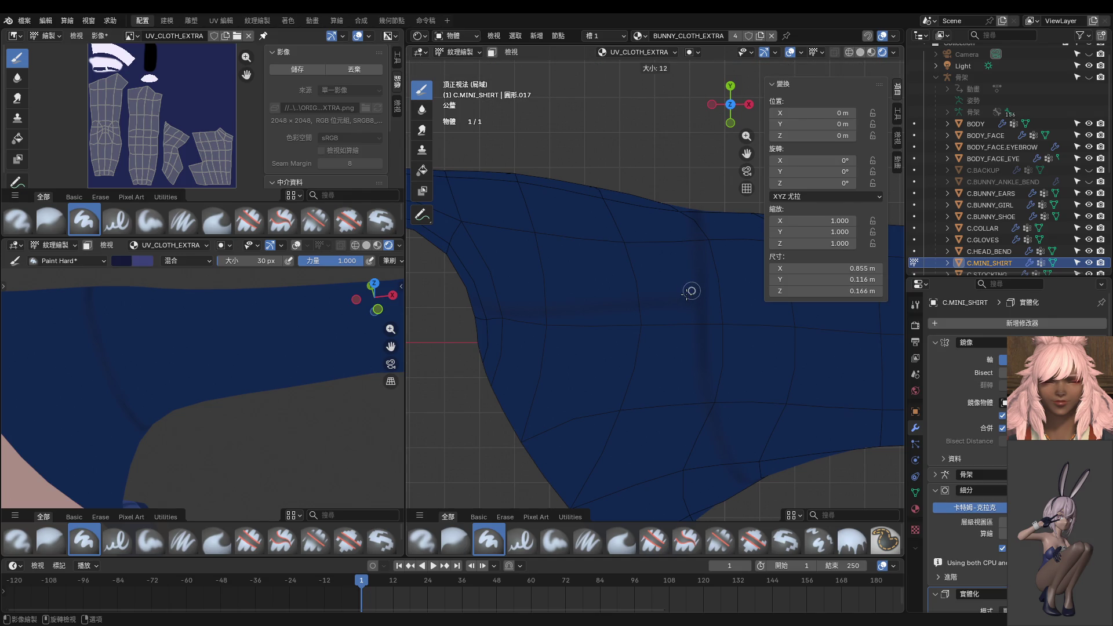
{"action": "left_click", "coordinate": [688, 293]}
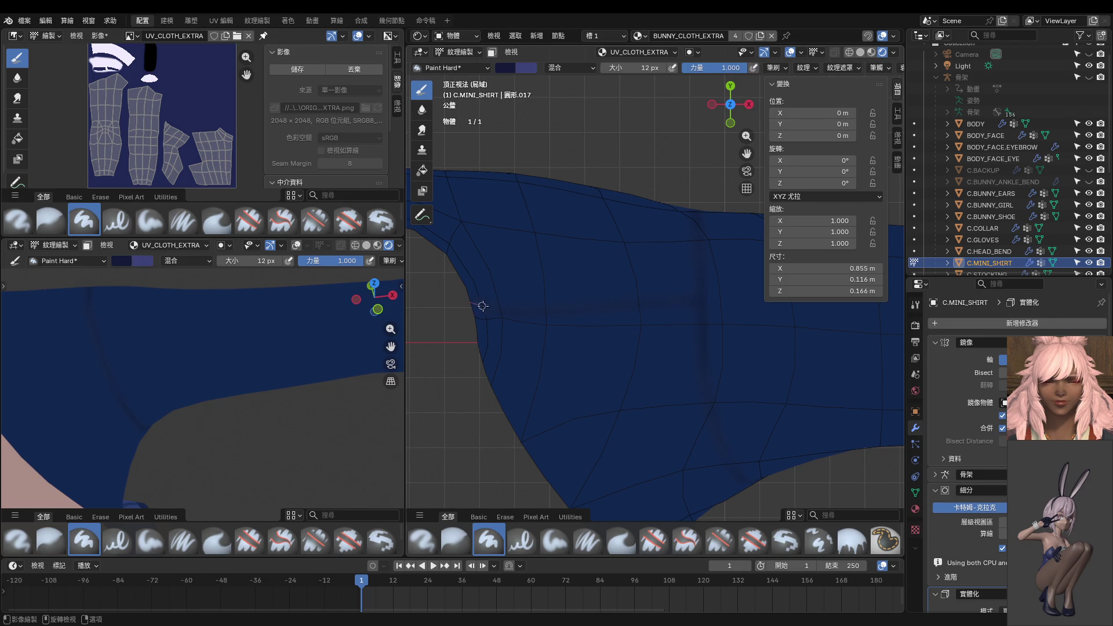
{"action": "left_click_drag", "start_coordinate": [557, 317], "coordinate": [596, 310]}
{"action": "key", "text": "ctrl+z"}
Set the brush to 8 px and draw a dark fold line across the shirt, then undo it.
{"action": "key", "text": "f"}
{"action": "left_click", "coordinate": [554, 285]}
{"action": "left_click_drag", "start_coordinate": [550, 314], "coordinate": [590, 312]}
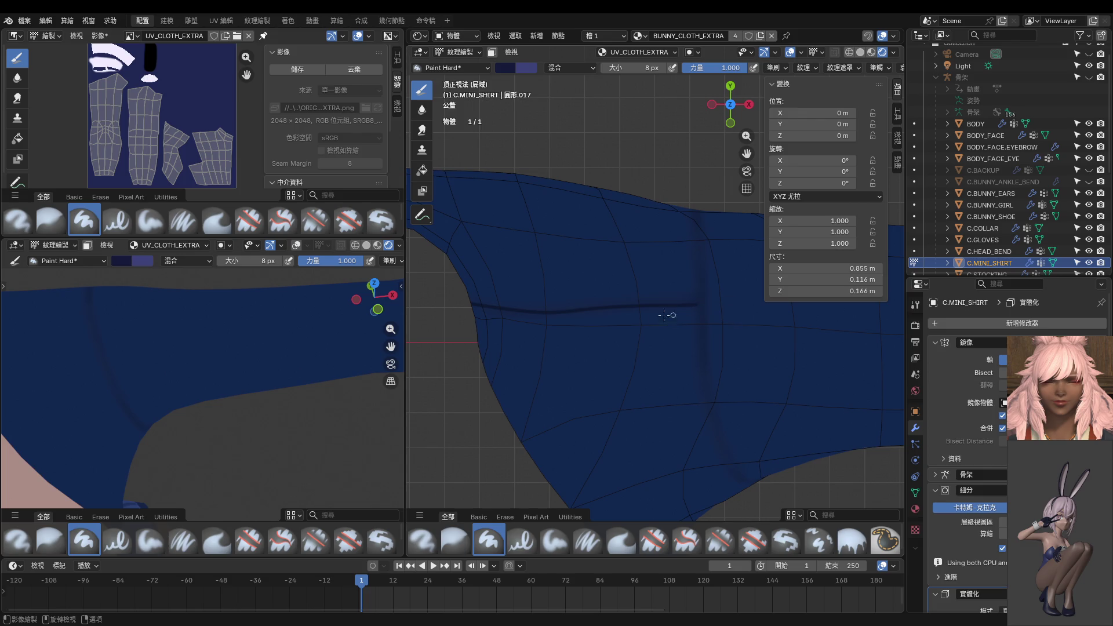
{"action": "key", "text": "ctrl+z"}
{"action": "key", "text": "ctrl+z"}
{"action": "key", "text": "ctrl+z"}
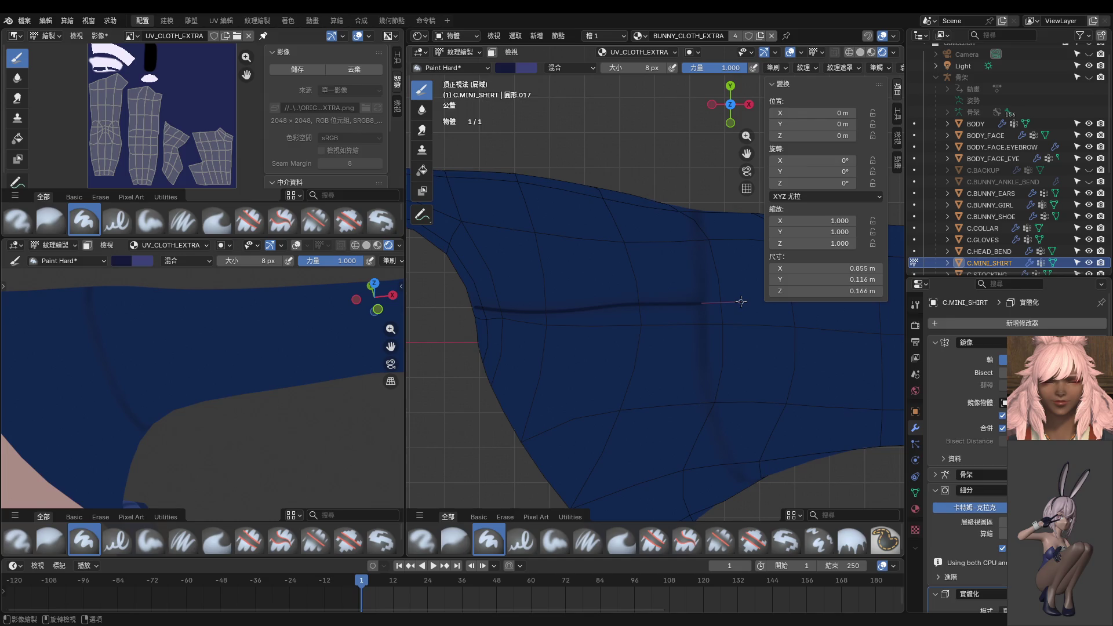
Shift the shirt view and undo the unwanted vertical paint strokes.
{"action": "middle_click_drag", "start_coordinate": [730, 323], "coordinate": [655, 313], "text": "shift"}
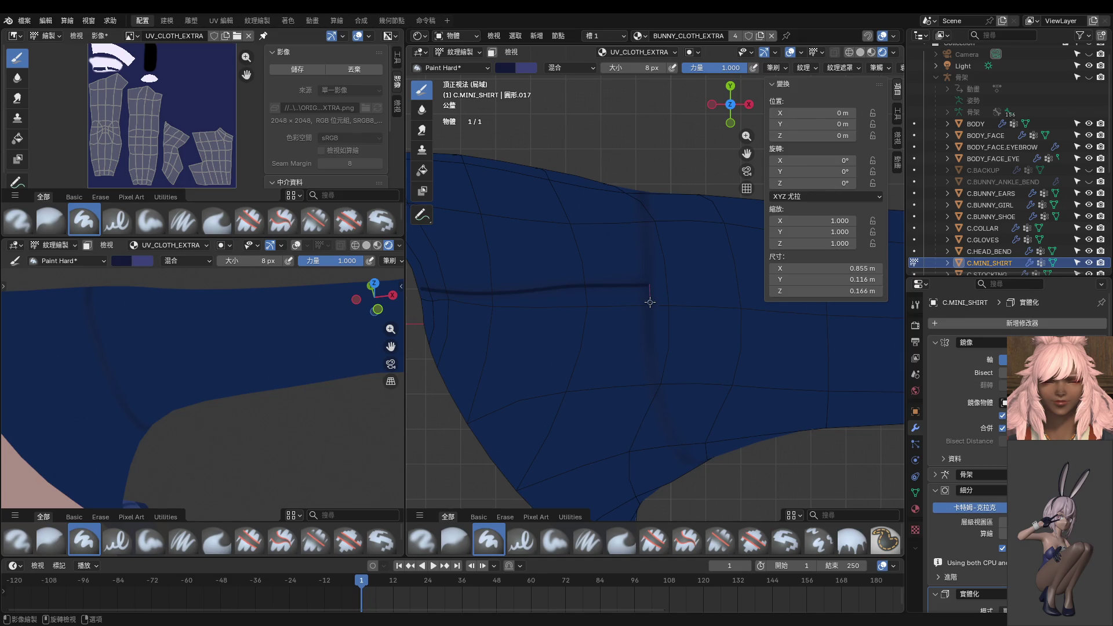
{"action": "key", "text": "ctrl+z"}
{"action": "left_click_drag", "start_coordinate": [651, 352], "coordinate": [647, 354]}
{"action": "key", "text": "ctrl+z"}
Orbit into perspective and paint a short dark fold line on the shirt.
{"action": "left_click_drag", "start_coordinate": [682, 463], "coordinate": [683, 463]}
{"action": "mouse_move", "coordinate": [682, 463]}
{"action": "middle_mouse_down"}
{"action": "mouse_move", "coordinate": [679, 340]}
{"action": "mouse_move", "coordinate": [660, 285]}
{"action": "middle_mouse_up"}
{"action": "left_click_drag", "start_coordinate": [660, 346], "coordinate": [657, 293]}
{"action": "scroll", "coordinate": [657, 293], "scroll_direction": "down", "scroll_amount": 1}
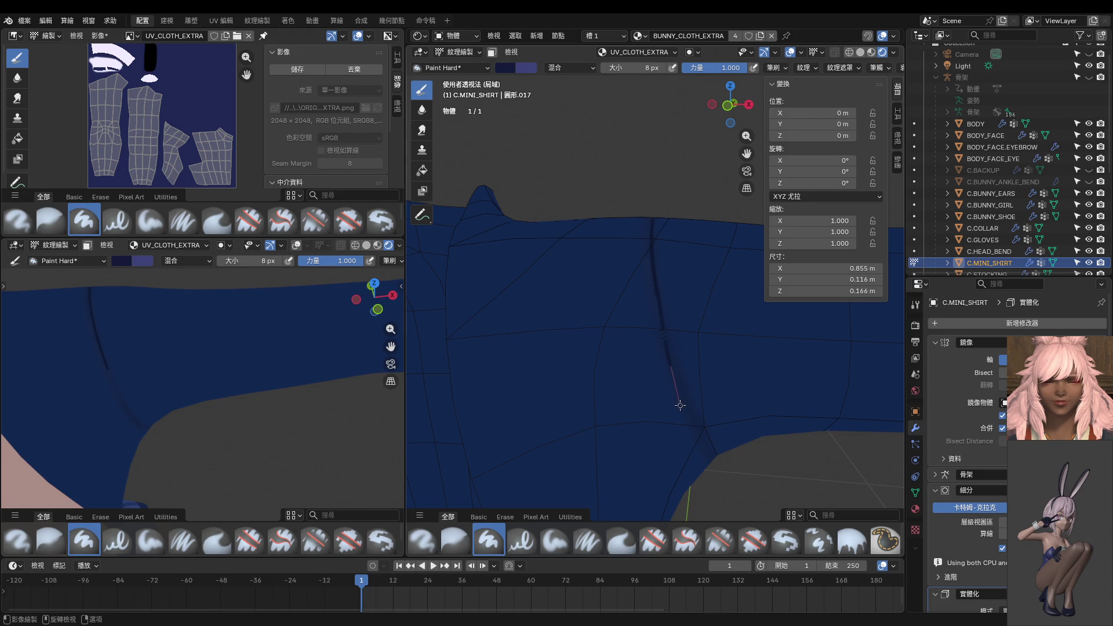
Orbit around the shirt's edges and paint a dark horizontal fold line across it.
{"action": "left_click_drag", "start_coordinate": [680, 405], "coordinate": [680, 404]}
{"action": "middle_click_drag", "start_coordinate": [680, 404], "coordinate": [659, 327]}
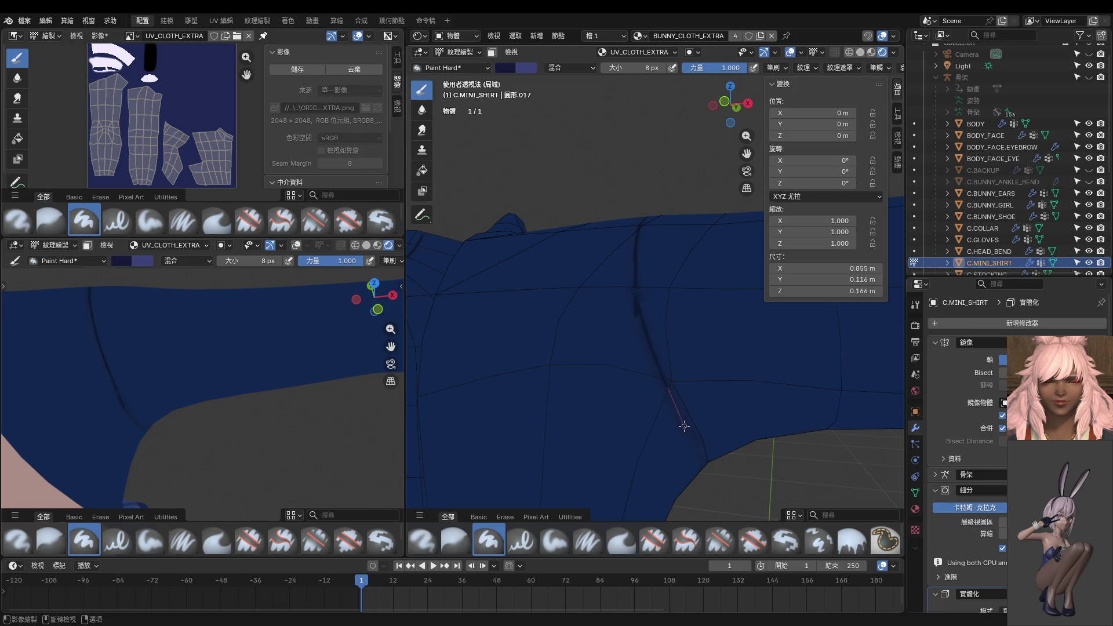
{"action": "middle_click_drag", "start_coordinate": [697, 458], "coordinate": [592, 285]}
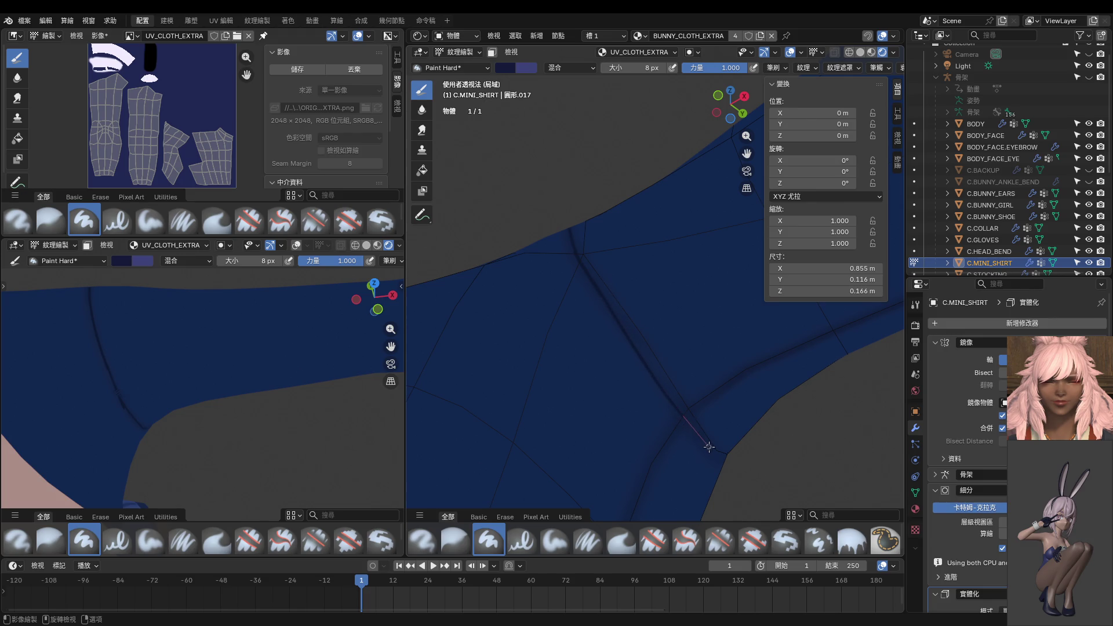
{"action": "middle_click_drag", "start_coordinate": [708, 446], "coordinate": [593, 404]}
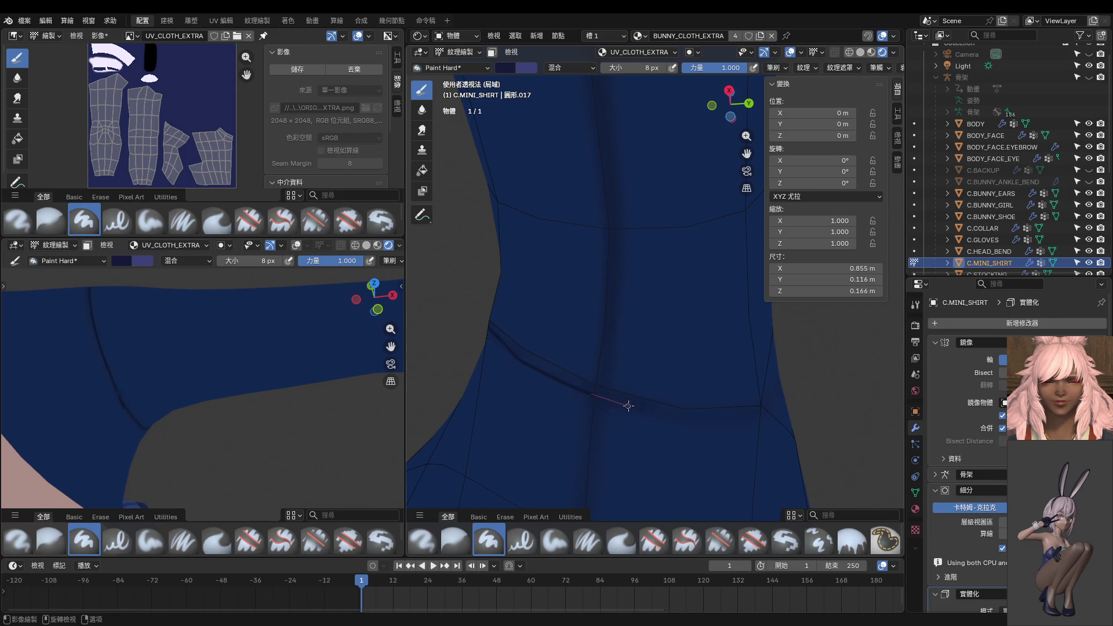
{"action": "middle_click_drag", "start_coordinate": [743, 423], "coordinate": [632, 456]}
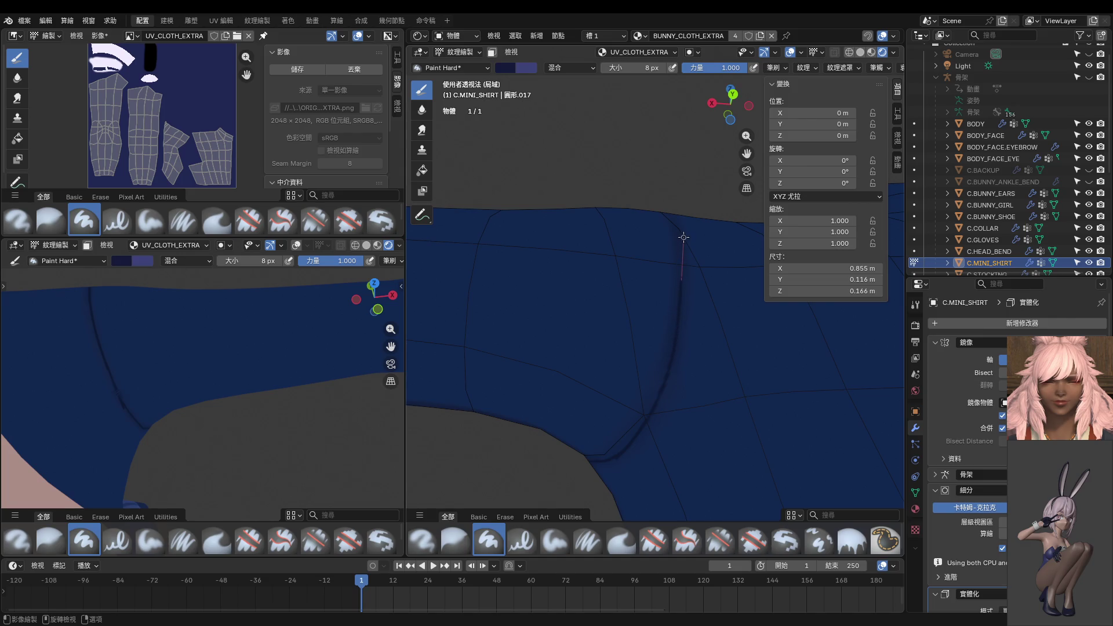
{"action": "middle_click_drag", "start_coordinate": [676, 190], "coordinate": [660, 332]}
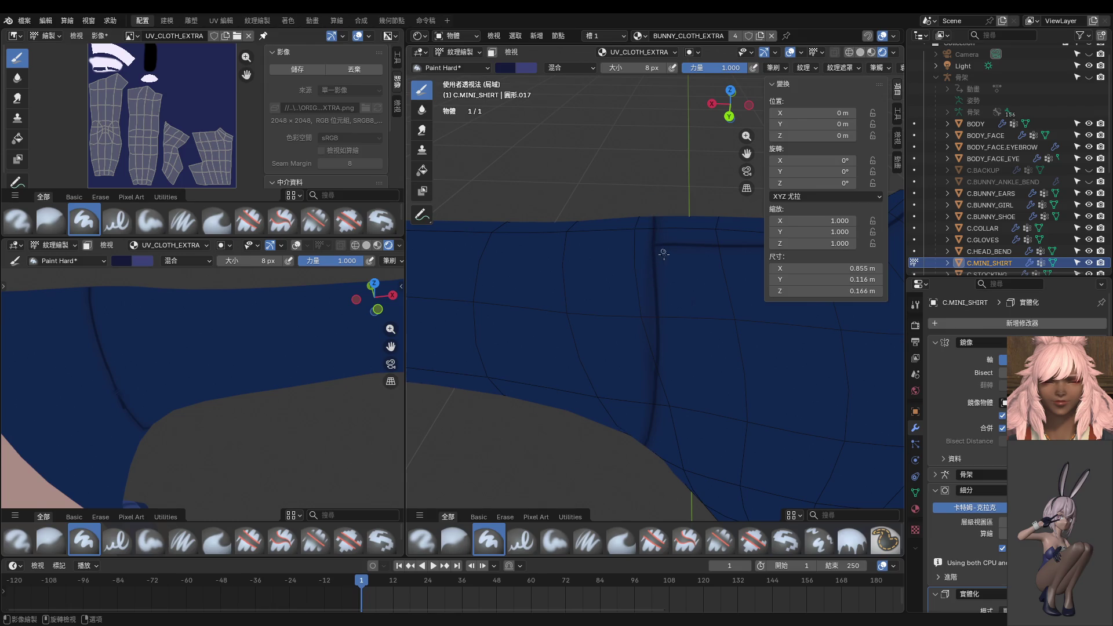
{"action": "mouse_move", "coordinate": [664, 253]}
{"action": "middle_mouse_down"}
{"action": "mouse_move", "coordinate": [624, 385]}
{"action": "mouse_move", "coordinate": [735, 401]}
{"action": "mouse_move", "coordinate": [673, 387]}
{"action": "middle_mouse_up"}
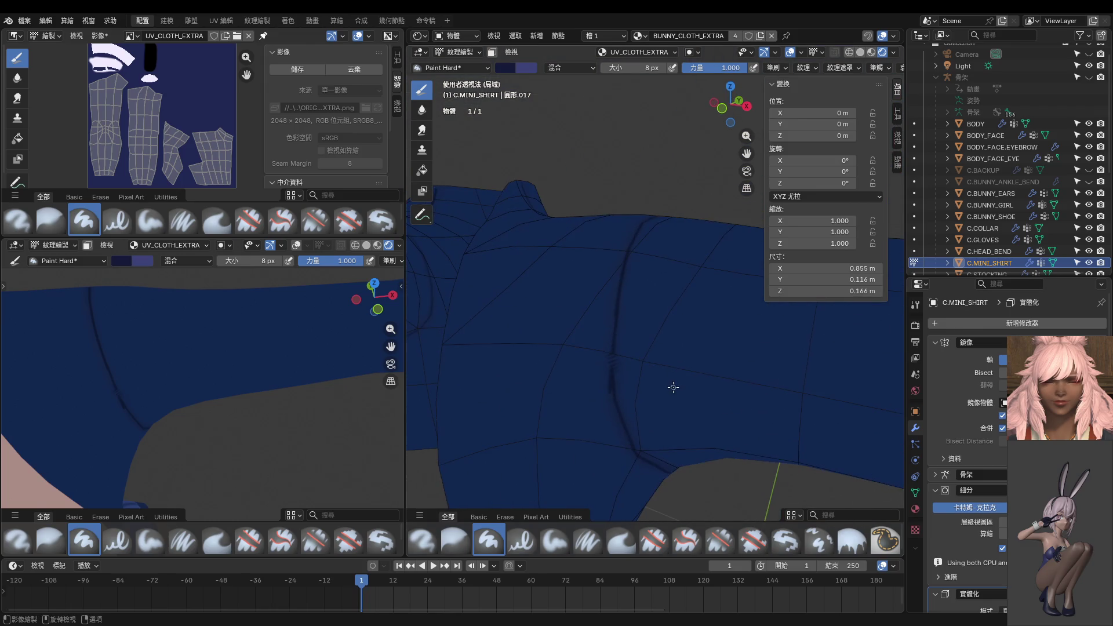
{"action": "left_click_drag", "start_coordinate": [561, 397], "coordinate": [629, 392]}
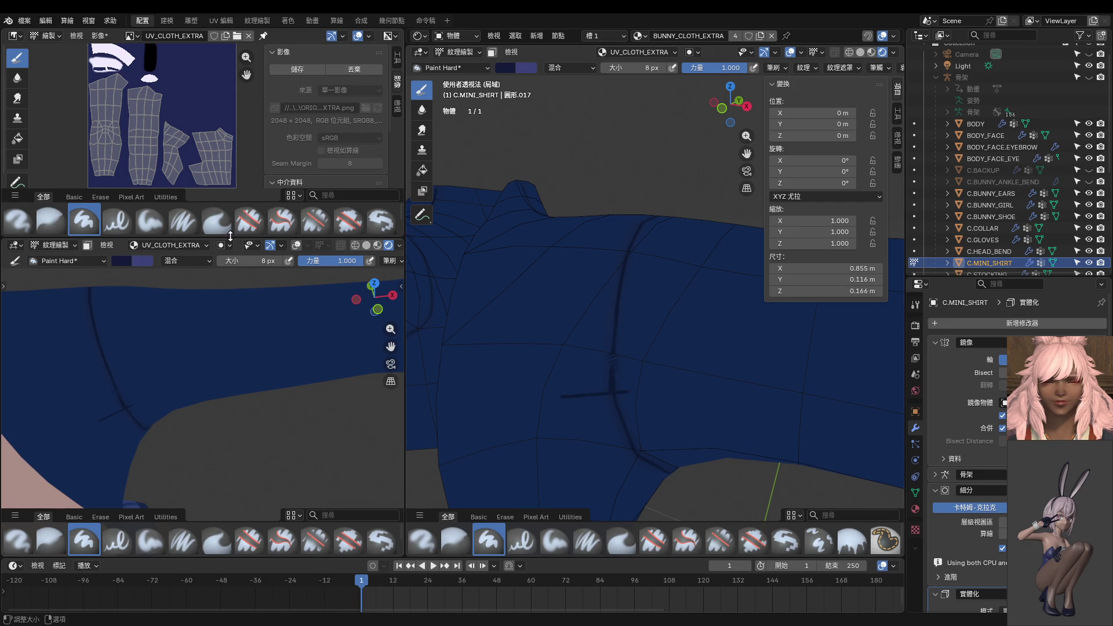
Enlarge the Image Editor area and zoom into the UV texture image.
{"action": "left_click_drag", "start_coordinate": [231, 236], "coordinate": [231, 378]}
{"action": "scroll", "coordinate": [224, 166], "scroll_direction": "up", "scroll_amount": 4}
{"action": "mouse_move", "coordinate": [224, 166]}
{"action": "middle_mouse_down"}
{"action": "mouse_move", "coordinate": [167, 222]}
{"action": "mouse_move", "coordinate": [226, 224]}
{"action": "middle_mouse_up"}
Try a 140 px brush with a broad diagonal stroke, then undo the broad strokes.
{"action": "key", "text": "f"}
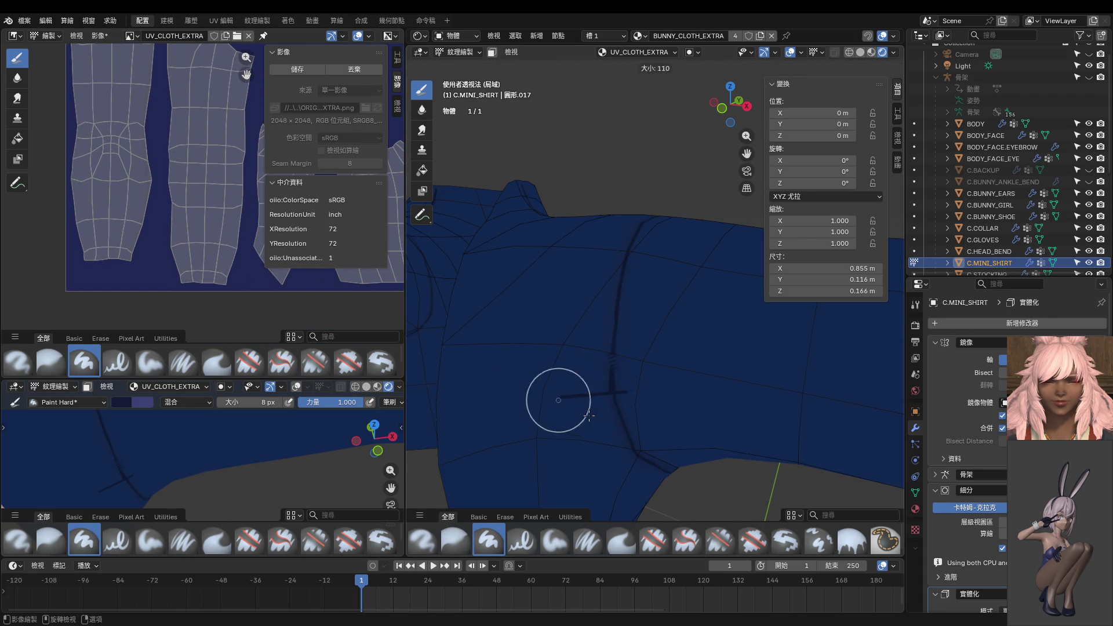
{"action": "left_click", "coordinate": [594, 419]}
{"action": "left_click_drag", "start_coordinate": [745, 323], "coordinate": [545, 420]}
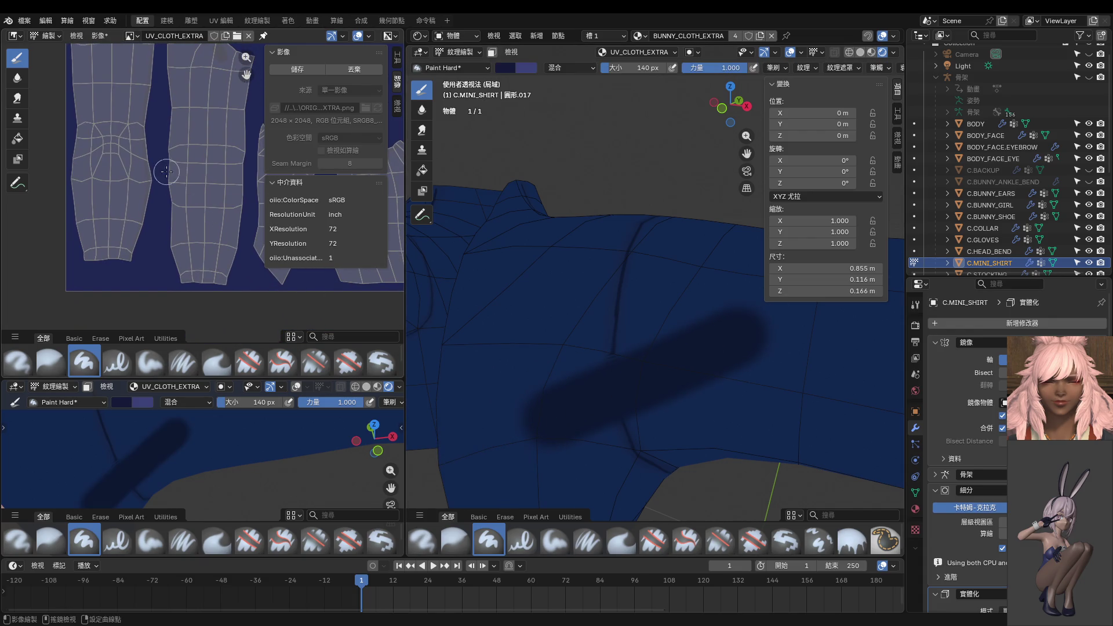
{"action": "scroll", "coordinate": [166, 171], "scroll_direction": "up", "scroll_amount": 5}
{"action": "key", "text": "ctrl+z"}
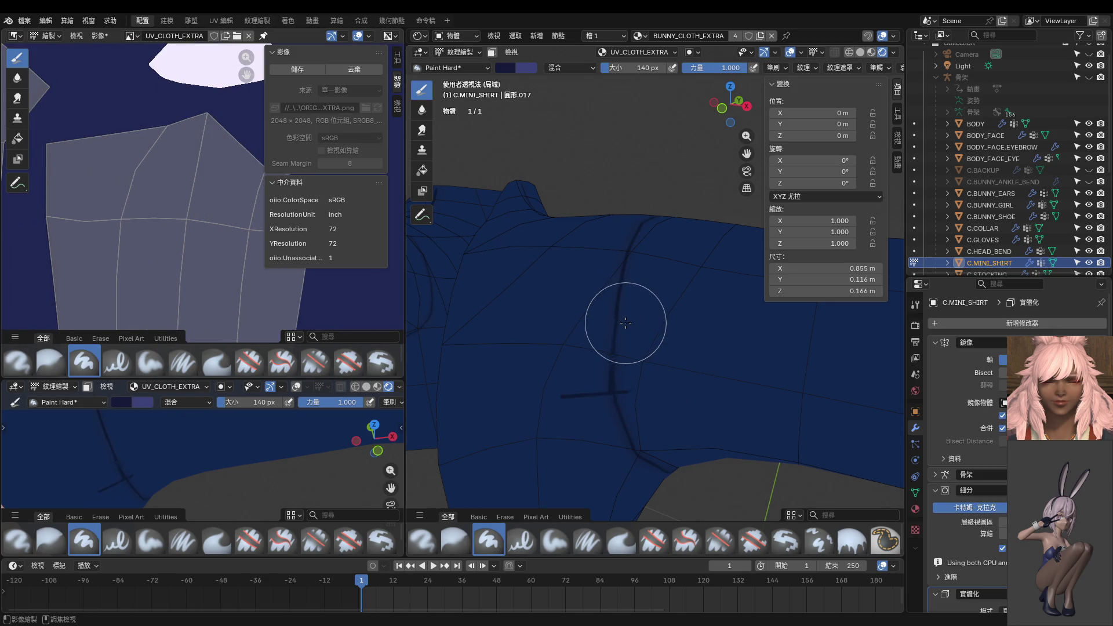
{"action": "key", "text": "ctrl+z"}
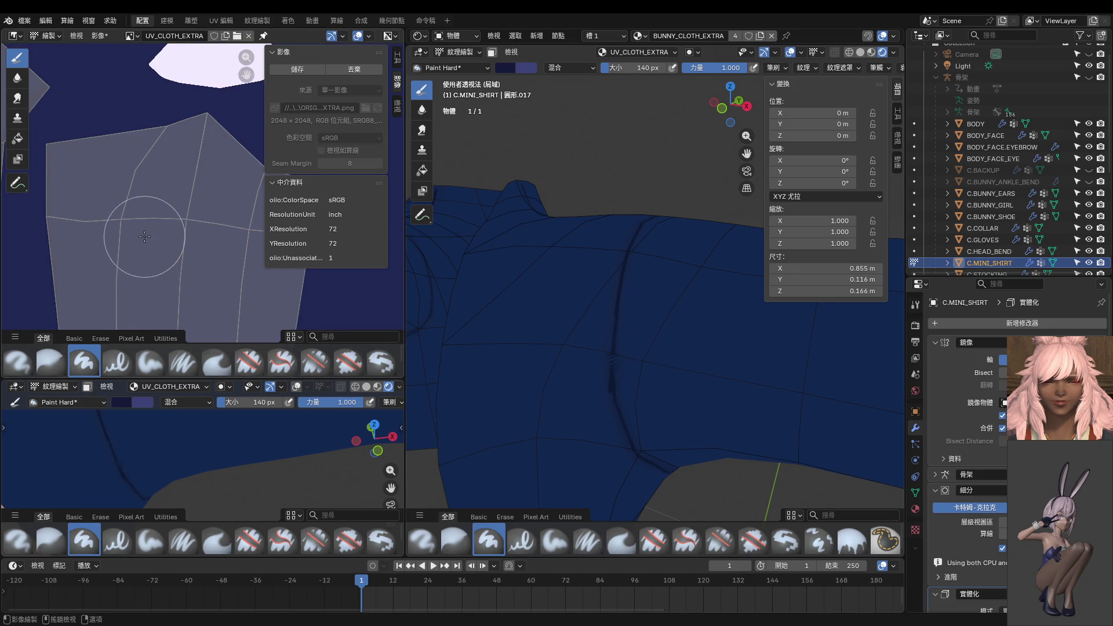
Save the painted UV_CLOTH_EXTRA texture image via Image > Save.
{"action": "scroll", "coordinate": [199, 214], "scroll_direction": "down", "scroll_amount": 3}
{"action": "middle_click_drag", "start_coordinate": [199, 214], "coordinate": [246, 155]}
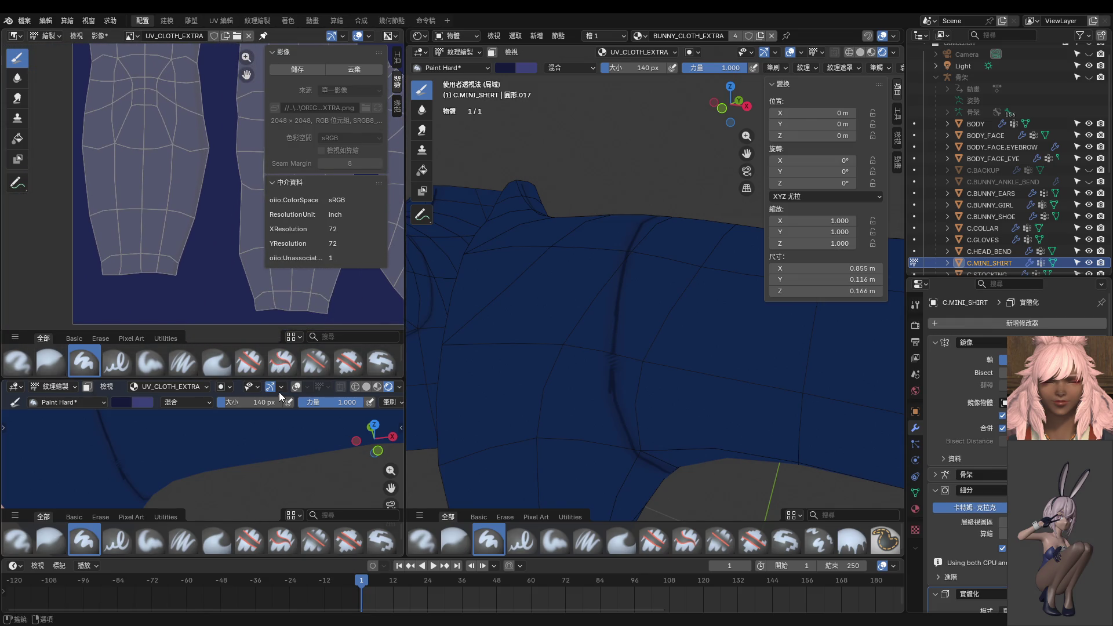
{"action": "left_click", "coordinate": [287, 67]}
Set the brush to 98 px, paint trial strokes, and undo the vertical one.
{"action": "key", "text": "f"}
{"action": "left_click", "coordinate": [652, 349]}
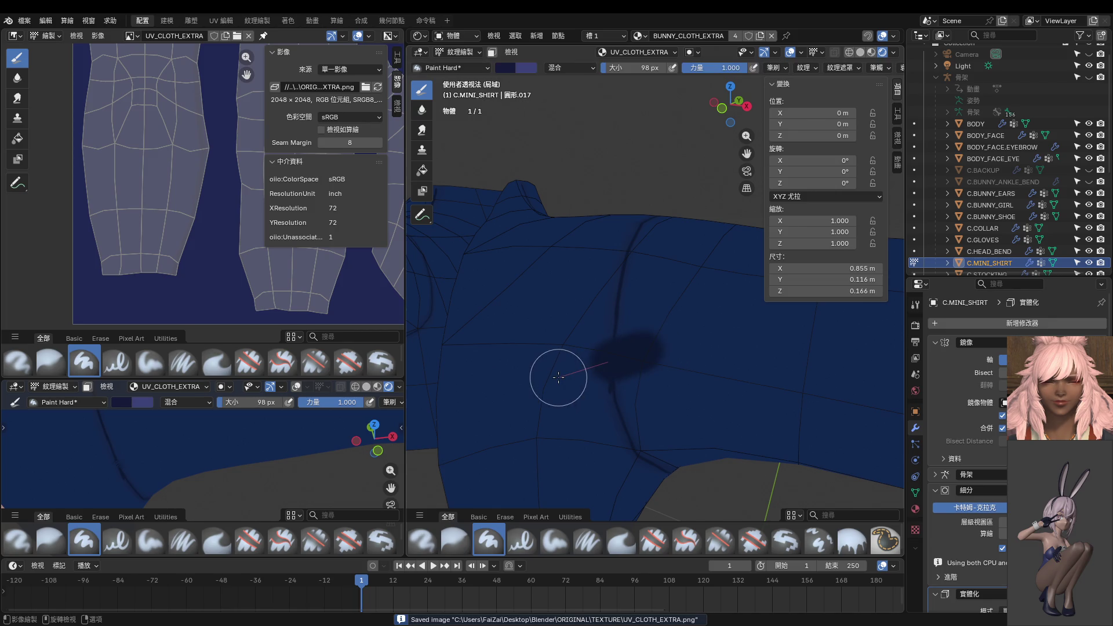
{"action": "left_click_drag", "start_coordinate": [547, 377], "coordinate": [573, 384]}
{"action": "left_click_drag", "start_coordinate": [597, 299], "coordinate": [592, 406]}
{"action": "mouse_move", "coordinate": [35, 278]}
{"action": "middle_mouse_down"}
{"action": "mouse_move", "coordinate": [78, 319]}
{"action": "mouse_move", "coordinate": [66, 341]}
{"action": "middle_mouse_up"}
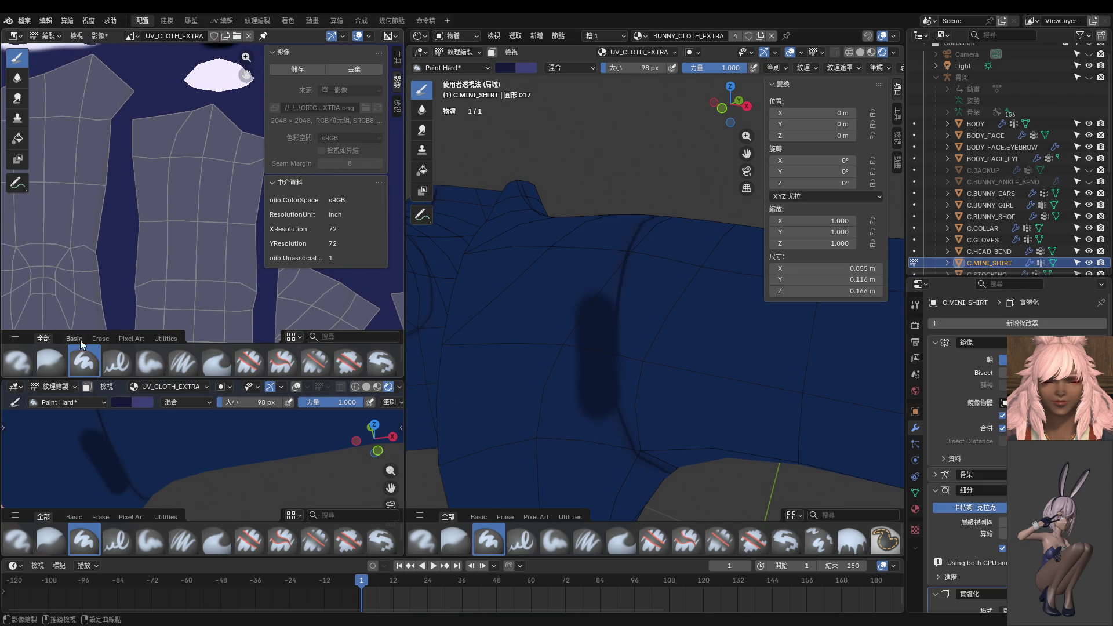
{"action": "key", "text": "ctrl+z"}
Frame all UV islands, paint another trial stroke and undo it.
{"action": "scroll", "coordinate": [211, 223], "scroll_direction": "down", "scroll_amount": 2}
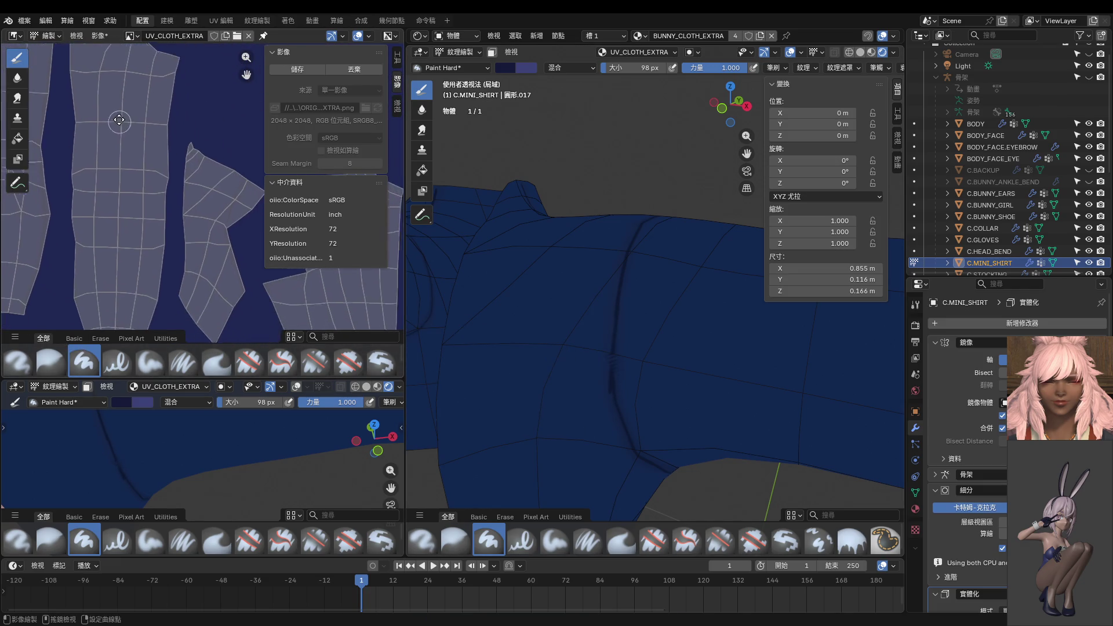
{"action": "mouse_move", "coordinate": [211, 224]}
{"action": "middle_mouse_down"}
{"action": "mouse_move", "coordinate": [220, 204]}
{"action": "mouse_move", "coordinate": [174, 174]}
{"action": "middle_mouse_up"}
{"action": "left_click_drag", "start_coordinate": [552, 336], "coordinate": [558, 427]}
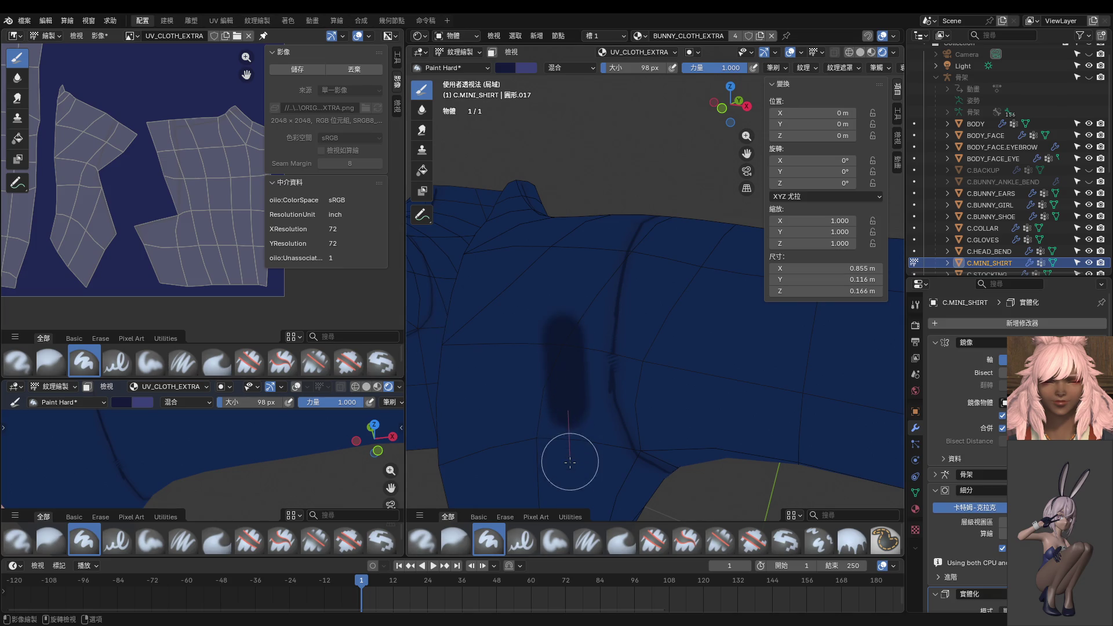
{"action": "key", "text": "ctrl+z"}
{"action": "scroll", "coordinate": [72, 154], "scroll_direction": "up", "scroll_amount": 5}
{"action": "middle_click_drag", "start_coordinate": [72, 155], "coordinate": [191, 242]}
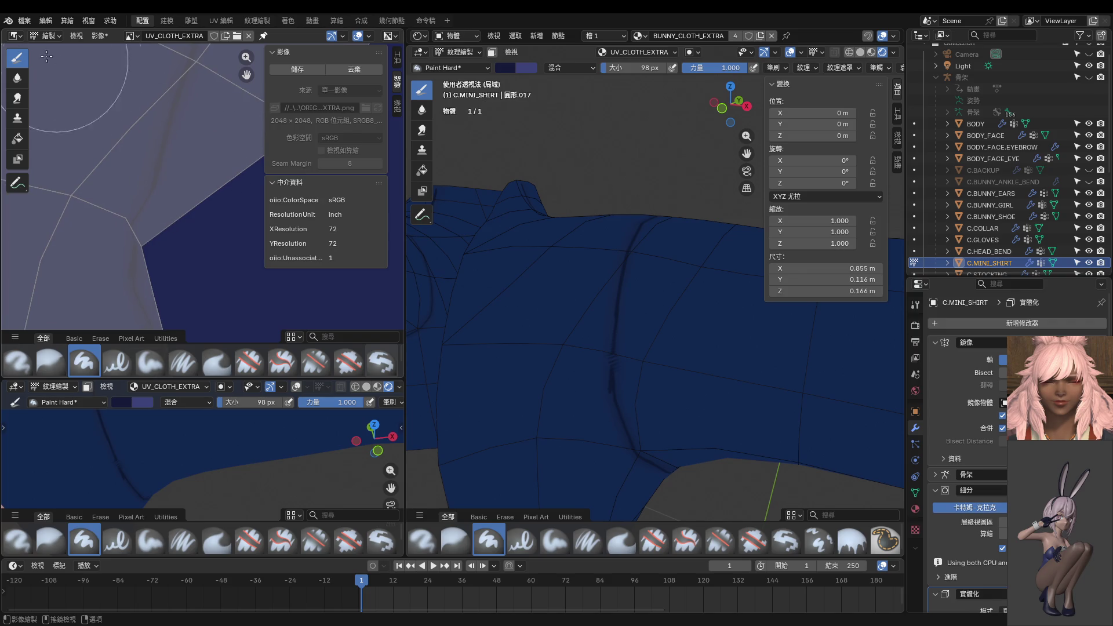
In the UV Editor's Edit Mode, move one seam UV vertex to a new spot.
{"action": "left_click", "coordinate": [12, 36]}
{"action": "left_click", "coordinate": [46, 93]}
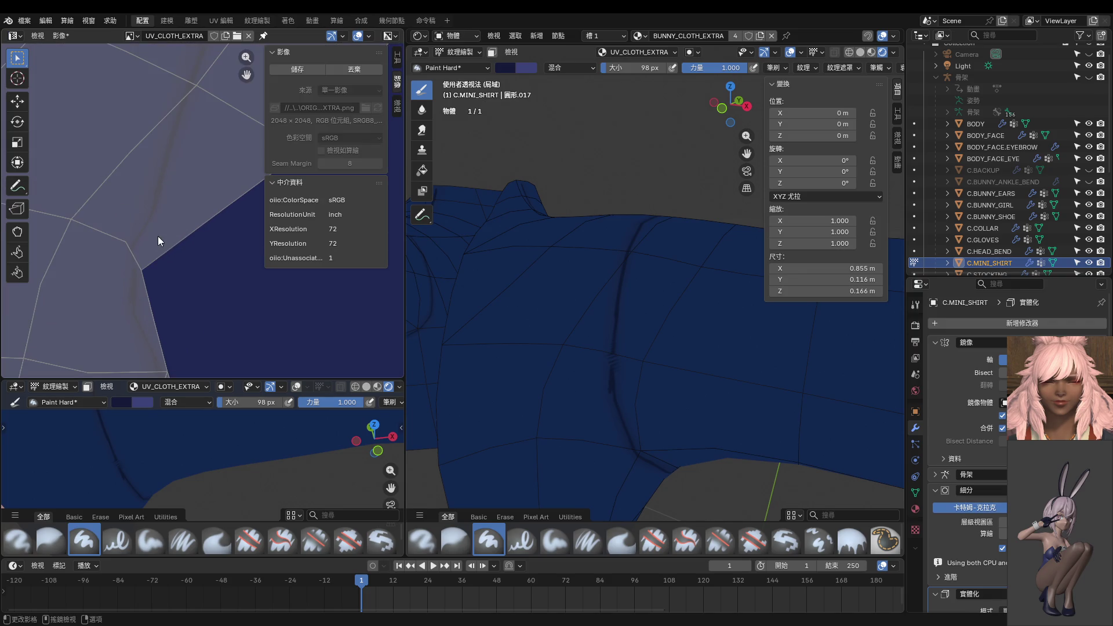
{"action": "key", "text": "ctrl+Tab"}
{"action": "left_click", "coordinate": [644, 339]}
{"action": "key", "text": "1"}
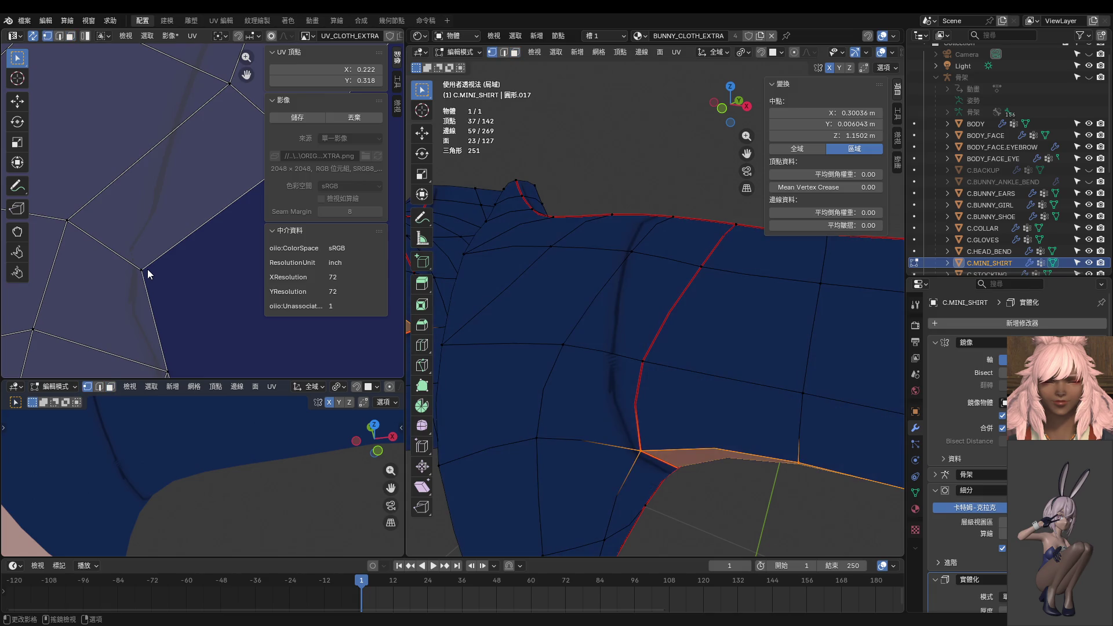
{"action": "left_click", "coordinate": [145, 270]}
{"action": "key", "text": "g"}
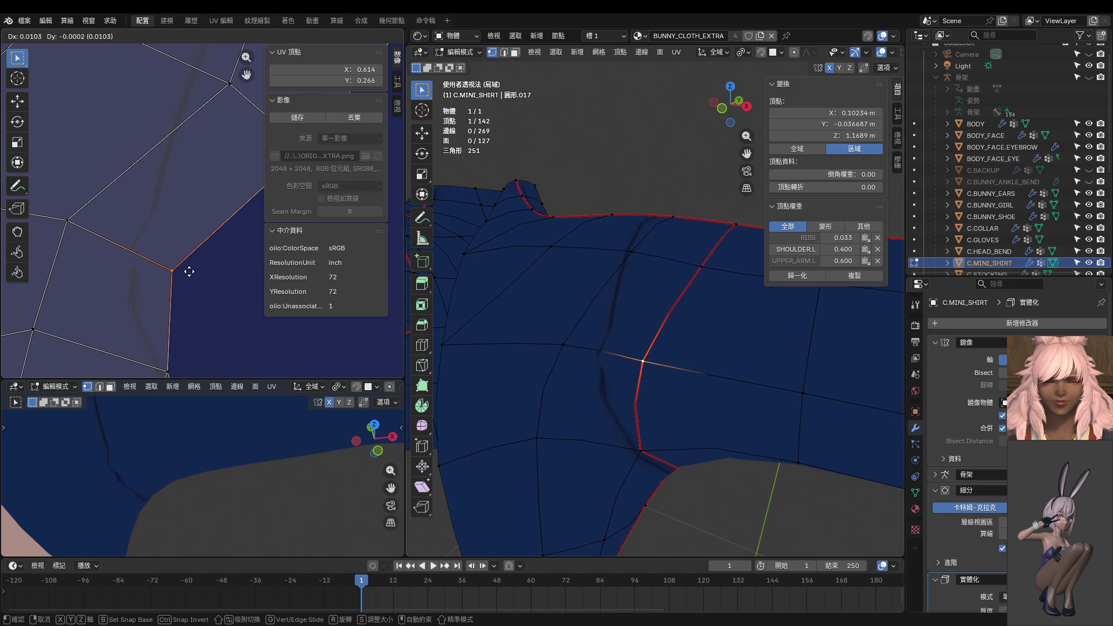
{"action": "left_click", "coordinate": [189, 272]}
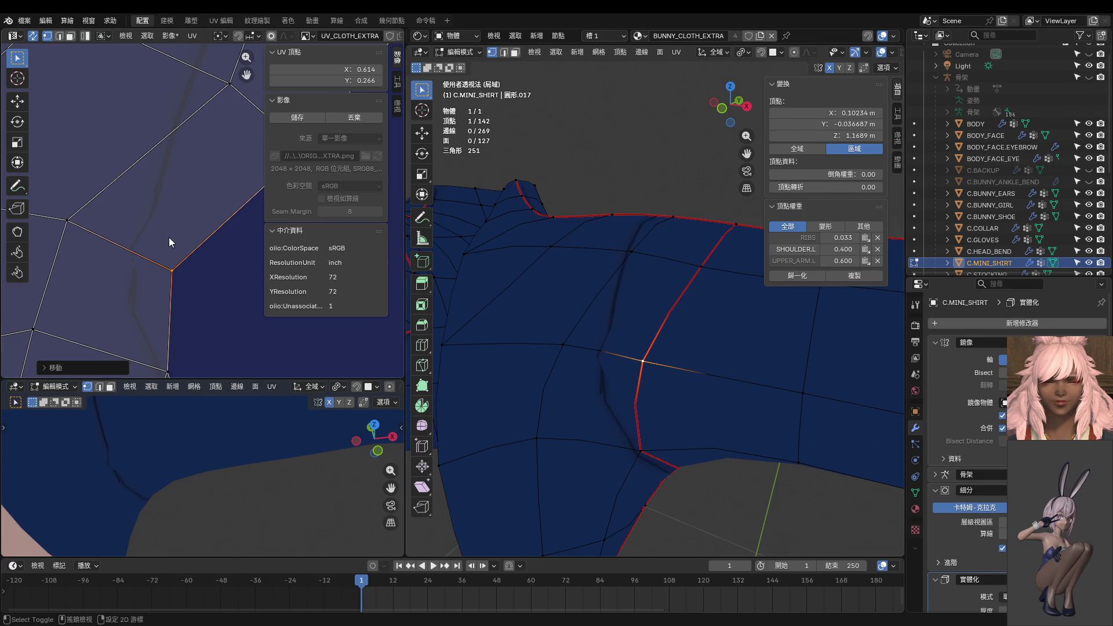
Return the panel to the Image Editor and set the brush size to 3 px.
{"action": "left_click", "coordinate": [14, 35]}
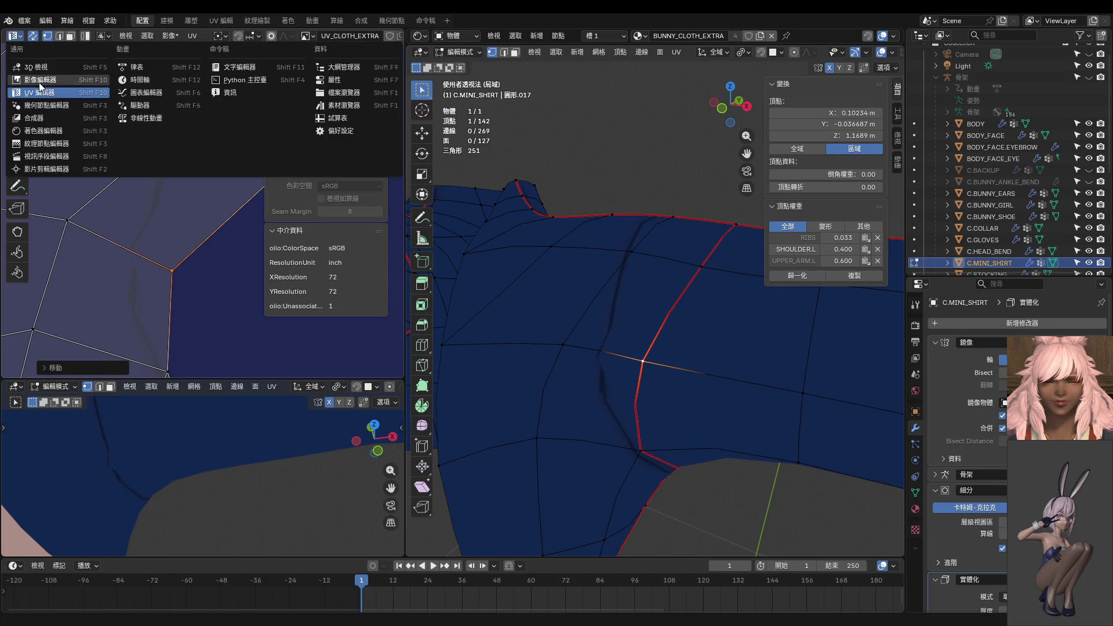
{"action": "left_click", "coordinate": [48, 85]}
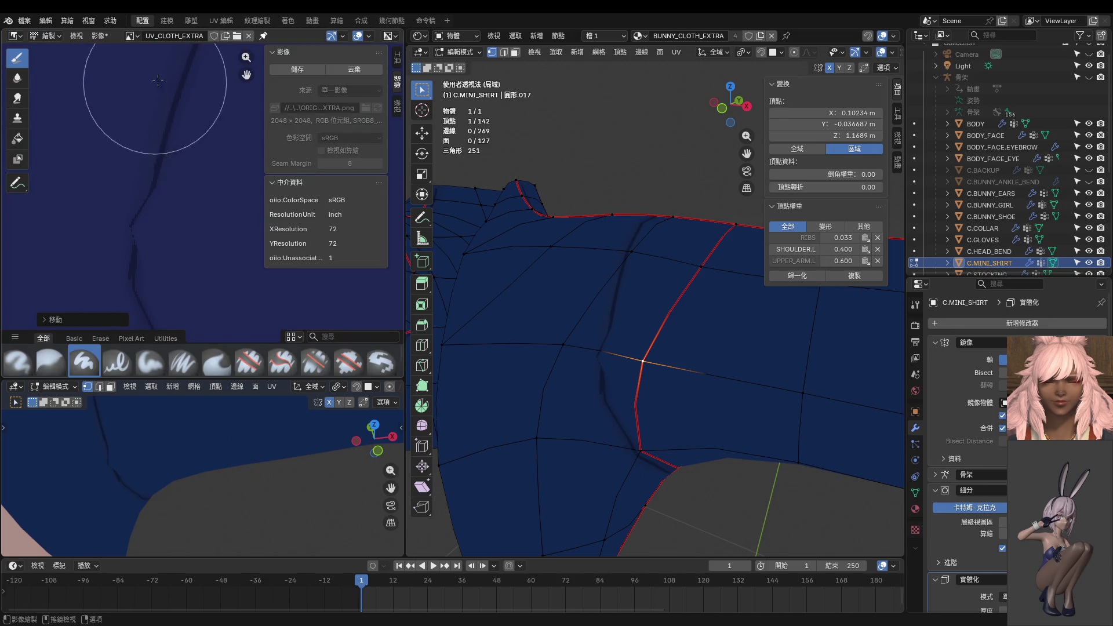
{"action": "middle_click_drag", "start_coordinate": [160, 205], "coordinate": [181, 182]}
{"action": "key", "text": "f"}
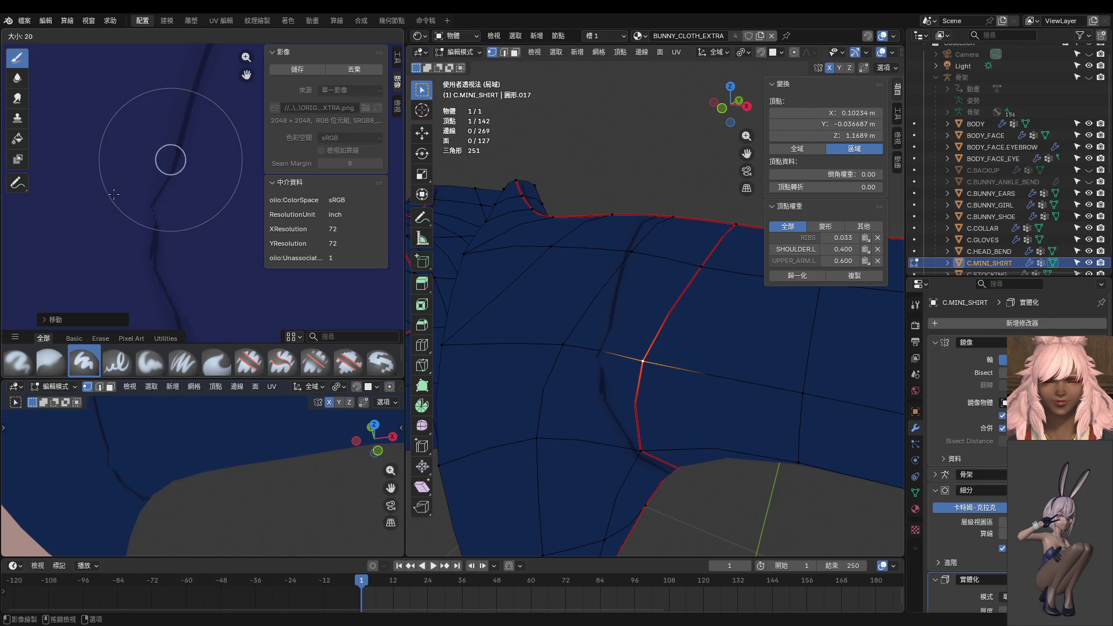
{"action": "left_click", "coordinate": [175, 160]}
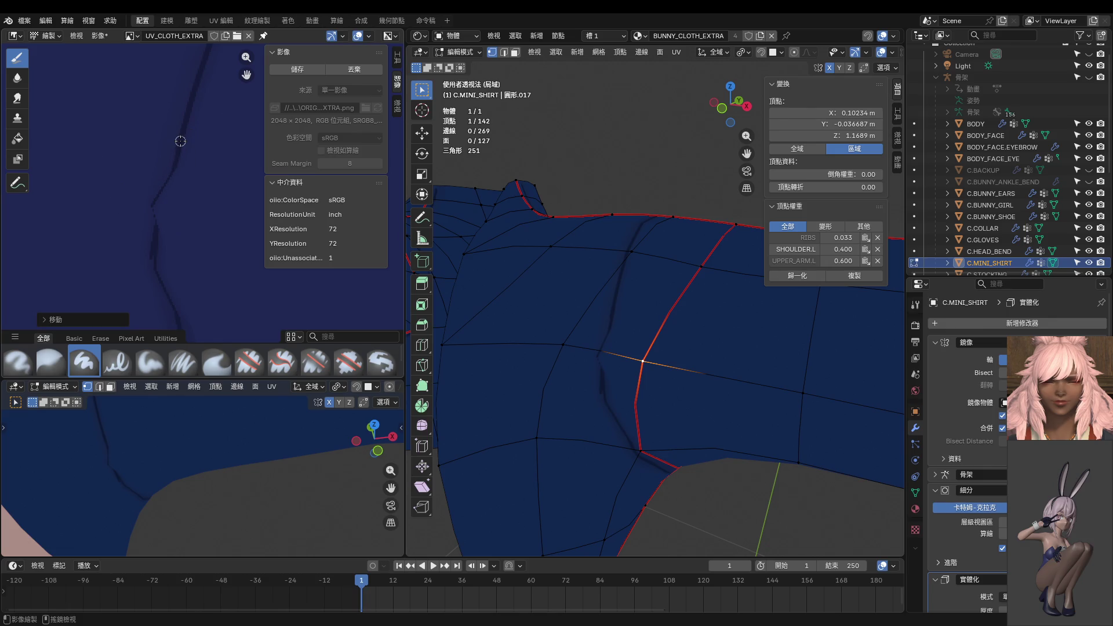
{"action": "key", "text": "f"}
{"action": "left_click", "coordinate": [178, 142]}
Draw a thin straight dark fold line on the shirt near the shoulder.
{"action": "mouse_move", "coordinate": [147, 249]}
{"action": "left_mouse_down"}
{"action": "mouse_move", "coordinate": [160, 346]}
{"action": "mouse_move", "coordinate": [182, 379]}
{"action": "left_mouse_up"}
{"action": "mouse_move", "coordinate": [617, 348]}
{"action": "middle_mouse_down", "text": "ctrl"}
{"action": "mouse_move", "coordinate": [636, 316]}
{"action": "mouse_move", "coordinate": [652, 315]}
{"action": "middle_mouse_up", "text": "ctrl"}
{"action": "key", "text": "Tab"}
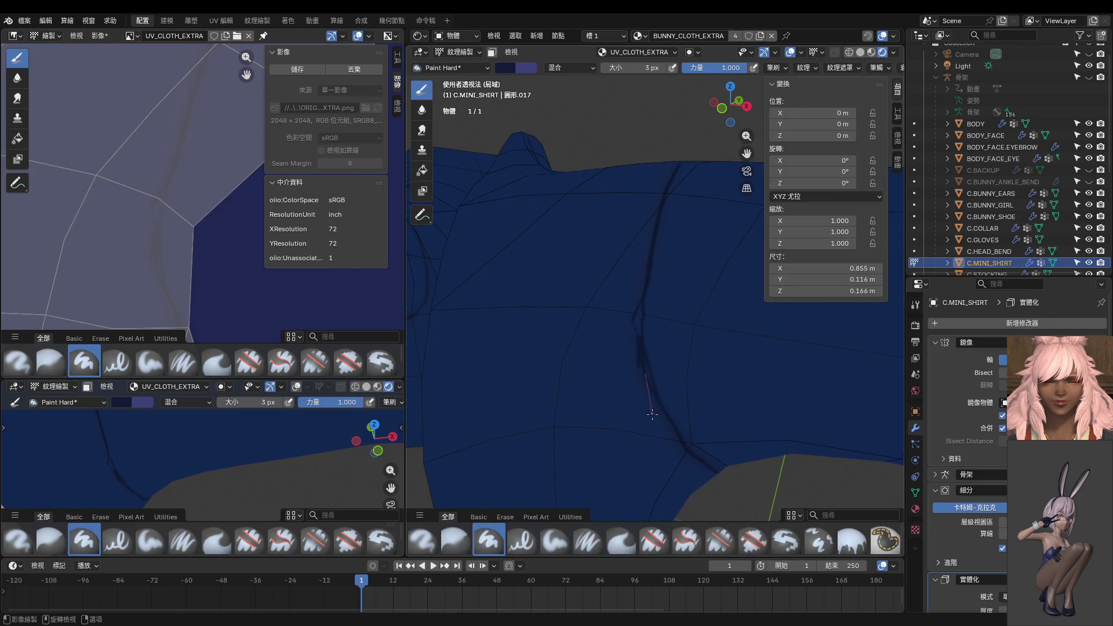
{"action": "left_click_drag", "start_coordinate": [652, 414], "coordinate": [652, 414]}
{"action": "middle_click_drag", "start_coordinate": [652, 414], "coordinate": [644, 314]}
Increase the brush to 12 px and extend the fold line downward in several segments.
{"action": "key", "text": "f"}
{"action": "left_click", "coordinate": [653, 267]}
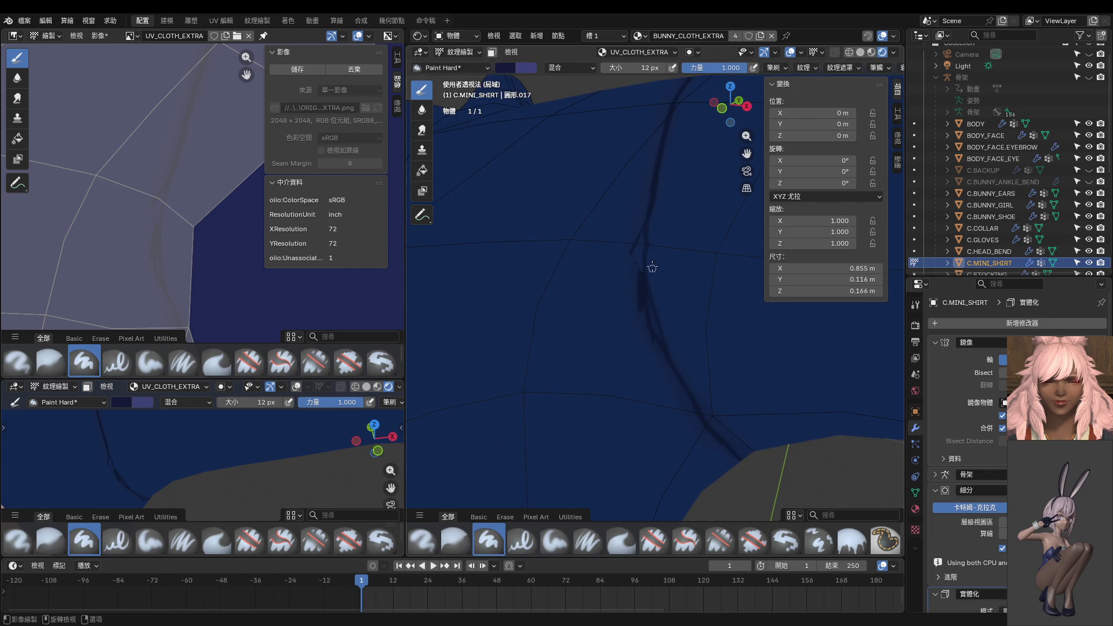
{"action": "mouse_move", "coordinate": [652, 205]}
{"action": "left_mouse_down"}
{"action": "mouse_move", "coordinate": [642, 278]}
{"action": "mouse_move", "coordinate": [651, 340]}
{"action": "mouse_move", "coordinate": [675, 373]}
{"action": "left_mouse_up"}
{"action": "left_click_drag", "start_coordinate": [663, 321], "coordinate": [662, 320]}
{"action": "left_click_drag", "start_coordinate": [666, 333], "coordinate": [679, 374]}
{"action": "left_click_drag", "start_coordinate": [657, 292], "coordinate": [660, 334]}
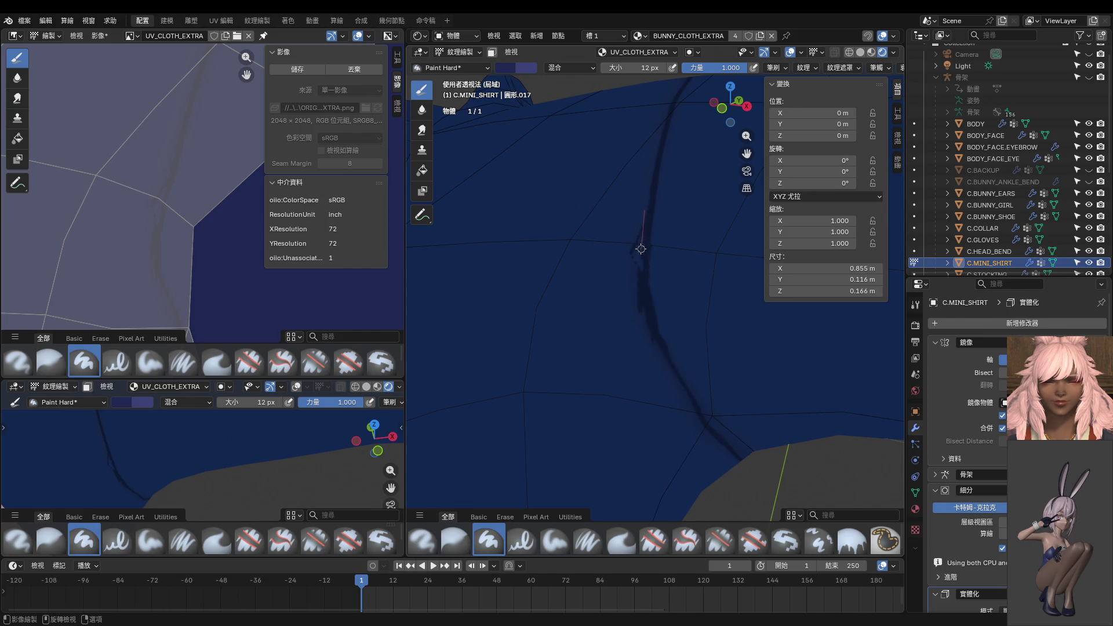
{"action": "left_click_drag", "start_coordinate": [637, 309], "coordinate": [636, 309]}
{"action": "left_click_drag", "start_coordinate": [640, 313], "coordinate": [644, 356]}
At 20 px, darken and join the fold line, then enlarge the lower 3D view.
{"action": "key", "text": "f"}
{"action": "left_click_drag", "start_coordinate": [633, 255], "coordinate": [632, 294]}
{"action": "mouse_move", "coordinate": [626, 231]}
{"action": "left_mouse_down"}
{"action": "mouse_move", "coordinate": [656, 368]}
{"action": "mouse_move", "coordinate": [650, 340]}
{"action": "mouse_move", "coordinate": [666, 378]}
{"action": "mouse_move", "coordinate": [666, 348]}
{"action": "mouse_move", "coordinate": [701, 391]}
{"action": "left_mouse_up"}
{"action": "mouse_move", "coordinate": [701, 391]}
{"action": "middle_mouse_down"}
{"action": "mouse_move", "coordinate": [678, 298]}
{"action": "mouse_move", "coordinate": [670, 318]}
{"action": "middle_mouse_up"}
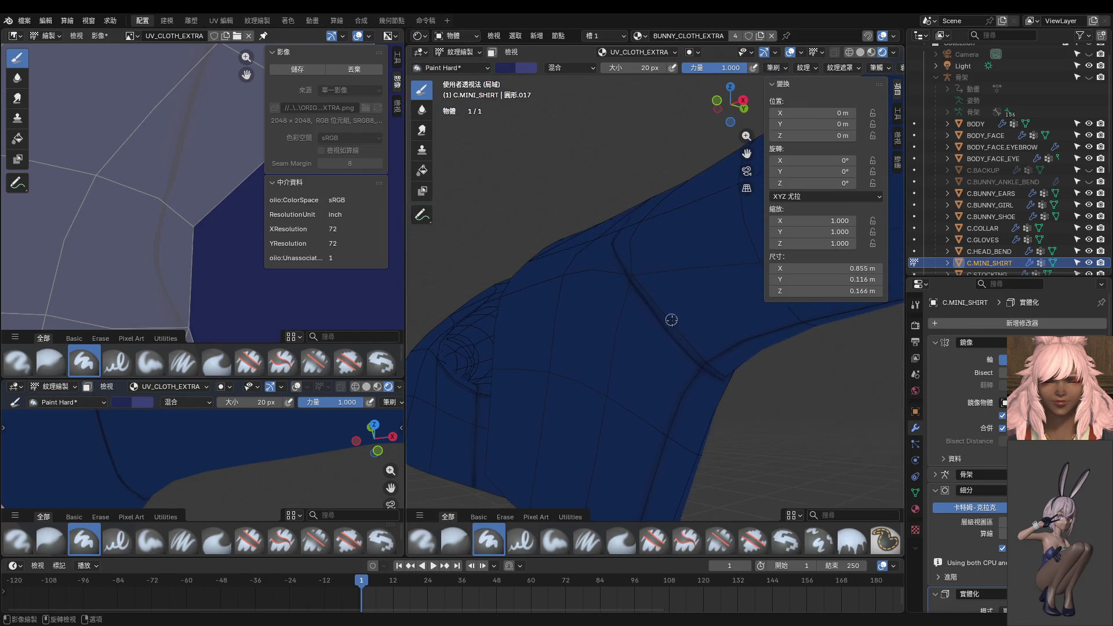
{"action": "scroll", "coordinate": [231, 281], "scroll_direction": "down", "scroll_amount": 5}
{"action": "left_click_drag", "start_coordinate": [247, 378], "coordinate": [246, 129]}
{"action": "mouse_move", "coordinate": [232, 243]}
{"action": "middle_mouse_down"}
{"action": "mouse_move", "coordinate": [207, 299]}
{"action": "mouse_move", "coordinate": [184, 291]}
{"action": "middle_mouse_up"}
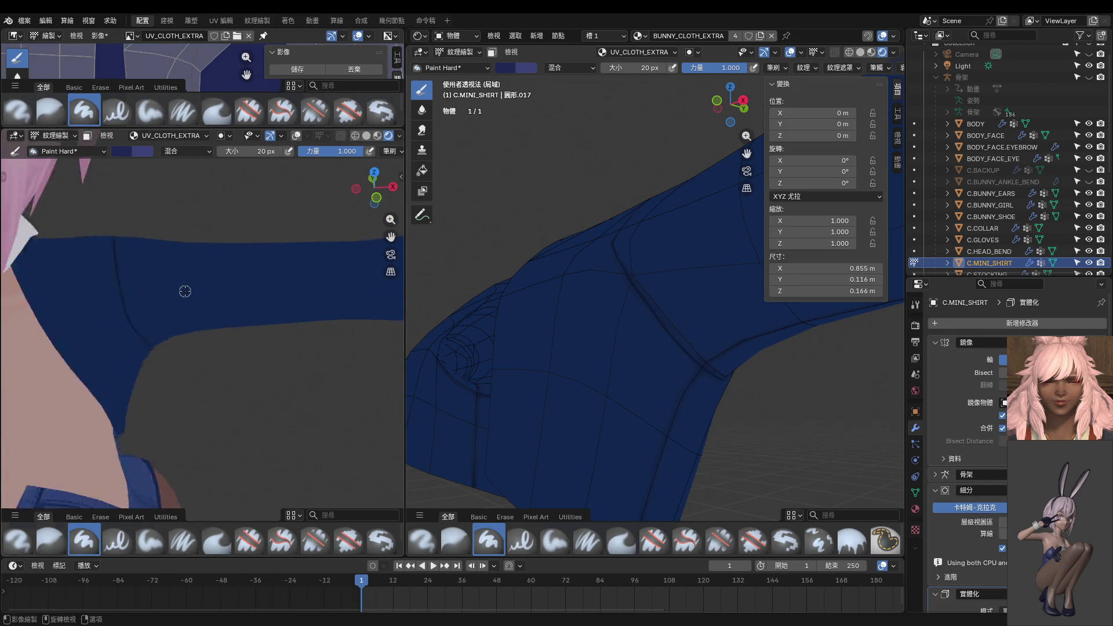
Frame the shirt fold in Front Ortho view and set the brush to 12 px.
{"action": "scroll", "coordinate": [184, 291], "scroll_direction": "down", "scroll_amount": 5}
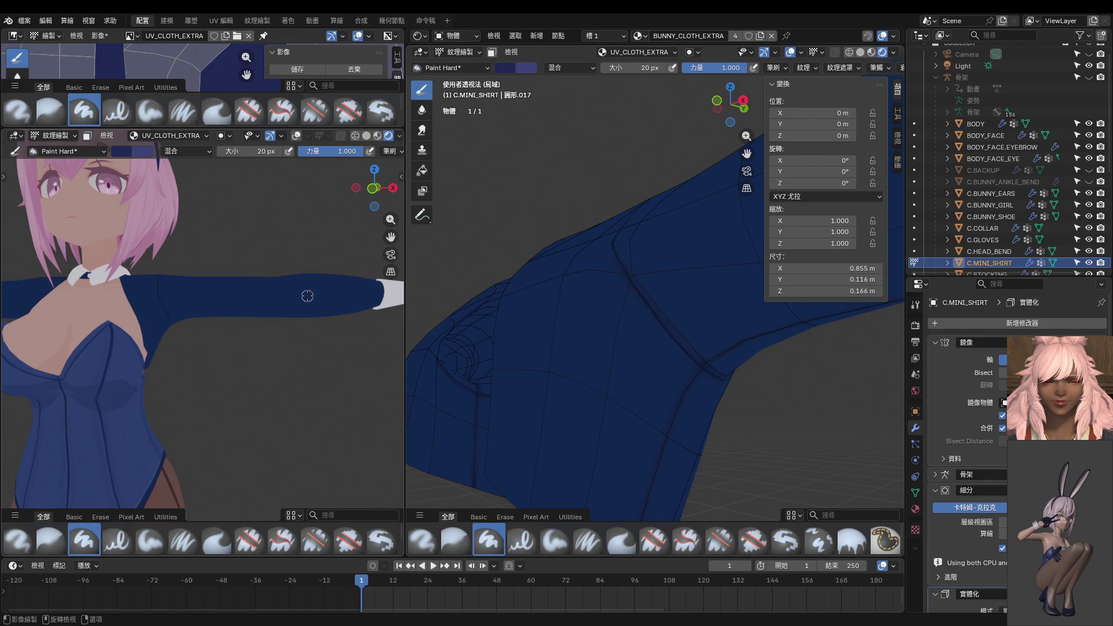
{"action": "scroll", "coordinate": [307, 296], "scroll_direction": "up", "scroll_amount": 1}
{"action": "scroll", "coordinate": [281, 293], "scroll_direction": "up", "scroll_amount": 3}
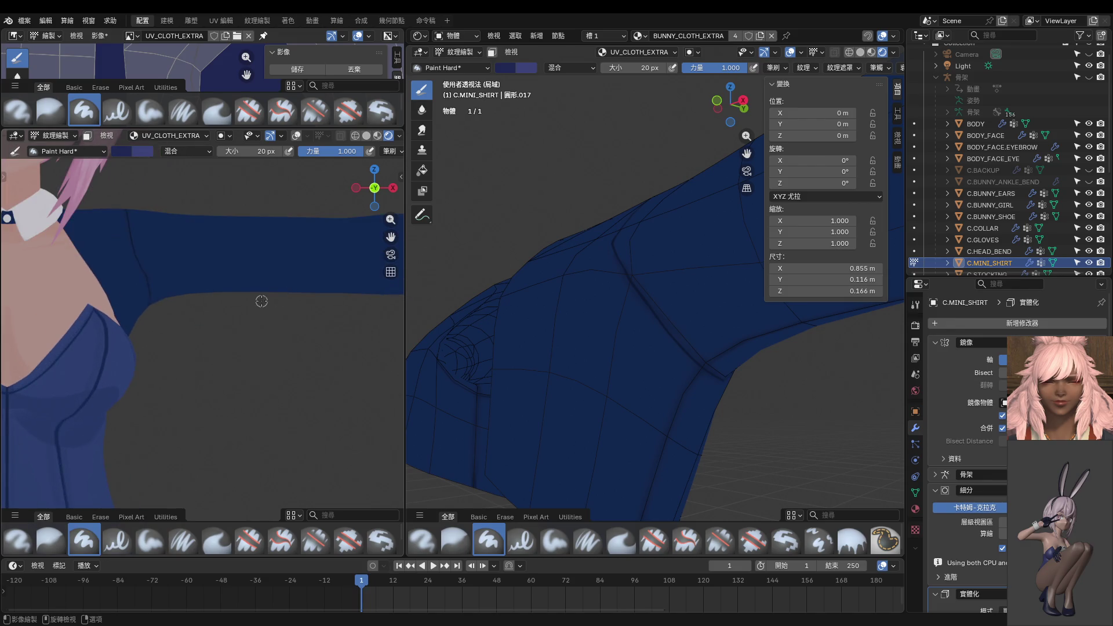
{"action": "key", "text": "KP_1"}
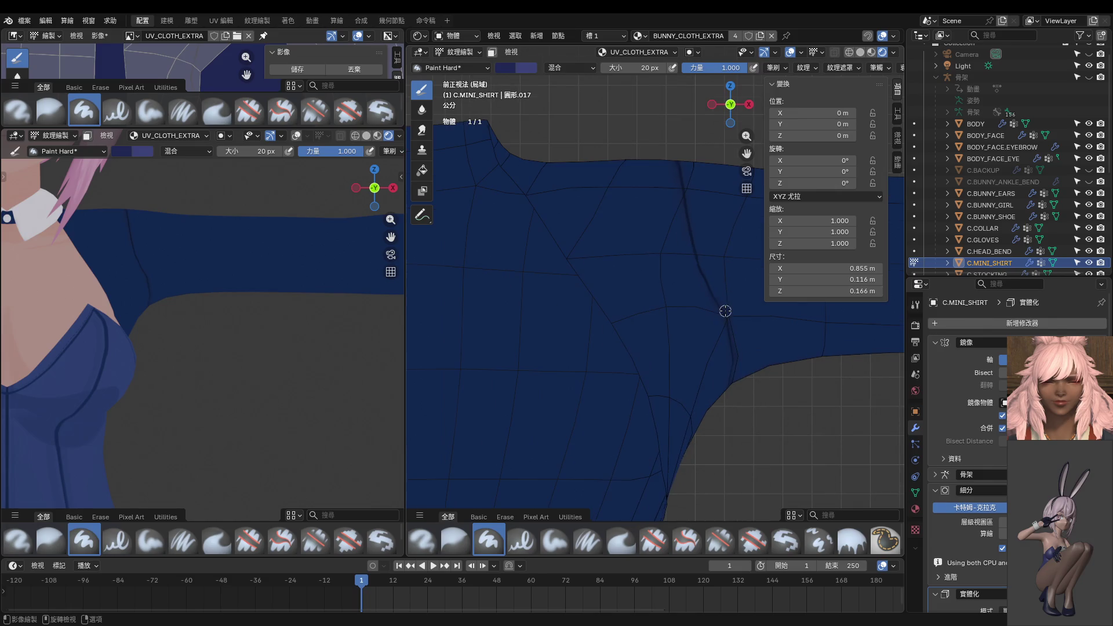
{"action": "mouse_move", "coordinate": [728, 298]}
{"action": "middle_mouse_down"}
{"action": "mouse_move", "coordinate": [721, 266]}
{"action": "mouse_move", "coordinate": [701, 249]}
{"action": "mouse_move", "coordinate": [705, 305]}
{"action": "middle_mouse_up"}
{"action": "key", "text": "KP_1"}
{"action": "scroll", "coordinate": [646, 294], "scroll_direction": "up", "scroll_amount": 3}
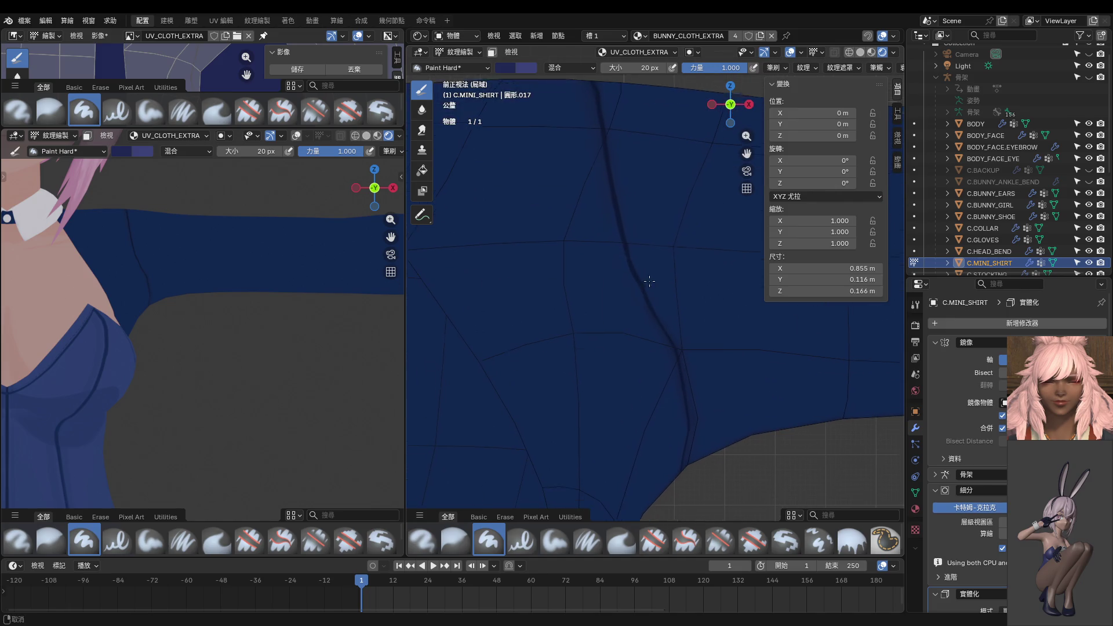
{"action": "mouse_move", "coordinate": [621, 204]}
{"action": "middle_mouse_down", "text": "ctrl"}
{"action": "mouse_move", "coordinate": [611, 265]}
{"action": "mouse_move", "coordinate": [591, 233]}
{"action": "middle_mouse_up", "text": "ctrl"}
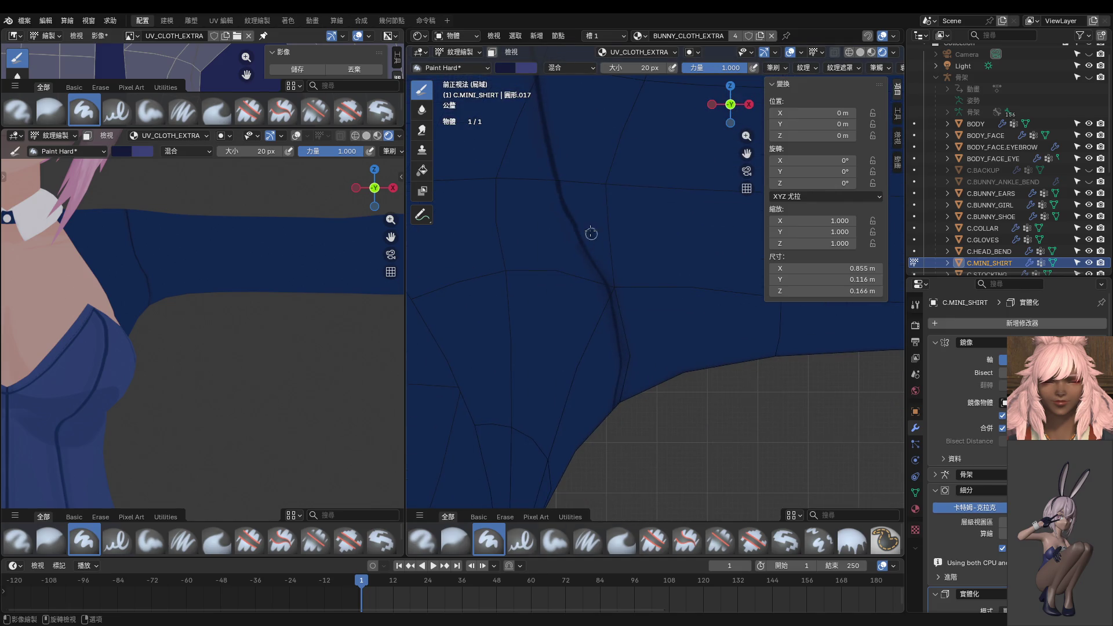
{"action": "key", "text": "f"}
{"action": "left_click", "coordinate": [562, 181]}
Undo a stray stroke and paint dark crease strokes down the shirt under the arm.
{"action": "left_click_drag", "start_coordinate": [617, 396], "coordinate": [614, 406]}
{"action": "key", "text": "ctrl+z"}
{"action": "mouse_move", "coordinate": [568, 229]}
{"action": "left_mouse_down"}
{"action": "mouse_move", "coordinate": [585, 386]}
{"action": "mouse_move", "coordinate": [609, 454]}
{"action": "left_mouse_up"}
{"action": "middle_click_drag", "start_coordinate": [608, 454], "coordinate": [532, 396]}
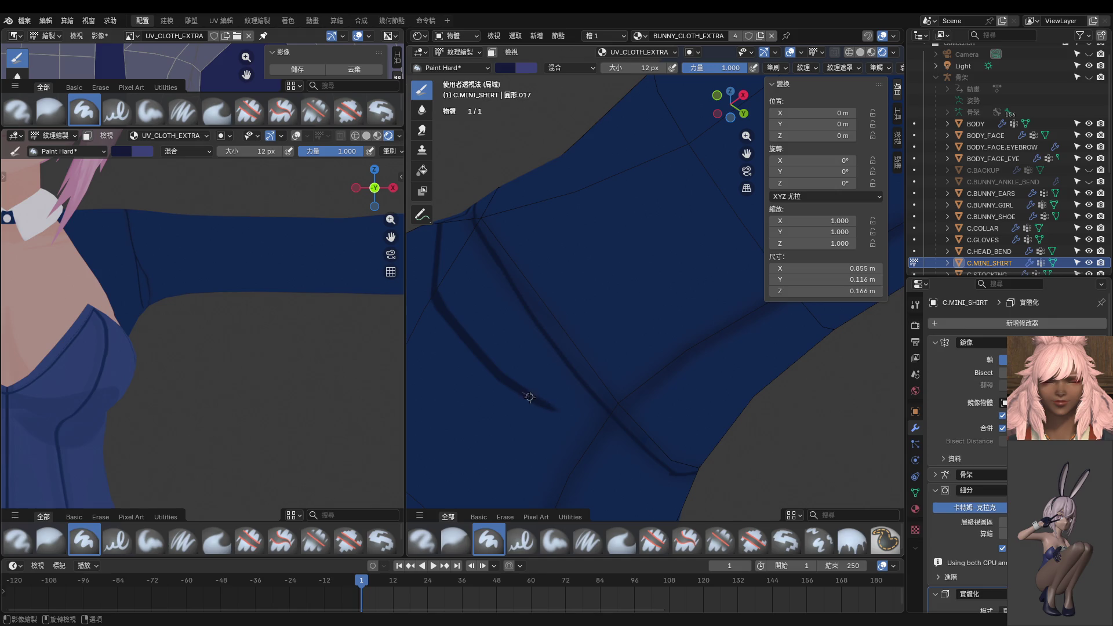
{"action": "left_click_drag", "start_coordinate": [529, 396], "coordinate": [649, 422]}
{"action": "mouse_move", "coordinate": [578, 394]}
{"action": "middle_mouse_down"}
{"action": "mouse_move", "coordinate": [561, 409]}
{"action": "mouse_move", "coordinate": [487, 311]}
{"action": "mouse_move", "coordinate": [506, 342]}
{"action": "mouse_move", "coordinate": [450, 350]}
{"action": "mouse_move", "coordinate": [493, 353]}
{"action": "mouse_move", "coordinate": [533, 305]}
{"action": "middle_mouse_up"}
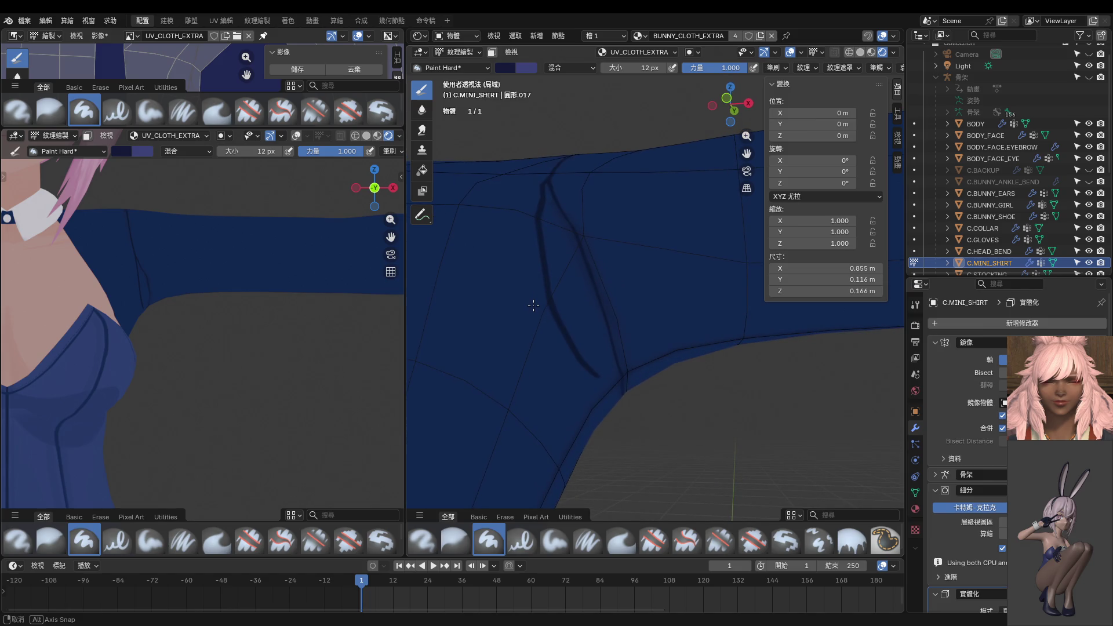
In Edit Mode, select the underarm seam edge loop and set its Mean Crease to 1.
{"action": "key", "text": "Tab"}
{"action": "left_click", "coordinate": [589, 316]}
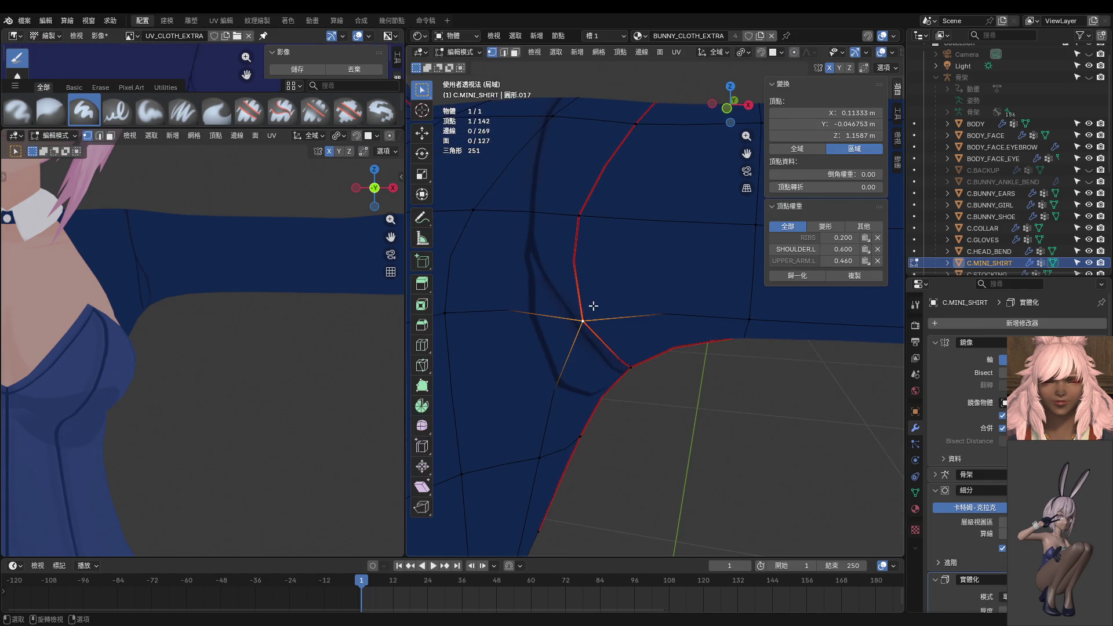
{"action": "left_click", "coordinate": [592, 191], "text": "alt"}
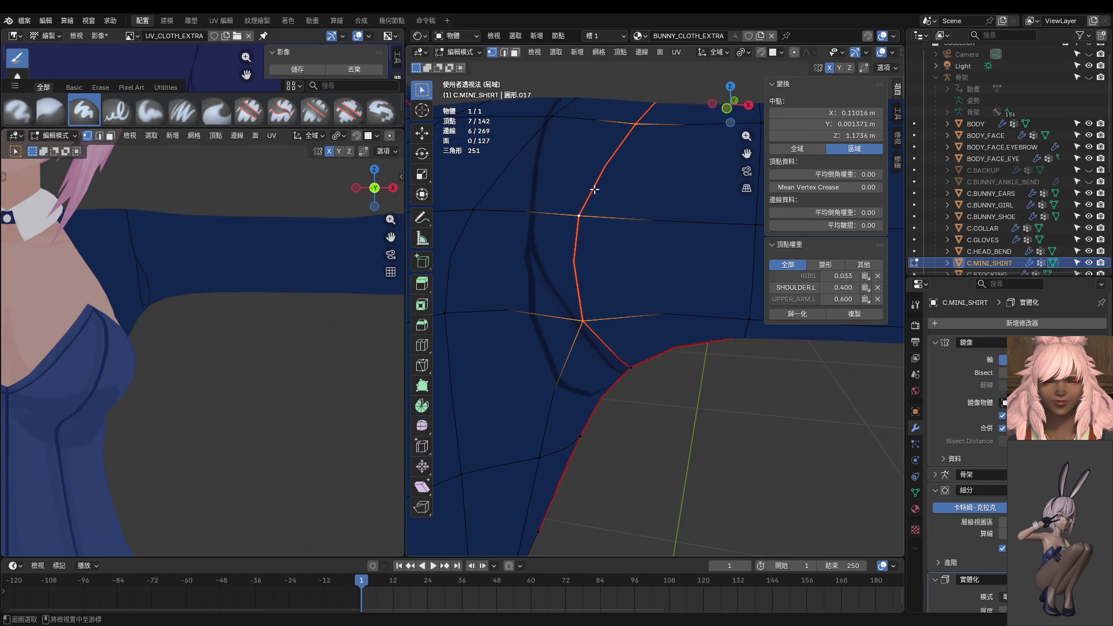
{"action": "left_click", "coordinate": [852, 225]}
{"action": "type", "text": "1"}
{"action": "key", "text": "Return"}
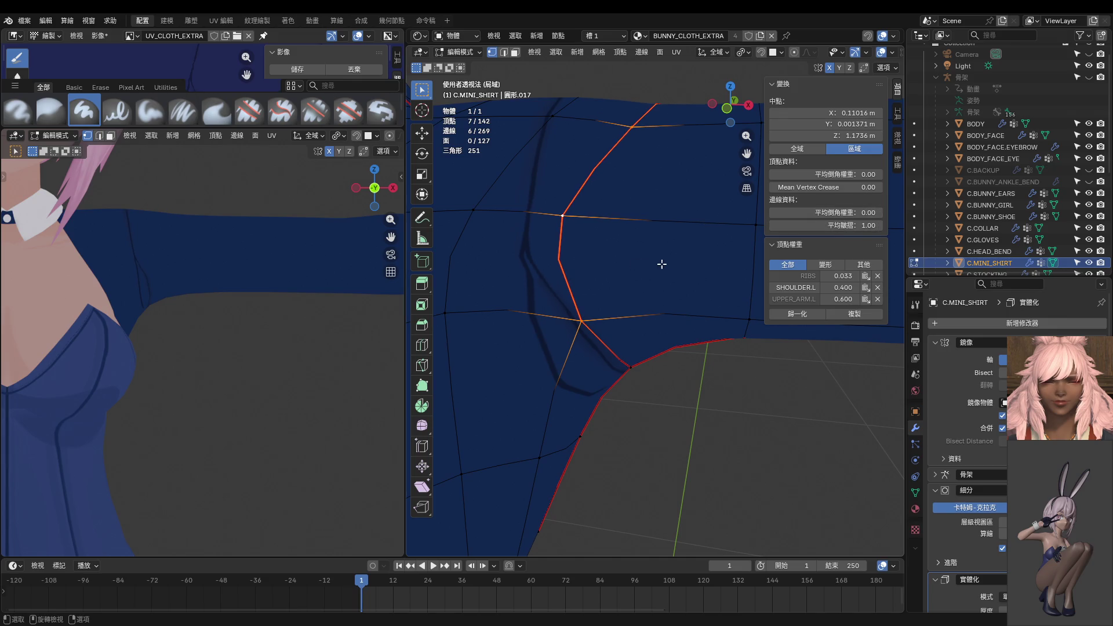
Select single edges near the shoulder and set their crease to 1.00.
{"action": "mouse_move", "coordinate": [662, 264]}
{"action": "middle_mouse_down"}
{"action": "mouse_move", "coordinate": [606, 181]}
{"action": "mouse_move", "coordinate": [589, 235]}
{"action": "mouse_move", "coordinate": [569, 219]}
{"action": "mouse_move", "coordinate": [609, 235]}
{"action": "mouse_move", "coordinate": [604, 265]}
{"action": "mouse_move", "coordinate": [541, 214]}
{"action": "middle_mouse_up"}
{"action": "left_click", "coordinate": [542, 214], "text": "ctrl"}
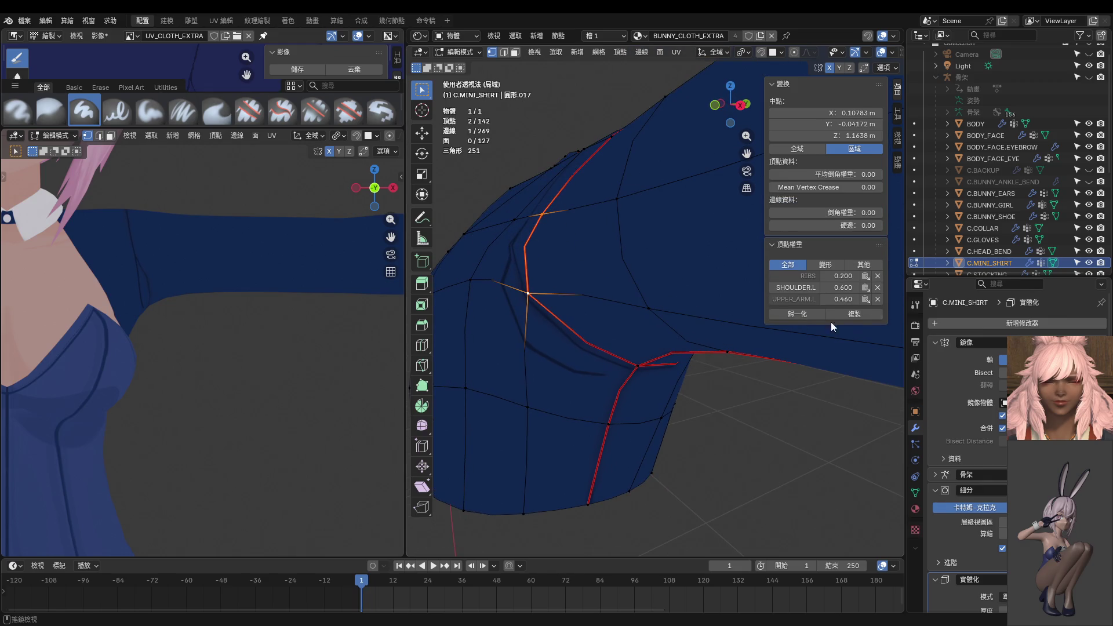
{"action": "left_click_drag", "start_coordinate": [839, 225], "coordinate": [826, 225]}
{"action": "middle_click_drag", "start_coordinate": [594, 261], "coordinate": [494, 279]}
{"action": "left_click", "coordinate": [450, 279]}
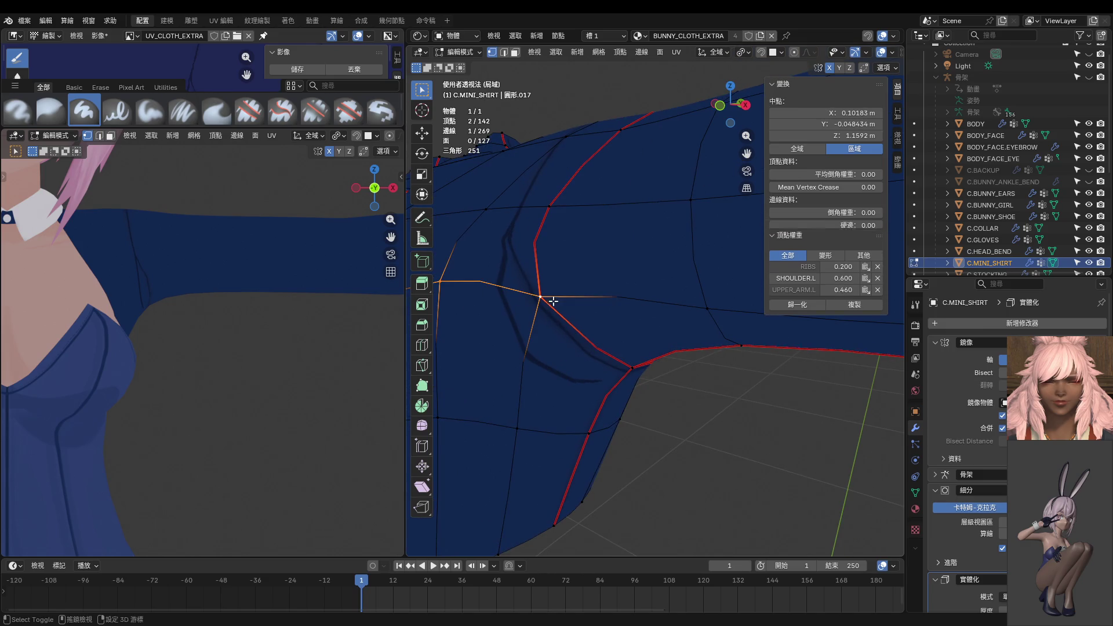
{"action": "mouse_move", "coordinate": [839, 225]}
{"action": "left_mouse_down"}
{"action": "mouse_move", "coordinate": [859, 225]}
{"action": "mouse_move", "coordinate": [817, 225]}
{"action": "left_mouse_up"}
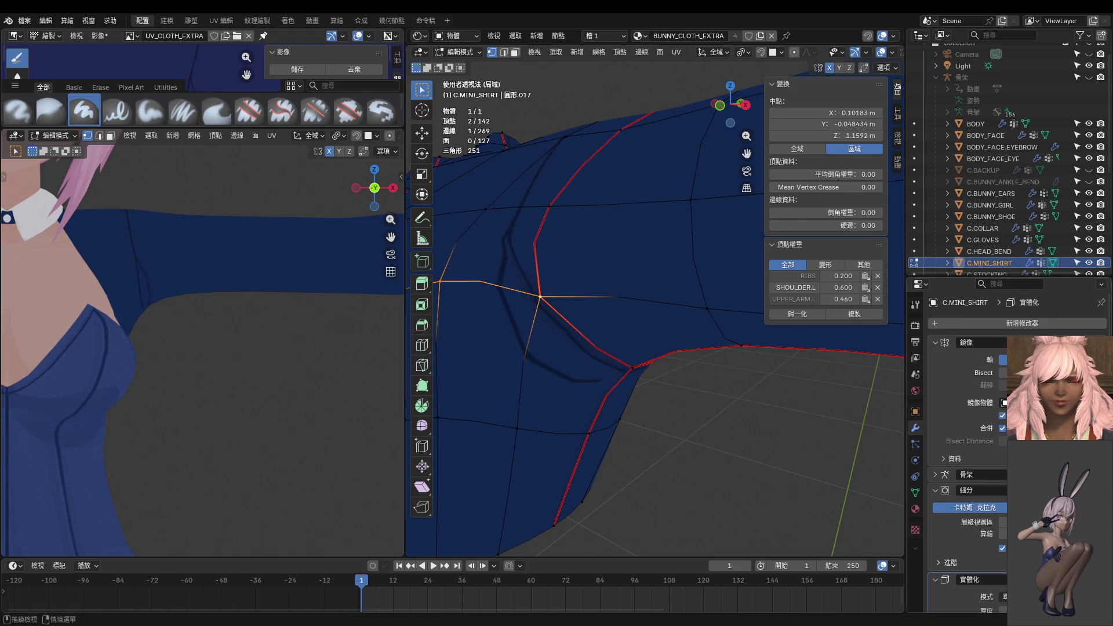
Offset a shoulder vertex with Alt+S and slide it along its edge, finally by 0.148.
{"action": "mouse_move", "coordinate": [522, 290]}
{"action": "middle_mouse_down"}
{"action": "mouse_move", "coordinate": [510, 258]}
{"action": "mouse_move", "coordinate": [566, 329]}
{"action": "mouse_move", "coordinate": [534, 356]}
{"action": "mouse_move", "coordinate": [544, 370]}
{"action": "mouse_move", "coordinate": [530, 246]}
{"action": "middle_mouse_up"}
{"action": "left_click", "coordinate": [509, 211]}
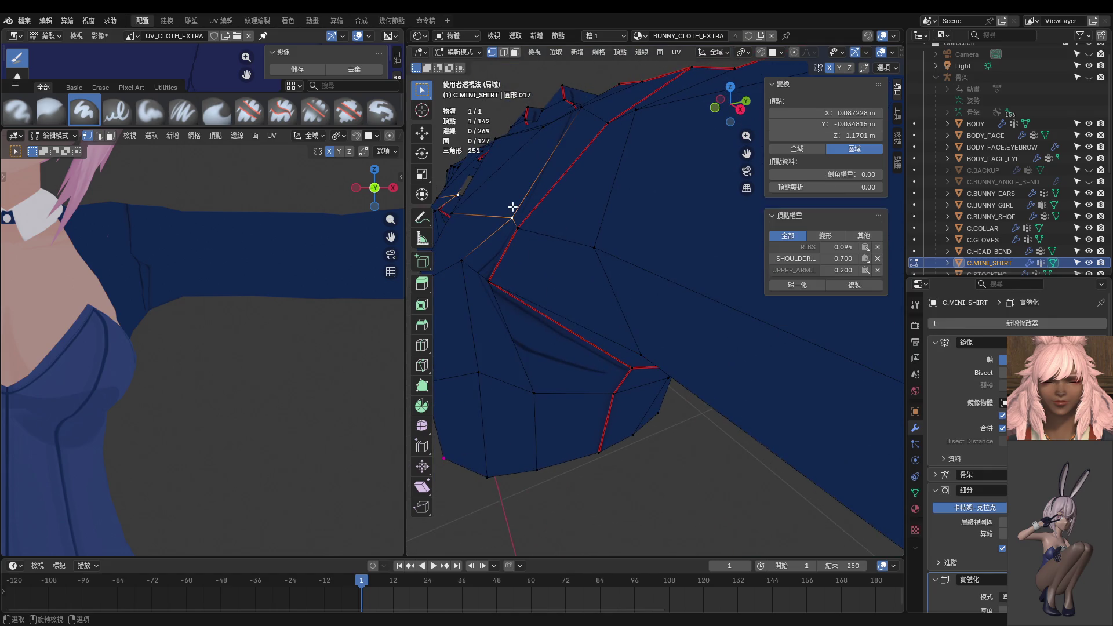
{"action": "key", "text": "alt+s"}
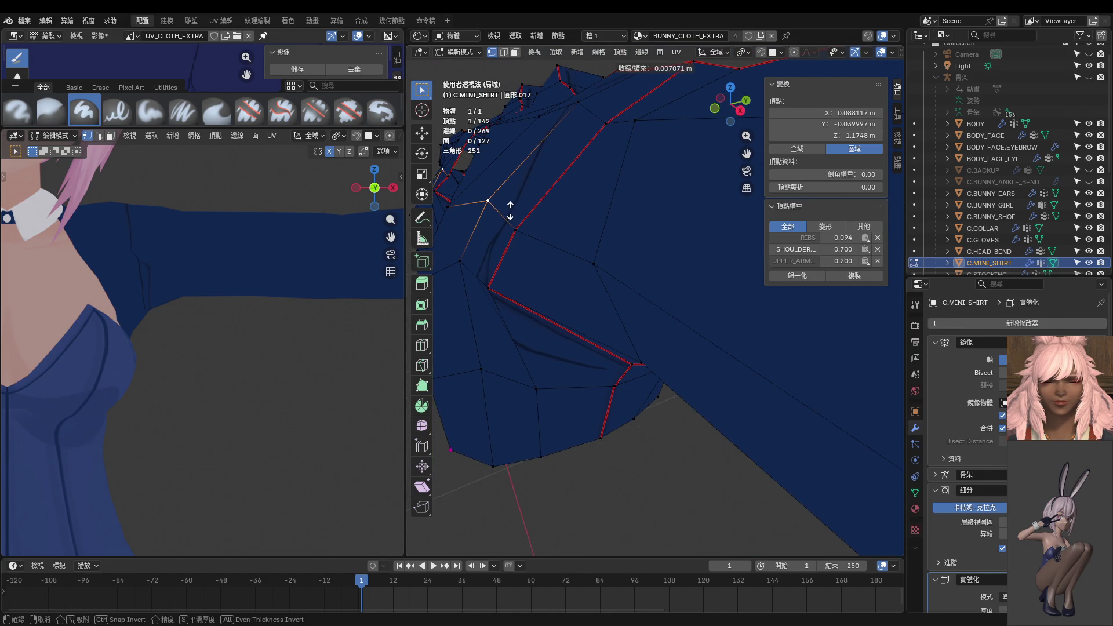
{"action": "left_click", "coordinate": [510, 211]}
{"action": "key", "text": "g"}
{"action": "key", "text": "g"}
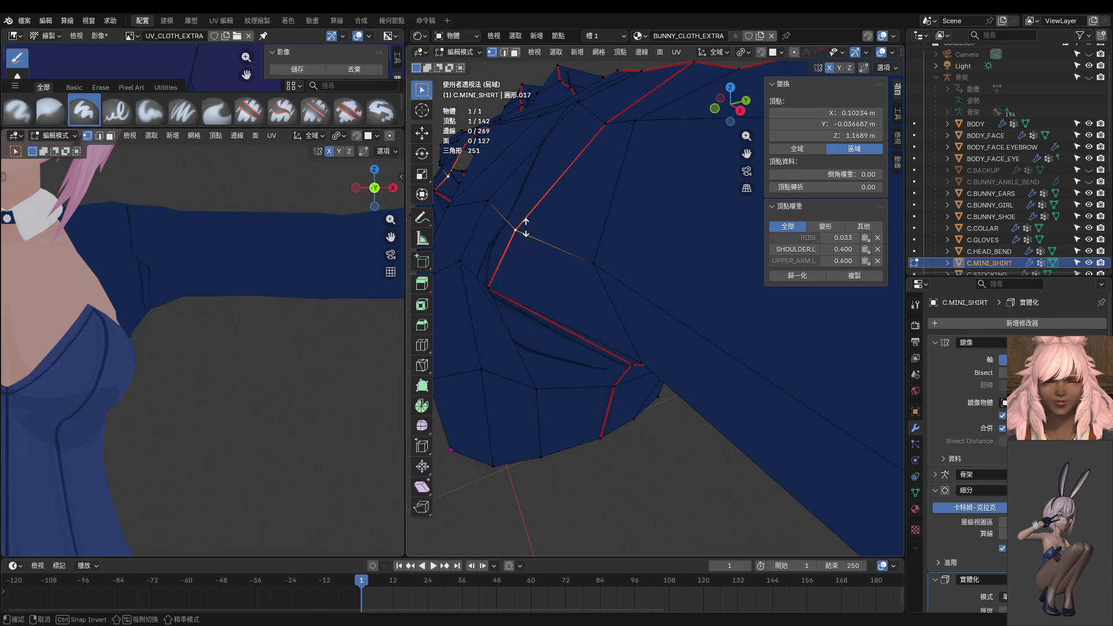
{"action": "left_click", "coordinate": [530, 213]}
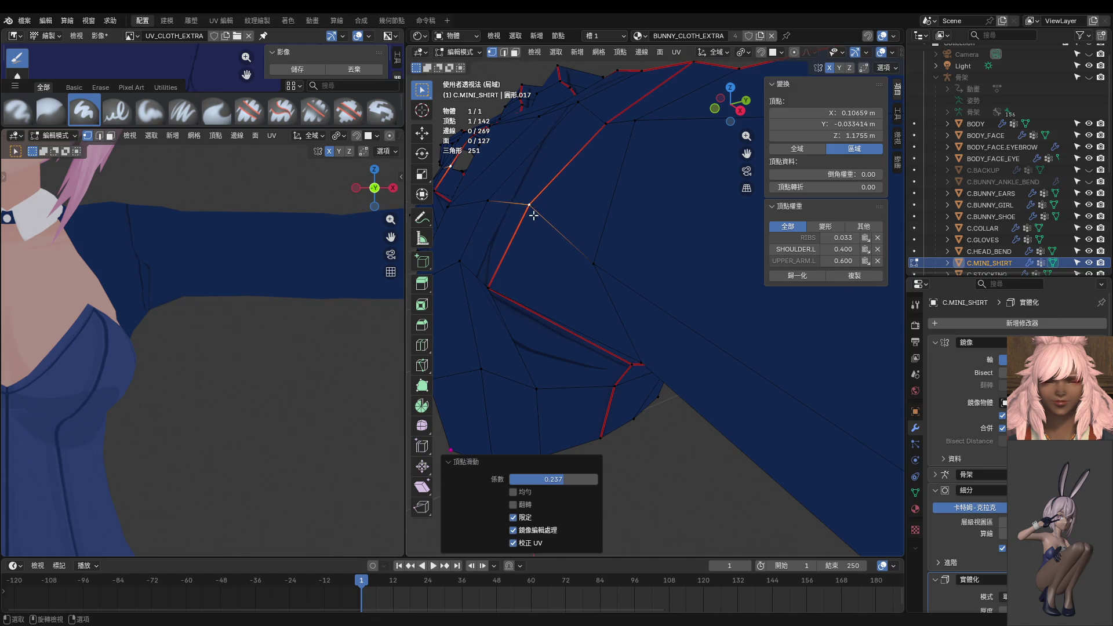
{"action": "mouse_move", "coordinate": [530, 211]}
{"action": "middle_mouse_down"}
{"action": "mouse_move", "coordinate": [631, 232]}
{"action": "mouse_move", "coordinate": [618, 170]}
{"action": "mouse_move", "coordinate": [579, 169]}
{"action": "mouse_move", "coordinate": [551, 218]}
{"action": "mouse_move", "coordinate": [566, 306]}
{"action": "mouse_move", "coordinate": [611, 350]}
{"action": "mouse_move", "coordinate": [640, 312]}
{"action": "middle_mouse_up"}
{"action": "key", "text": "g"}
{"action": "key", "text": "g"}
{"action": "left_click", "coordinate": [558, 243]}
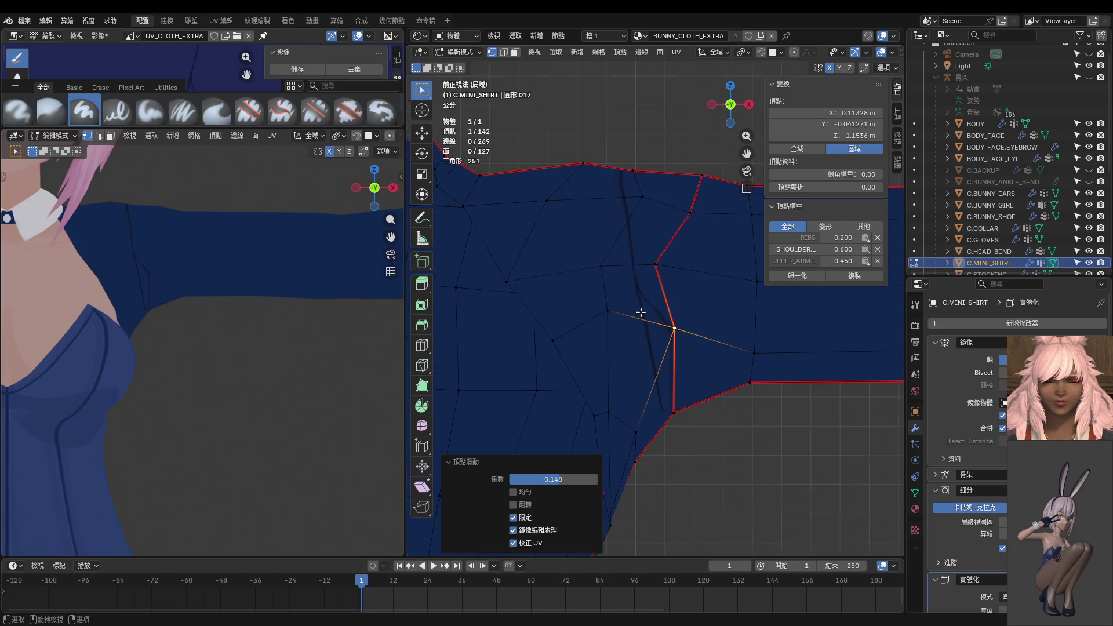
In Edit Mode, nudge four vertices along the underarm seam and fold into new positions.
{"action": "left_click", "coordinate": [658, 263]}
{"action": "key", "text": "g"}
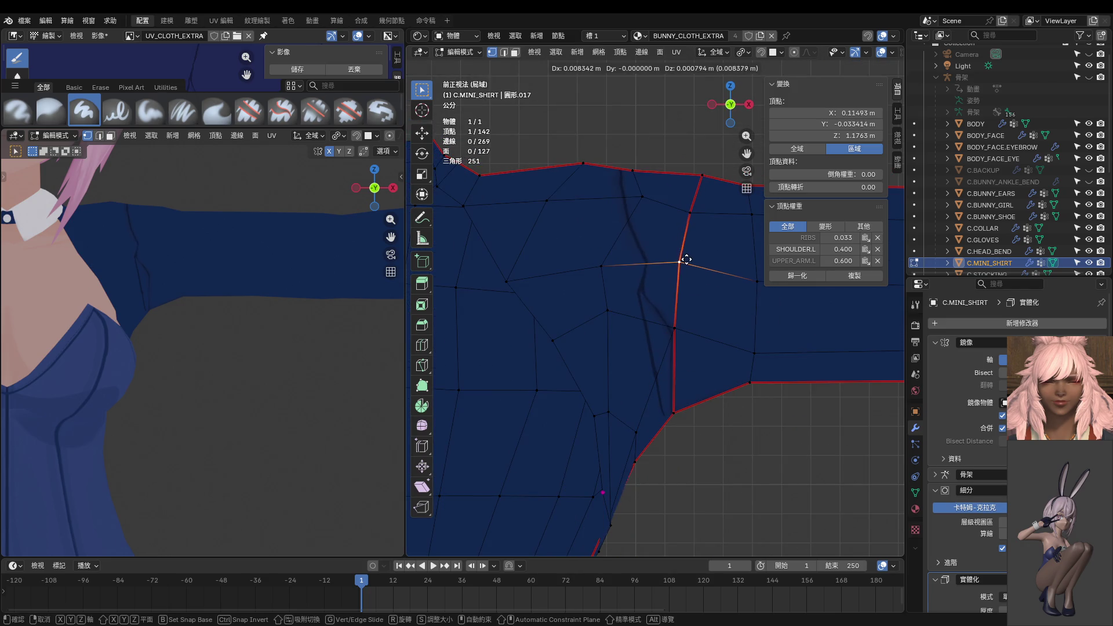
{"action": "left_click", "coordinate": [684, 258]}
{"action": "left_click", "coordinate": [690, 209]}
{"action": "key", "text": "g"}
{"action": "left_click", "coordinate": [692, 204]}
{"action": "left_click", "coordinate": [642, 197]}
{"action": "key", "text": "g"}
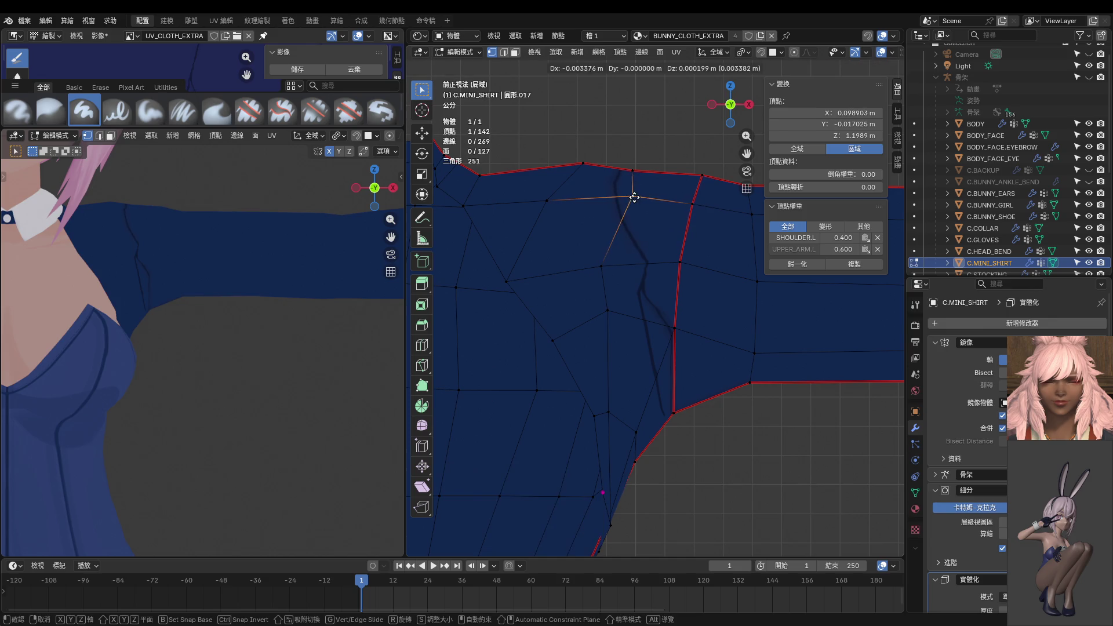
{"action": "left_click", "coordinate": [631, 194]}
{"action": "left_click", "coordinate": [681, 262]}
{"action": "key", "text": "g"}
{"action": "left_click", "coordinate": [678, 264]}
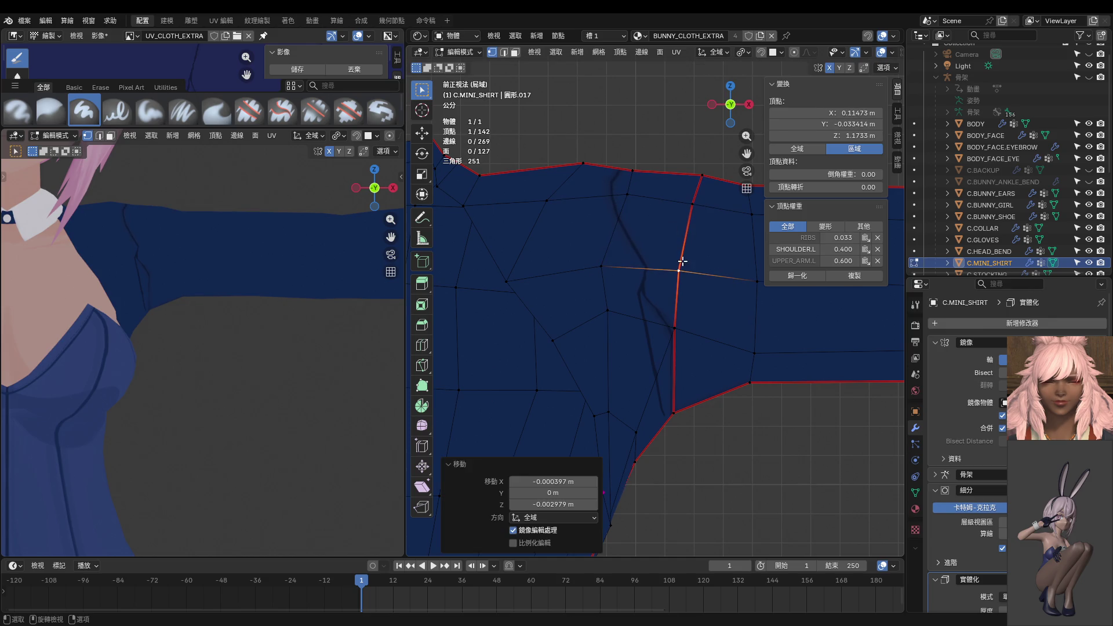
{"action": "middle_click_drag", "start_coordinate": [678, 263], "coordinate": [663, 288], "text": "shift"}
Move a lower seam vertex down, then pull it back up into place.
{"action": "left_click", "coordinate": [637, 298]}
{"action": "key", "text": "g"}
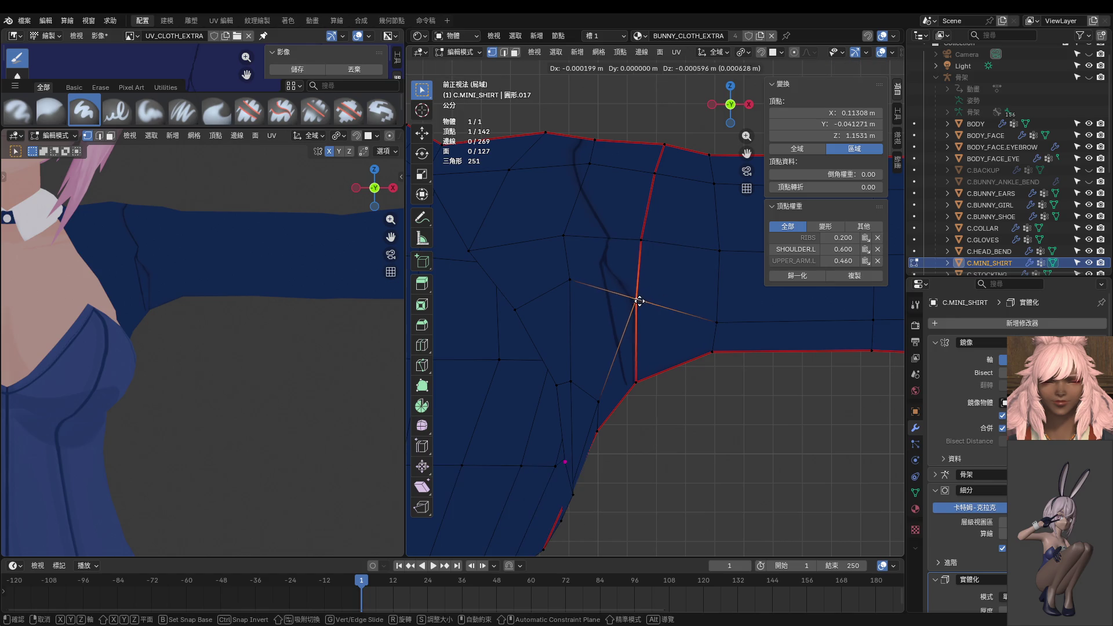
{"action": "left_click", "coordinate": [636, 303]}
{"action": "key", "text": "g"}
{"action": "left_click", "coordinate": [639, 242]}
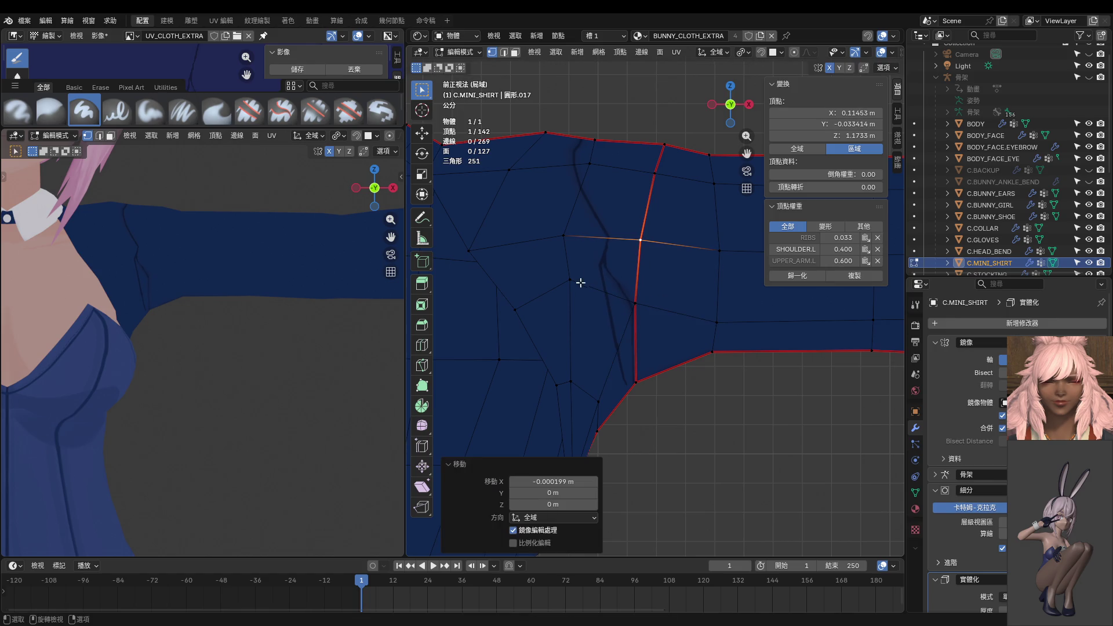
Reposition the inner underarm fold vertex through several adjustments, then return to Texture Paint.
{"action": "left_click", "coordinate": [570, 283]}
{"action": "key", "text": "g"}
{"action": "left_click", "coordinate": [572, 281]}
{"action": "key", "text": "g"}
{"action": "left_click", "coordinate": [584, 242]}
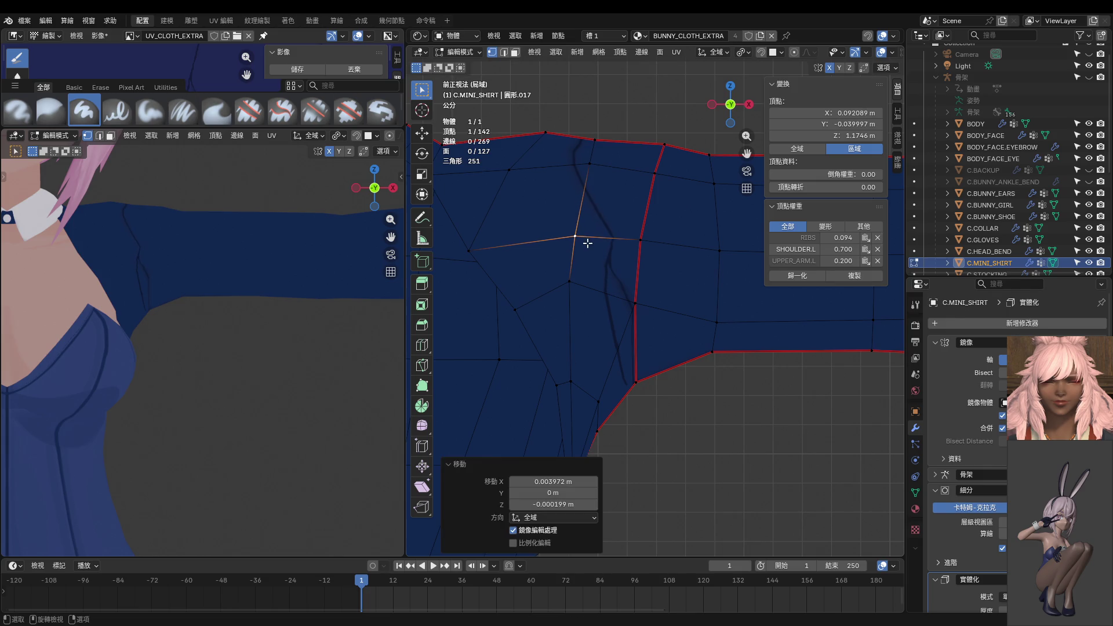
{"action": "key", "text": "g"}
{"action": "left_click", "coordinate": [585, 242]}
{"action": "key", "text": "g"}
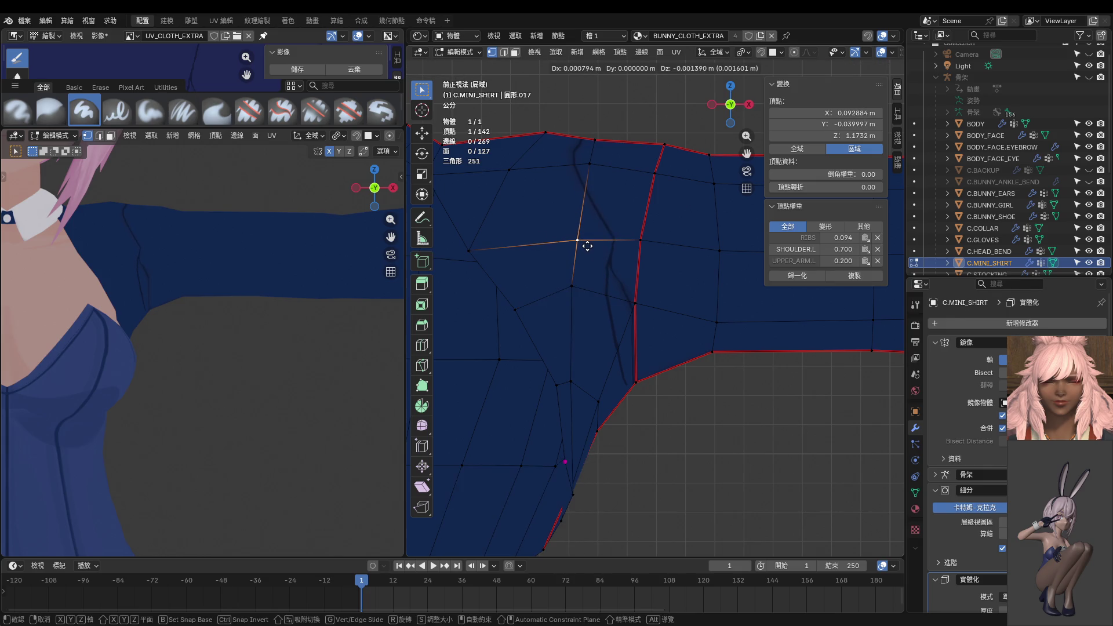
{"action": "left_click", "coordinate": [587, 247]}
{"action": "key", "text": "g"}
{"action": "left_click", "coordinate": [587, 280]}
{"action": "key", "text": "g"}
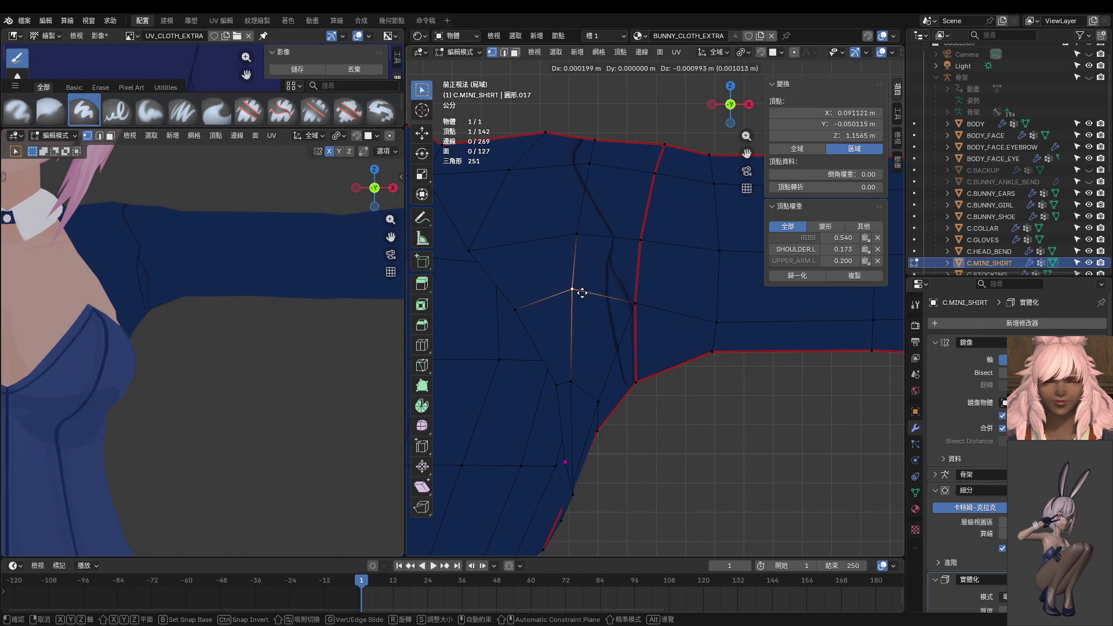
{"action": "left_click", "coordinate": [607, 294]}
{"action": "mouse_move", "coordinate": [607, 293]}
{"action": "middle_mouse_down", "text": "shift"}
{"action": "mouse_move", "coordinate": [703, 347]}
{"action": "mouse_move", "coordinate": [632, 306]}
{"action": "middle_mouse_up", "text": "shift"}
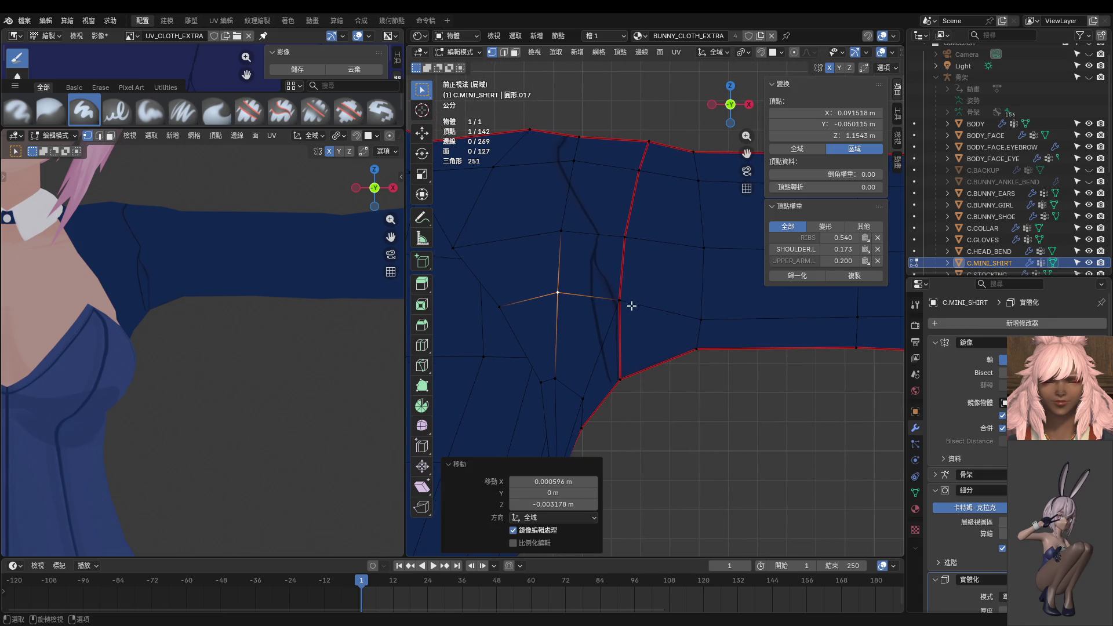
{"action": "key", "text": "Tab"}
{"action": "mouse_move", "coordinate": [705, 280]}
{"action": "middle_mouse_down"}
{"action": "mouse_move", "coordinate": [640, 275]}
{"action": "mouse_move", "coordinate": [660, 319]}
{"action": "middle_mouse_up"}
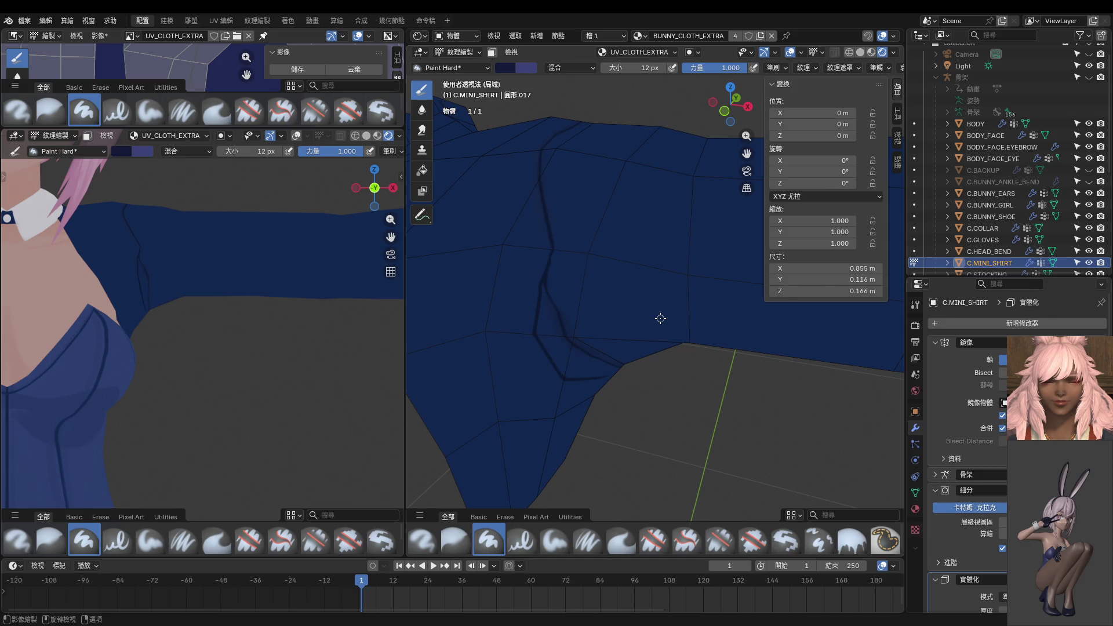
From the front view, shift the shoulder-edge vertex slightly left, then resume Texture Paint.
{"action": "key", "text": "KP_1"}
{"action": "middle_click_drag", "start_coordinate": [601, 186], "coordinate": [614, 249], "text": "shift"}
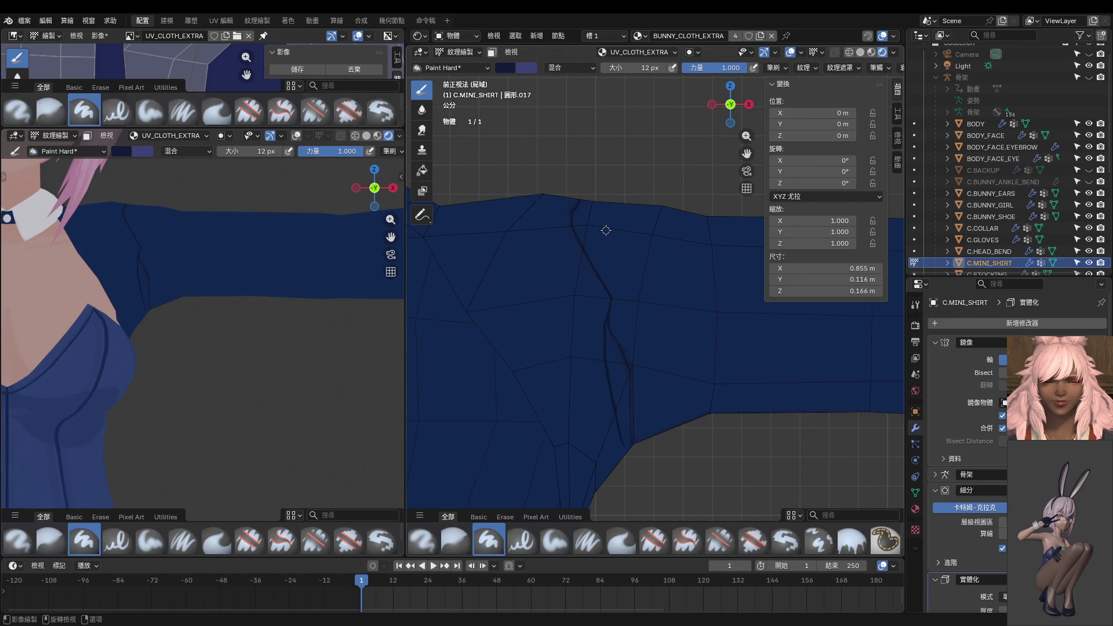
{"action": "key", "text": "Tab"}
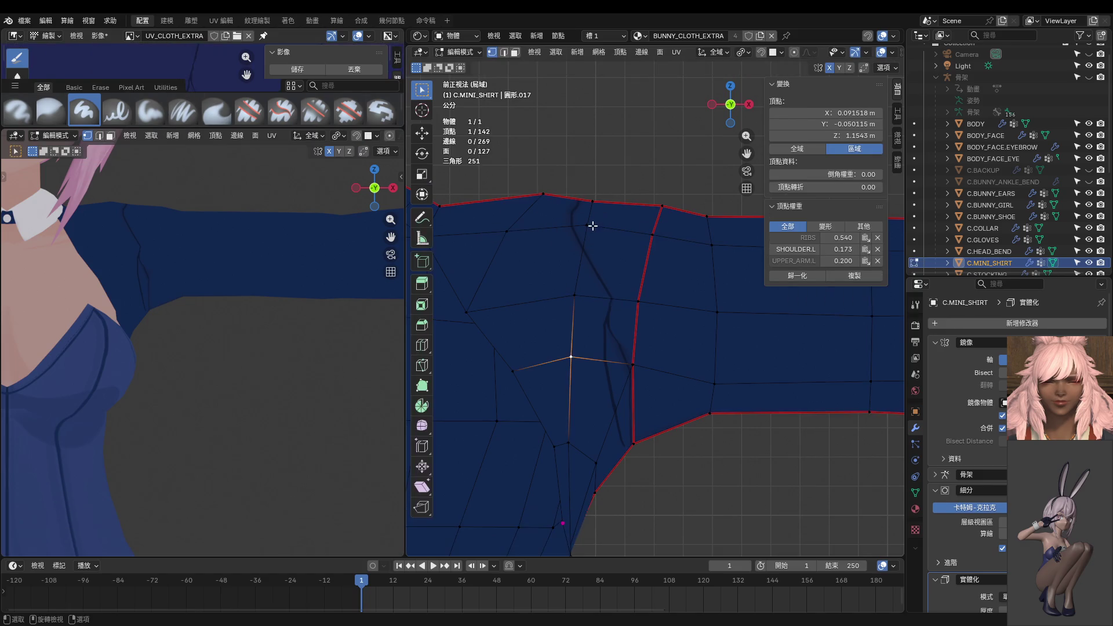
{"action": "left_click", "coordinate": [595, 225]}
{"action": "key", "text": "g"}
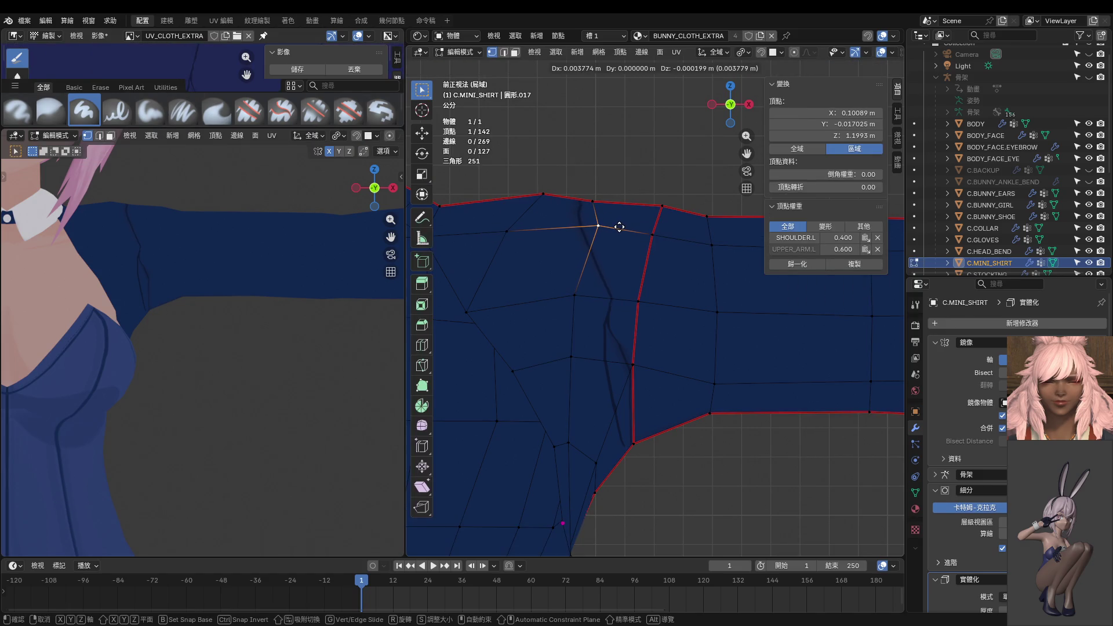
{"action": "left_click", "coordinate": [602, 231]}
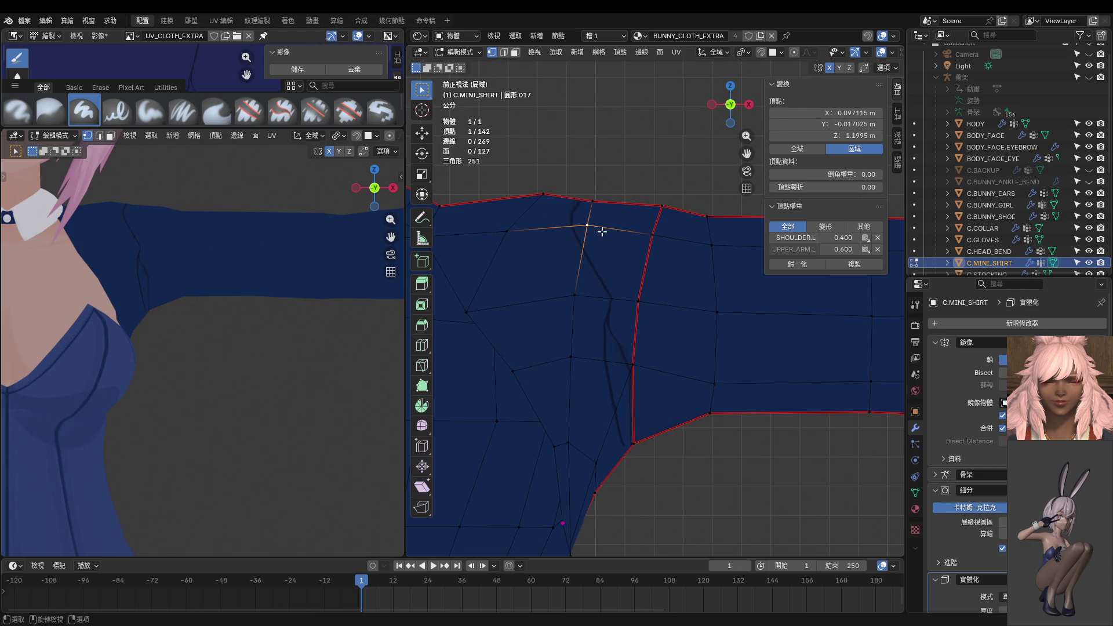
{"action": "key", "text": "ctrl+Tab"}
{"action": "left_click", "coordinate": [606, 195]}
Sample the dark colour, set the brush to 8 px, and paint fold lines down the shoulder crease.
{"action": "key", "text": "s"}
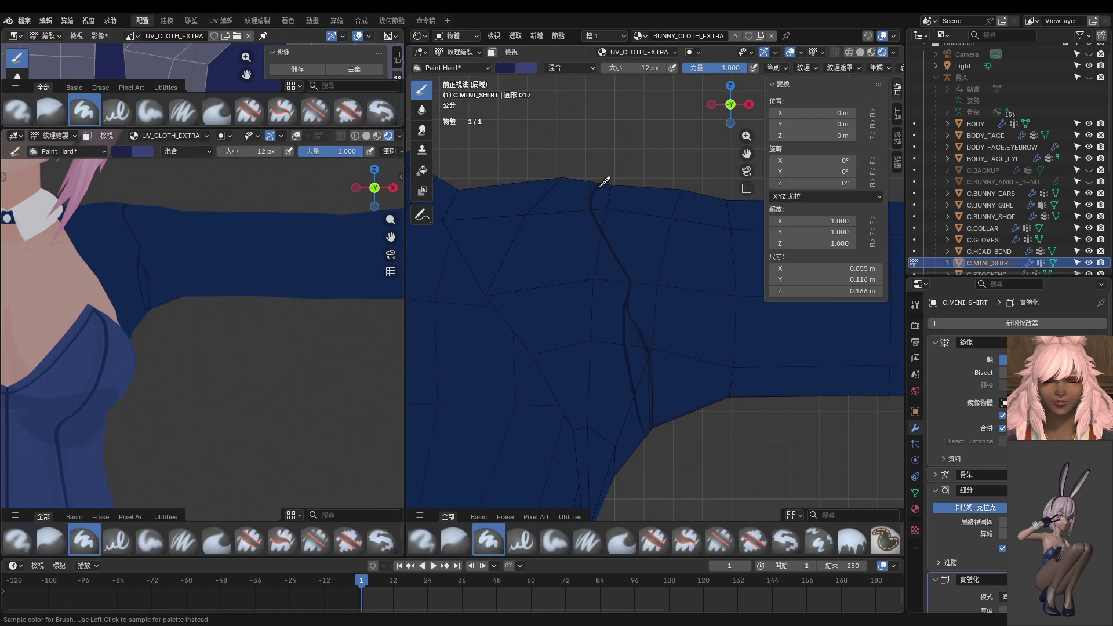
{"action": "key", "text": "f"}
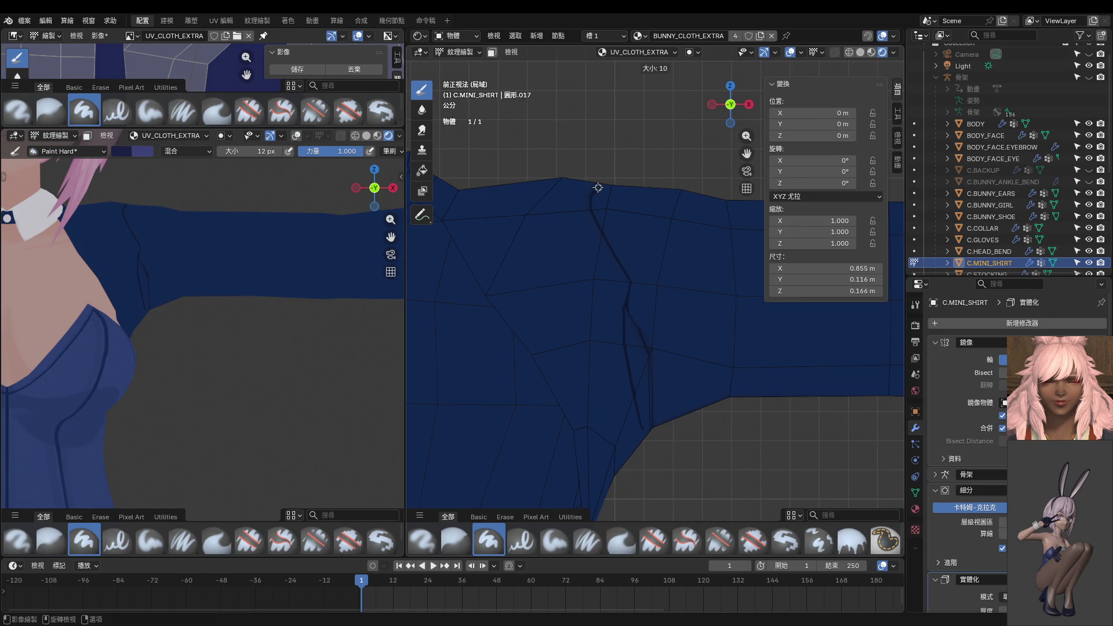
{"action": "left_click", "coordinate": [597, 187]}
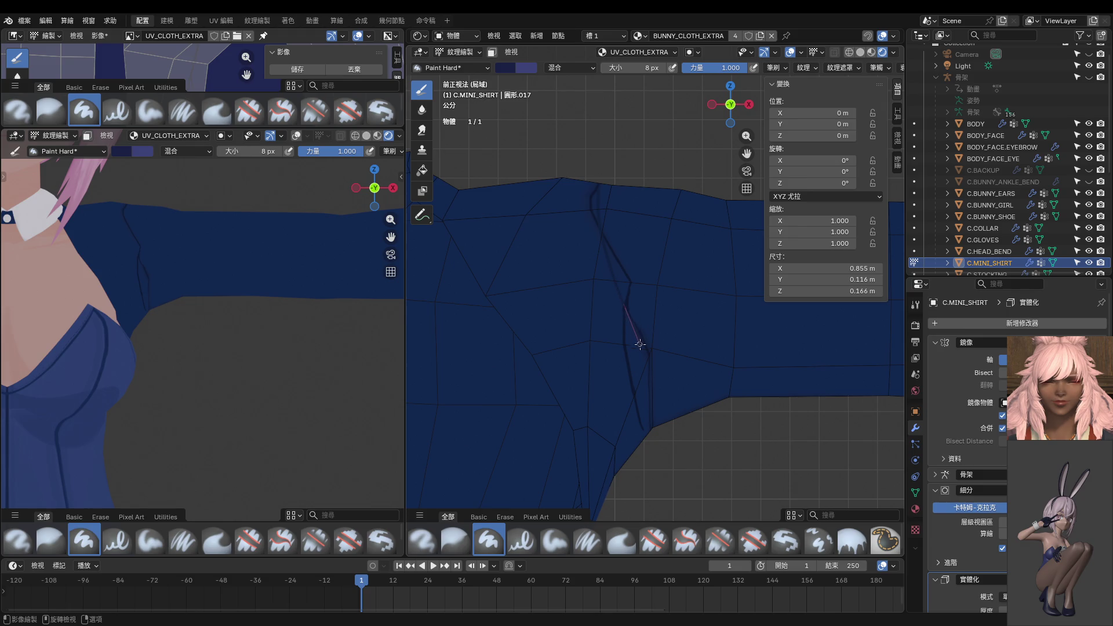
{"action": "left_click_drag", "start_coordinate": [648, 363], "coordinate": [648, 363]}
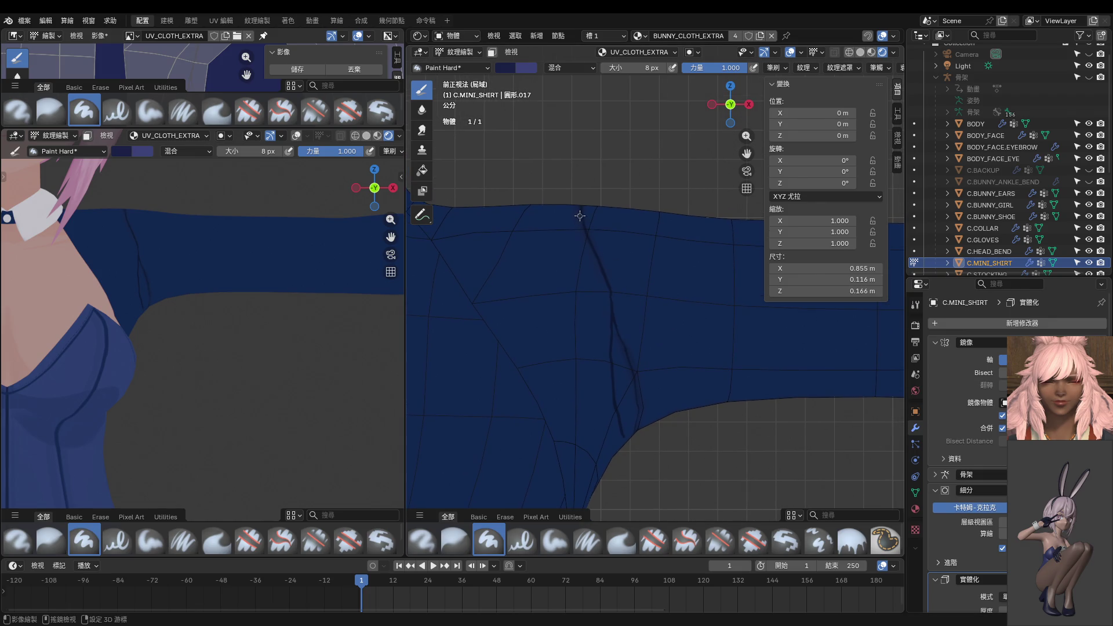
{"action": "left_click_drag", "start_coordinate": [584, 242], "coordinate": [584, 242]}
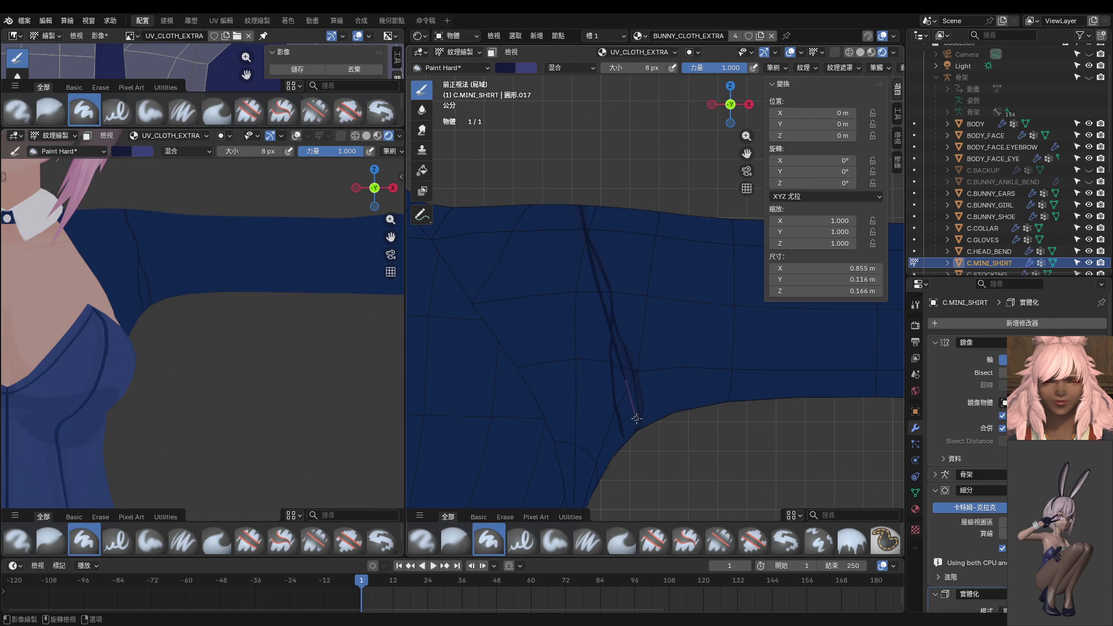
{"action": "middle_click_drag", "start_coordinate": [646, 455], "coordinate": [609, 397]}
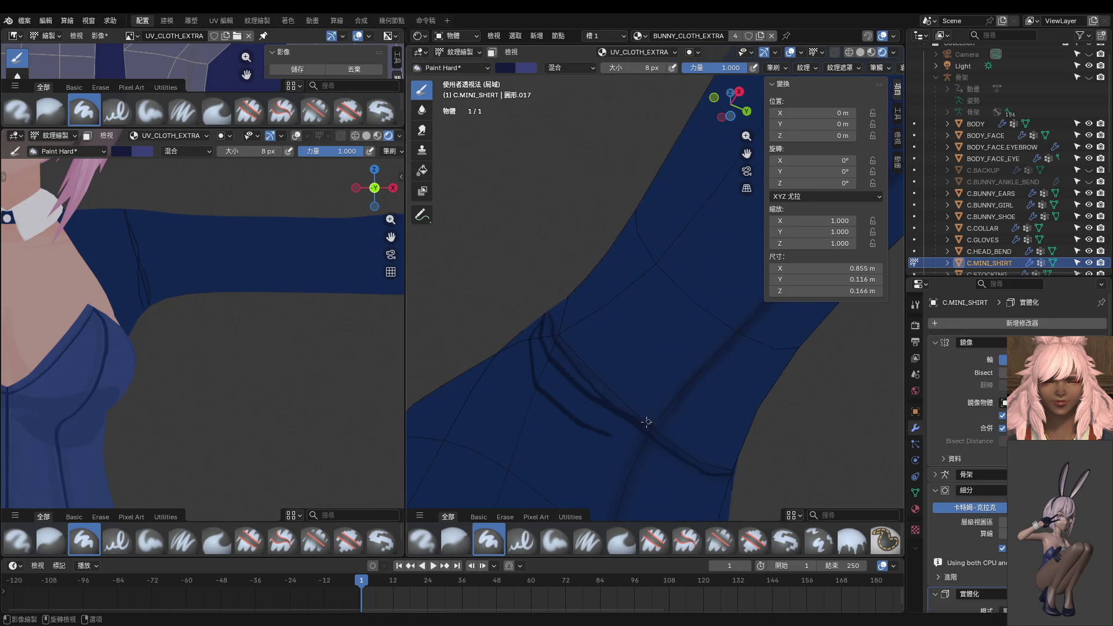
With a 52 px brush in front view, paint blue over the stray dark shoulder lines.
{"action": "middle_click_drag", "start_coordinate": [619, 402], "coordinate": [591, 442]}
{"action": "key", "text": "f"}
{"action": "left_click", "coordinate": [571, 447]}
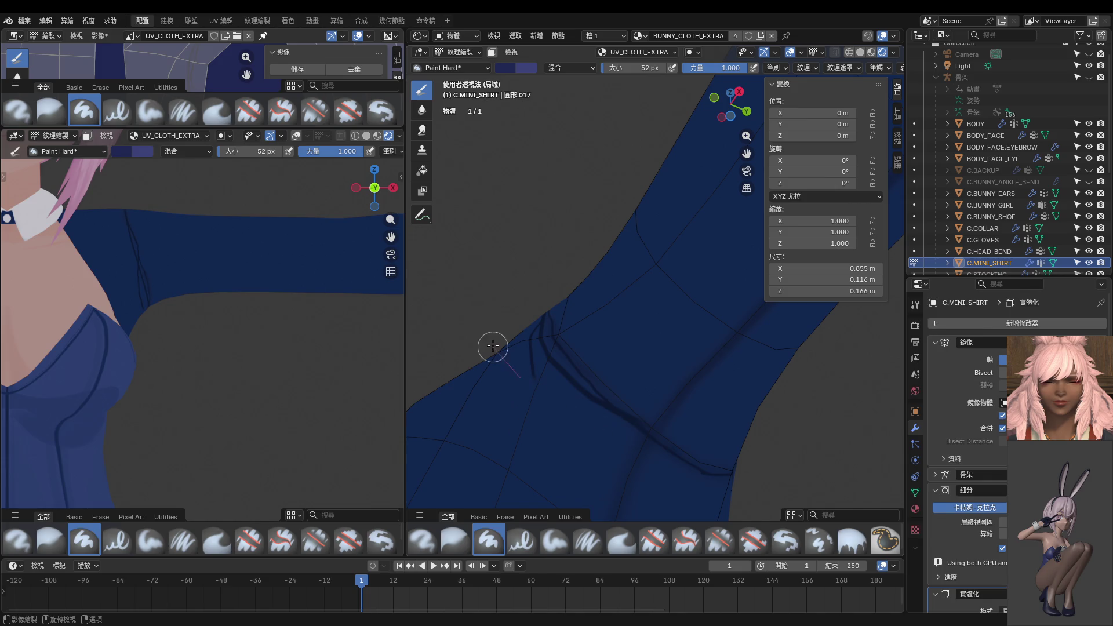
{"action": "middle_click_drag", "start_coordinate": [490, 342], "coordinate": [569, 423]}
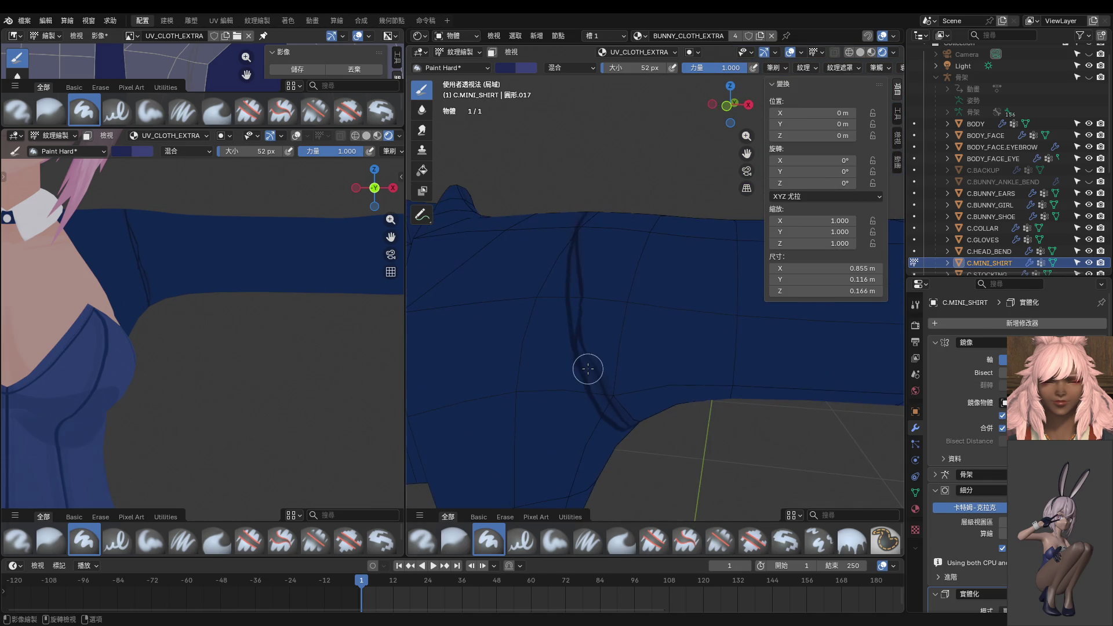
{"action": "middle_click_drag", "start_coordinate": [522, 269], "coordinate": [552, 345]}
{"action": "key", "text": "KP_1"}
{"action": "scroll", "coordinate": [604, 316], "scroll_direction": "up", "scroll_amount": 2}
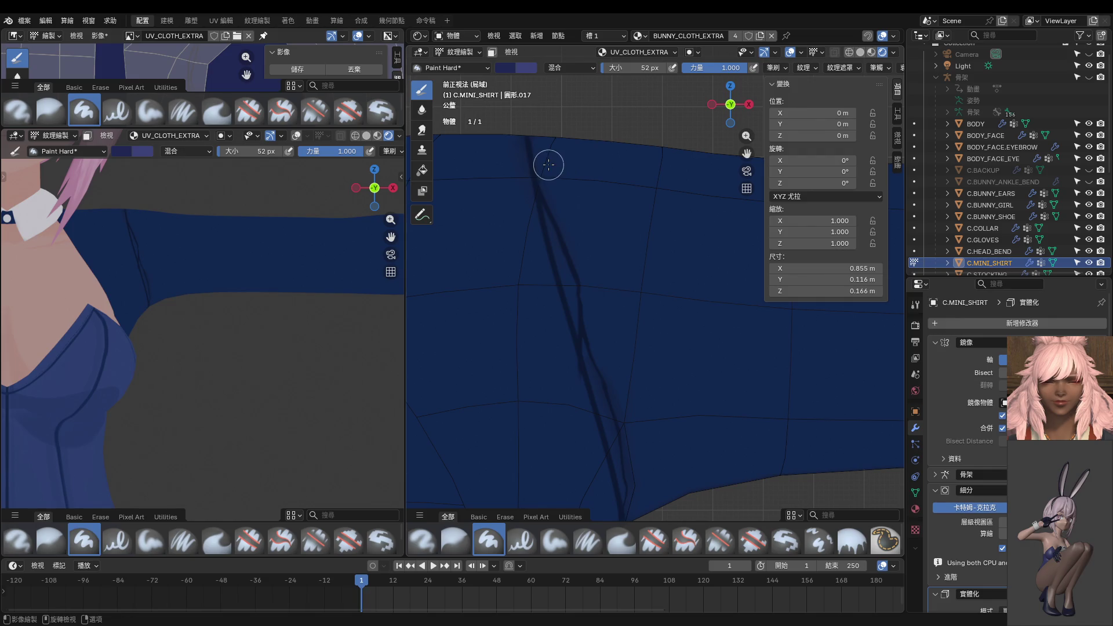
{"action": "mouse_move", "coordinate": [547, 157]}
{"action": "left_mouse_down"}
{"action": "mouse_move", "coordinate": [566, 266]}
{"action": "mouse_move", "coordinate": [641, 457]}
{"action": "mouse_move", "coordinate": [576, 305]}
{"action": "mouse_move", "coordinate": [639, 429]}
{"action": "mouse_move", "coordinate": [586, 320]}
{"action": "mouse_move", "coordinate": [632, 412]}
{"action": "mouse_move", "coordinate": [587, 323]}
{"action": "mouse_move", "coordinate": [618, 422]}
{"action": "left_mouse_up"}
{"action": "middle_click_drag", "start_coordinate": [614, 363], "coordinate": [579, 299], "text": "shift"}
{"action": "mouse_move", "coordinate": [579, 299]}
{"action": "left_mouse_down"}
{"action": "mouse_move", "coordinate": [621, 479]}
{"action": "mouse_move", "coordinate": [544, 306]}
{"action": "mouse_move", "coordinate": [562, 385]}
{"action": "left_mouse_up"}
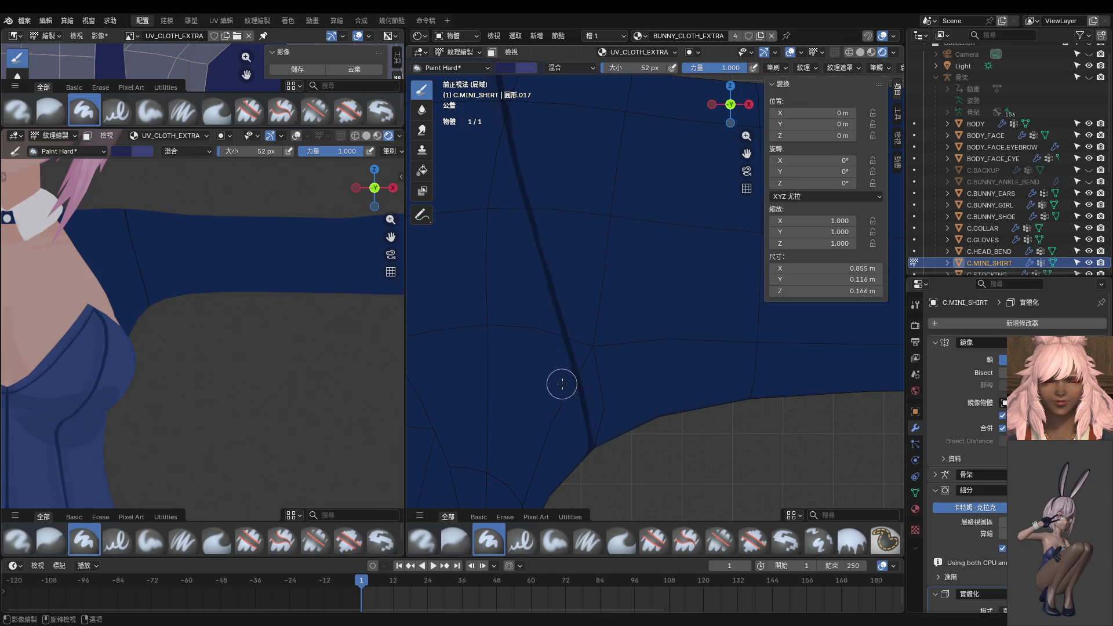
{"action": "mouse_move", "coordinate": [562, 385]}
{"action": "middle_mouse_down"}
{"action": "mouse_move", "coordinate": [581, 367]}
{"action": "mouse_move", "coordinate": [579, 316]}
{"action": "mouse_move", "coordinate": [588, 325]}
{"action": "mouse_move", "coordinate": [579, 353]}
{"action": "mouse_move", "coordinate": [552, 248]}
{"action": "middle_mouse_up"}
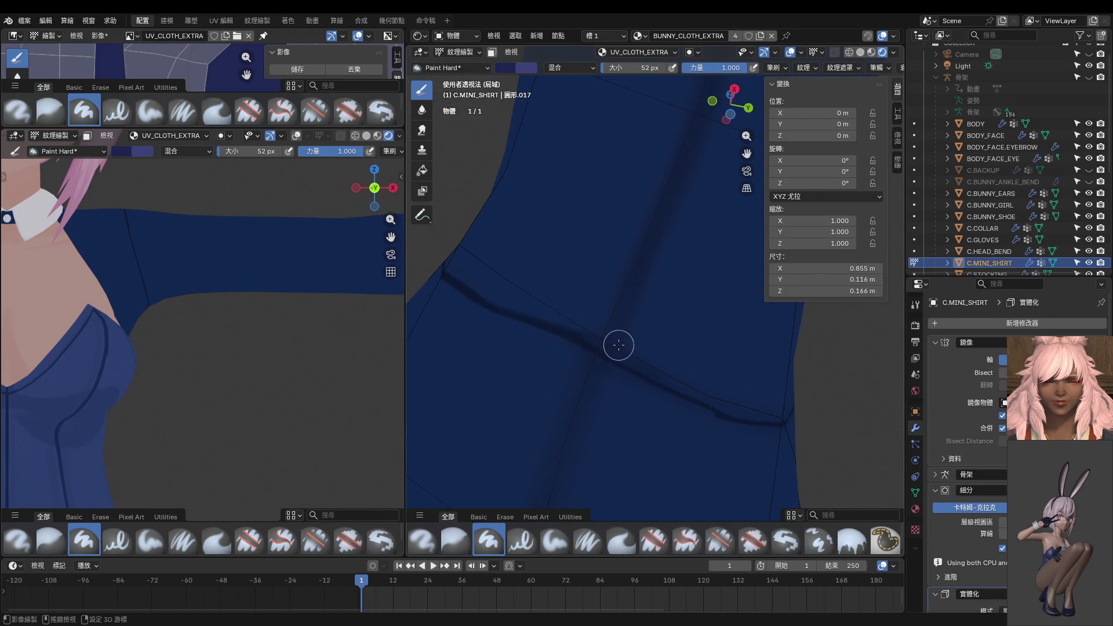
Lower brush strength to 0.442 and paint soft shading along the sleeve crease.
{"action": "mouse_move", "coordinate": [619, 345]}
{"action": "middle_mouse_down"}
{"action": "mouse_move", "coordinate": [621, 325]}
{"action": "mouse_move", "coordinate": [654, 368]}
{"action": "mouse_move", "coordinate": [640, 342]}
{"action": "middle_mouse_up"}
{"action": "key", "text": "shift+f"}
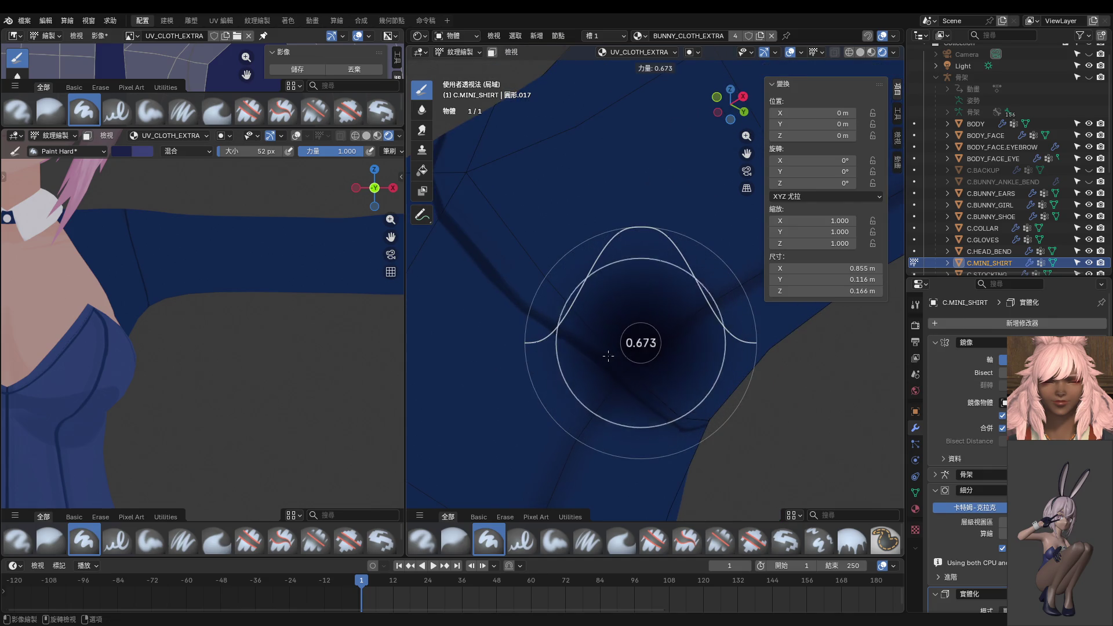
{"action": "left_click", "coordinate": [589, 363]}
{"action": "mouse_move", "coordinate": [603, 354]}
{"action": "left_mouse_down"}
{"action": "mouse_move", "coordinate": [589, 348]}
{"action": "mouse_move", "coordinate": [616, 368]}
{"action": "mouse_move", "coordinate": [511, 292]}
{"action": "left_mouse_up"}
In front view, set brush strength to 0.291 and brush size to 24, then 32 px.
{"action": "middle_click_drag", "start_coordinate": [512, 291], "coordinate": [572, 306]}
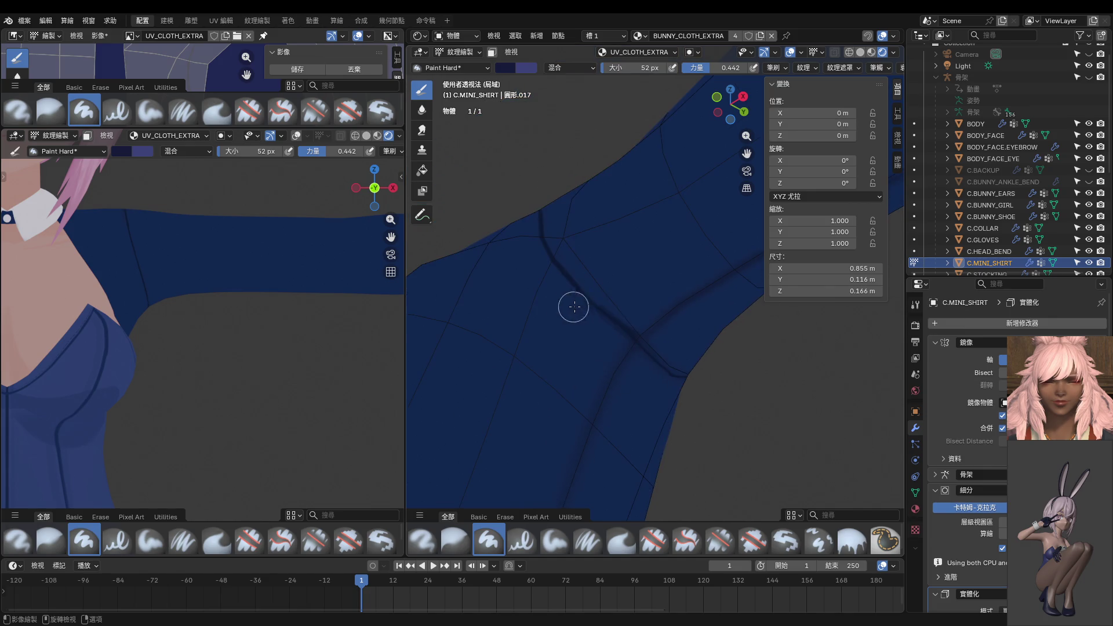
{"action": "key", "text": "KP_1"}
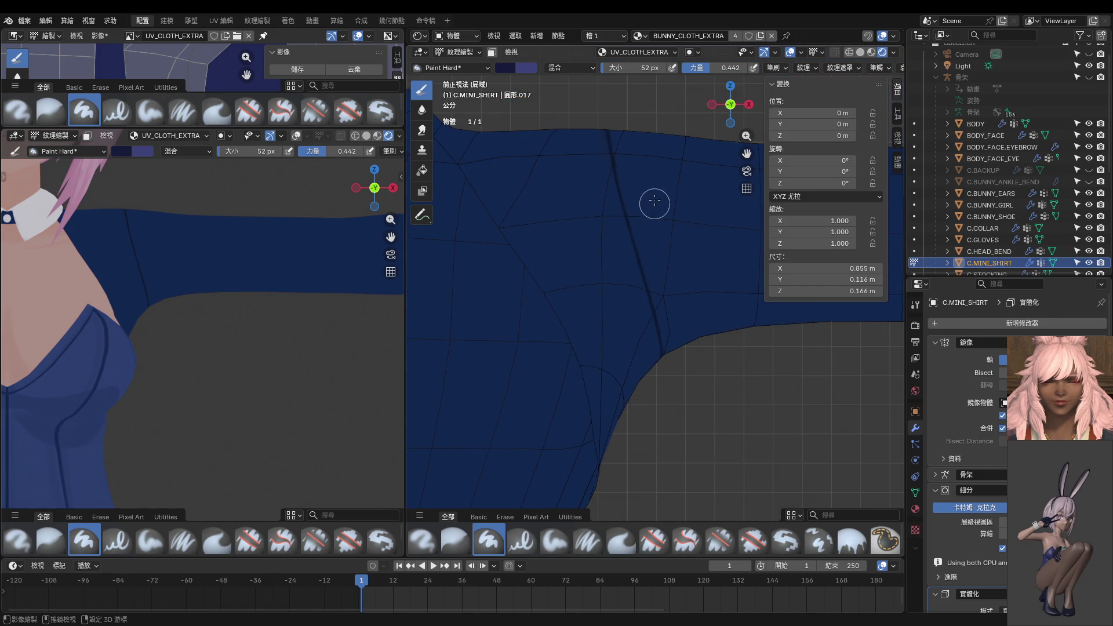
{"action": "key", "text": "shift+f"}
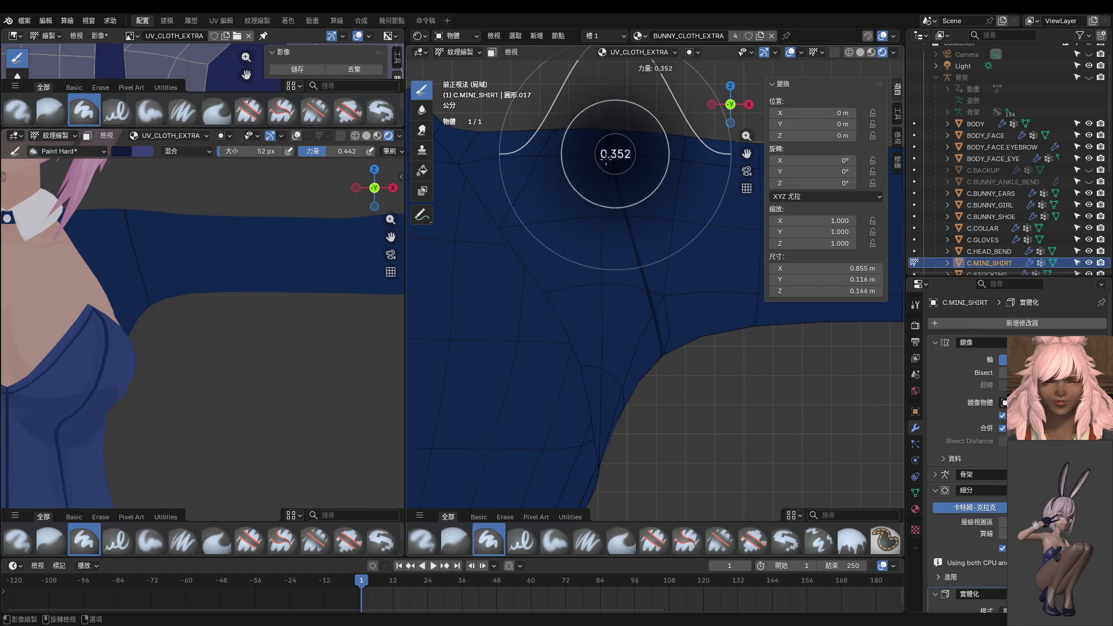
{"action": "left_click", "coordinate": [608, 138]}
{"action": "key", "text": "f"}
{"action": "left_click", "coordinate": [606, 134]}
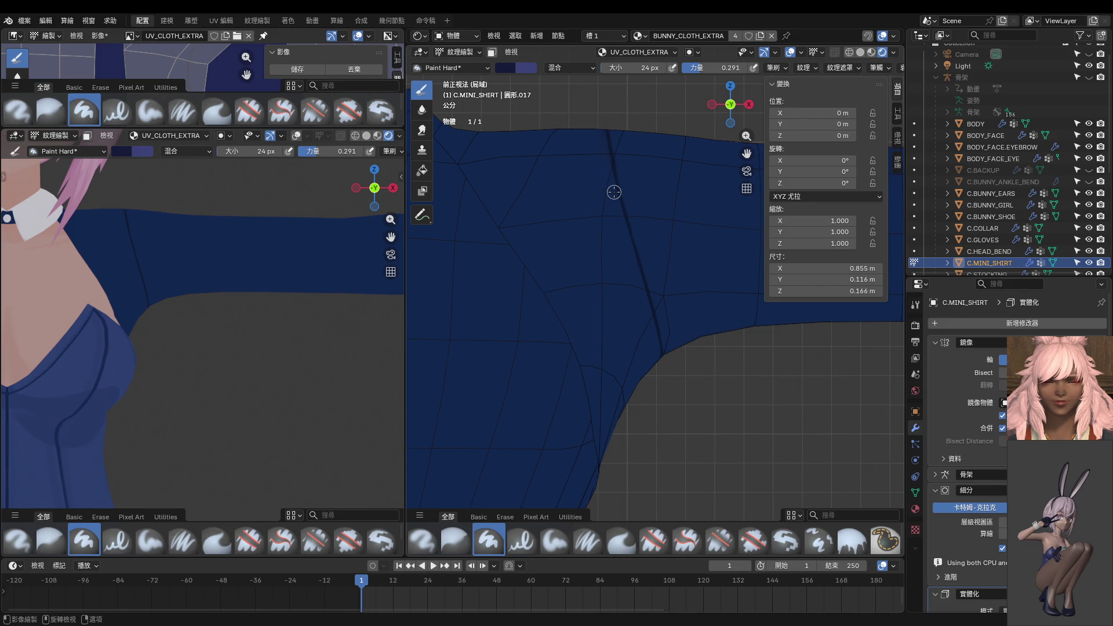
{"action": "key", "text": "bracketright"}
{"action": "key", "text": "bracketright"}
{"action": "key", "text": "bracketright"}
Paint dark strokes down the shoulder seam from its top toward the bottom.
{"action": "left_click_drag", "start_coordinate": [607, 136], "coordinate": [612, 161]}
{"action": "left_click_drag", "start_coordinate": [625, 223], "coordinate": [643, 273]}
{"action": "left_click_drag", "start_coordinate": [599, 119], "coordinate": [622, 204]}
{"action": "left_click_drag", "start_coordinate": [651, 298], "coordinate": [651, 298]}
{"action": "left_click_drag", "start_coordinate": [597, 116], "coordinate": [642, 264]}
{"action": "left_click_drag", "start_coordinate": [651, 301], "coordinate": [677, 419]}
Draw straight dark lines down the seam in front view, then enlarge the brush to 34 px.
{"action": "middle_click_drag", "start_coordinate": [678, 420], "coordinate": [694, 392]}
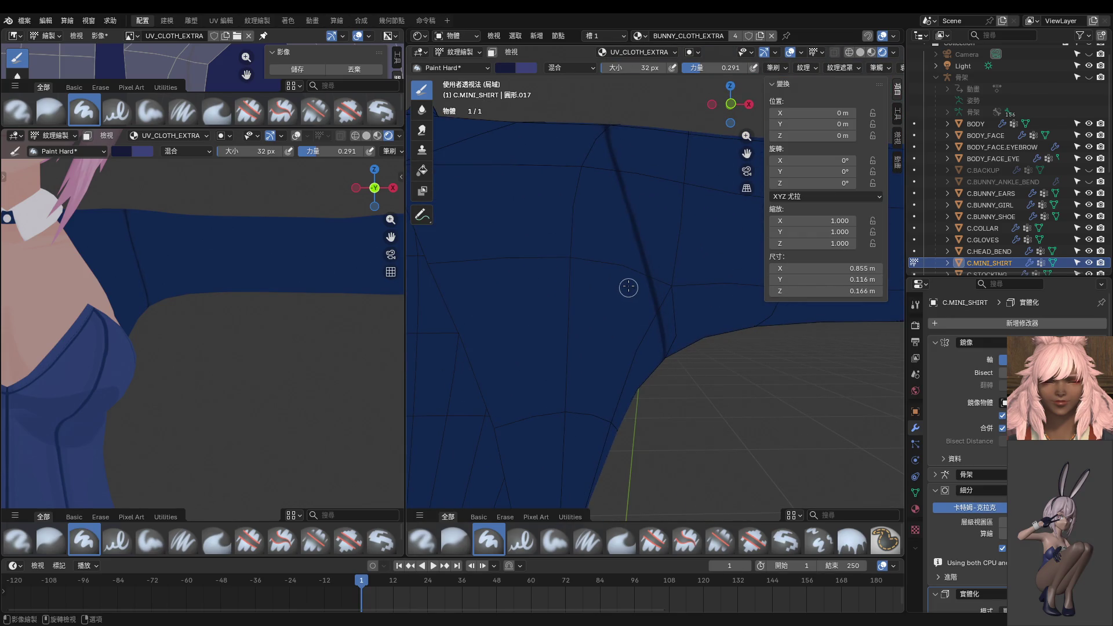
{"action": "key", "text": "KP_1"}
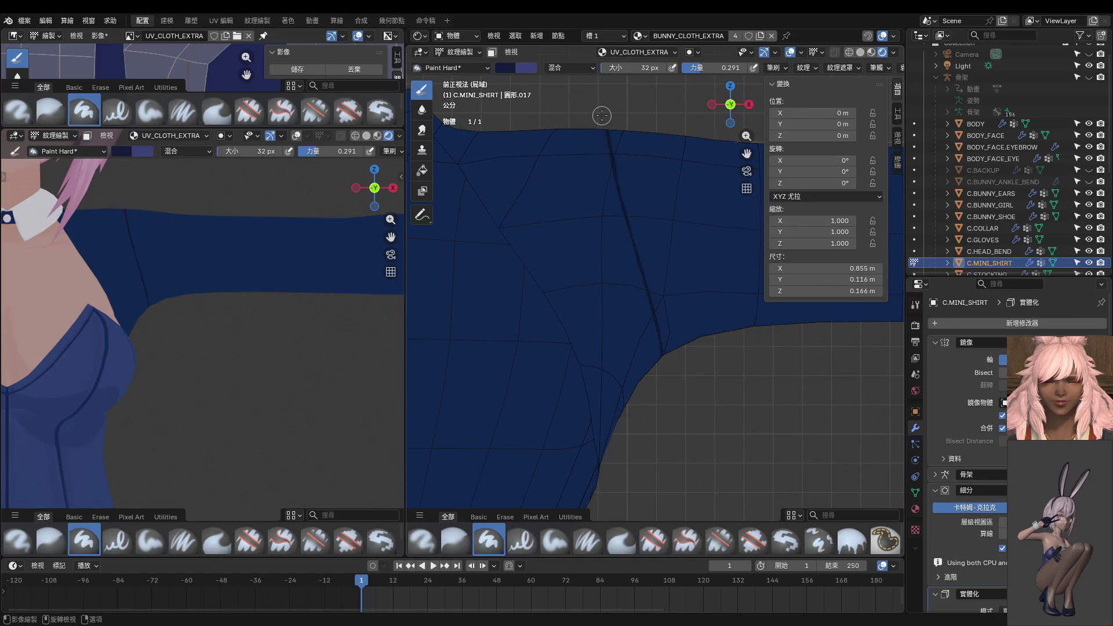
{"action": "left_click_drag", "start_coordinate": [609, 137], "coordinate": [636, 250]}
{"action": "mouse_move", "coordinate": [609, 138]}
{"action": "left_mouse_down"}
{"action": "mouse_move", "coordinate": [606, 116]}
{"action": "mouse_move", "coordinate": [634, 249]}
{"action": "left_mouse_up"}
{"action": "left_click_drag", "start_coordinate": [665, 360], "coordinate": [684, 414]}
{"action": "mouse_move", "coordinate": [685, 415]}
{"action": "middle_mouse_down"}
{"action": "mouse_move", "coordinate": [607, 330]}
{"action": "mouse_move", "coordinate": [652, 342]}
{"action": "mouse_move", "coordinate": [641, 318]}
{"action": "mouse_move", "coordinate": [703, 218]}
{"action": "mouse_move", "coordinate": [667, 333]}
{"action": "mouse_move", "coordinate": [564, 318]}
{"action": "middle_mouse_up"}
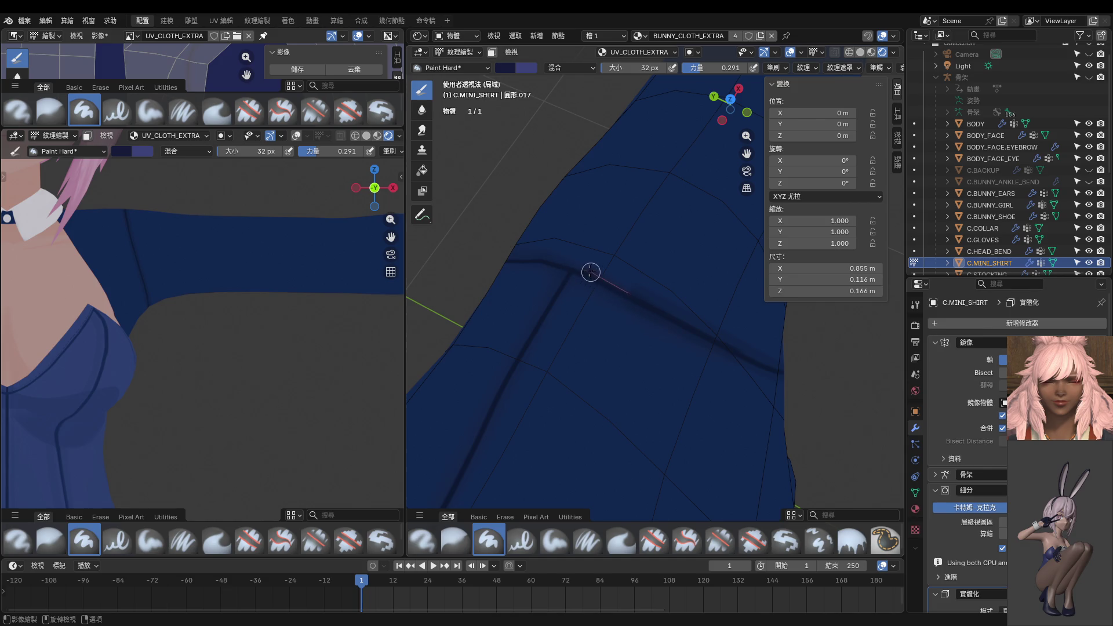
{"action": "key", "text": "f"}
{"action": "left_click", "coordinate": [640, 290]}
{"action": "key", "text": "shift+f"}
Paint a faint stroke along the underarm seam at strength 0.115.
{"action": "left_click", "coordinate": [619, 284]}
{"action": "mouse_move", "coordinate": [645, 298]}
{"action": "left_mouse_down"}
{"action": "mouse_move", "coordinate": [546, 254]}
{"action": "mouse_move", "coordinate": [510, 252]}
{"action": "left_mouse_up"}
{"action": "mouse_move", "coordinate": [576, 270]}
{"action": "middle_mouse_down"}
{"action": "mouse_move", "coordinate": [608, 331]}
{"action": "mouse_move", "coordinate": [567, 312]}
{"action": "middle_mouse_up"}
Soften the torso crease lines with the Blur brush enlarged to 78 px.
{"action": "left_click", "coordinate": [422, 109]}
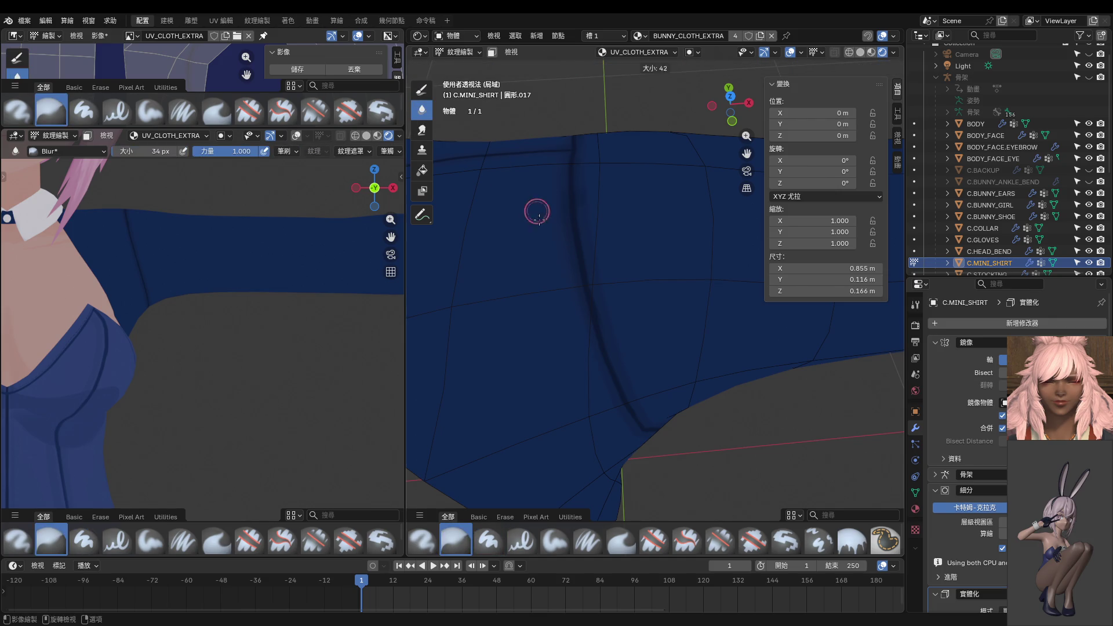
{"action": "mouse_move", "coordinate": [581, 282]}
{"action": "left_mouse_down"}
{"action": "mouse_move", "coordinate": [610, 385]}
{"action": "mouse_move", "coordinate": [577, 219]}
{"action": "mouse_move", "coordinate": [631, 390]}
{"action": "mouse_move", "coordinate": [627, 293]}
{"action": "mouse_move", "coordinate": [576, 182]}
{"action": "mouse_move", "coordinate": [617, 406]}
{"action": "mouse_move", "coordinate": [609, 395]}
{"action": "mouse_move", "coordinate": [621, 373]}
{"action": "mouse_move", "coordinate": [577, 189]}
{"action": "mouse_move", "coordinate": [619, 392]}
{"action": "left_mouse_up"}
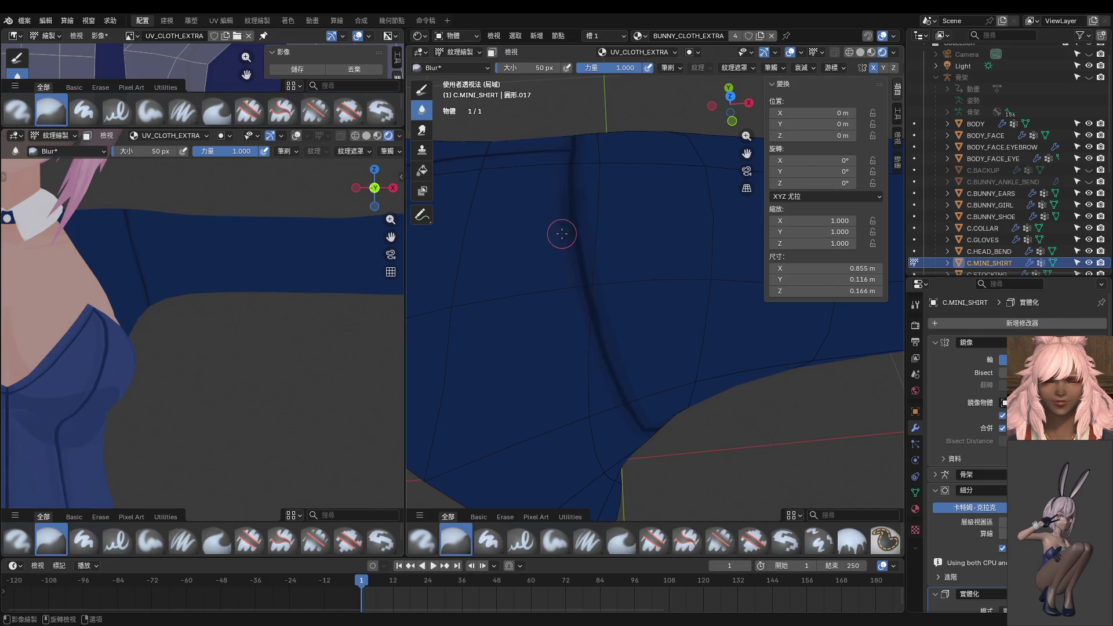
{"action": "key", "text": "bracketright"}
{"action": "key", "text": "bracketright"}
{"action": "middle_click_drag", "start_coordinate": [688, 462], "coordinate": [566, 213]}
{"action": "mouse_move", "coordinate": [565, 213]}
{"action": "left_mouse_down"}
{"action": "mouse_move", "coordinate": [596, 318]}
{"action": "mouse_move", "coordinate": [621, 340]}
{"action": "left_mouse_up"}
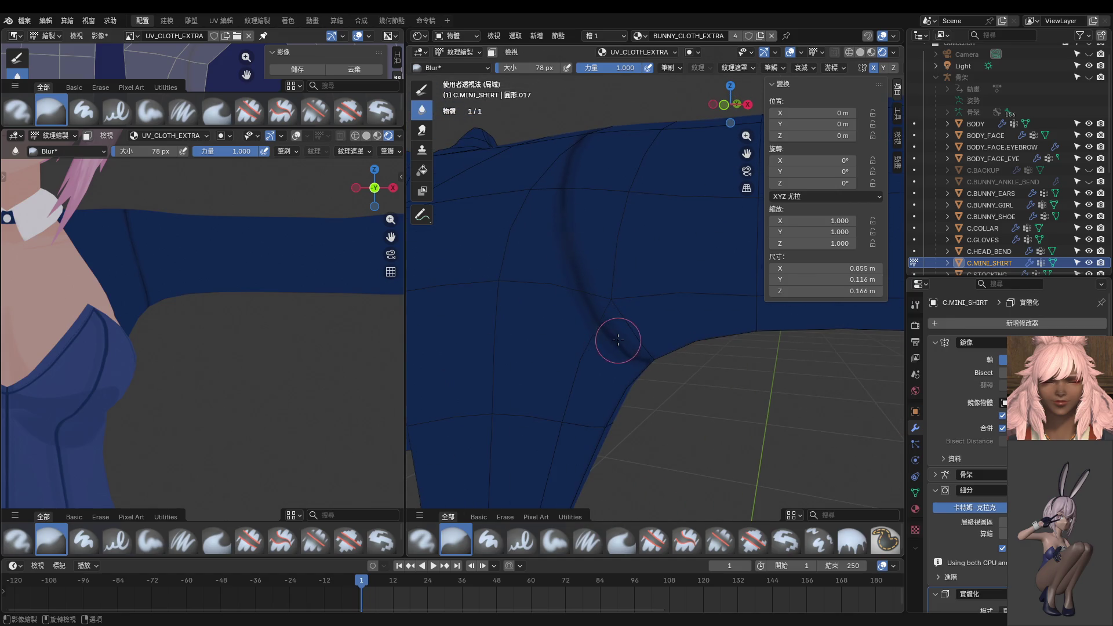
{"action": "middle_click_drag", "start_coordinate": [621, 340], "coordinate": [545, 272]}
{"action": "left_click_drag", "start_coordinate": [576, 306], "coordinate": [606, 326]}
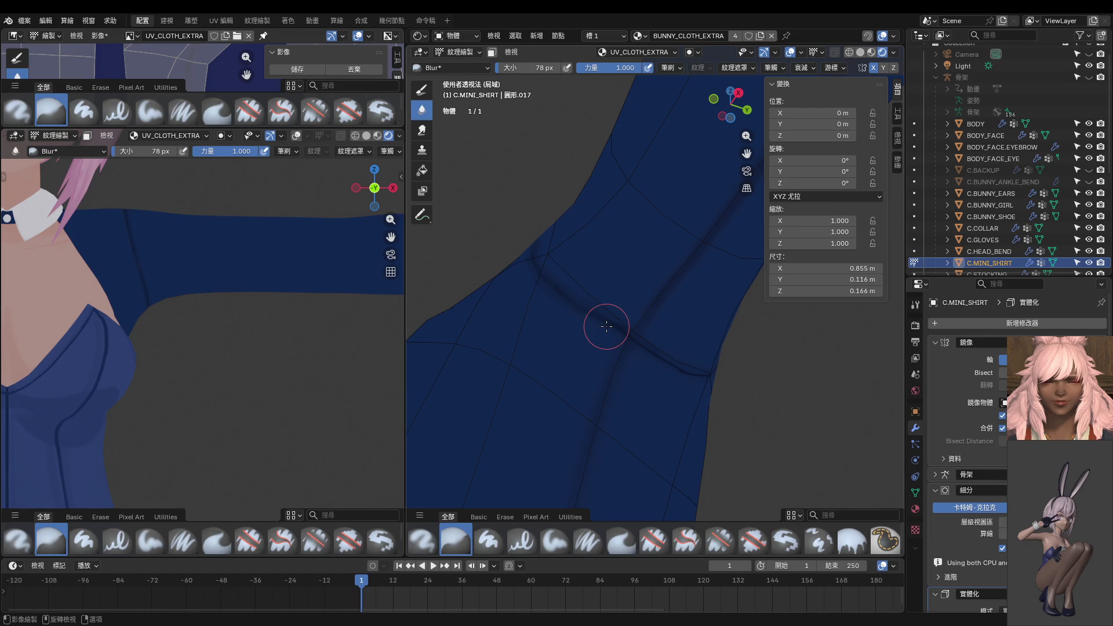
{"action": "middle_click_drag", "start_coordinate": [667, 347], "coordinate": [614, 341]}
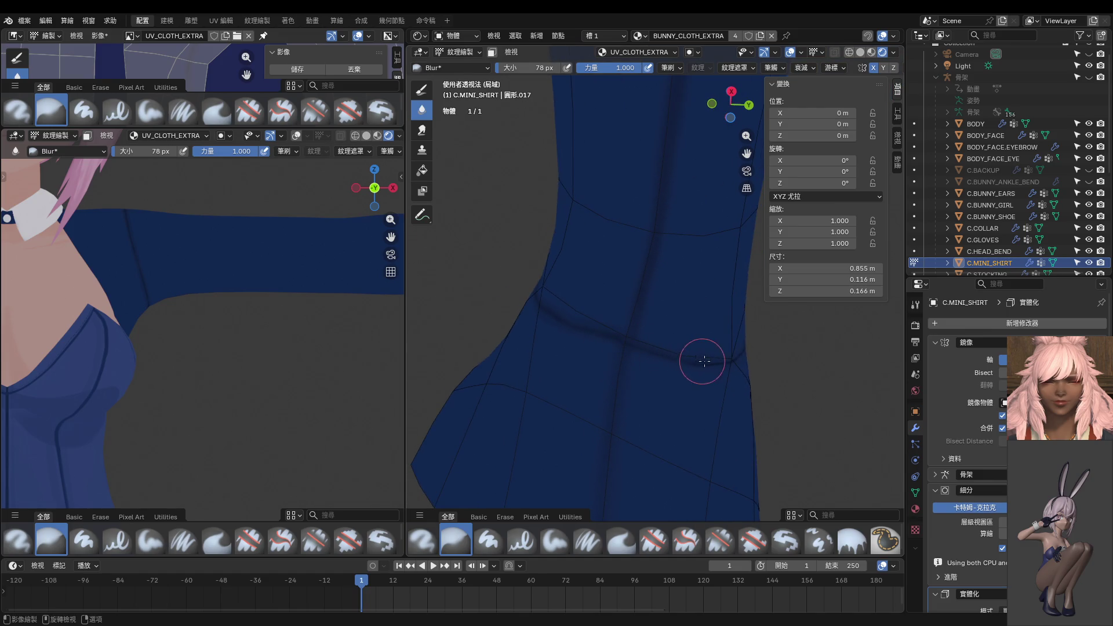
{"action": "mouse_move", "coordinate": [704, 361]}
{"action": "middle_mouse_down"}
{"action": "mouse_move", "coordinate": [651, 368]}
{"action": "mouse_move", "coordinate": [699, 324]}
{"action": "mouse_move", "coordinate": [691, 298]}
{"action": "mouse_move", "coordinate": [646, 303]}
{"action": "middle_mouse_up"}
{"action": "left_click", "coordinate": [421, 89]}
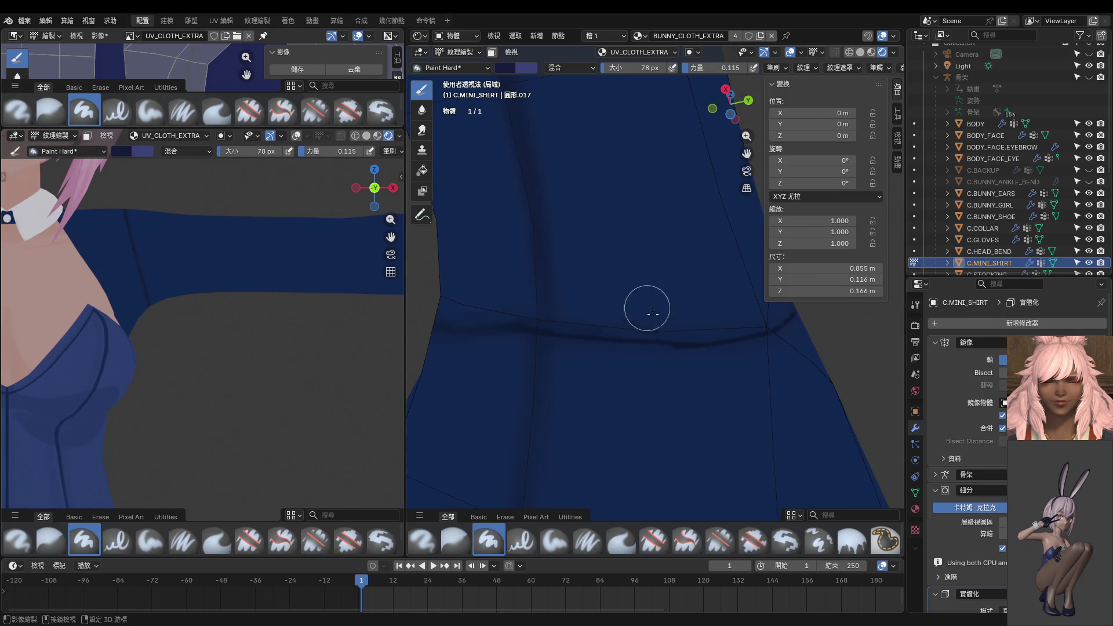
Set the Paint Hard brush to 18 px and strength 1.000, then trace the horizontal seam.
{"action": "key", "text": "f"}
{"action": "left_click", "coordinate": [688, 348]}
{"action": "middle_click_drag", "start_coordinate": [632, 341], "coordinate": [641, 308]}
{"action": "key", "text": "shift+f"}
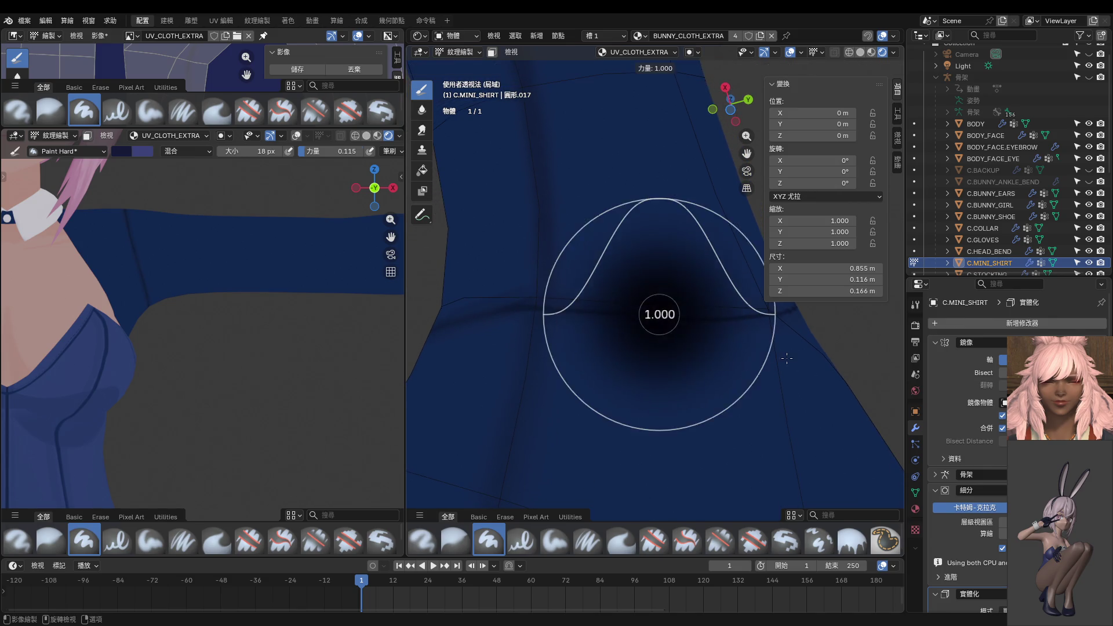
{"action": "left_click", "coordinate": [692, 322]}
{"action": "mouse_move", "coordinate": [692, 322]}
{"action": "left_mouse_down"}
{"action": "mouse_move", "coordinate": [619, 315]}
{"action": "mouse_move", "coordinate": [677, 319]}
{"action": "left_mouse_up"}
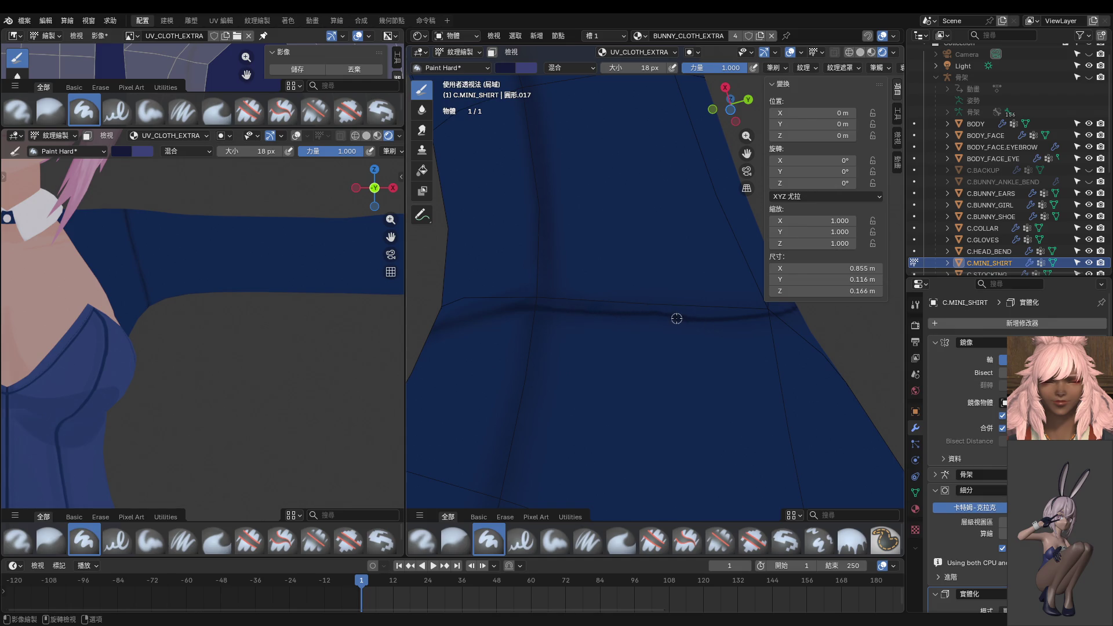
At 10 px, paint a crisp dark line along the horizontal seam and the curved underarm seam.
{"action": "middle_click_drag", "start_coordinate": [604, 319], "coordinate": [636, 343]}
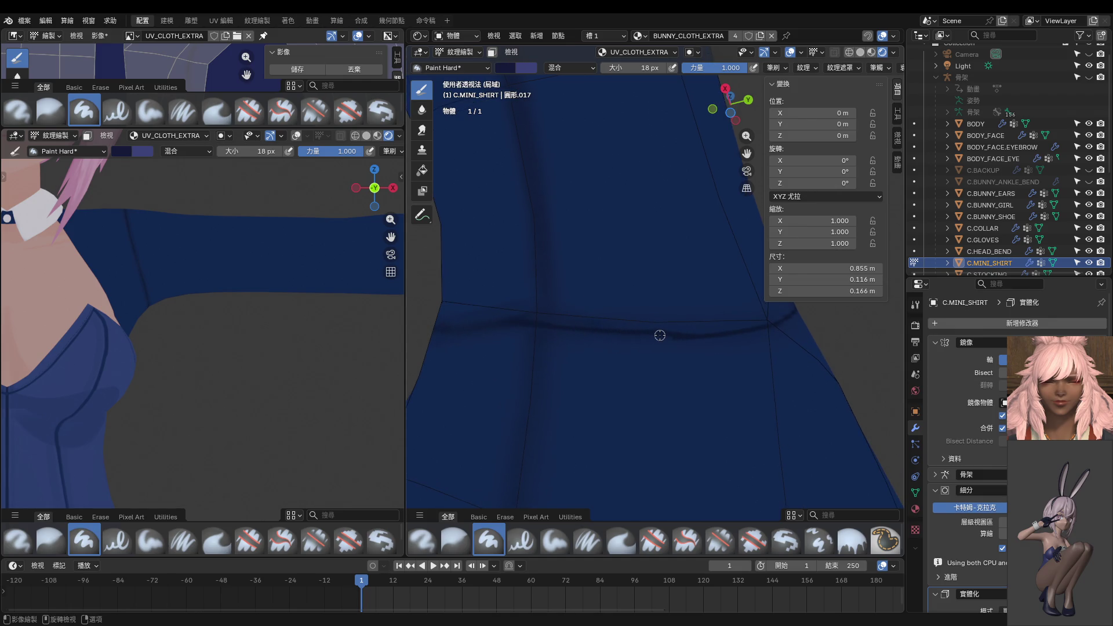
{"action": "key", "text": "f"}
{"action": "left_click", "coordinate": [658, 335]}
{"action": "mouse_move", "coordinate": [568, 330]}
{"action": "left_mouse_down"}
{"action": "mouse_move", "coordinate": [671, 338]}
{"action": "mouse_move", "coordinate": [607, 334]}
{"action": "left_mouse_up"}
{"action": "mouse_move", "coordinate": [476, 319]}
{"action": "middle_mouse_down"}
{"action": "mouse_move", "coordinate": [531, 313]}
{"action": "mouse_move", "coordinate": [650, 349]}
{"action": "mouse_move", "coordinate": [698, 340]}
{"action": "middle_mouse_up"}
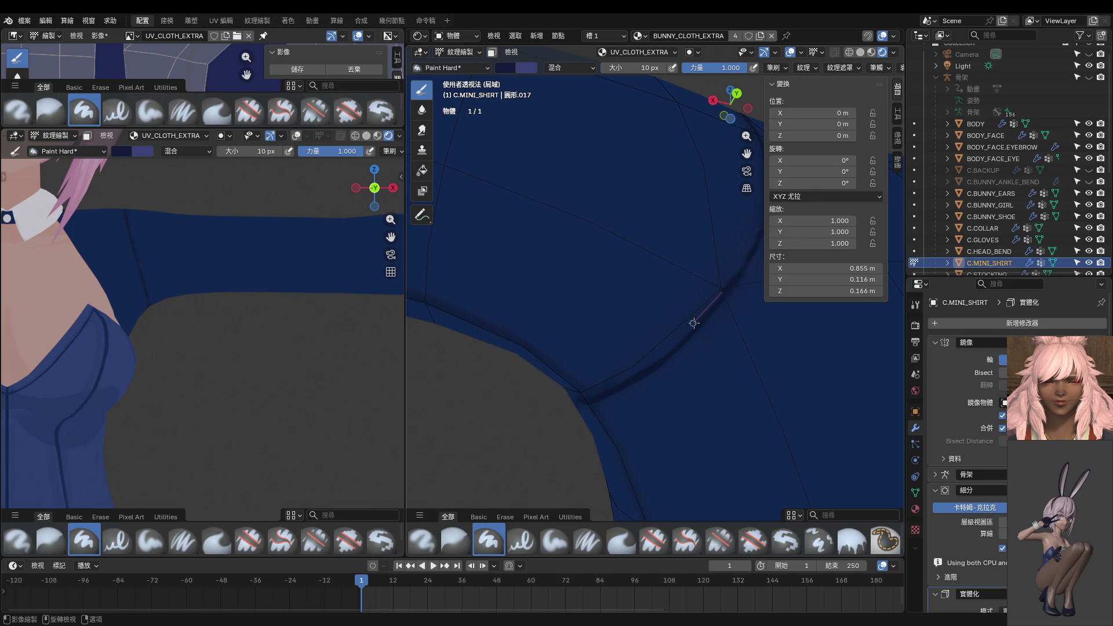
{"action": "left_click_drag", "start_coordinate": [694, 323], "coordinate": [738, 280]}
{"action": "left_click_drag", "start_coordinate": [649, 364], "coordinate": [734, 285]}
{"action": "left_click_drag", "start_coordinate": [653, 361], "coordinate": [733, 285]}
{"action": "middle_click_drag", "start_coordinate": [203, 252], "coordinate": [203, 352], "text": "shift"}
{"action": "scroll", "coordinate": [203, 352], "scroll_direction": "up", "scroll_amount": 4}
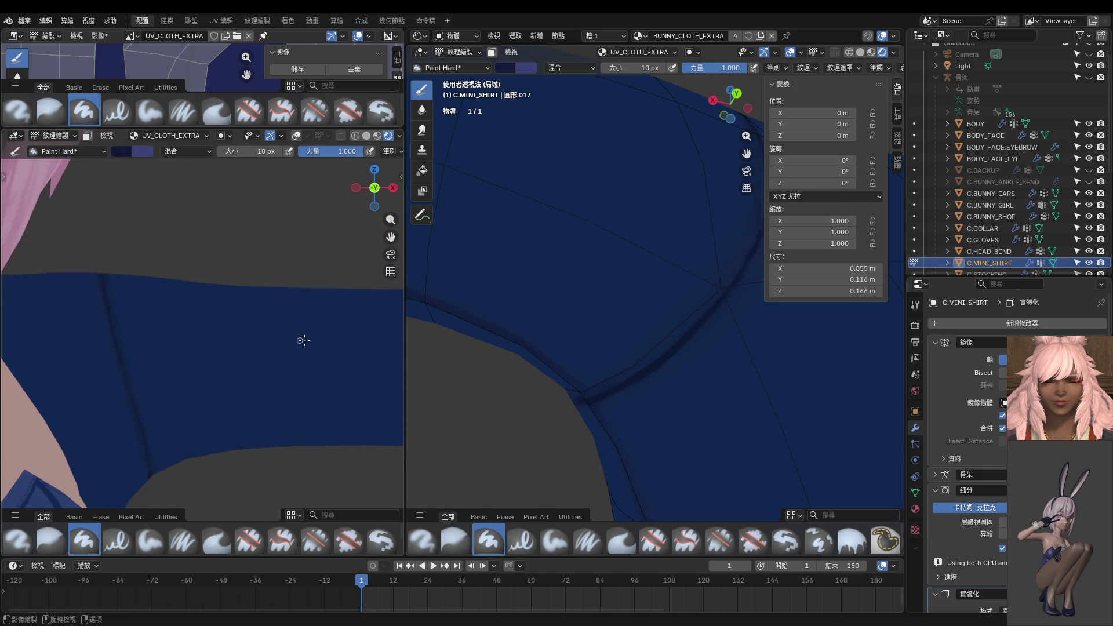
{"action": "mouse_move", "coordinate": [660, 371]}
{"action": "middle_mouse_down"}
{"action": "mouse_move", "coordinate": [697, 393]}
{"action": "mouse_move", "coordinate": [628, 387]}
{"action": "middle_mouse_up"}
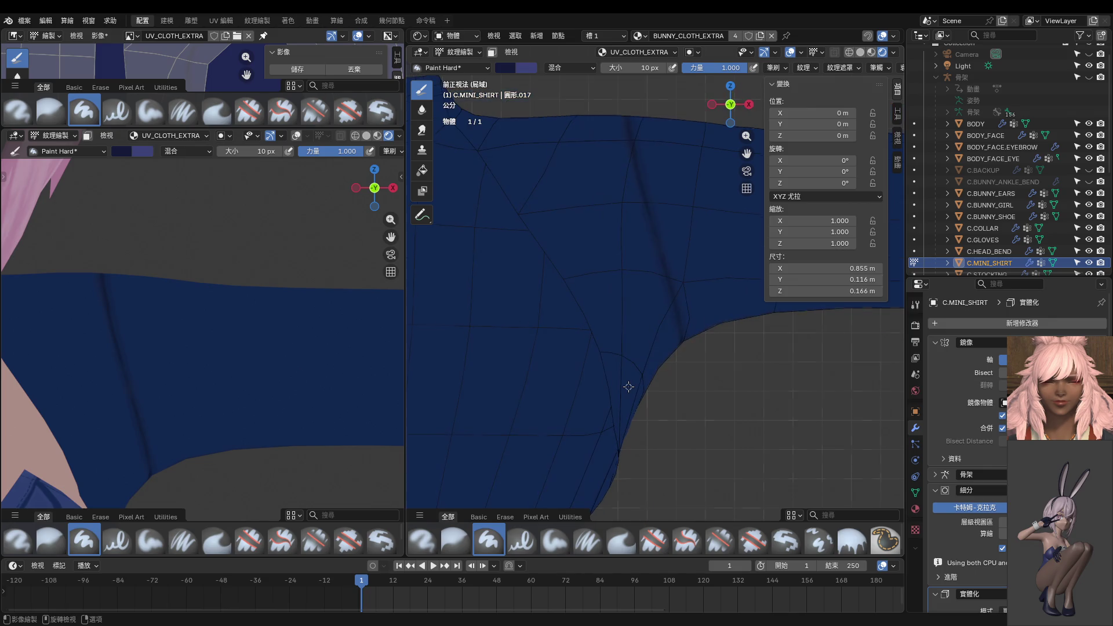
Paint a dark vertical crease down the shirt from the curved underarm seam.
{"action": "scroll", "coordinate": [553, 307], "scroll_direction": "up", "scroll_amount": 5}
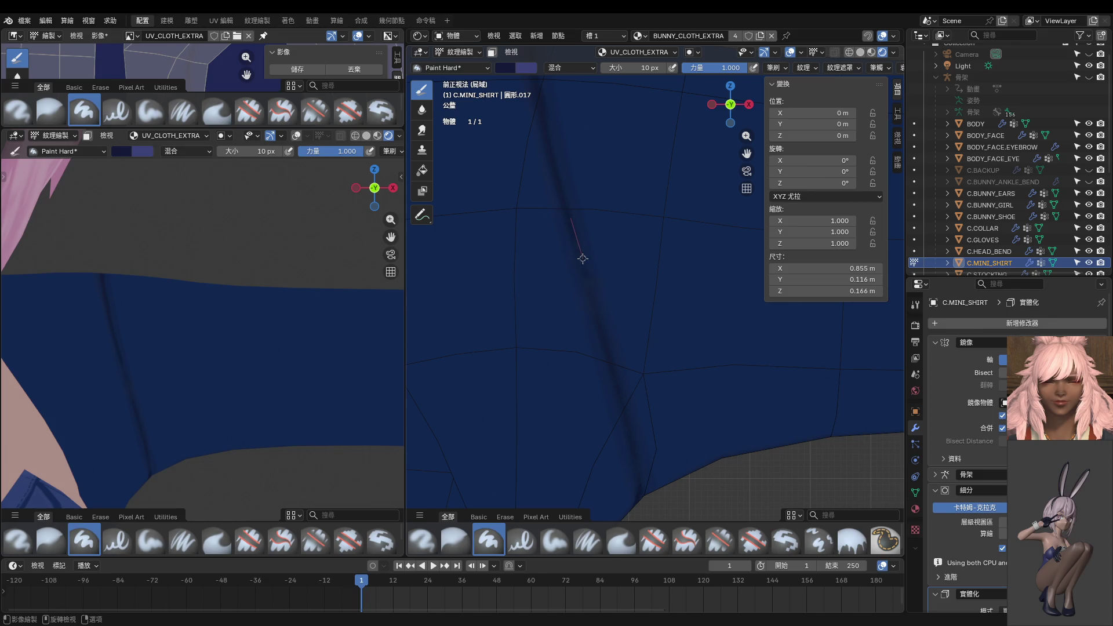
{"action": "left_click_drag", "start_coordinate": [618, 386], "coordinate": [587, 265]}
{"action": "left_click_drag", "start_coordinate": [590, 284], "coordinate": [550, 151]}
From a side view, extend the crease down the skirt and darken it near the hem.
{"action": "mouse_move", "coordinate": [661, 510]}
{"action": "middle_mouse_down"}
{"action": "mouse_move", "coordinate": [666, 493]}
{"action": "mouse_move", "coordinate": [634, 417]}
{"action": "mouse_move", "coordinate": [548, 344]}
{"action": "middle_mouse_up"}
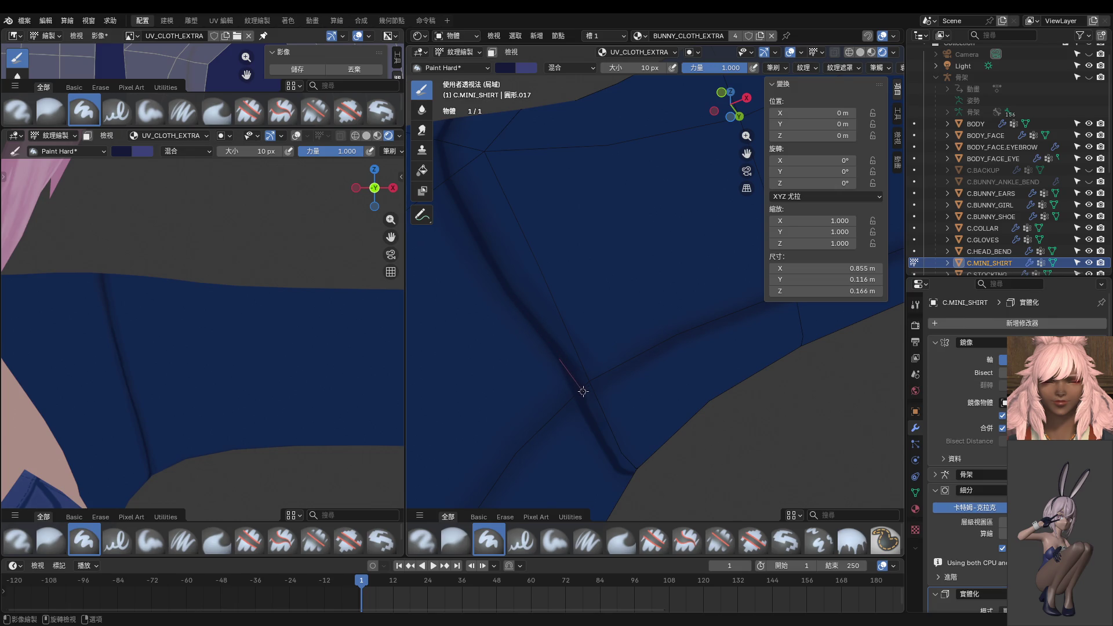
{"action": "mouse_move", "coordinate": [589, 401]}
{"action": "middle_mouse_down"}
{"action": "mouse_move", "coordinate": [604, 391]}
{"action": "mouse_move", "coordinate": [514, 385]}
{"action": "mouse_move", "coordinate": [569, 391]}
{"action": "mouse_move", "coordinate": [684, 354]}
{"action": "middle_mouse_up"}
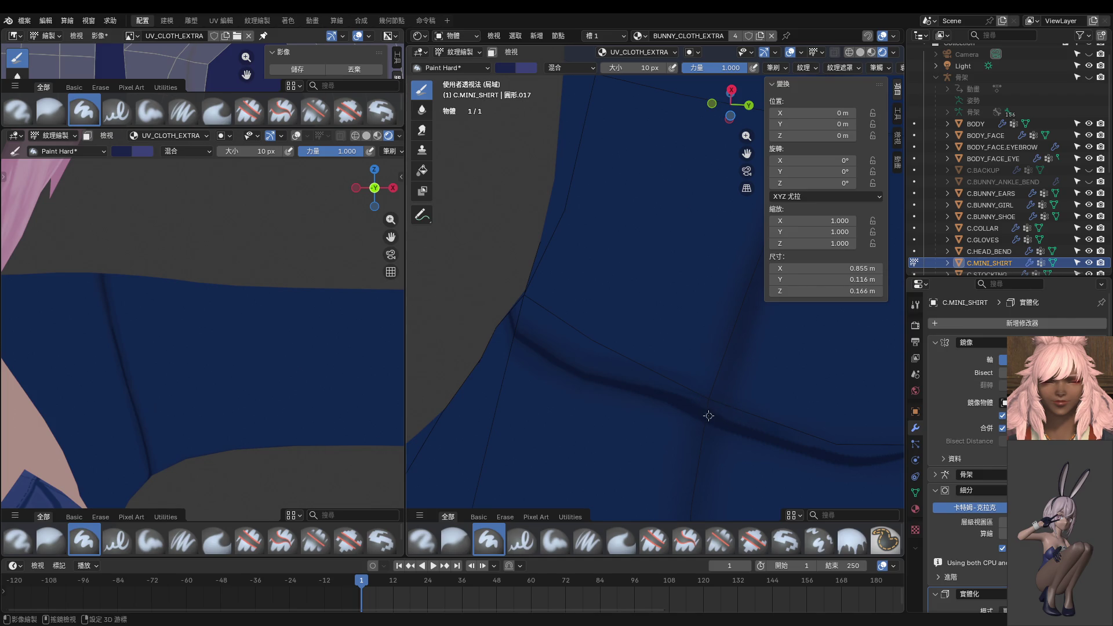
{"action": "scroll", "coordinate": [700, 421], "scroll_direction": "down", "scroll_amount": 2}
{"action": "scroll", "coordinate": [685, 360], "scroll_direction": "down", "scroll_amount": 2}
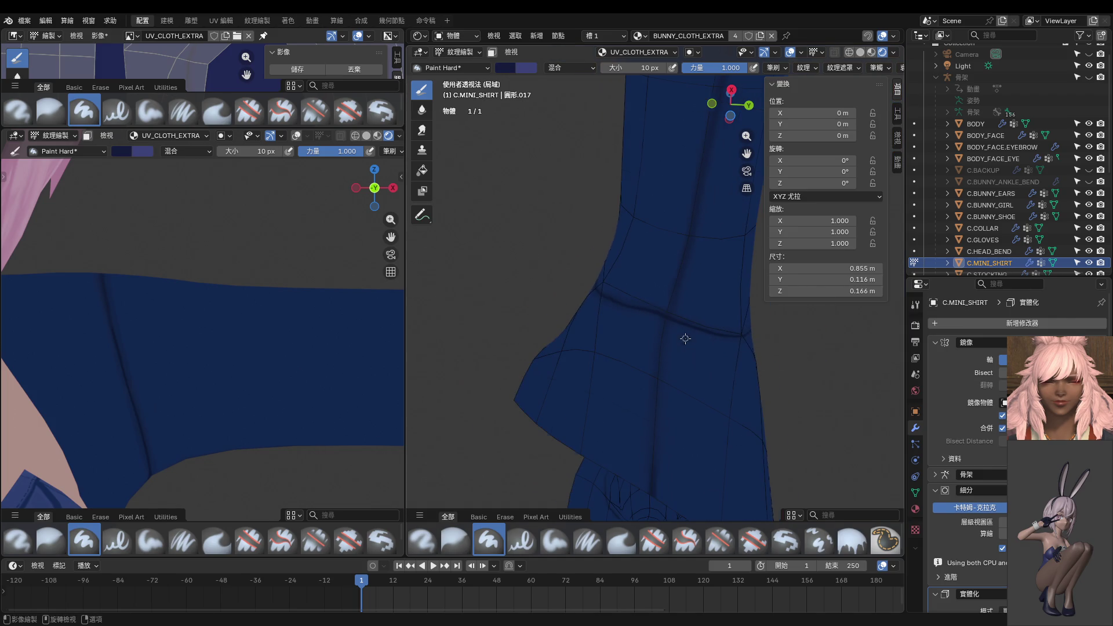
{"action": "middle_click_drag", "start_coordinate": [681, 344], "coordinate": [670, 390]}
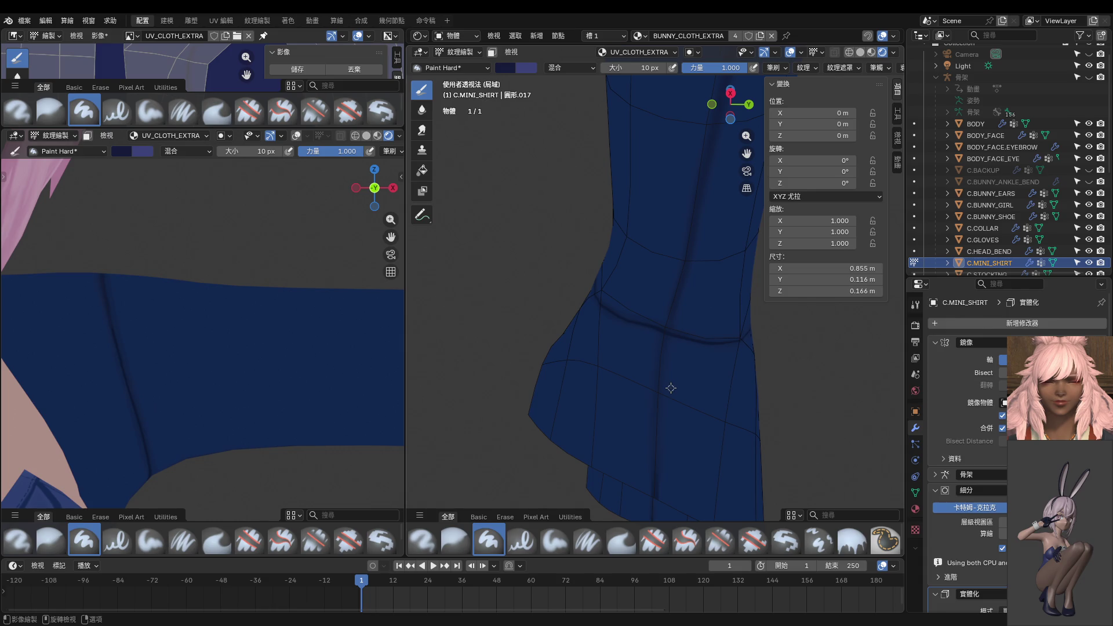
{"action": "mouse_move", "coordinate": [671, 388]}
{"action": "middle_mouse_down"}
{"action": "mouse_move", "coordinate": [659, 366]}
{"action": "mouse_move", "coordinate": [668, 279]}
{"action": "middle_mouse_up"}
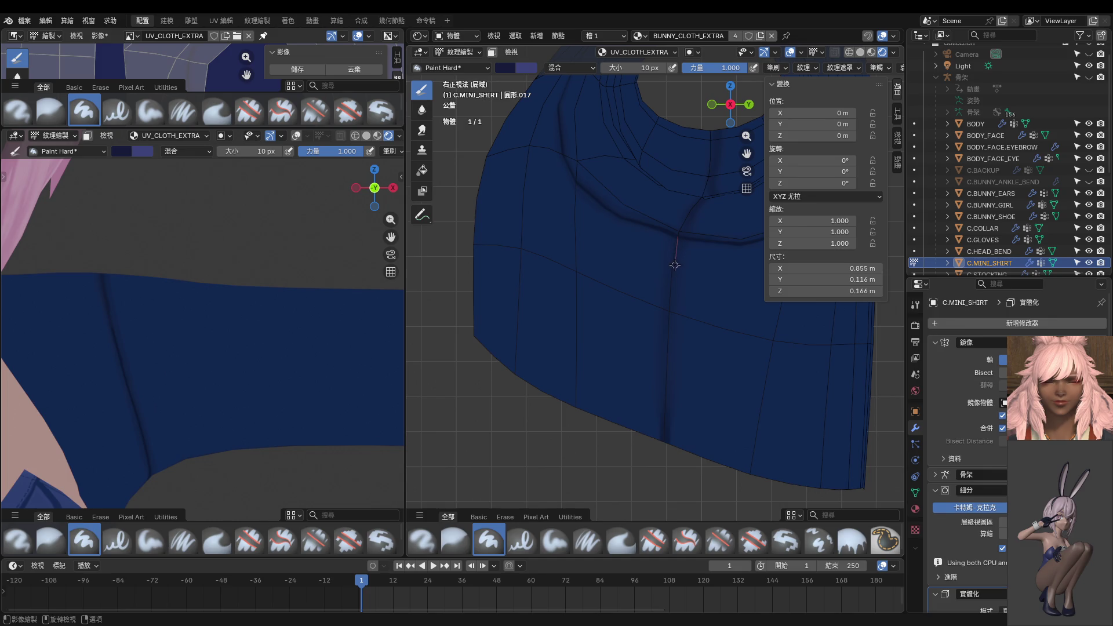
{"action": "left_click_drag", "start_coordinate": [675, 265], "coordinate": [668, 477]}
{"action": "scroll", "coordinate": [667, 464], "scroll_direction": "up", "scroll_amount": 3}
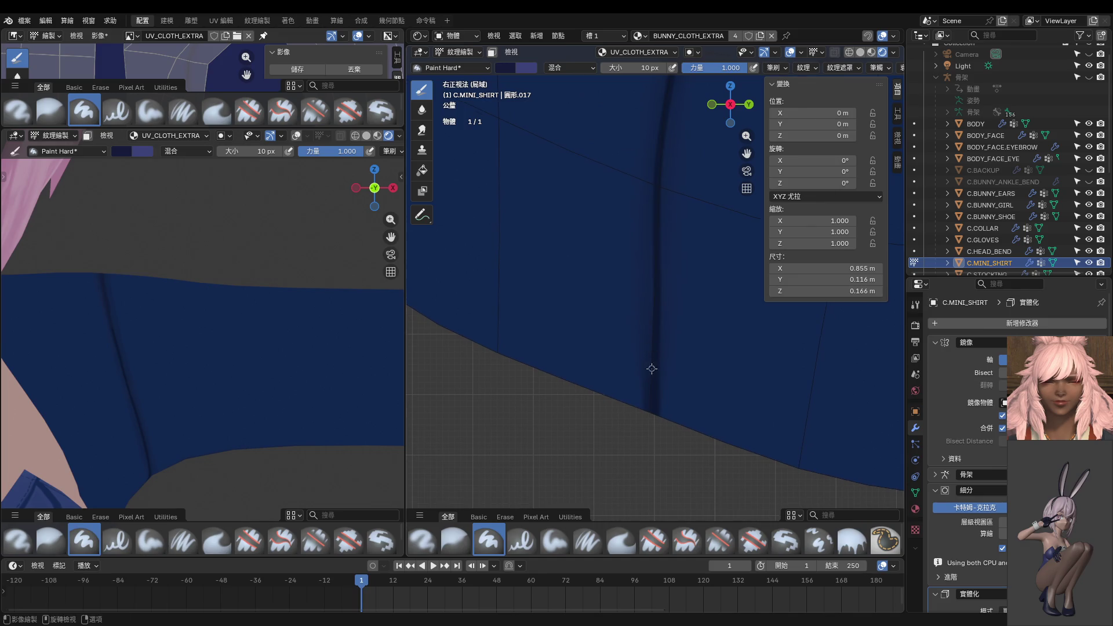
{"action": "left_click_drag", "start_coordinate": [629, 429], "coordinate": [640, 381]}
Uncheck Stabilize Stroke in the brush stroke settings and orbit both viewports toward the sleeve.
{"action": "left_click", "coordinate": [879, 69]}
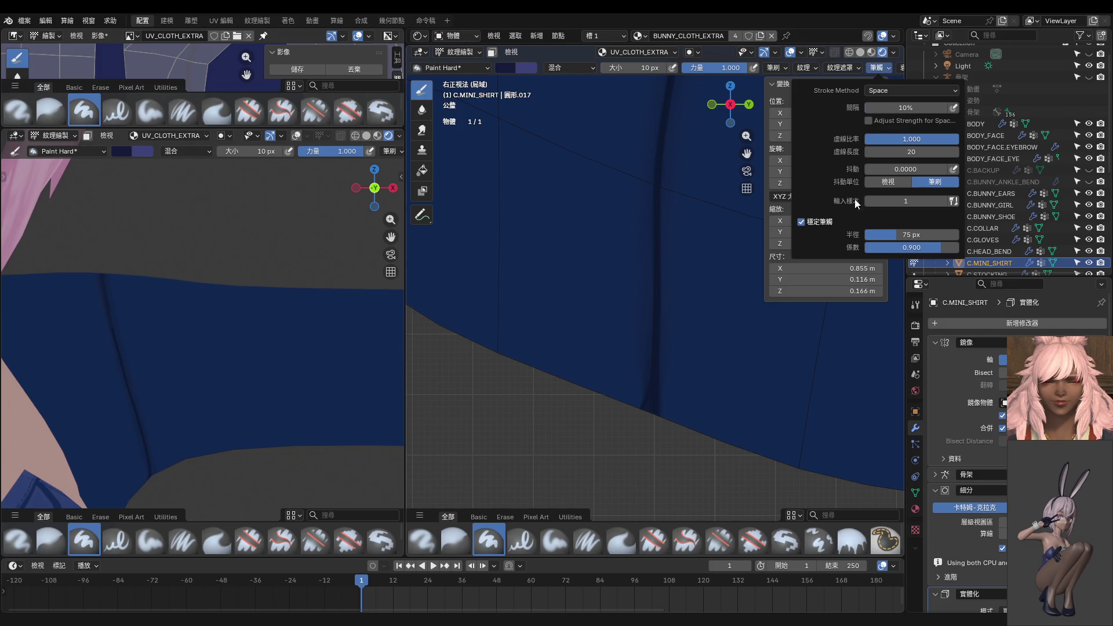
{"action": "left_click", "coordinate": [812, 223]}
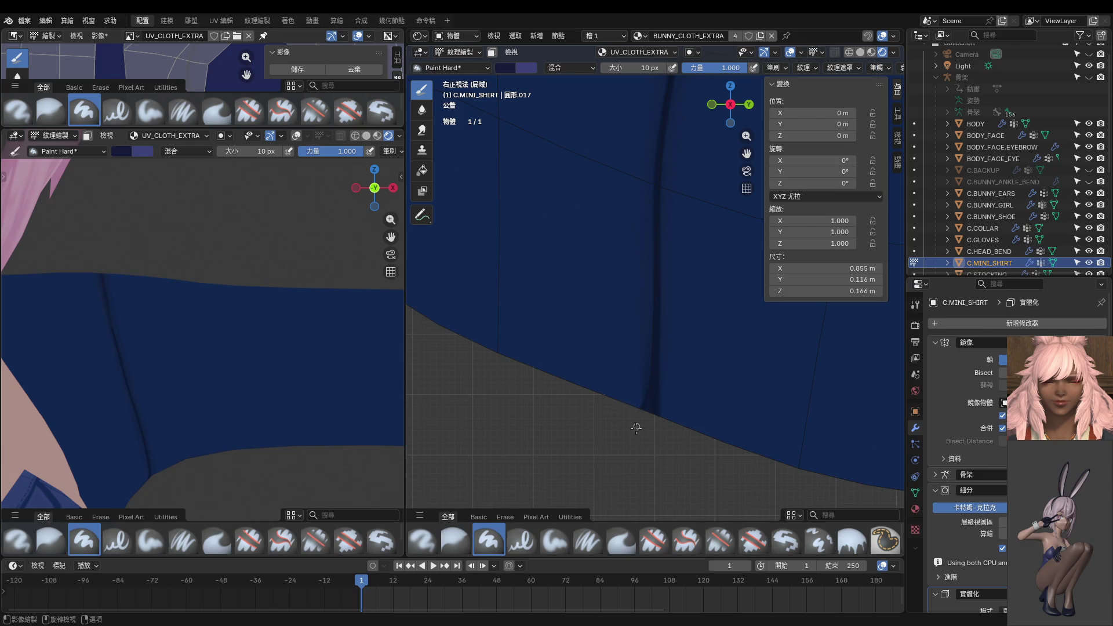
{"action": "scroll", "coordinate": [641, 406], "scroll_direction": "up", "scroll_amount": 1}
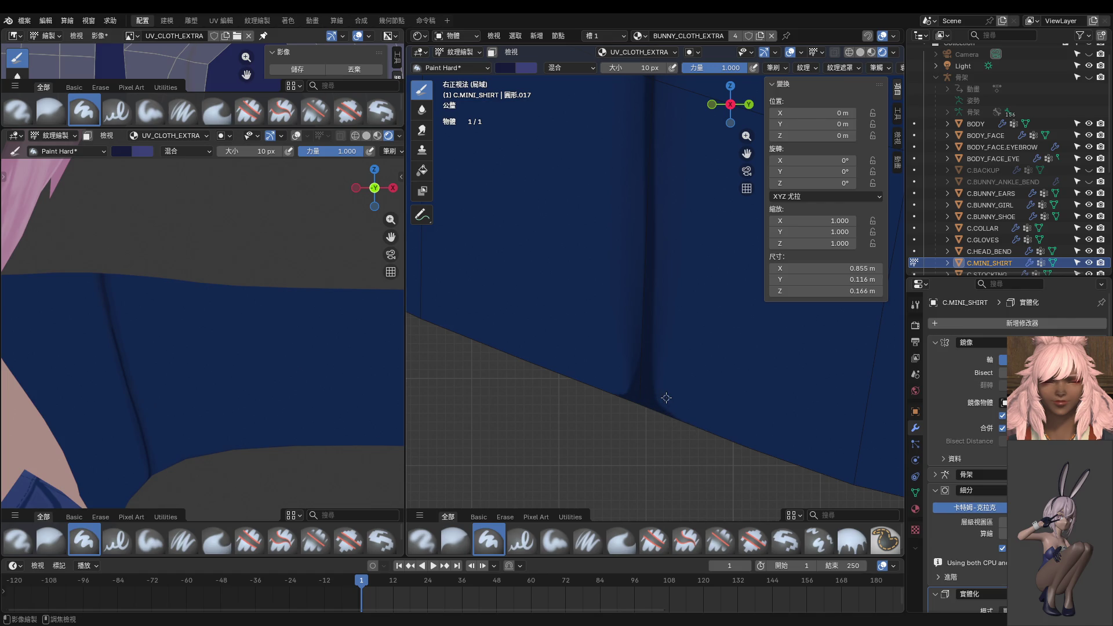
{"action": "scroll", "coordinate": [268, 357], "scroll_direction": "down", "scroll_amount": 2}
{"action": "scroll", "coordinate": [267, 357], "scroll_direction": "down", "scroll_amount": 2}
{"action": "mouse_move", "coordinate": [258, 343]}
{"action": "middle_mouse_down"}
{"action": "mouse_move", "coordinate": [181, 315]}
{"action": "mouse_move", "coordinate": [269, 288]}
{"action": "middle_mouse_up"}
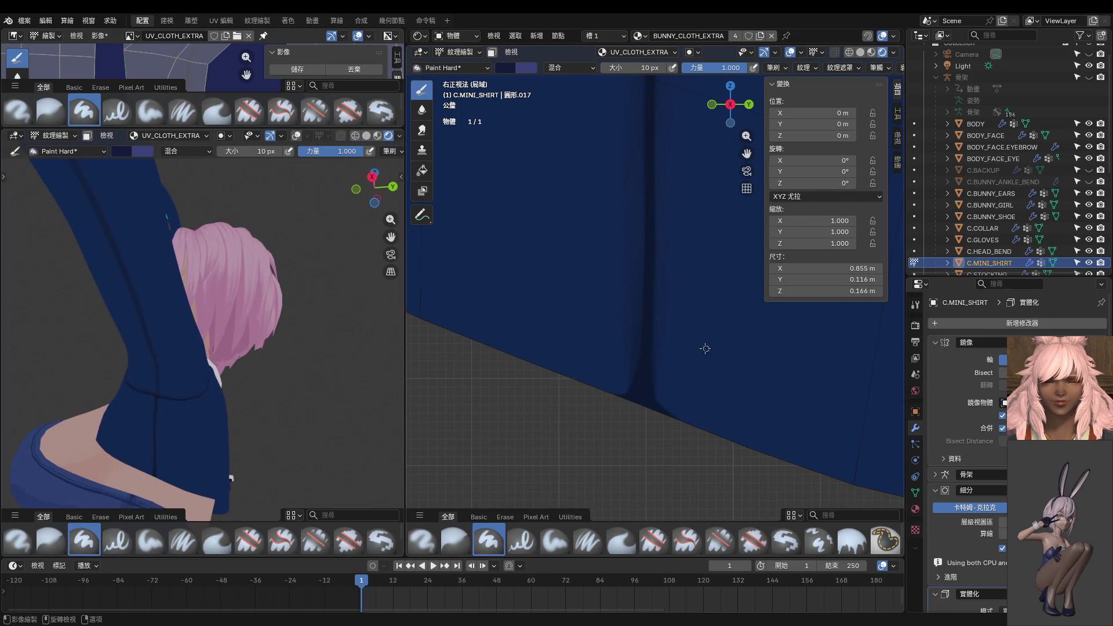
{"action": "mouse_move", "coordinate": [625, 305]}
{"action": "middle_mouse_down"}
{"action": "mouse_move", "coordinate": [624, 341]}
{"action": "mouse_move", "coordinate": [629, 330]}
{"action": "mouse_move", "coordinate": [596, 345]}
{"action": "middle_mouse_up"}
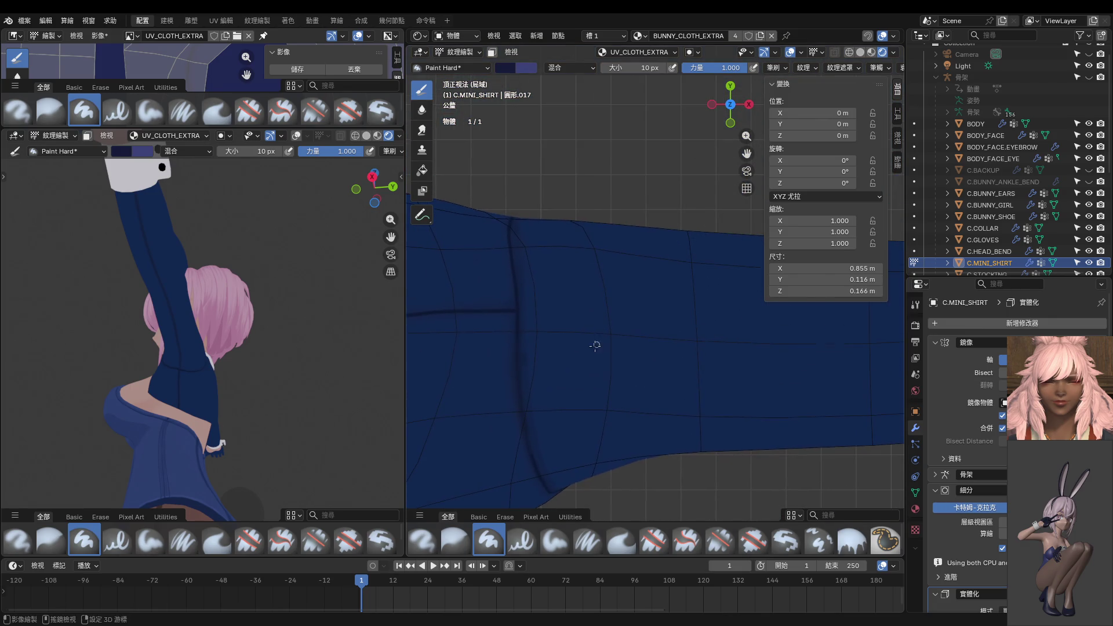
View the sleeve from Bottom Orthographic, sample the dark line colour, and enable Stabilize Stroke.
{"action": "key", "text": "ctrl+KP_7"}
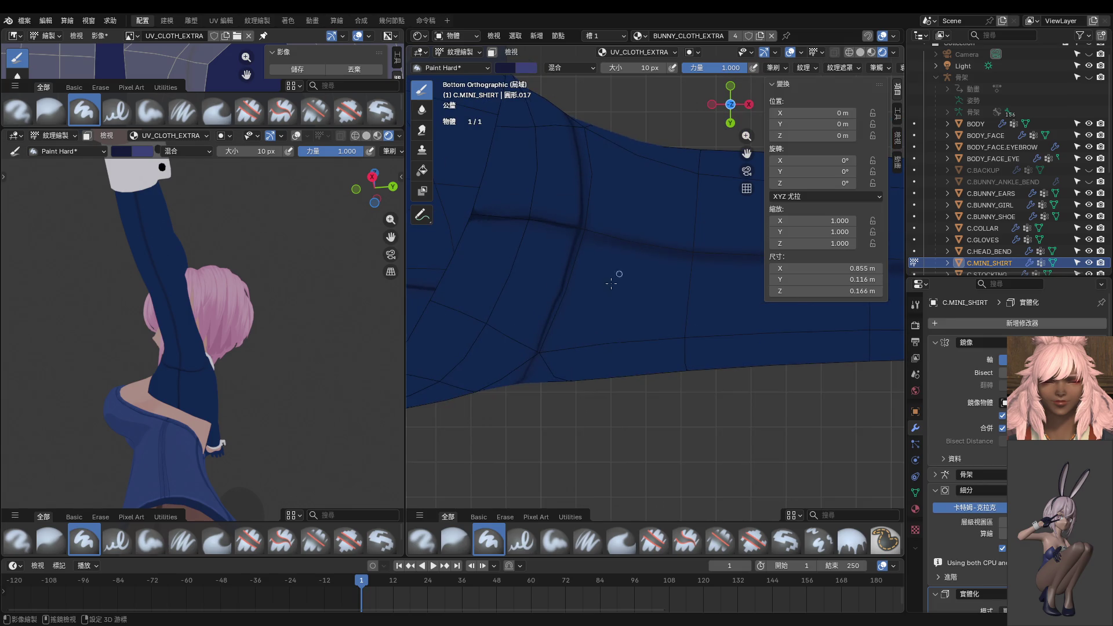
{"action": "key", "text": "s"}
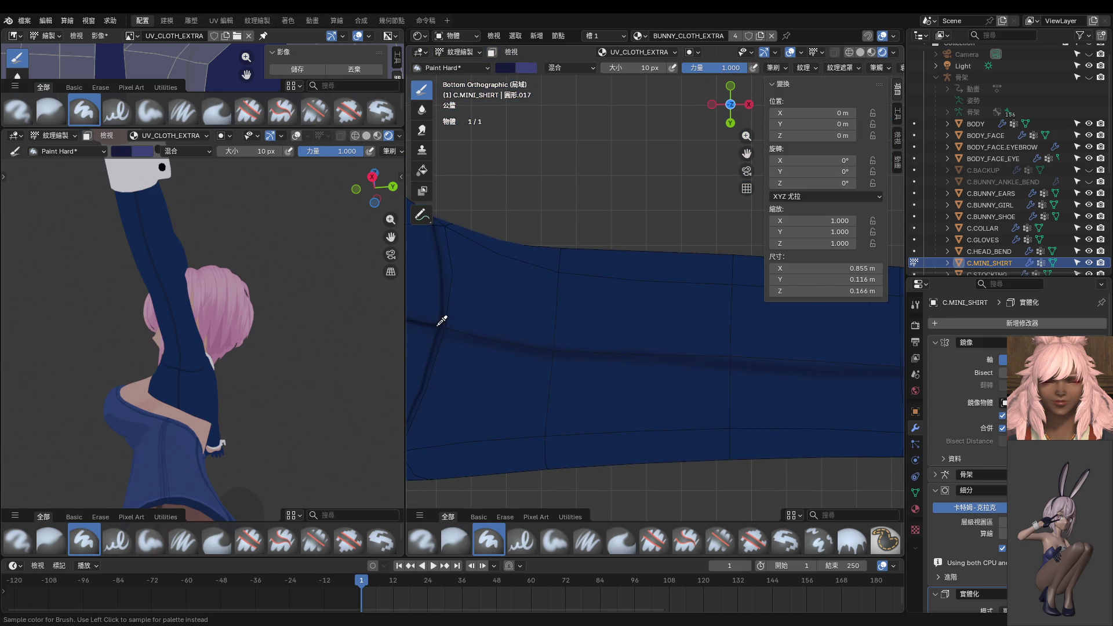
{"action": "left_click", "coordinate": [875, 68]}
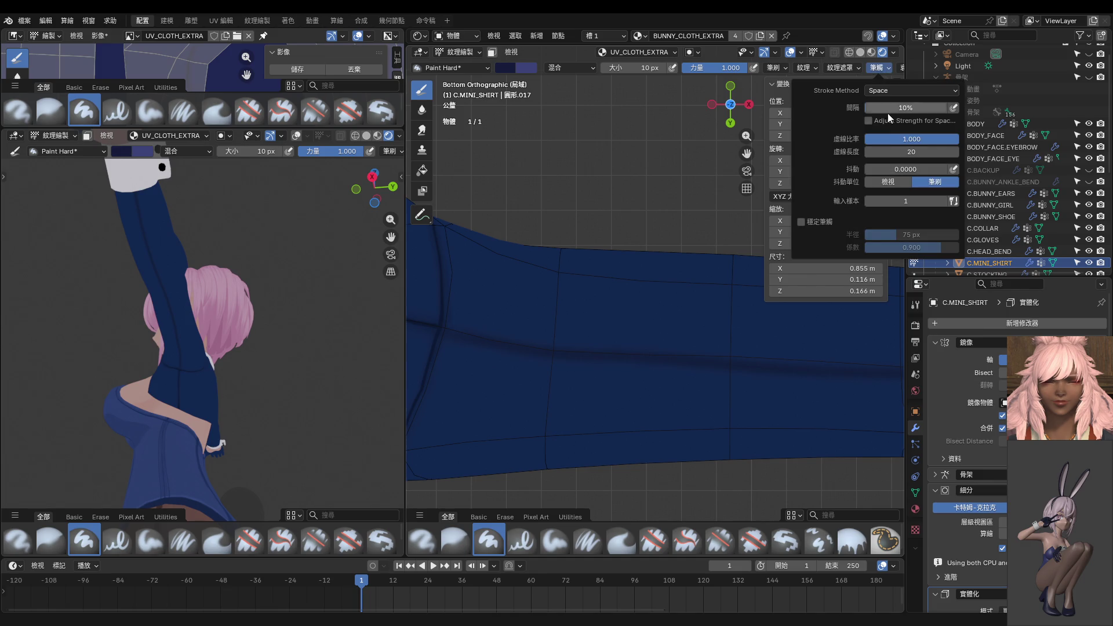
{"action": "left_click", "coordinate": [801, 221]}
{"action": "scroll", "coordinate": [650, 298], "scroll_direction": "down", "scroll_amount": 2}
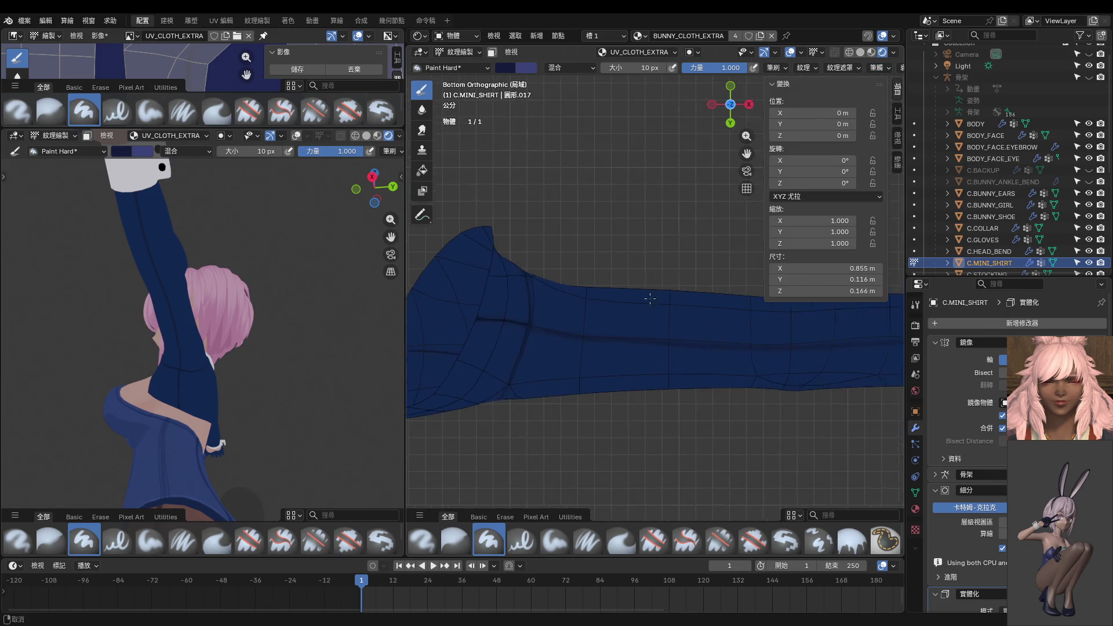
{"action": "mouse_move", "coordinate": [405, 309]}
{"action": "left_mouse_down"}
{"action": "mouse_move", "coordinate": [327, 319]}
{"action": "mouse_move", "coordinate": [106, 313]}
{"action": "left_mouse_up"}
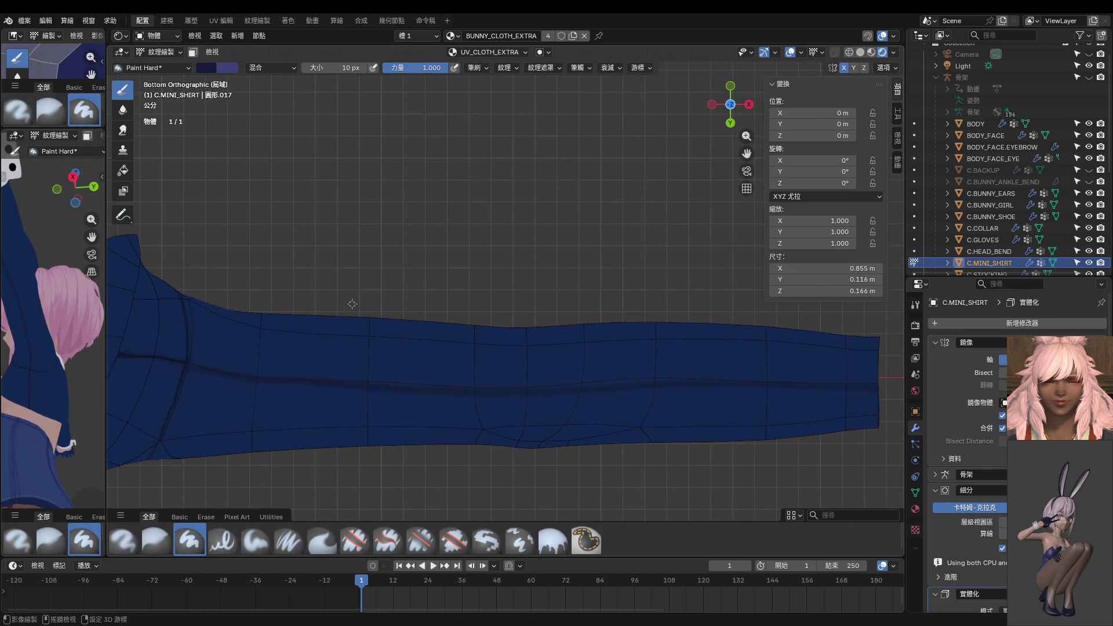
Paint a thin 8 px dark seam line lengthwise along the sleeve's underside.
{"action": "key", "text": "bracketleft"}
{"action": "key", "text": "bracketleft"}
{"action": "left_click_drag", "start_coordinate": [255, 384], "coordinate": [272, 377]}
{"action": "left_click_drag", "start_coordinate": [183, 363], "coordinate": [498, 391]}
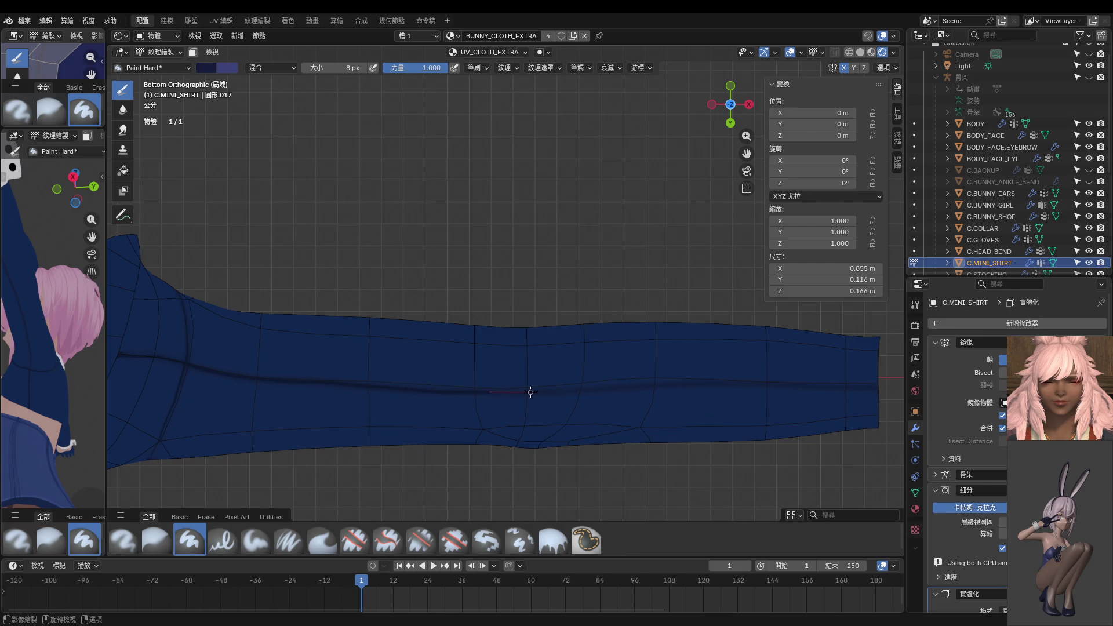